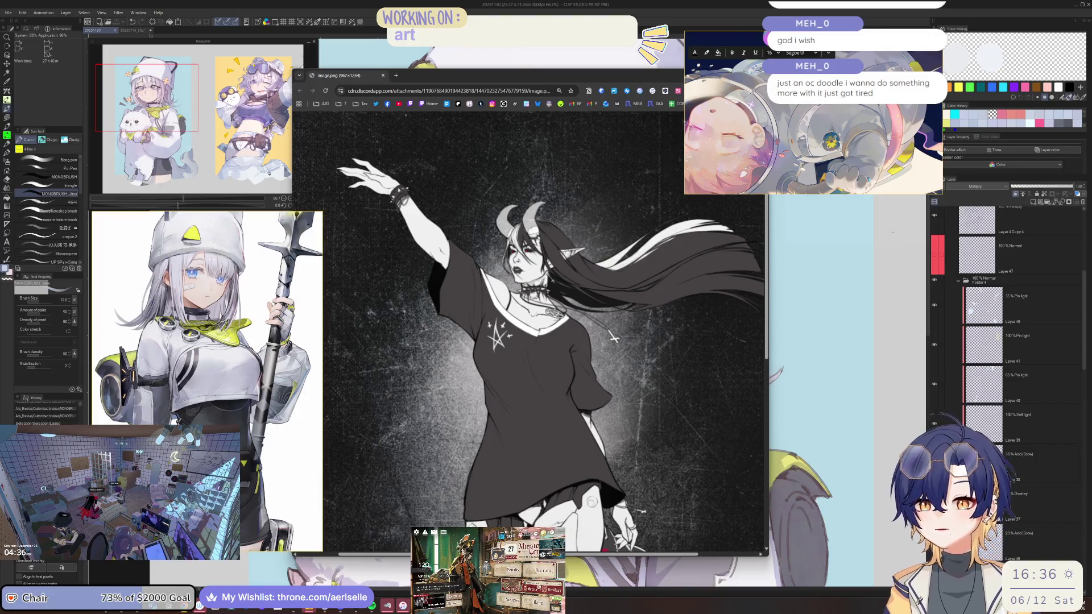
Step: Scroll through the black-and-white reference figure to look it over
{"action": "scroll", "coordinate": [569, 325], "scroll_direction": "down", "scroll_amount": 4}
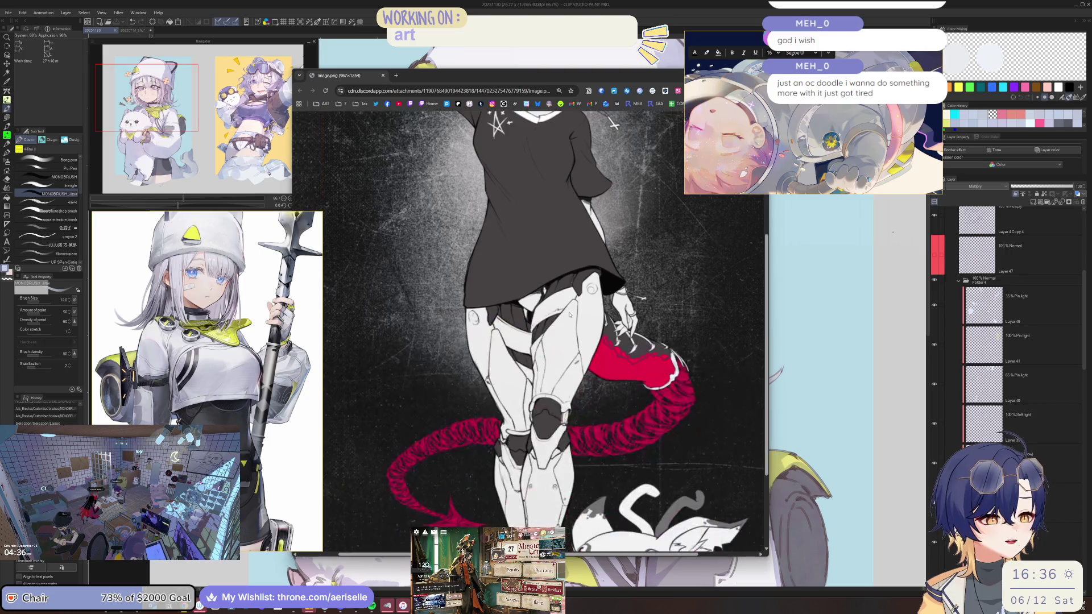
{"action": "scroll", "coordinate": [569, 324], "scroll_direction": "down", "scroll_amount": 4}
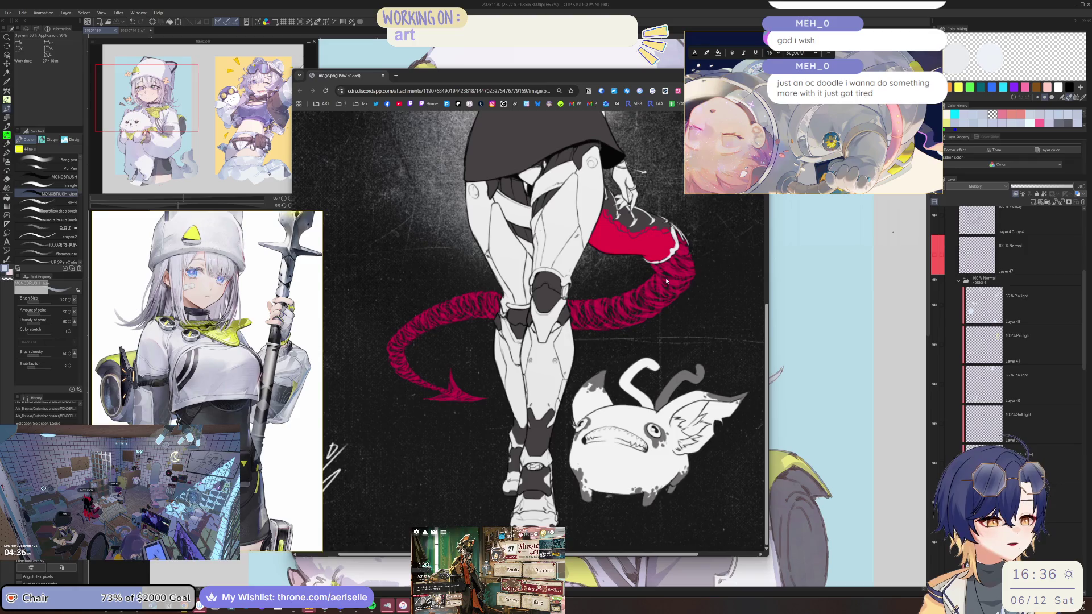
{"action": "scroll", "coordinate": [668, 287], "scroll_direction": "up", "scroll_amount": 4}
{"action": "scroll", "coordinate": [669, 287], "scroll_direction": "up", "scroll_amount": 2}
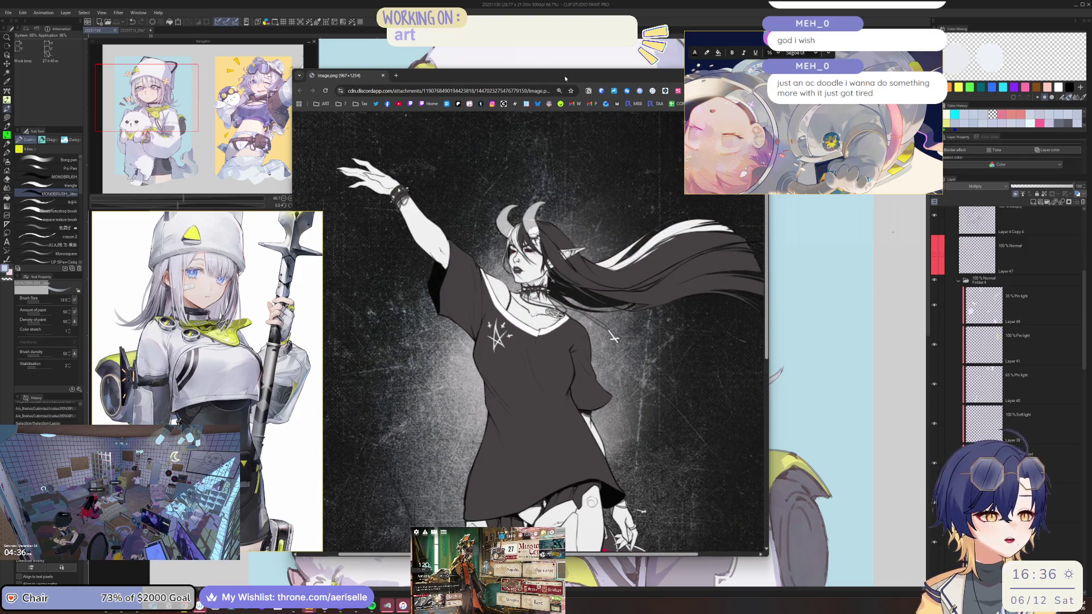
Step: Shift the reference window to the left and make it narrower
{"action": "left_click_drag", "start_coordinate": [564, 78], "coordinate": [507, 78]}
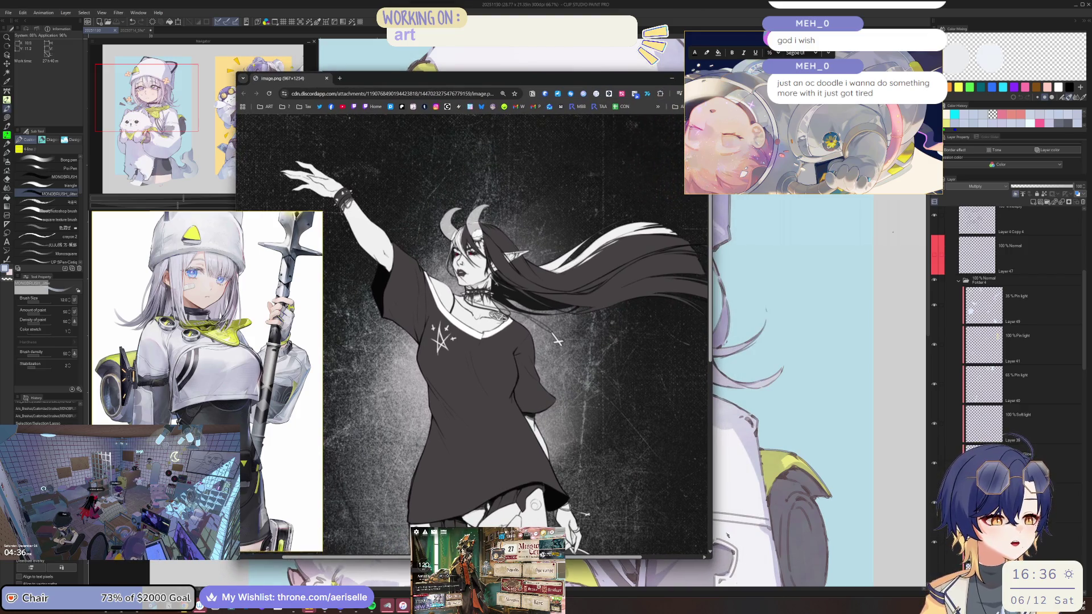
{"action": "left_click_drag", "start_coordinate": [711, 534], "coordinate": [669, 542]}
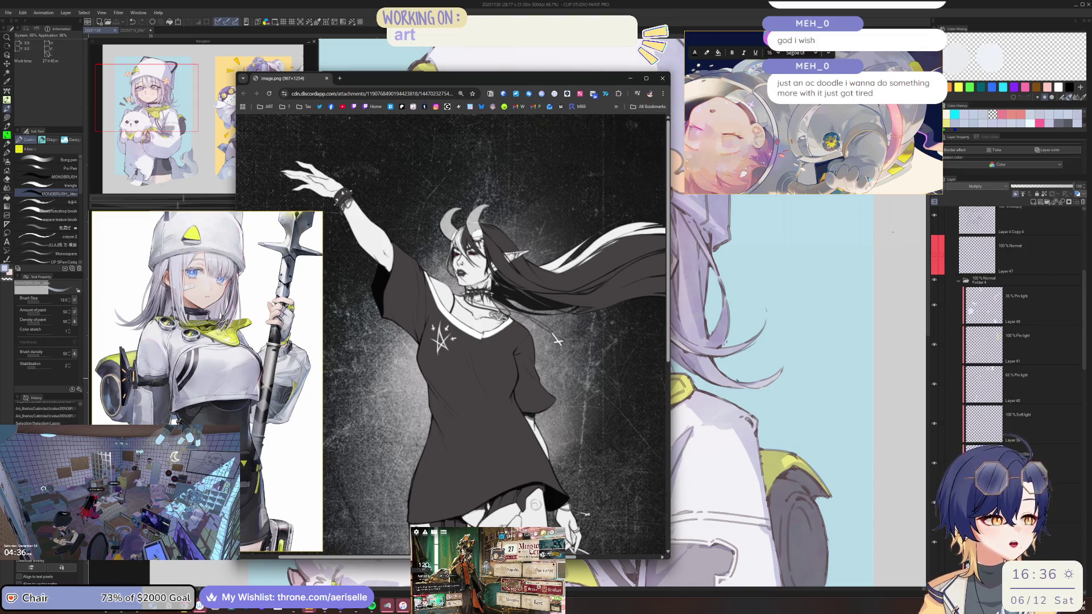
{"action": "scroll", "coordinate": [796, 342], "scroll_direction": "down", "scroll_amount": 2}
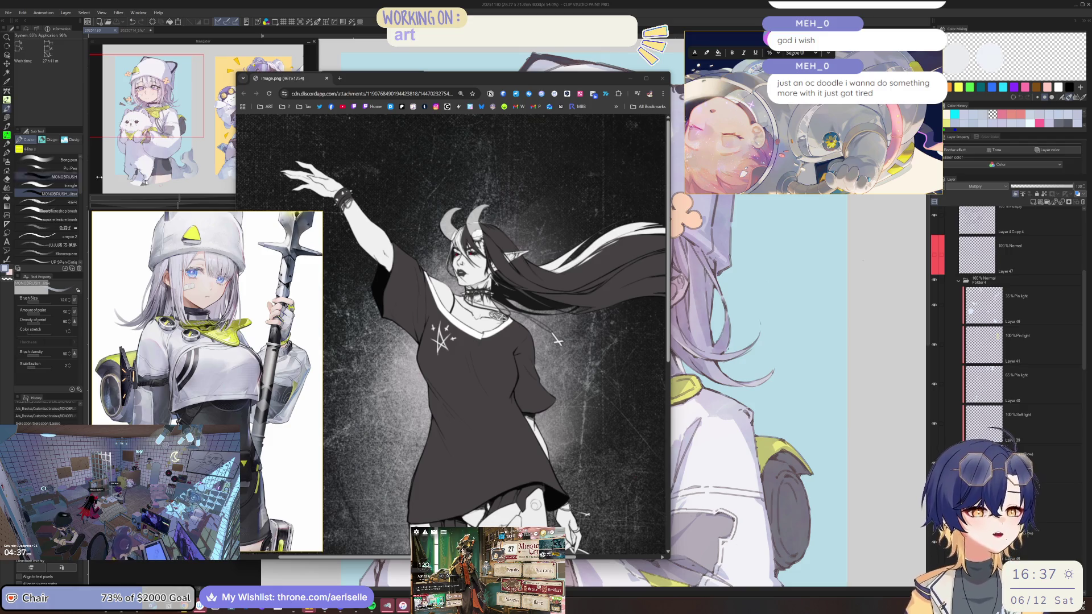
Step: Zoom into the reference figure's raised hand for a close look
{"action": "left_click", "coordinate": [299, 181]}
{"action": "scroll", "coordinate": [300, 181], "scroll_direction": "up", "scroll_amount": 9, "text": "ctrl"}
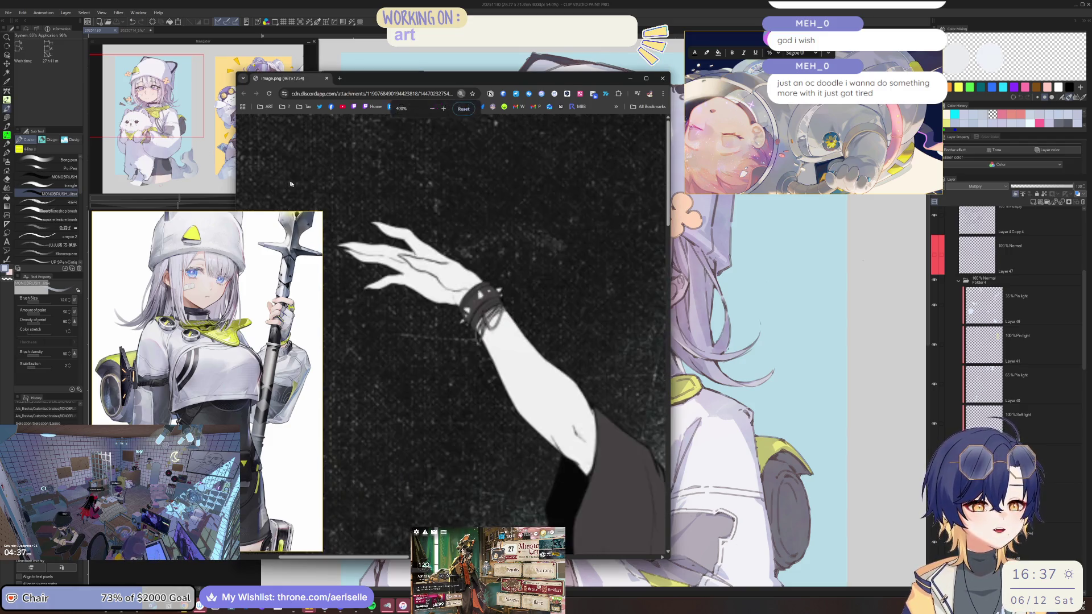
{"action": "scroll", "coordinate": [416, 218], "scroll_direction": "down", "scroll_amount": 2, "text": "ctrl"}
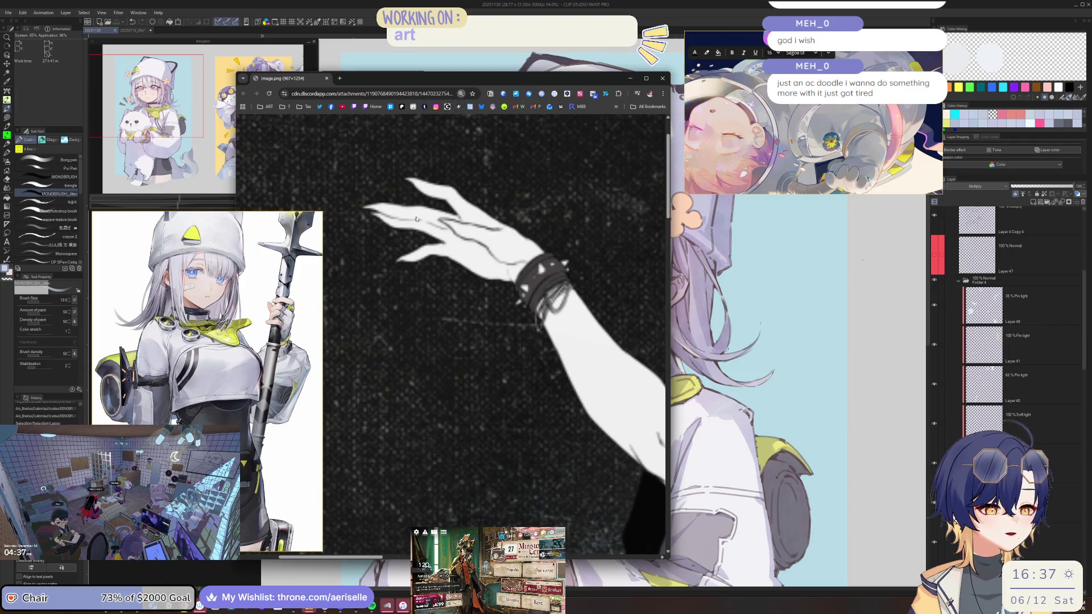
{"action": "scroll", "coordinate": [416, 219], "scroll_direction": "down", "scroll_amount": 5, "text": "ctrl"}
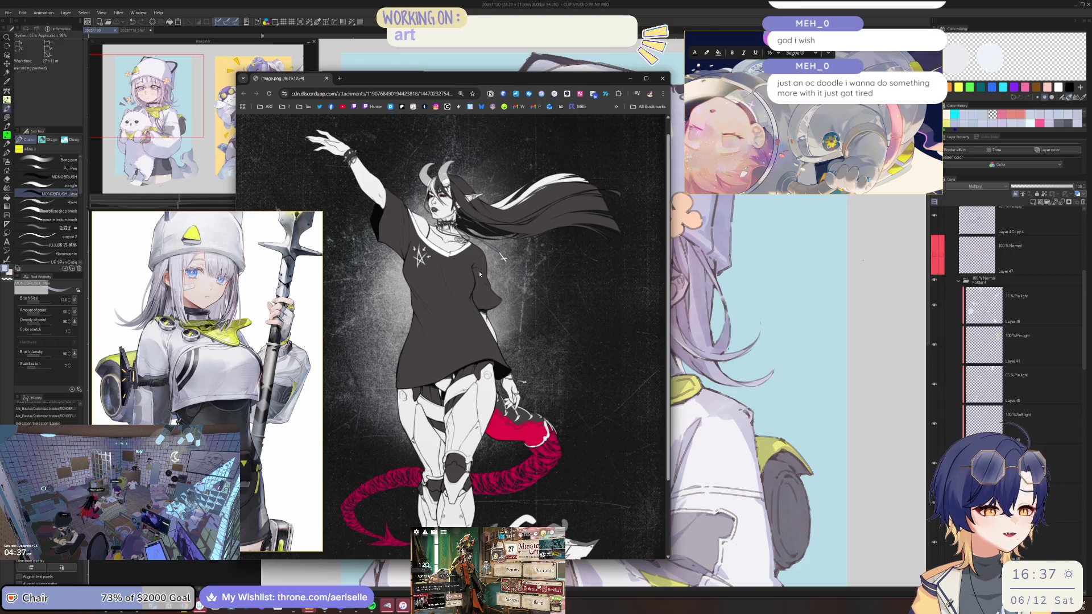
Step: Zoom back out and minimize the reference window
{"action": "scroll", "coordinate": [479, 274], "scroll_direction": "down", "scroll_amount": 1, "text": "ctrl"}
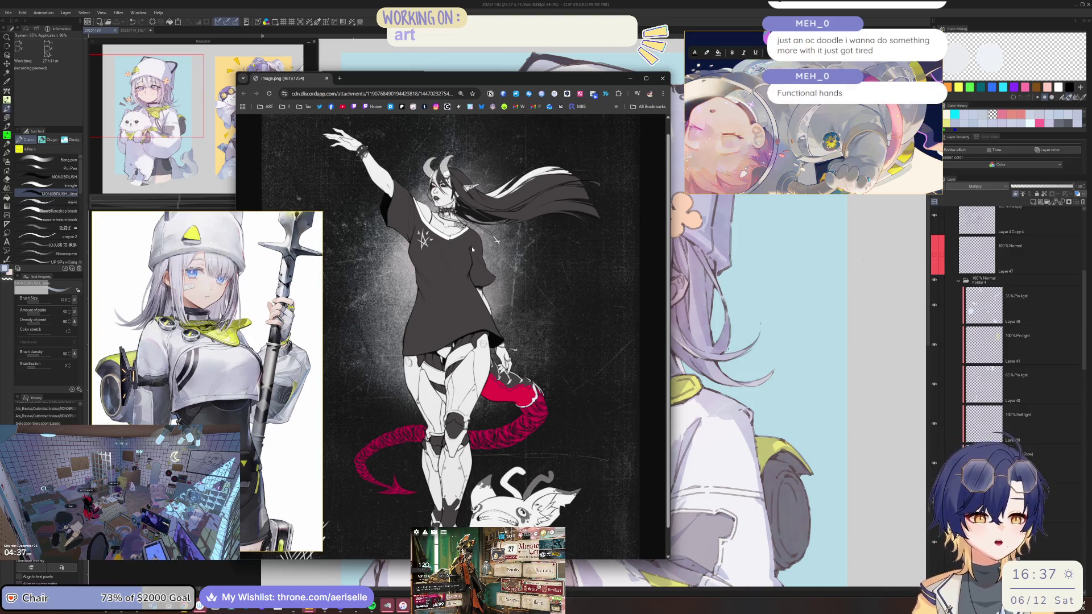
{"action": "scroll", "coordinate": [528, 240], "scroll_direction": "down", "scroll_amount": 1}
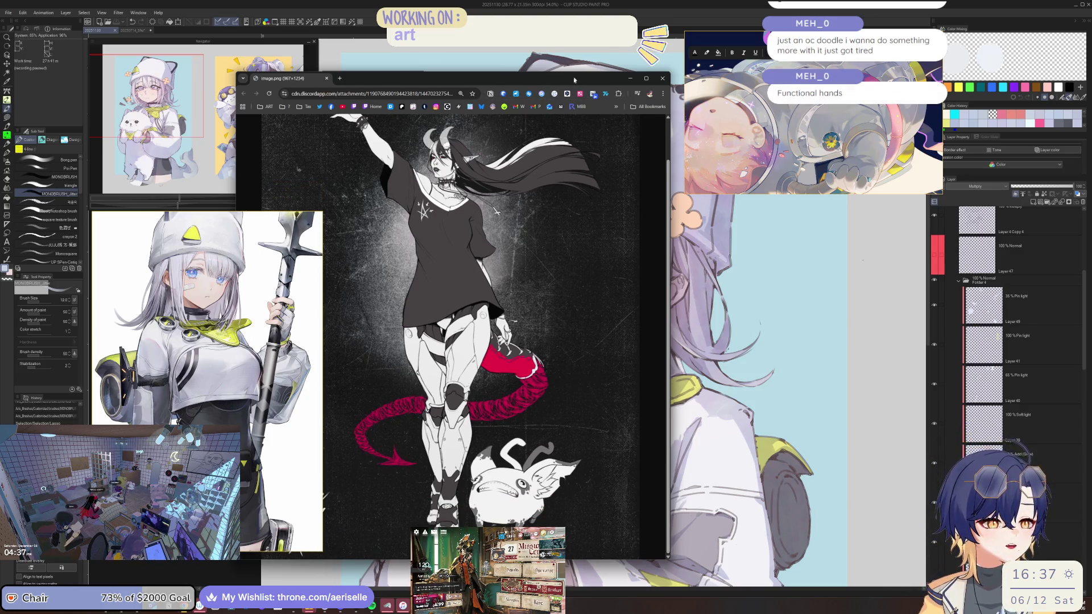
{"action": "left_click", "coordinate": [630, 78]}
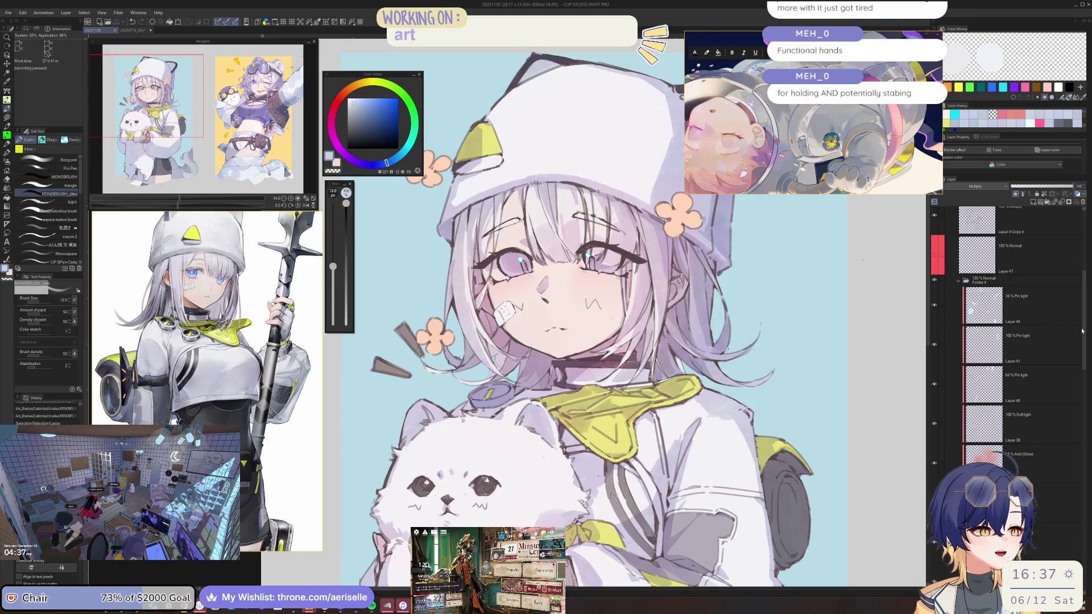
Step: Collapse Folder 4 and select the multiply layer Layer 52
{"action": "left_click", "coordinate": [1004, 330]}
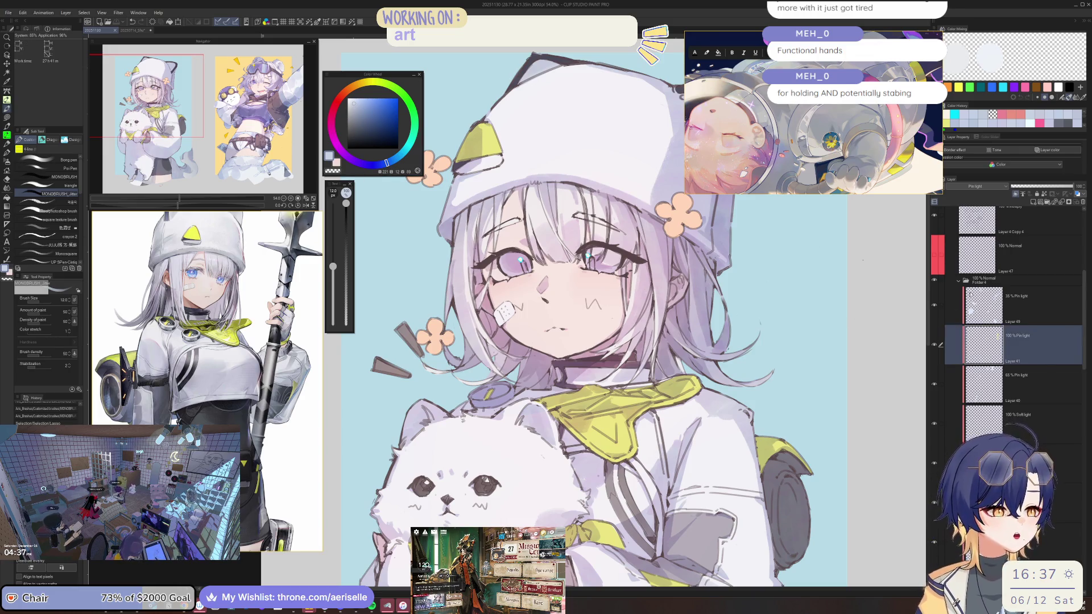
{"action": "left_click", "coordinate": [959, 280]}
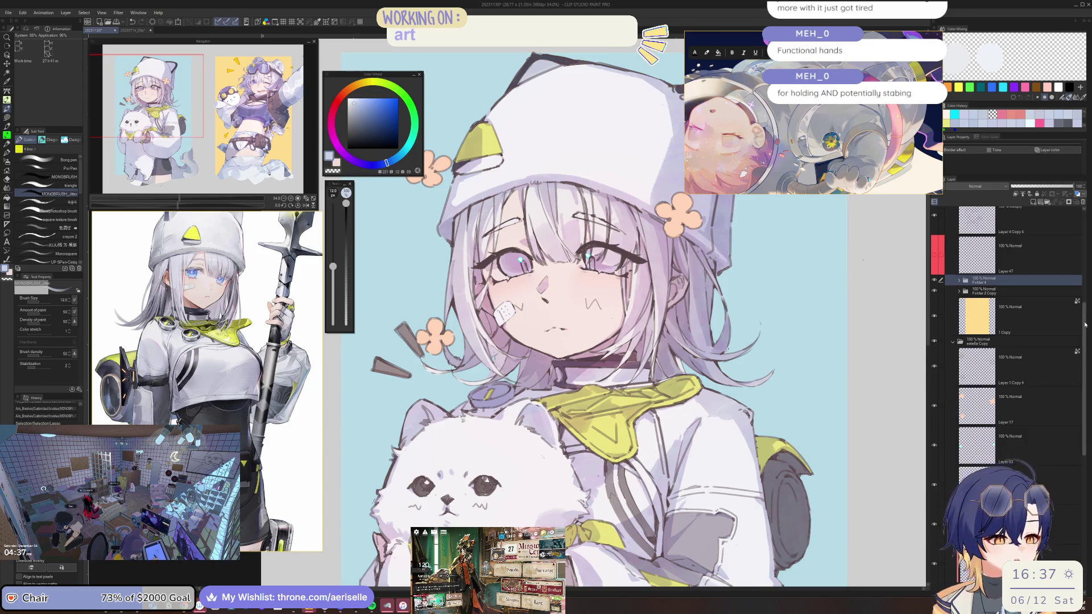
{"action": "scroll", "coordinate": [1075, 320], "scroll_direction": "down", "scroll_amount": 5}
{"action": "scroll", "coordinate": [1072, 443], "scroll_direction": "down", "scroll_amount": 1}
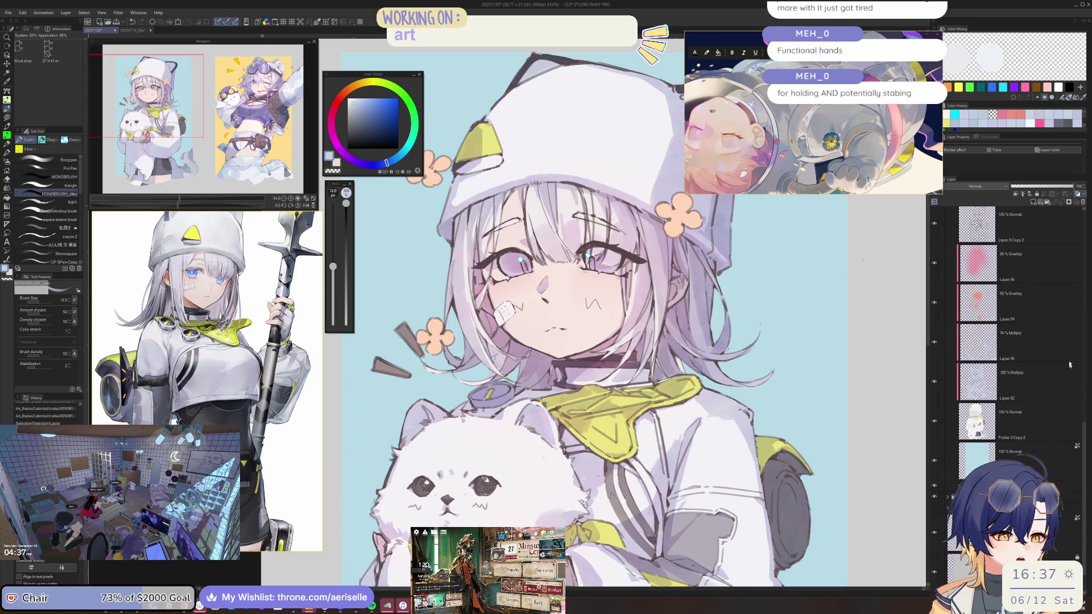
{"action": "scroll", "coordinate": [1083, 433], "scroll_direction": "up", "scroll_amount": 3}
{"action": "left_click", "coordinate": [1051, 417]}
Step: Flip the canvas horizontally to check proportions, then flip back and zoom onto the jacket shoulder
{"action": "key", "text": "ctrl+minus"}
{"action": "key", "text": "ctrl+minus"}
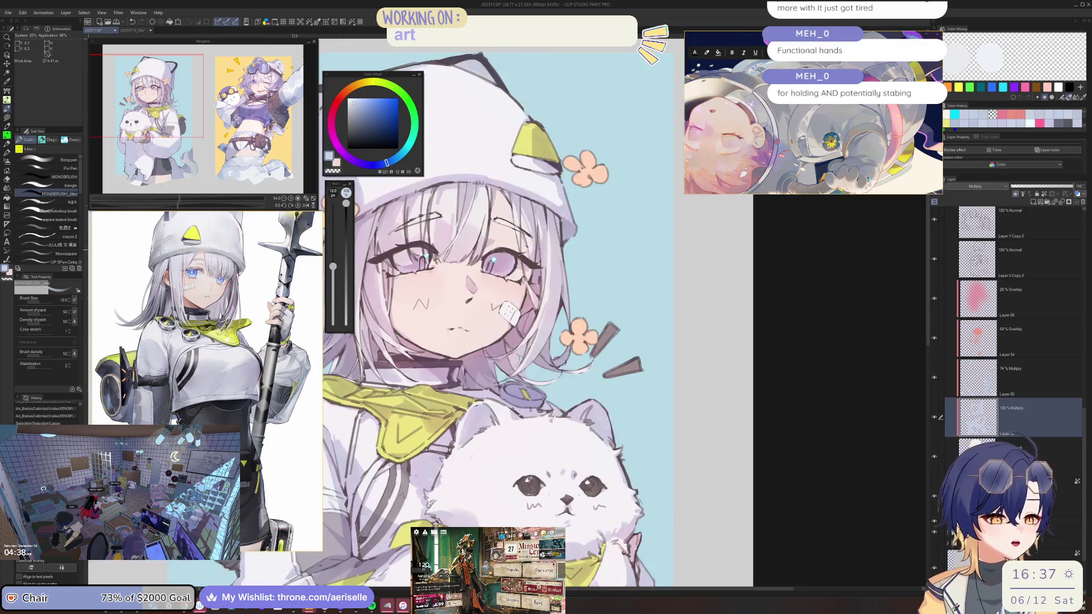
{"action": "key", "text": "h"}
{"action": "key", "text": "ctrl+plus"}
{"action": "key", "text": "ctrl+plus"}
{"action": "key", "text": "ctrl+plus"}
{"action": "key", "text": "e"}
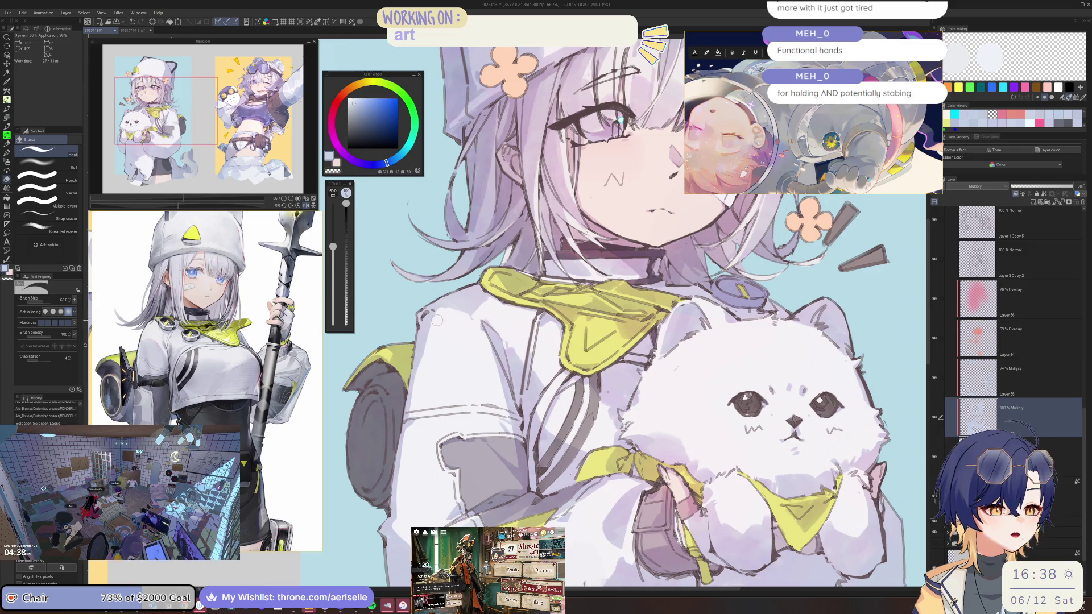
{"action": "key", "text": "ctrl+minus"}
{"action": "key", "text": "ctrl+minus"}
{"action": "key", "text": "h"}
{"action": "key", "text": "ctrl+plus"}
{"action": "key", "text": "ctrl+plus"}
{"action": "key", "text": "ctrl+plus"}
{"action": "key", "text": "b"}
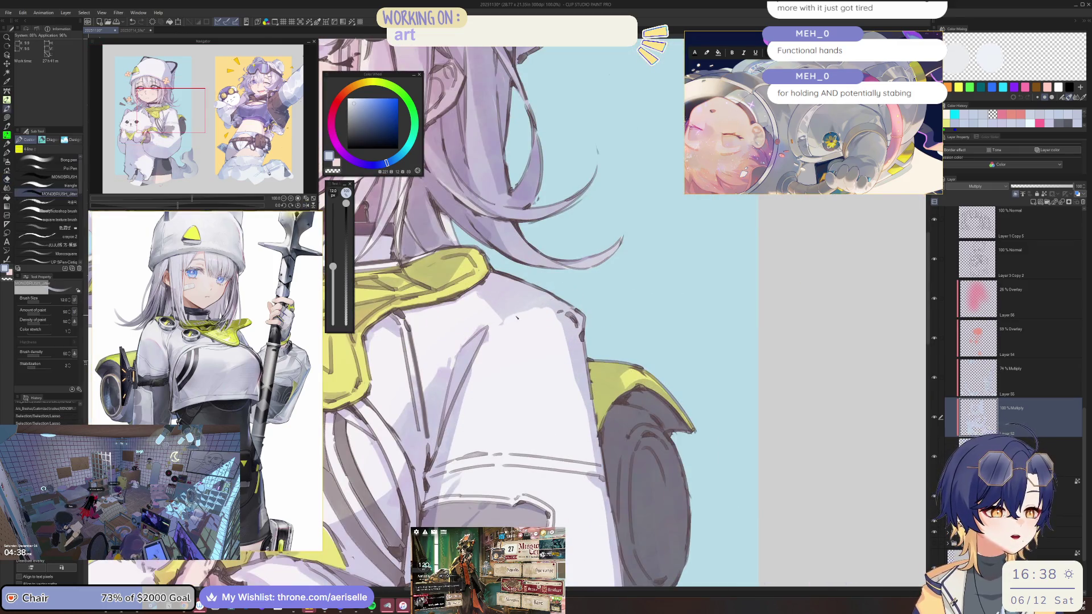
Step: Tilt the canvas to a drawing angle and set the brush size to about 17
{"action": "key", "text": "bracketright"}
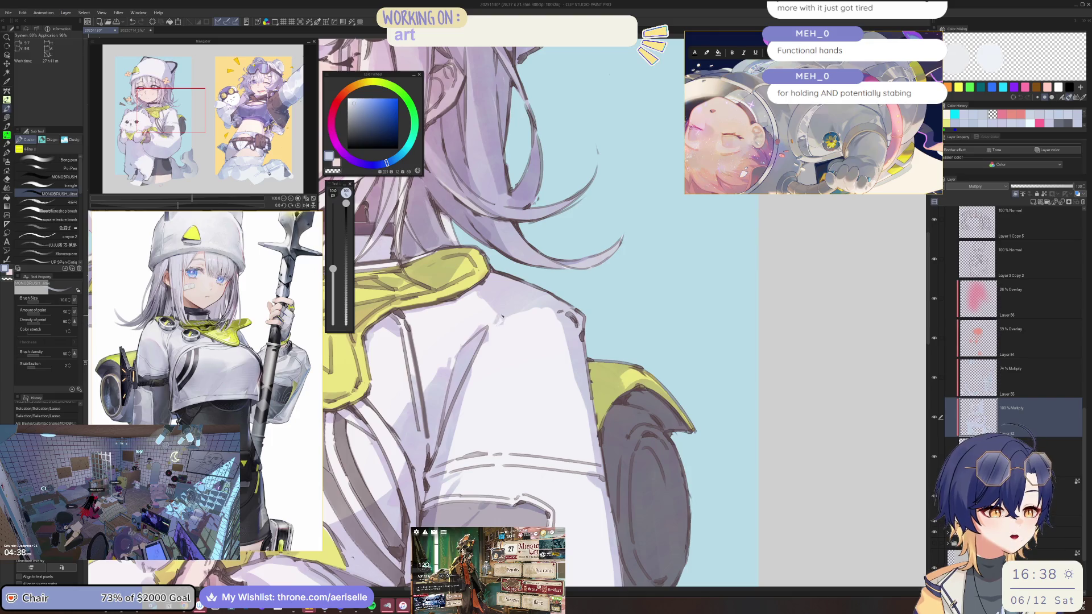
{"action": "key", "text": "bracketright"}
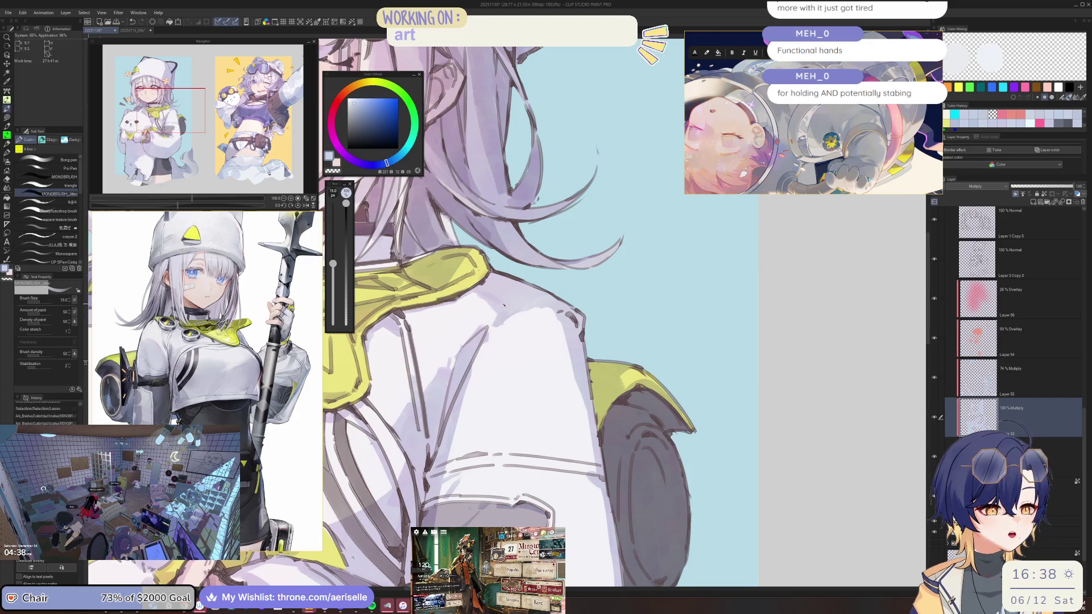
{"action": "key", "text": "minus"}
{"action": "key", "text": "minus"}
{"action": "key", "text": "minus"}
{"action": "key", "text": "bracketright"}
{"action": "key", "text": "ctrl+minus"}
{"action": "key", "text": "asciicircum"}
{"action": "key", "text": "asciicircum"}
{"action": "key", "text": "asciicircum"}
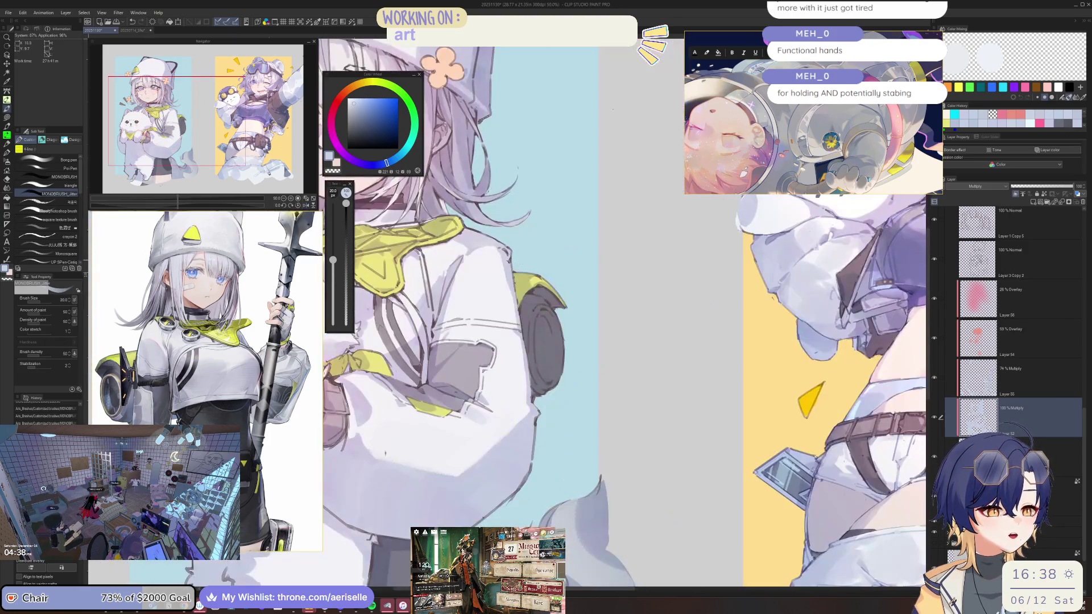
{"action": "key", "text": "minus"}
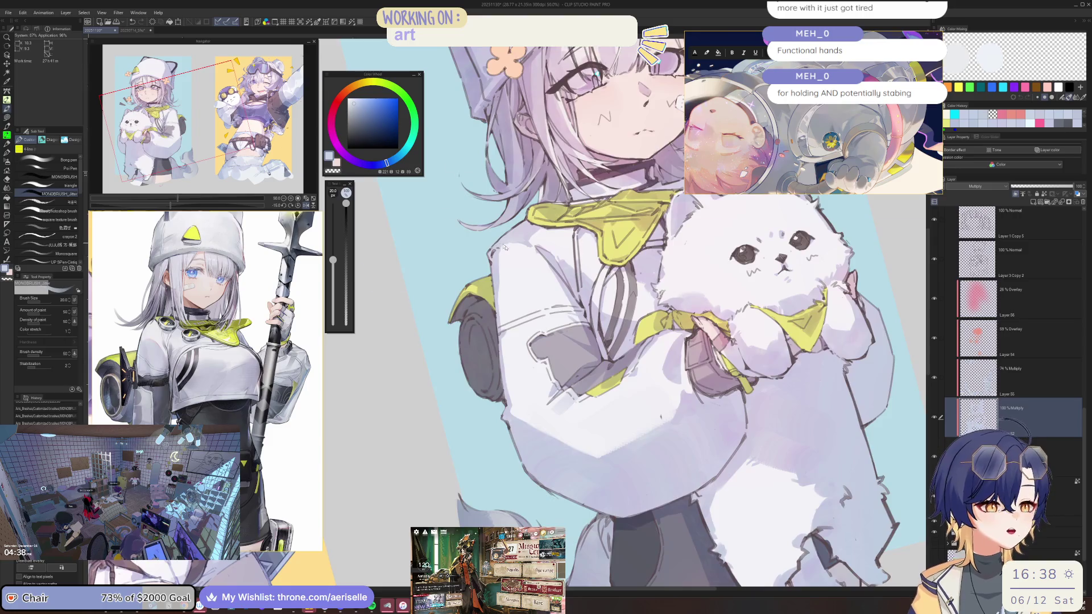
{"action": "scroll", "coordinate": [504, 247], "scroll_direction": "up", "scroll_amount": 4}
{"action": "key", "text": "bracketleft"}
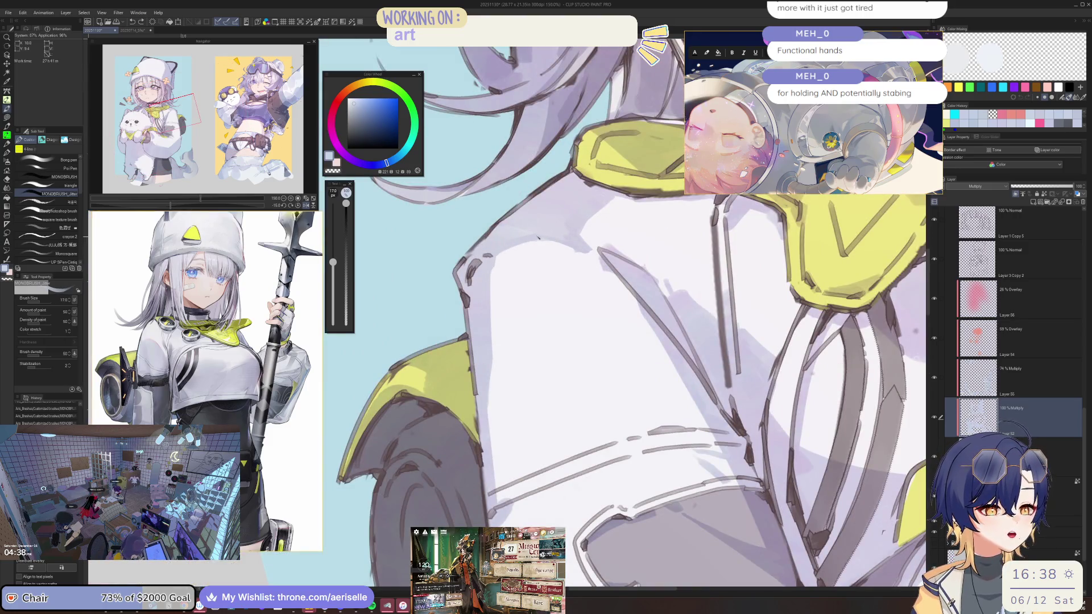
Step: Deselect and erase a straight line along the jacket outline with the hard eraser
{"action": "key", "text": "e"}
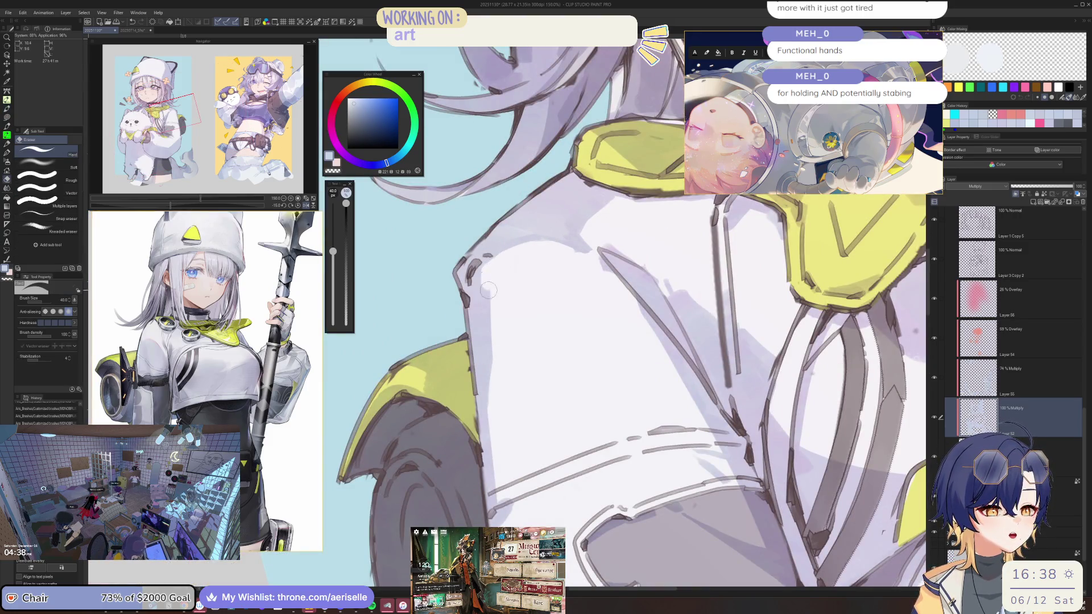
{"action": "key", "text": "ctrl+d"}
{"action": "left_click_drag", "start_coordinate": [484, 292], "coordinate": [482, 288]}
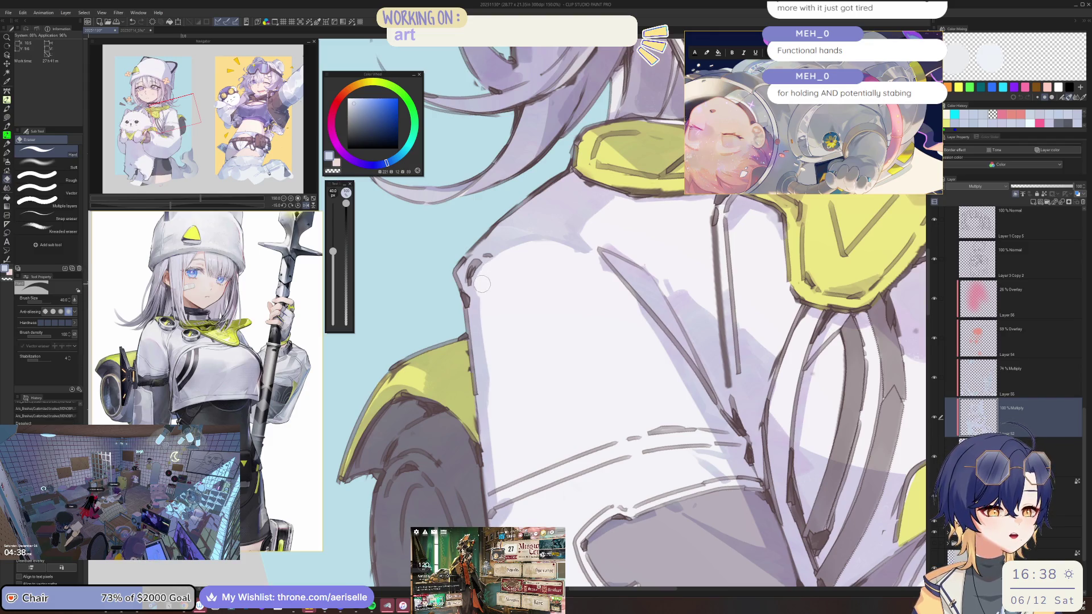
Step: Commit the straight eraser line and return to the pen brushes
{"action": "left_click", "coordinate": [504, 449], "text": "shift"}
{"action": "scroll", "coordinate": [510, 254], "scroll_direction": "down", "scroll_amount": 2}
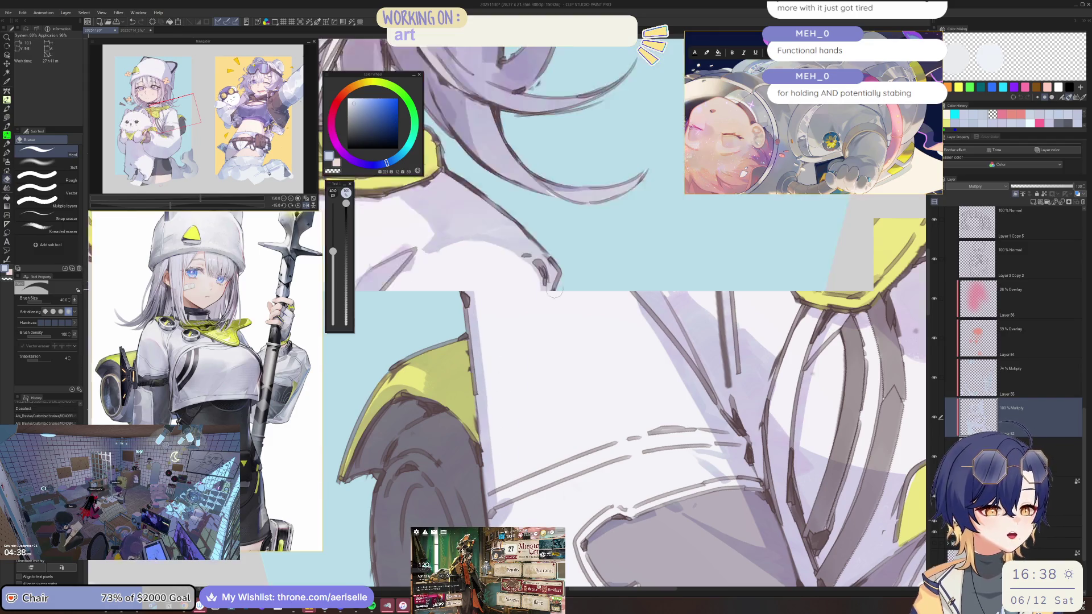
{"action": "scroll", "coordinate": [509, 254], "scroll_direction": "up", "scroll_amount": 1}
{"action": "key", "text": "b"}
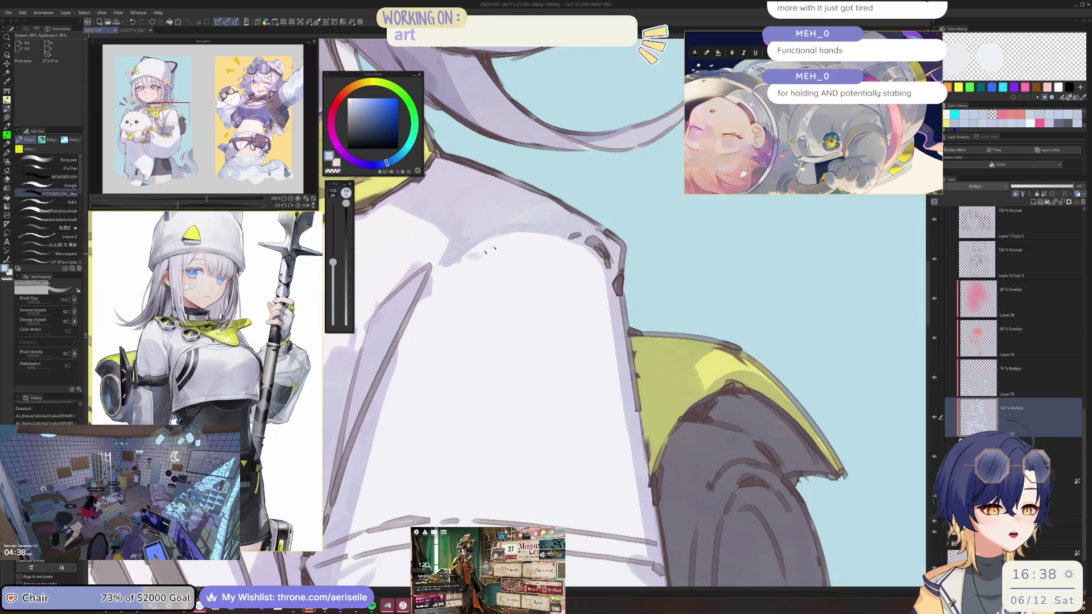
Step: Straighten the view, zoom to 100% on the yellow collar, and pick the Lasso selection
{"action": "scroll", "coordinate": [505, 250], "scroll_direction": "down", "scroll_amount": 3}
{"action": "scroll", "coordinate": [523, 244], "scroll_direction": "down", "scroll_amount": 2}
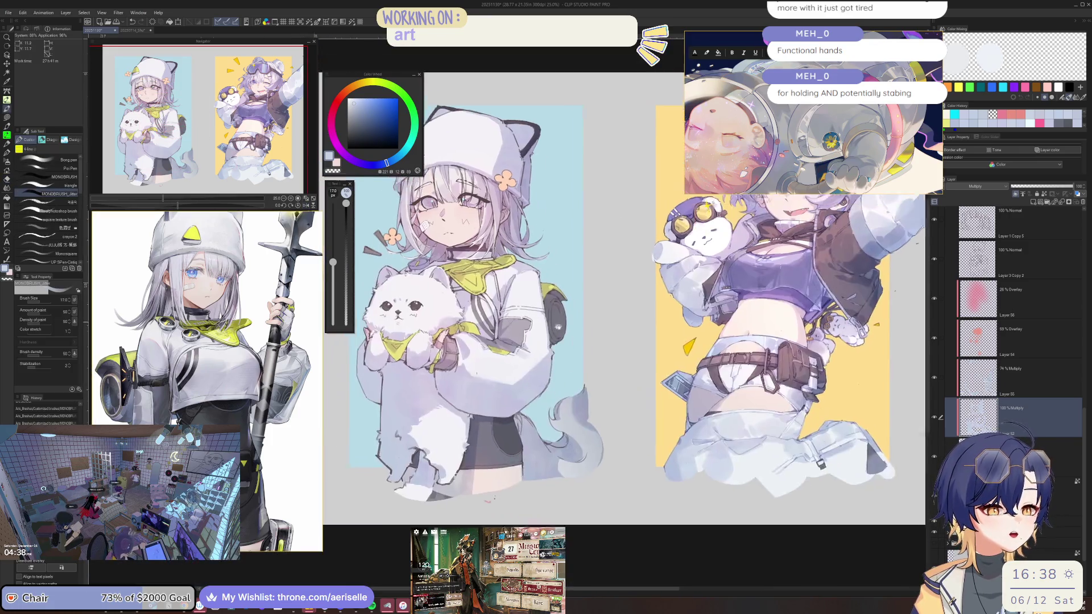
{"action": "scroll", "coordinate": [536, 297], "scroll_direction": "up", "scroll_amount": 3}
{"action": "scroll", "coordinate": [536, 296], "scroll_direction": "up", "scroll_amount": 2}
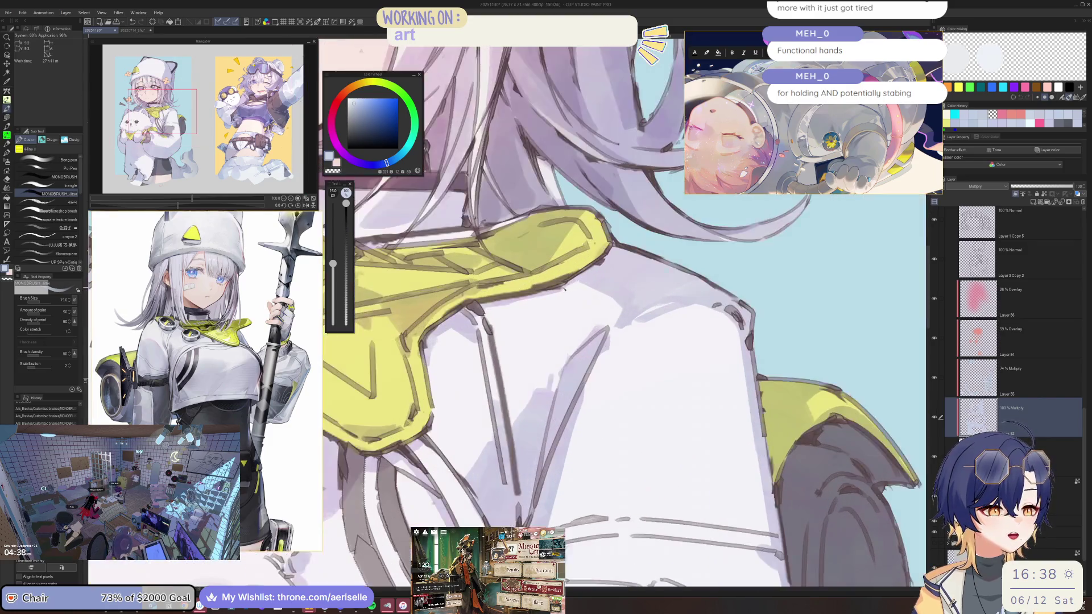
{"action": "scroll", "coordinate": [581, 286], "scroll_direction": "down", "scroll_amount": 1}
{"action": "scroll", "coordinate": [581, 286], "scroll_direction": "down", "scroll_amount": 2}
{"action": "scroll", "coordinate": [512, 282], "scroll_direction": "up", "scroll_amount": 4}
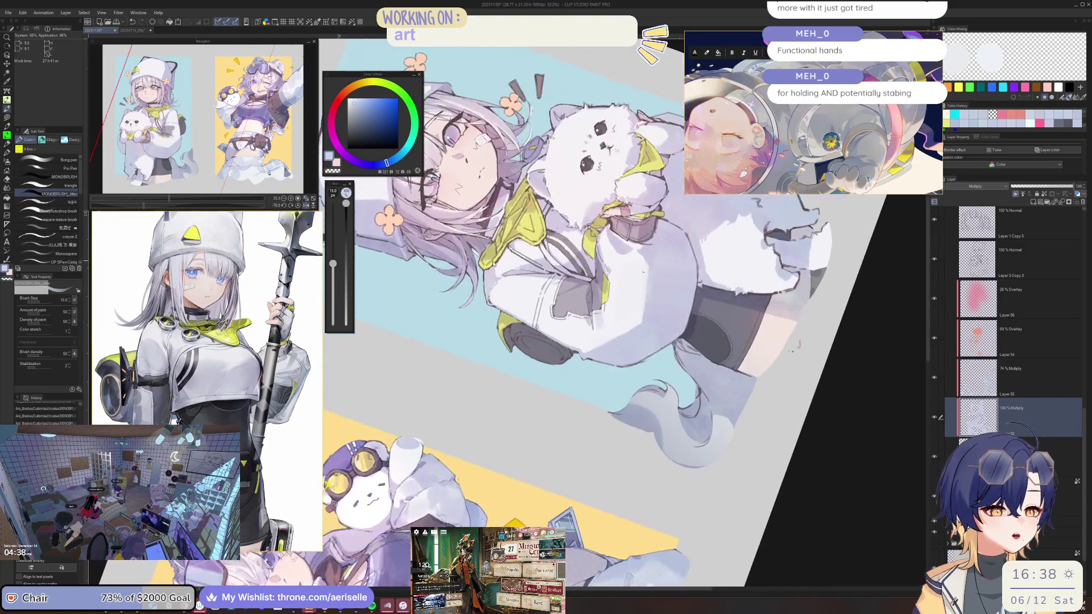
{"action": "key", "text": "ctrl+0"}
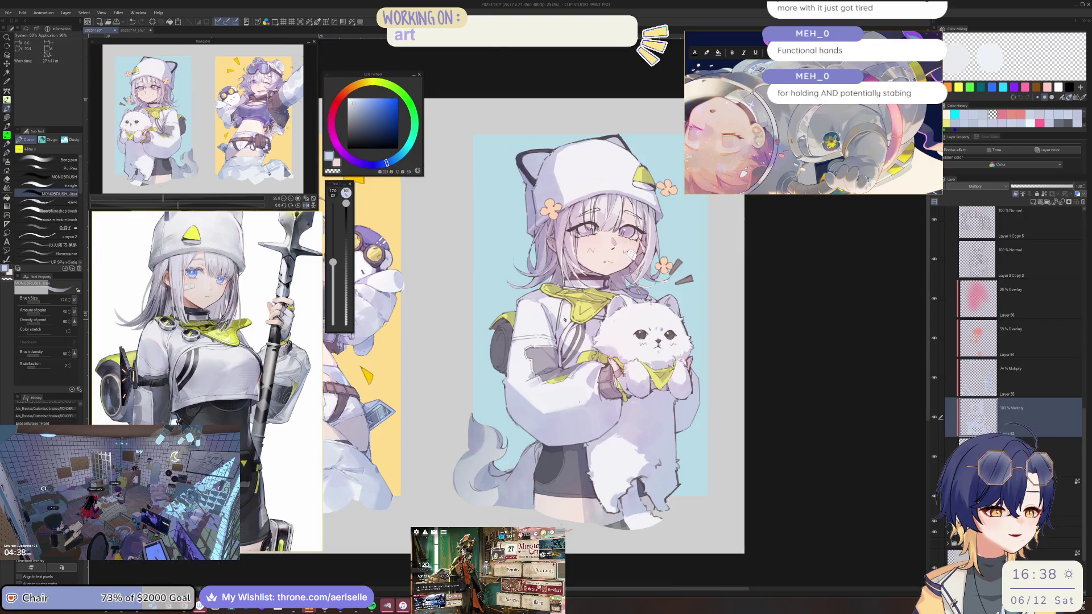
{"action": "scroll", "coordinate": [551, 242], "scroll_direction": "up", "scroll_amount": 4}
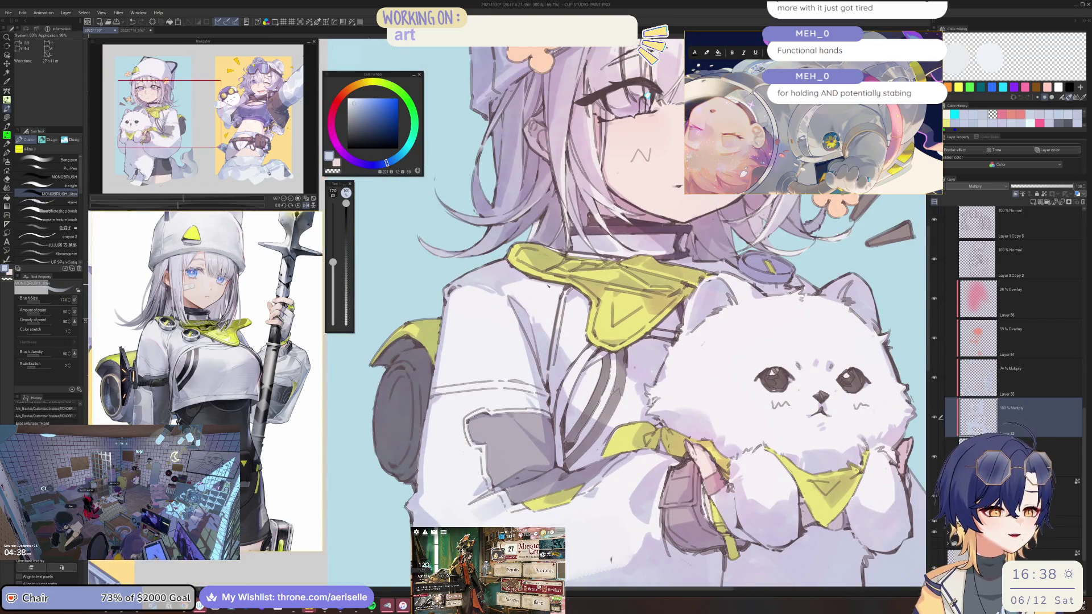
{"action": "scroll", "coordinate": [548, 280], "scroll_direction": "up", "scroll_amount": 2}
{"action": "key", "text": "m"}
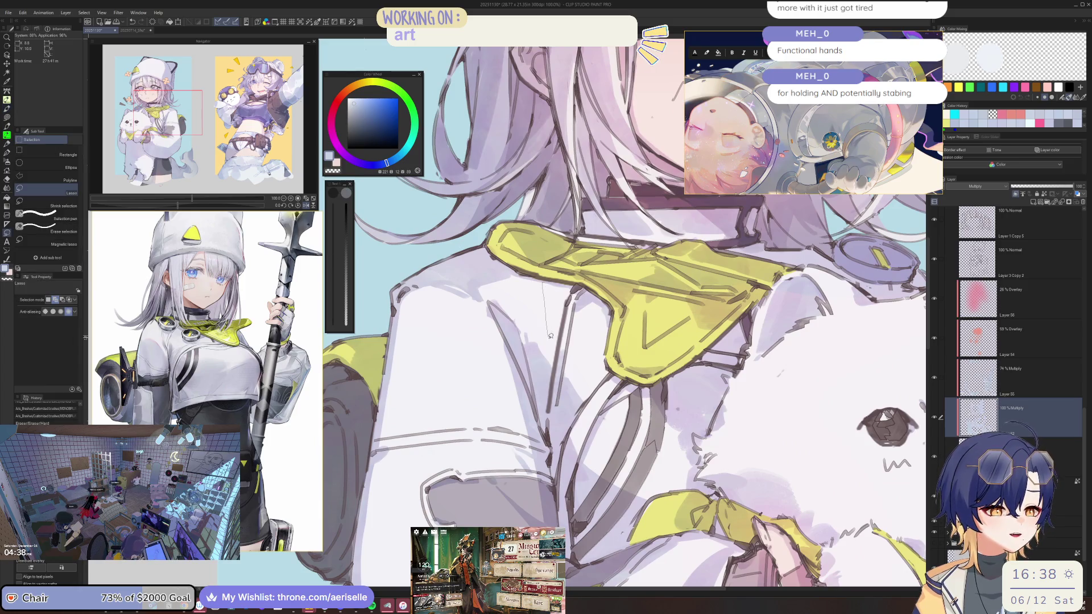
Step: Lasso the jacket fold beneath the yellow collar, delete its contents, and deselect
{"action": "left_click_drag", "start_coordinate": [576, 287], "coordinate": [574, 284]}
{"action": "key", "text": "g"}
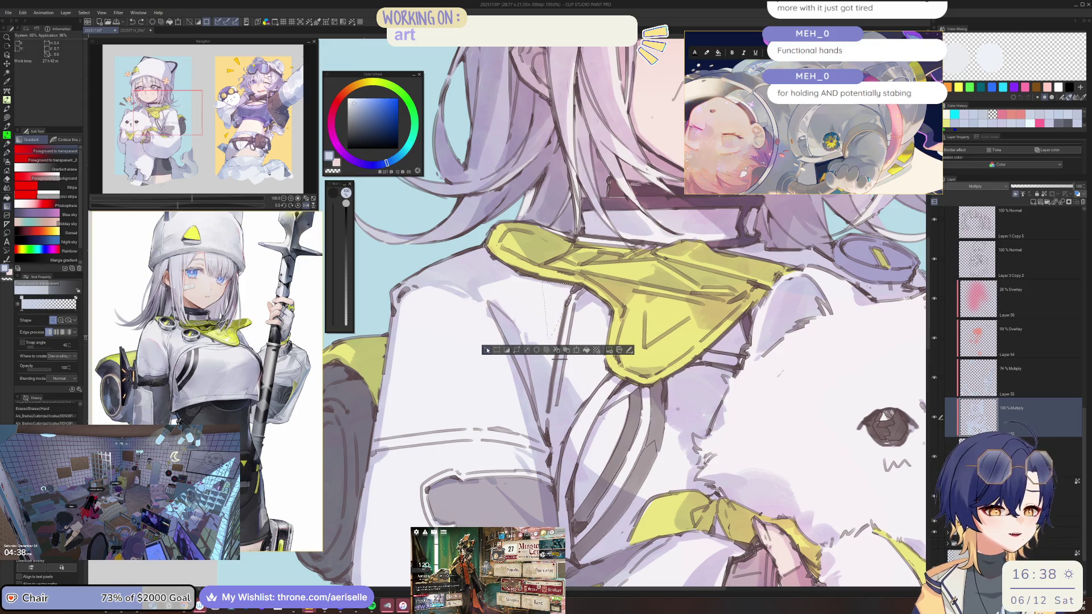
{"action": "left_click", "coordinate": [486, 349]}
{"action": "key", "text": "m"}
{"action": "mouse_move", "coordinate": [547, 280]}
{"action": "left_mouse_down"}
{"action": "mouse_move", "coordinate": [534, 335]}
{"action": "mouse_move", "coordinate": [575, 282]}
{"action": "left_mouse_up"}
{"action": "key", "text": "g"}
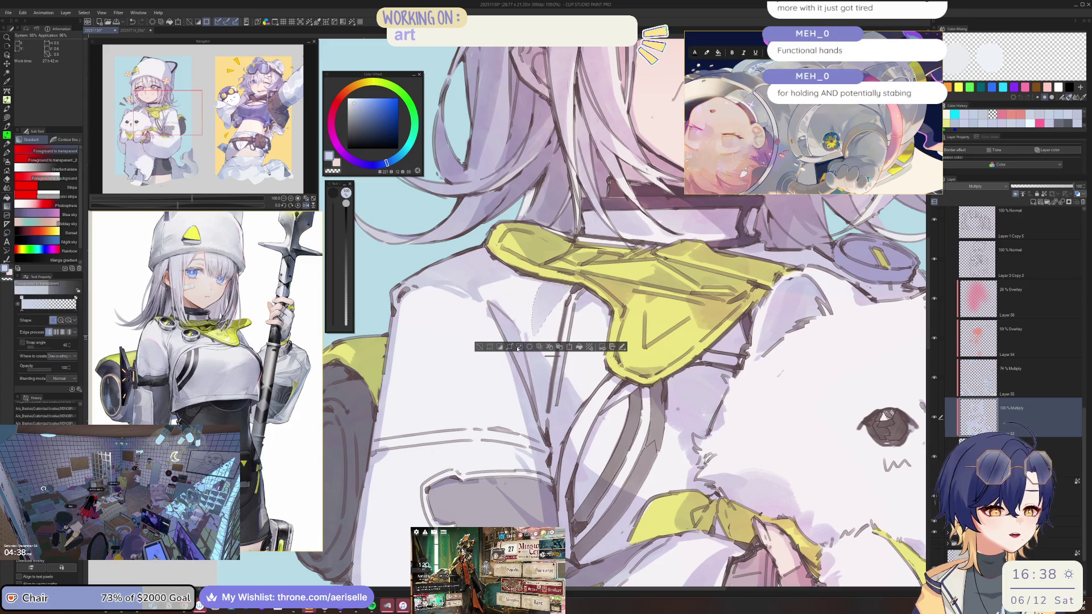
{"action": "key", "text": "Delete"}
{"action": "key", "text": "ctrl+d"}
Step: Set the view upright again and return to the brush at size 50
{"action": "key", "text": "ctrl+minus"}
{"action": "key", "text": "ctrl+minus"}
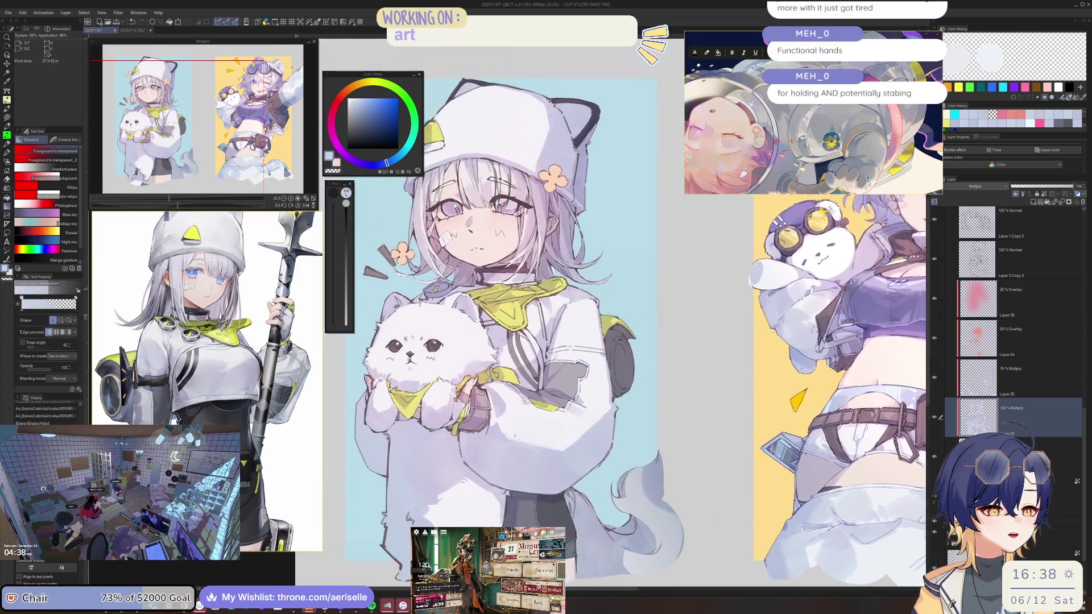
{"action": "key", "text": "minus"}
{"action": "key", "text": "ctrl+plus"}
{"action": "key", "text": "ctrl+plus"}
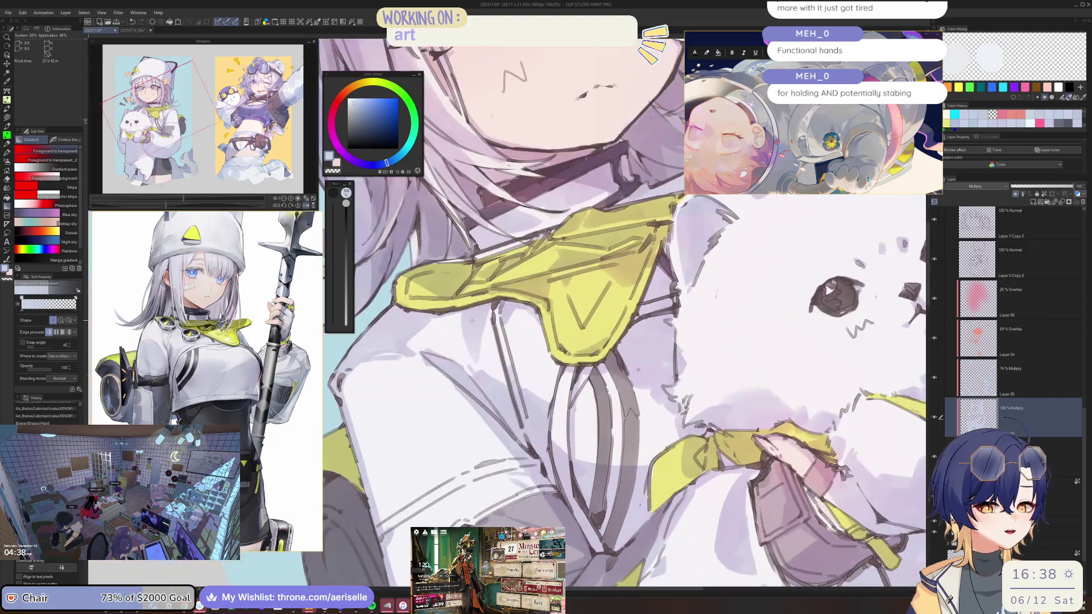
{"action": "key", "text": "ctrl+minus"}
{"action": "key", "text": "ctrl+minus"}
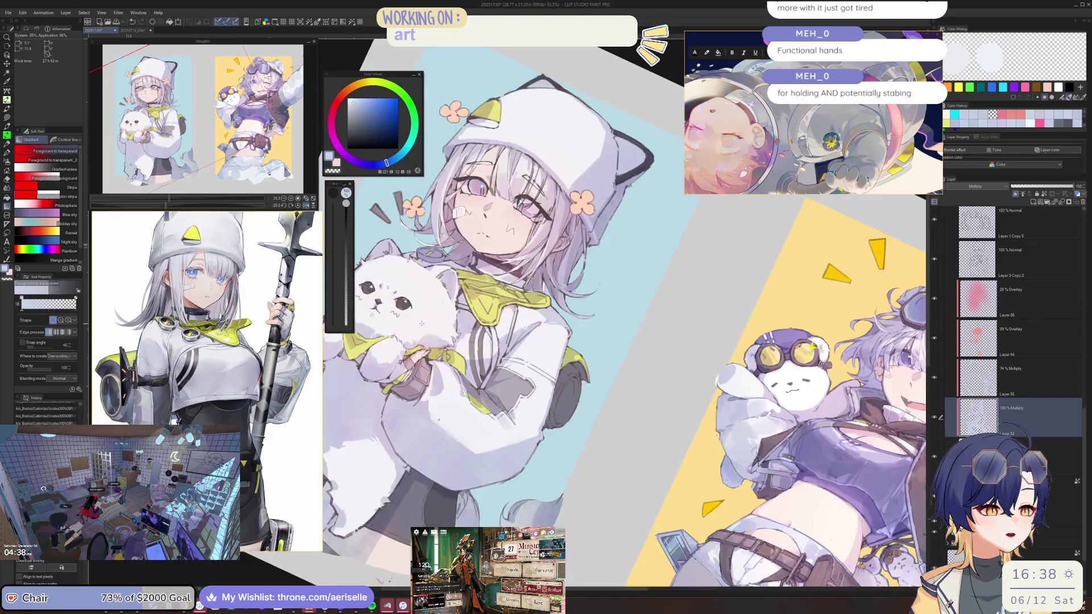
{"action": "left_click", "coordinate": [306, 205]}
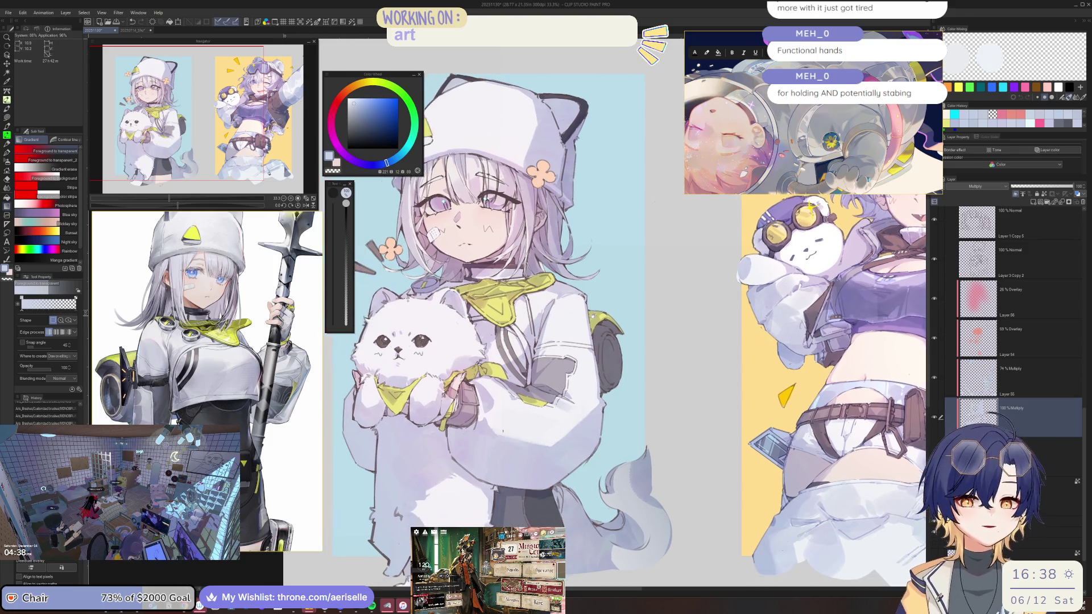
{"action": "scroll", "coordinate": [570, 313], "scroll_direction": "up", "scroll_amount": 2}
{"action": "key", "text": "b"}
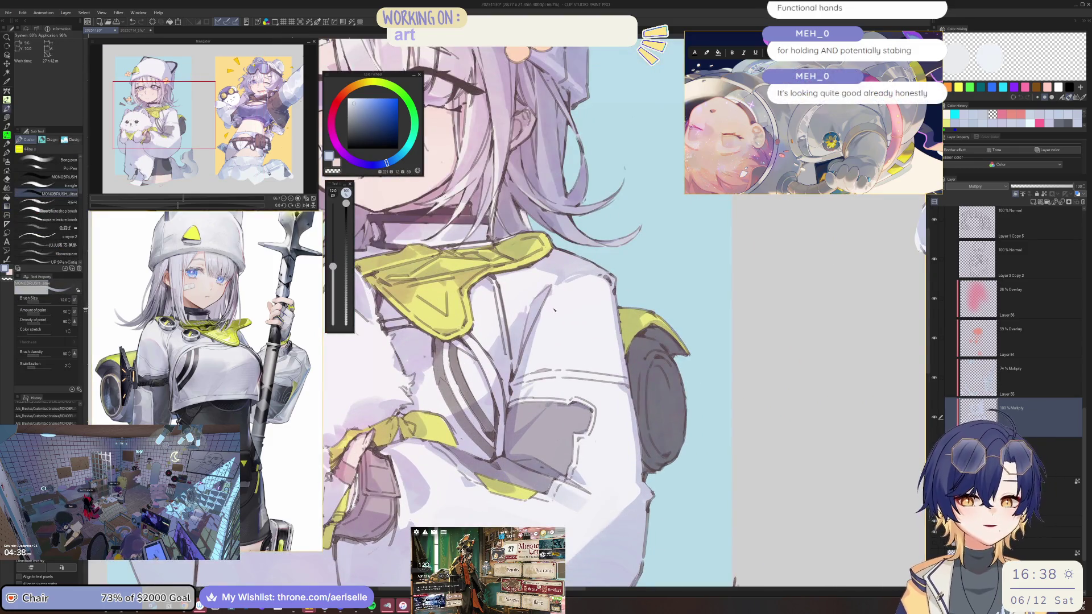
{"action": "key", "text": "bracketleft"}
{"action": "key", "text": "bracketleft"}
{"action": "key", "text": "bracketleft"}
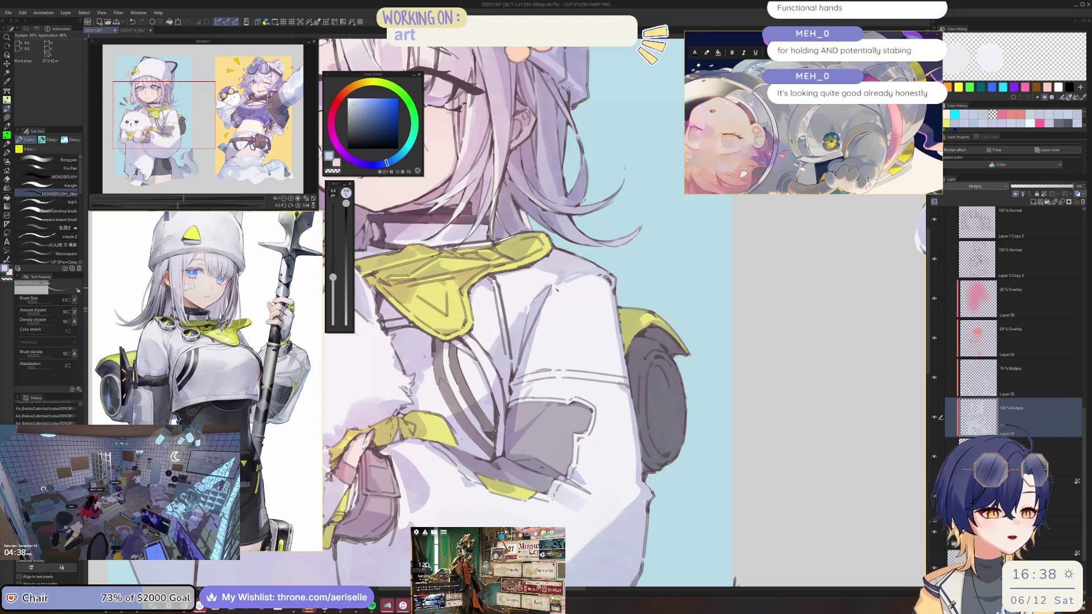
{"action": "scroll", "coordinate": [557, 290], "scroll_direction": "down", "scroll_amount": 2}
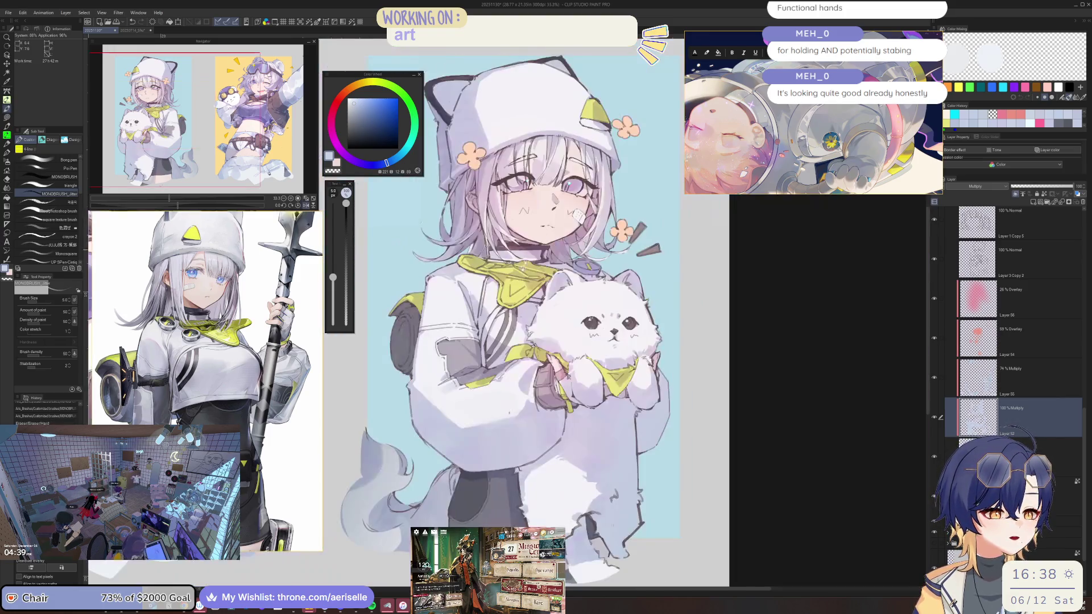
{"action": "scroll", "coordinate": [503, 331], "scroll_direction": "up", "scroll_amount": 3}
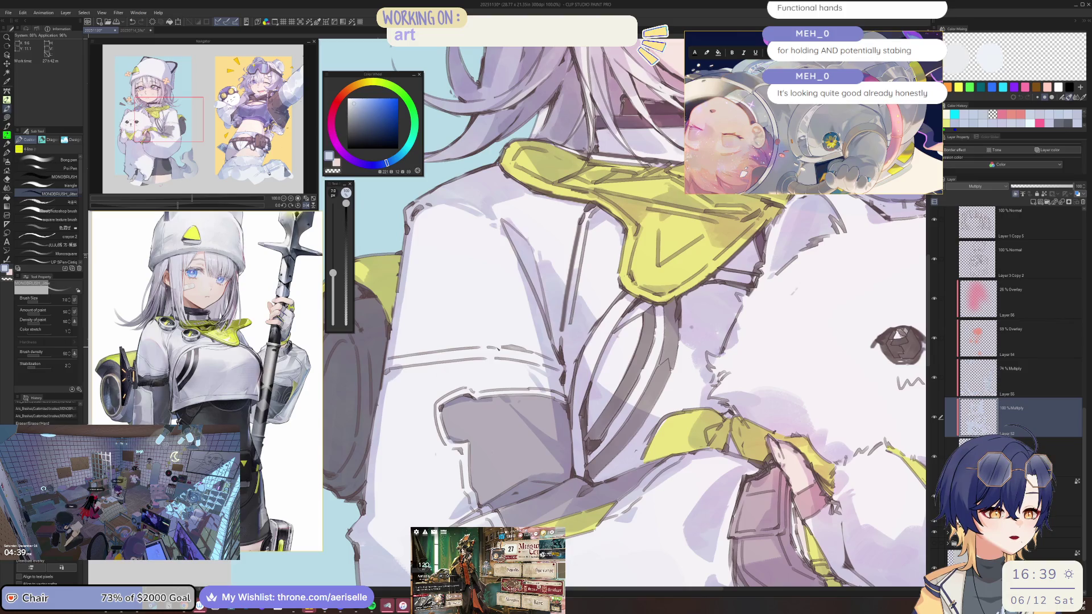
{"action": "scroll", "coordinate": [498, 347], "scroll_direction": "down", "scroll_amount": 3}
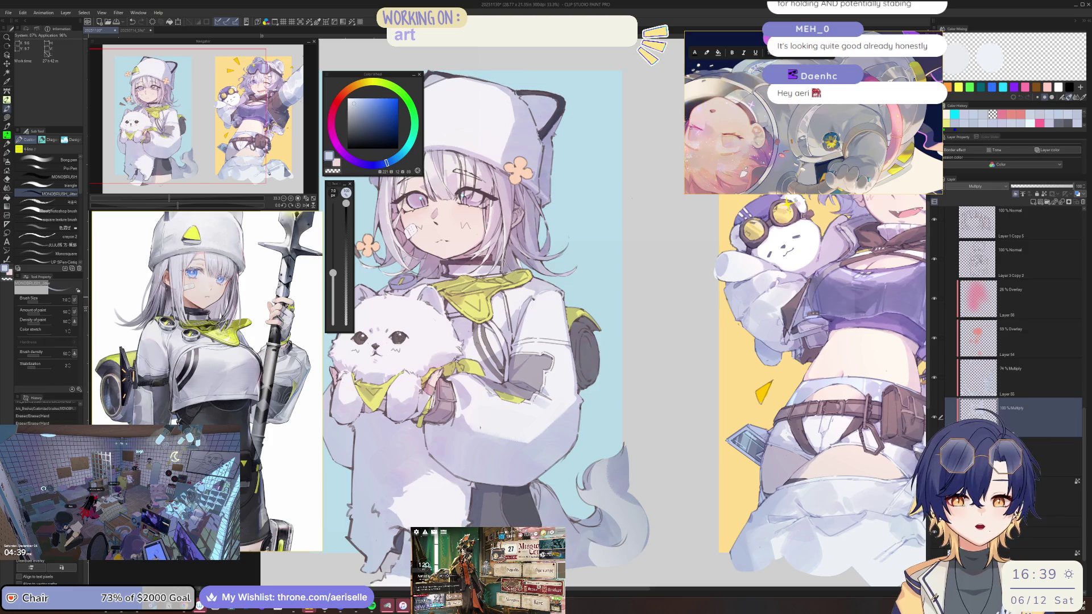
{"action": "key", "text": "h"}
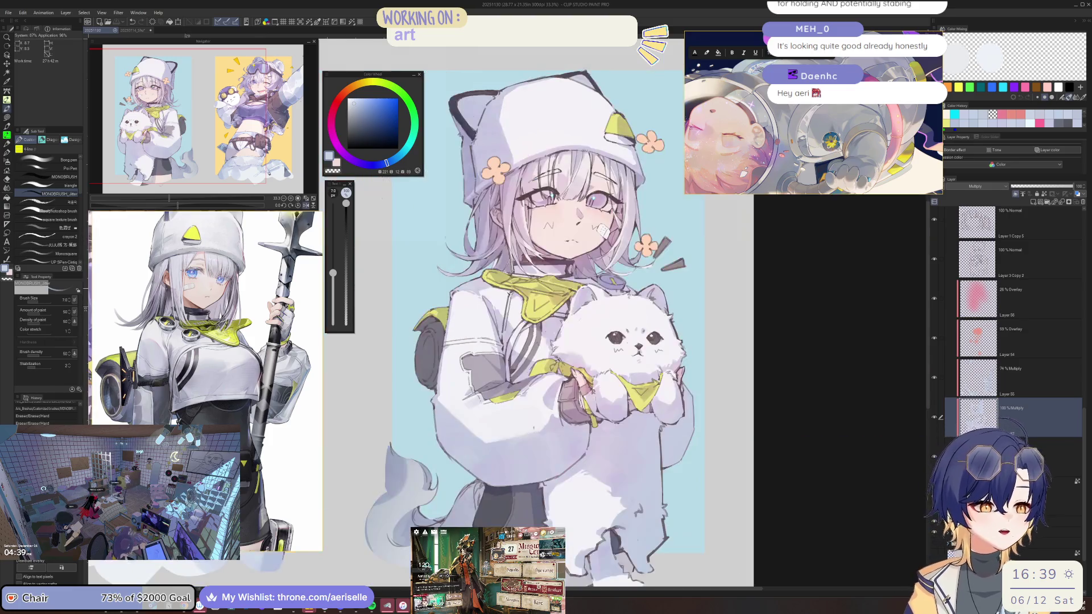
{"action": "scroll", "coordinate": [506, 304], "scroll_direction": "up", "scroll_amount": 2}
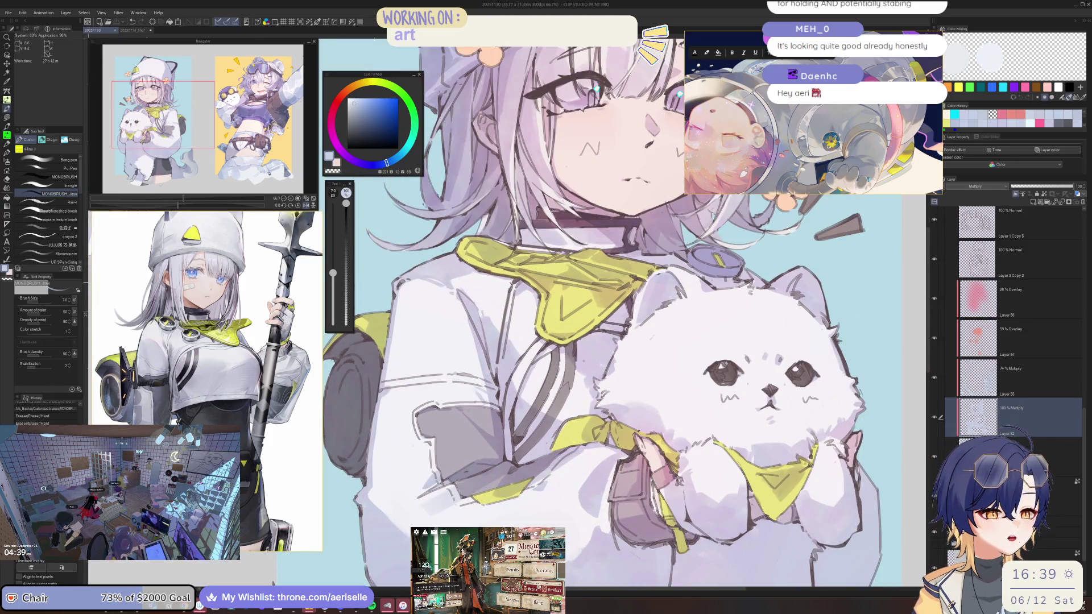
{"action": "scroll", "coordinate": [656, 278], "scroll_direction": "down", "scroll_amount": 2}
{"action": "key", "text": "h"}
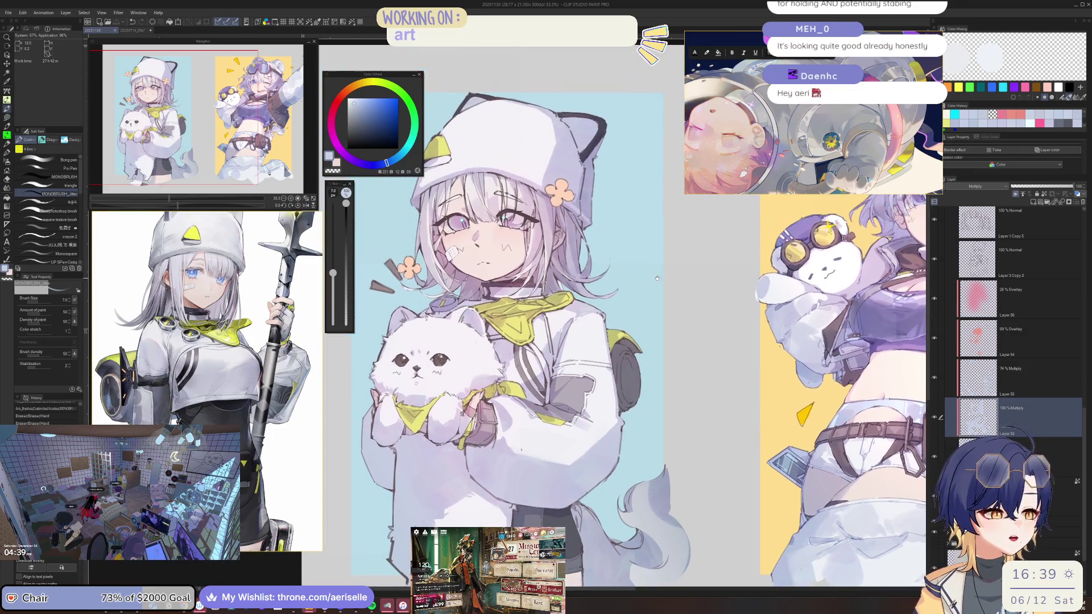
{"action": "scroll", "coordinate": [1088, 335], "scroll_direction": "up", "scroll_amount": 1}
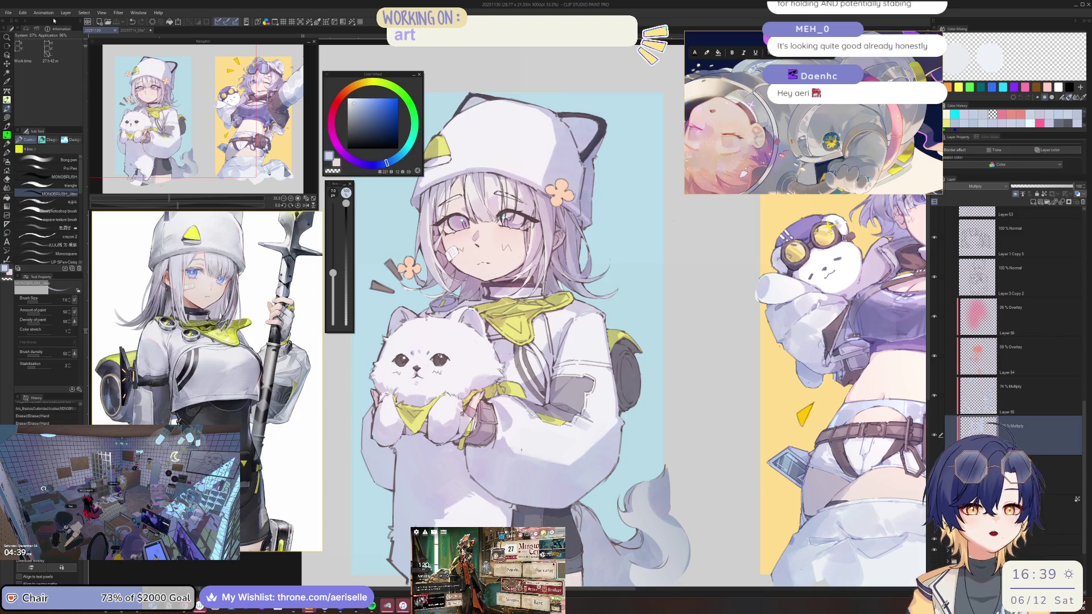
{"action": "left_click", "coordinate": [8, 12]}
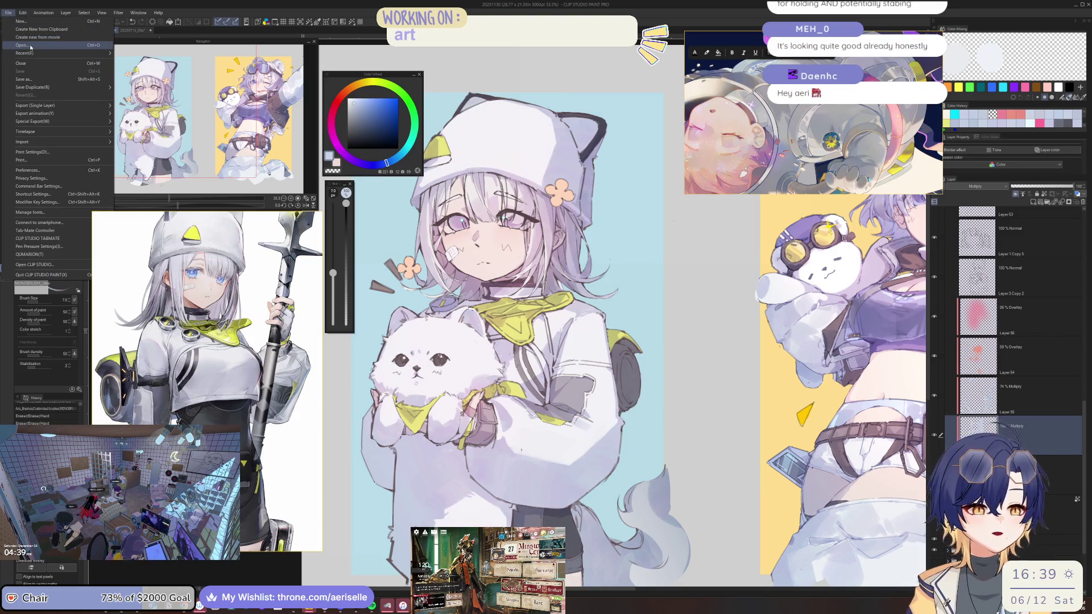
{"action": "left_click", "coordinate": [22, 45]}
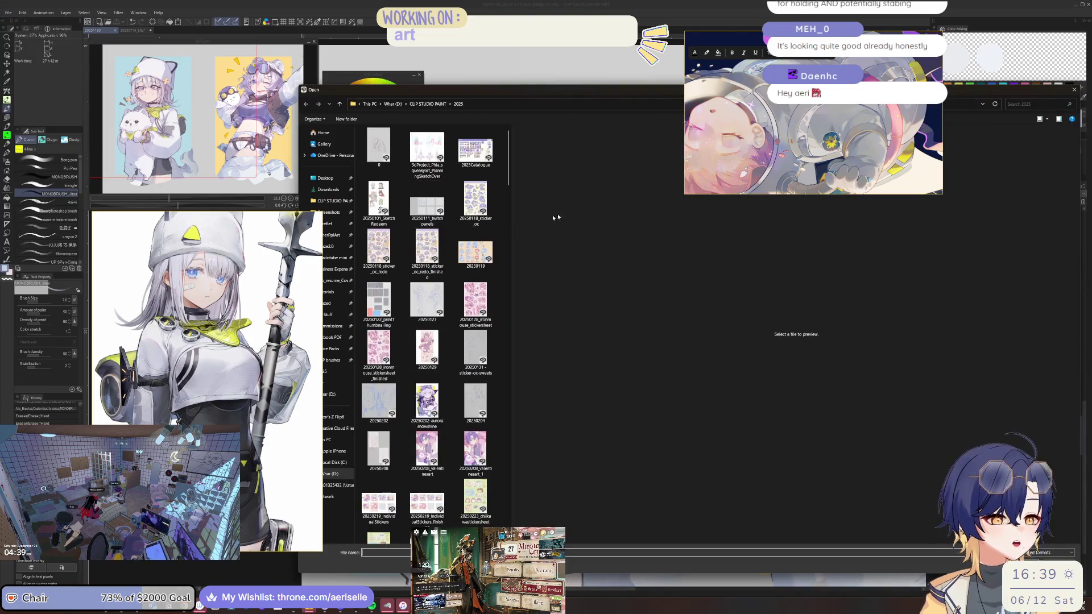
{"action": "mouse_move", "coordinate": [510, 225]}
{"action": "left_mouse_down"}
{"action": "mouse_move", "coordinate": [687, 238]}
{"action": "mouse_move", "coordinate": [674, 240]}
{"action": "left_mouse_up"}
{"action": "scroll", "coordinate": [657, 285], "scroll_direction": "down", "scroll_amount": 2}
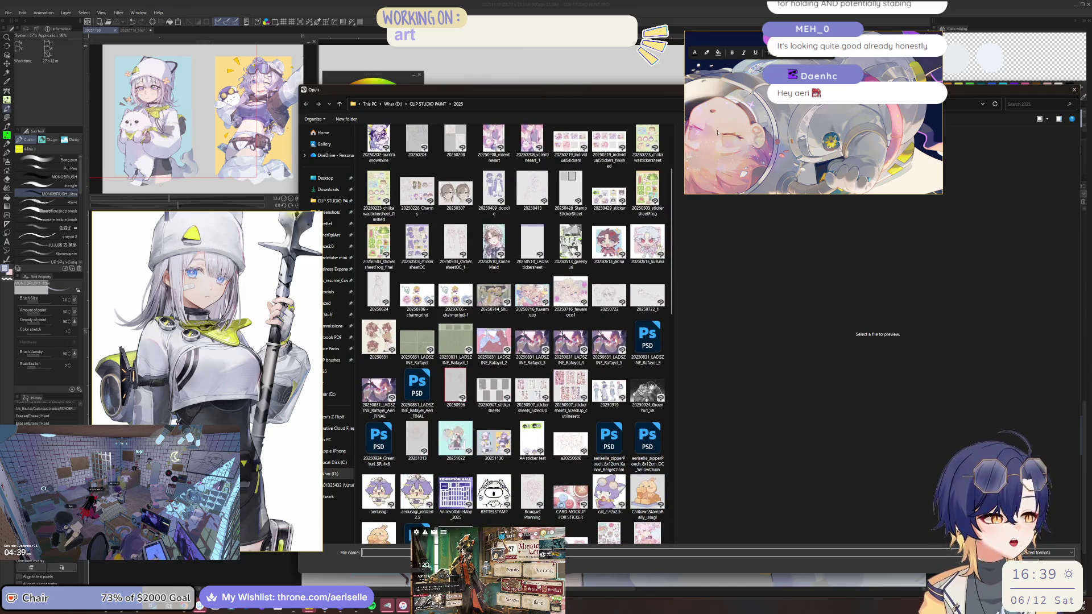
{"action": "left_click_drag", "start_coordinate": [773, 192], "coordinate": [773, 136]}
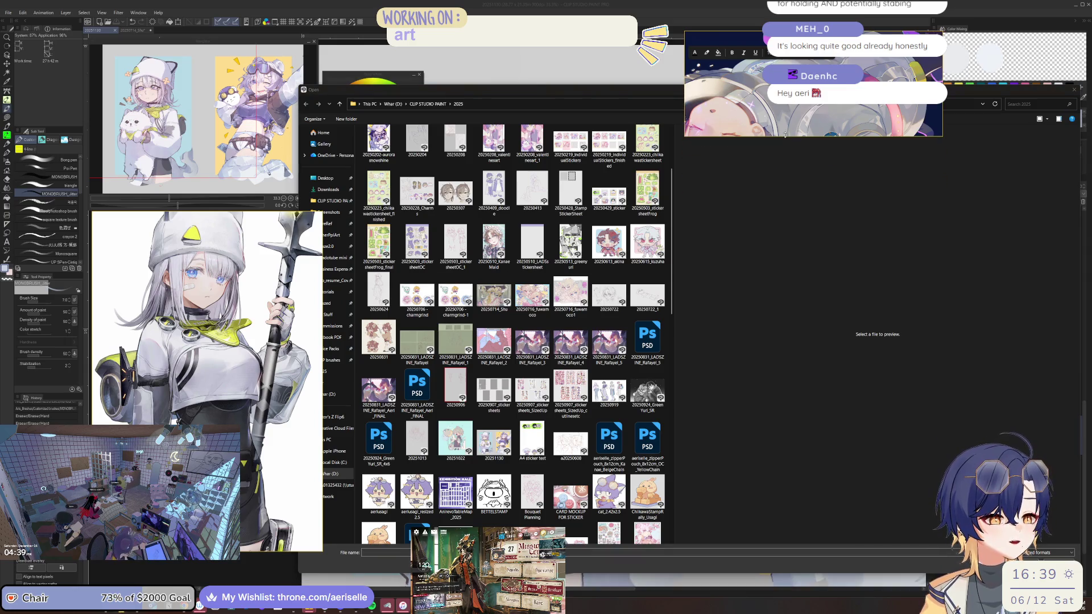
{"action": "left_click", "coordinate": [573, 344]}
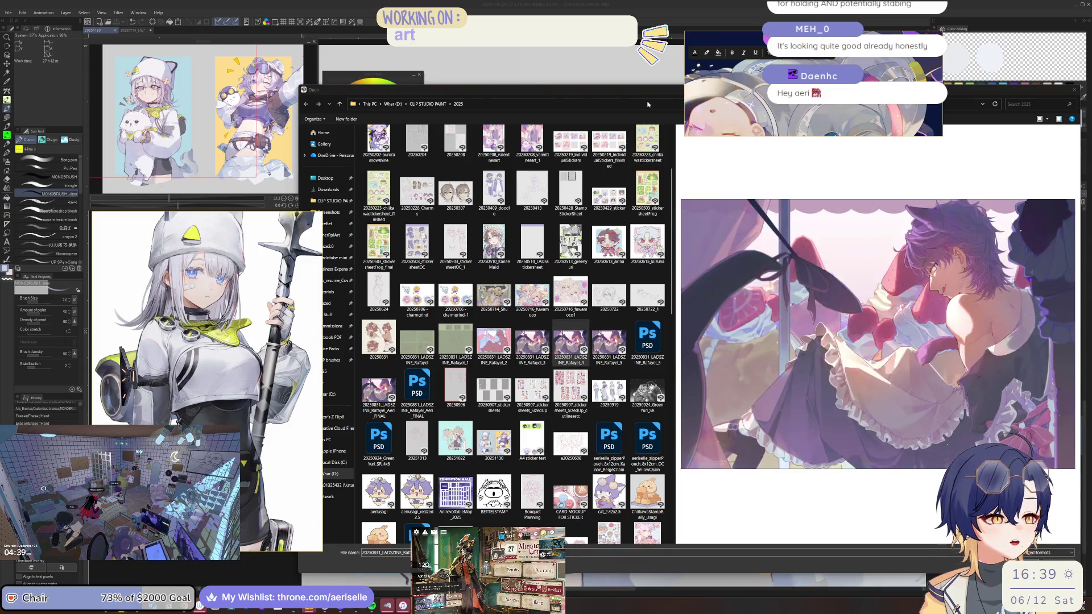
{"action": "left_click_drag", "start_coordinate": [660, 94], "coordinate": [569, 100]}
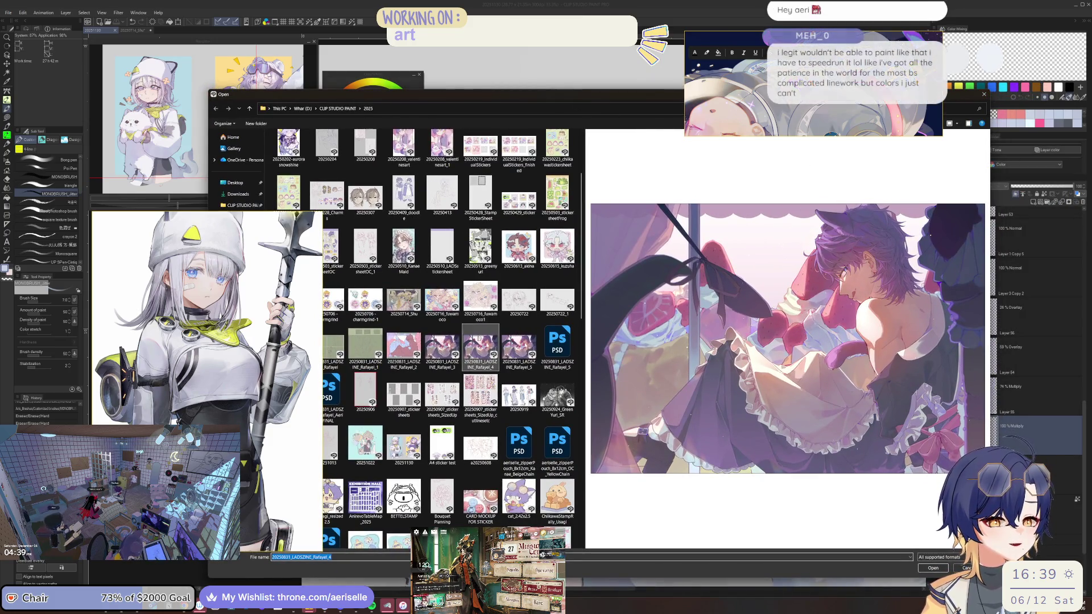
{"action": "left_click", "coordinate": [455, 352]}
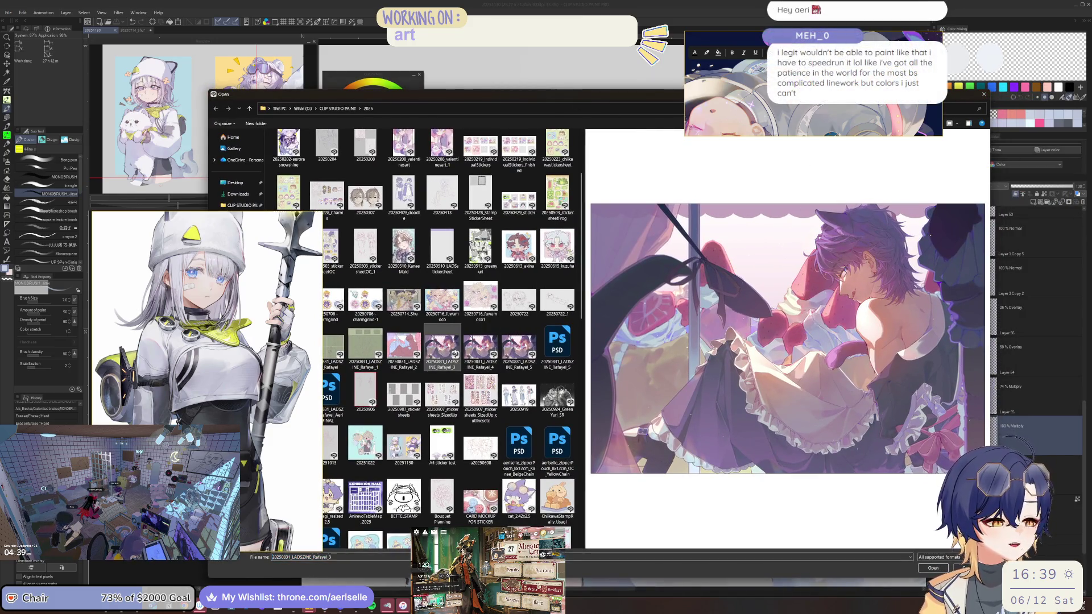
{"action": "left_click", "coordinate": [982, 96]}
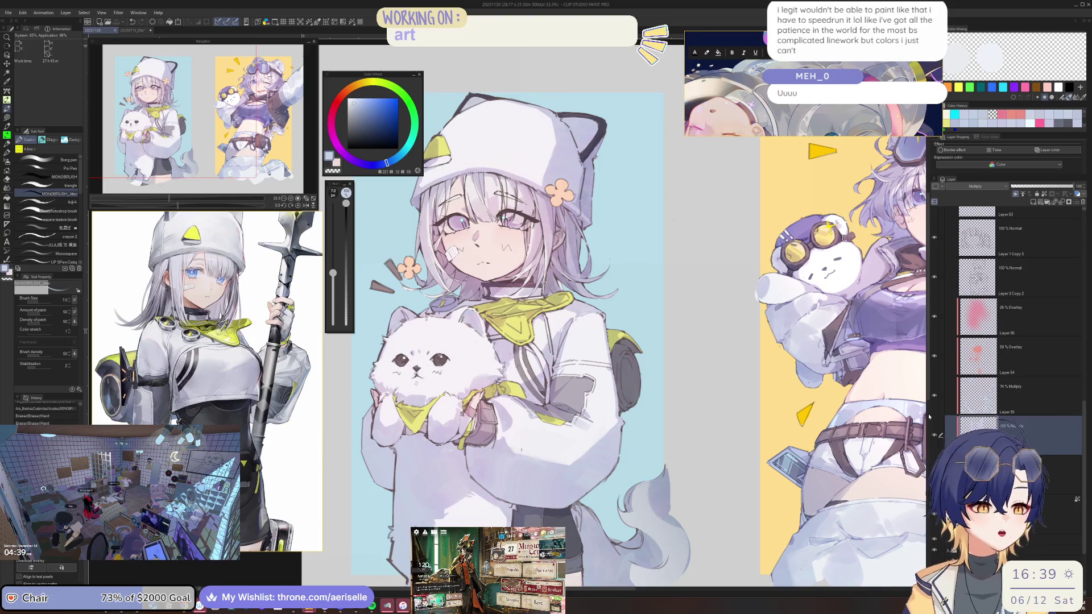
Step: Mirror the view and dab lavender shading onto the jacket sleeve with a slightly larger brush
{"action": "key", "text": "h"}
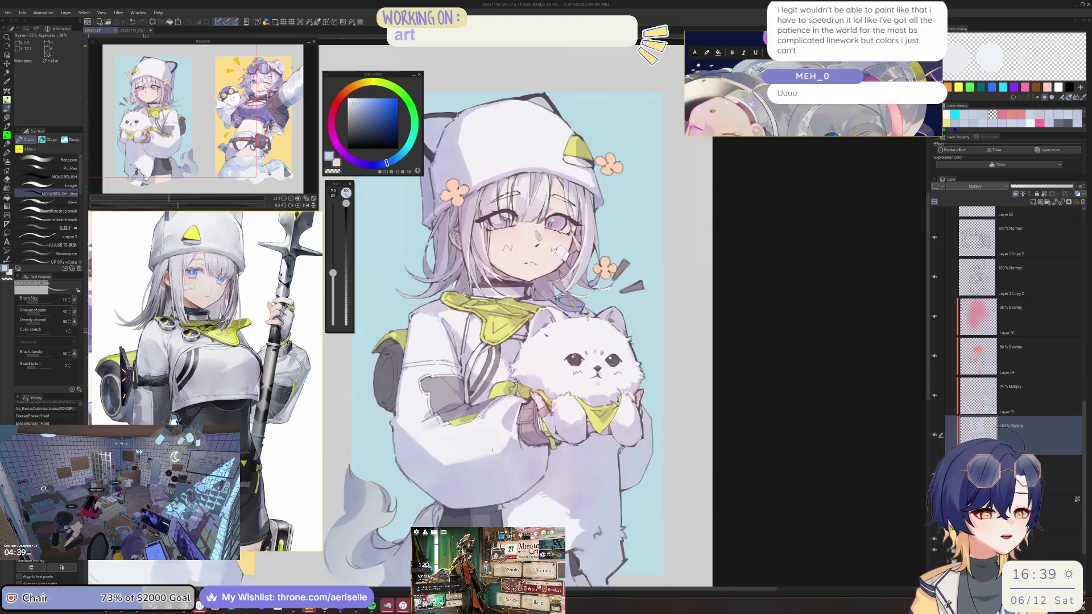
{"action": "scroll", "coordinate": [493, 385], "scroll_direction": "up", "scroll_amount": 5}
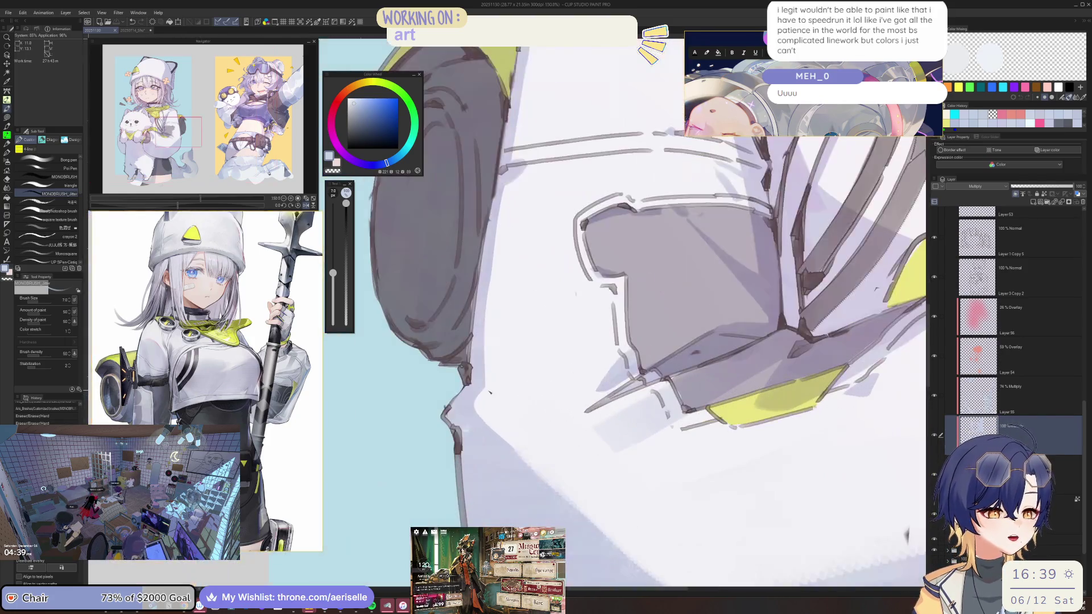
{"action": "key", "text": "bracketright"}
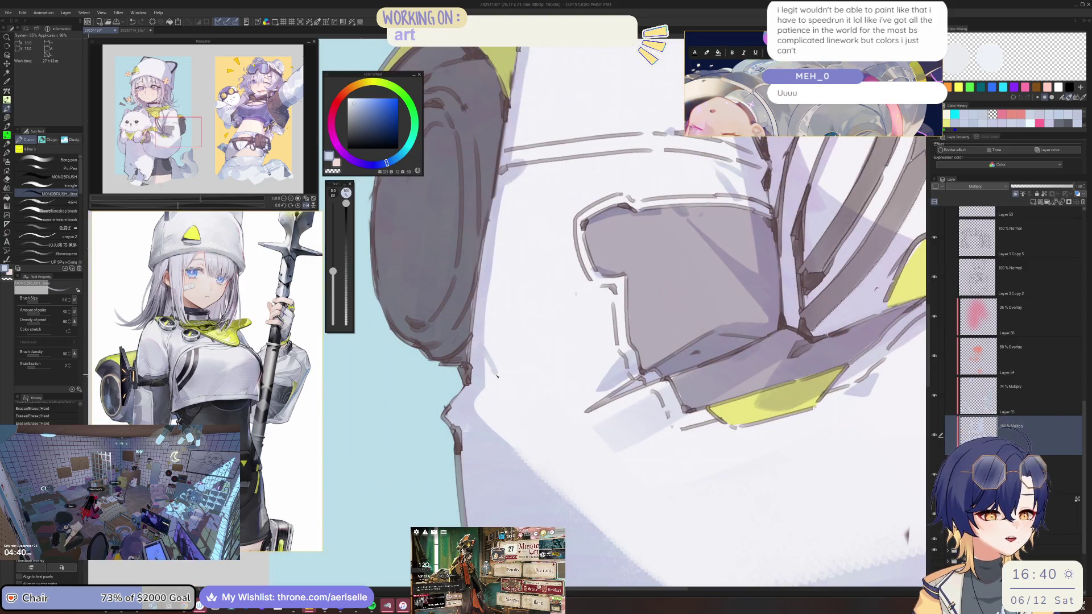
{"action": "left_click", "coordinate": [483, 357]}
{"action": "key", "text": "e"}
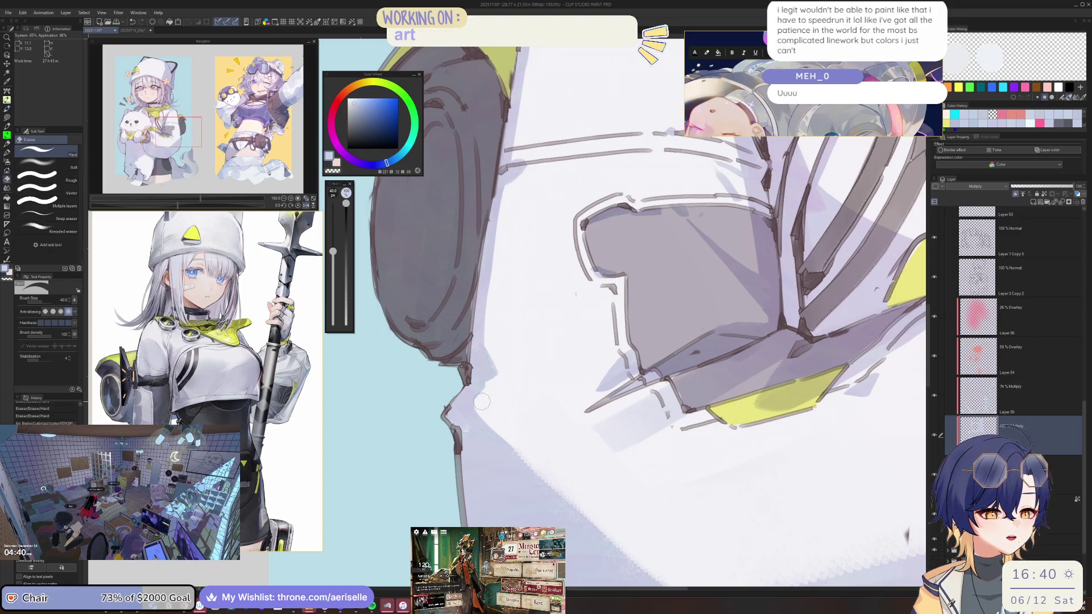
{"action": "key", "text": "ctrl+y"}
{"action": "key", "text": "ctrl+y"}
{"action": "key", "text": "ctrl+y"}
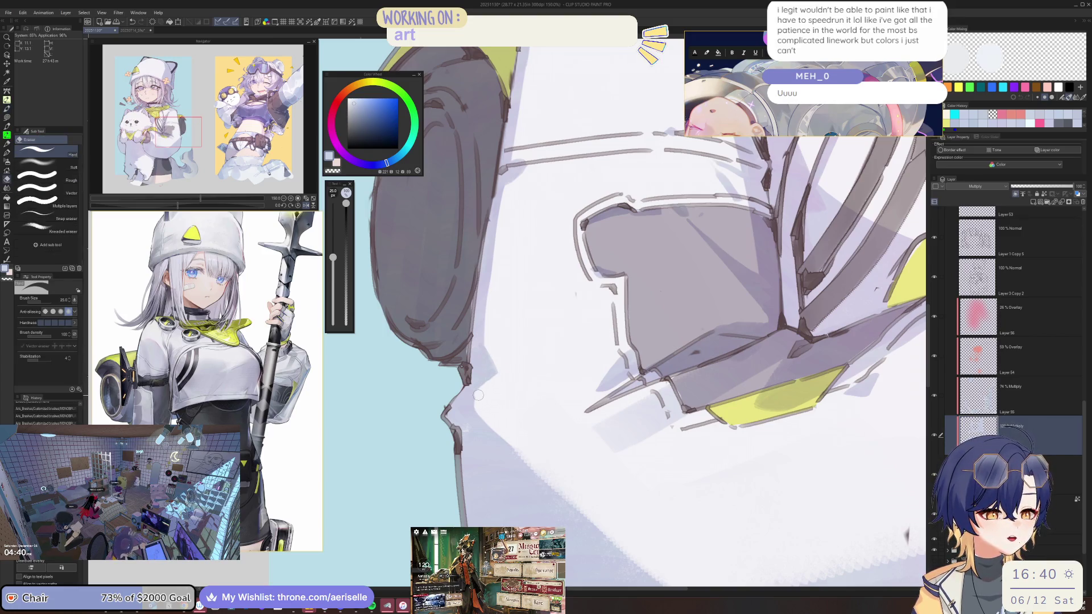
{"action": "key", "text": "ctrl+y"}
{"action": "key", "text": "ctrl+y"}
{"action": "key", "text": "ctrl+y"}
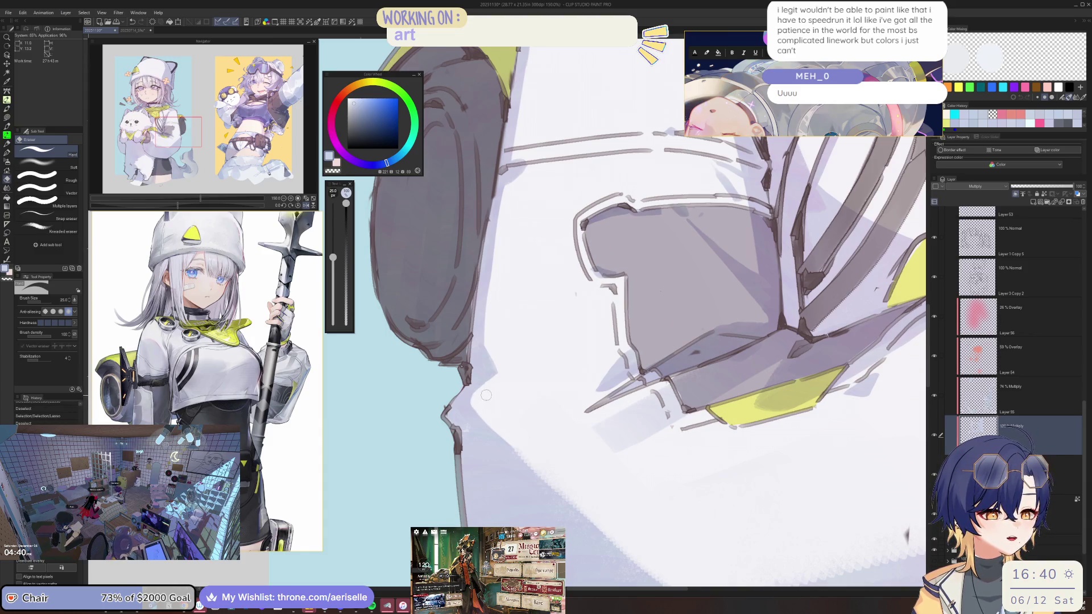
{"action": "key", "text": "p"}
{"action": "key", "text": "ctrl+y"}
{"action": "key", "text": "ctrl+y"}
Step: Zoom and rotate around the sleeve and hood edge, then fit the illustration and mirror it to check
{"action": "key", "text": "ctrl+minus"}
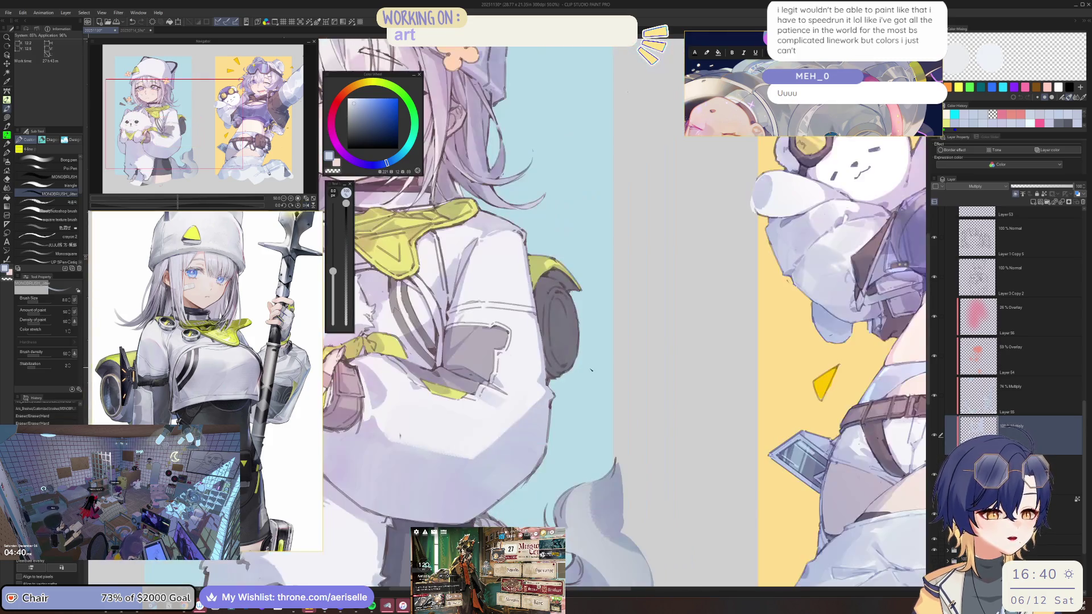
{"action": "key", "text": "ctrl+minus"}
{"action": "key", "text": "ctrl+plus"}
{"action": "key", "text": "ctrl+plus"}
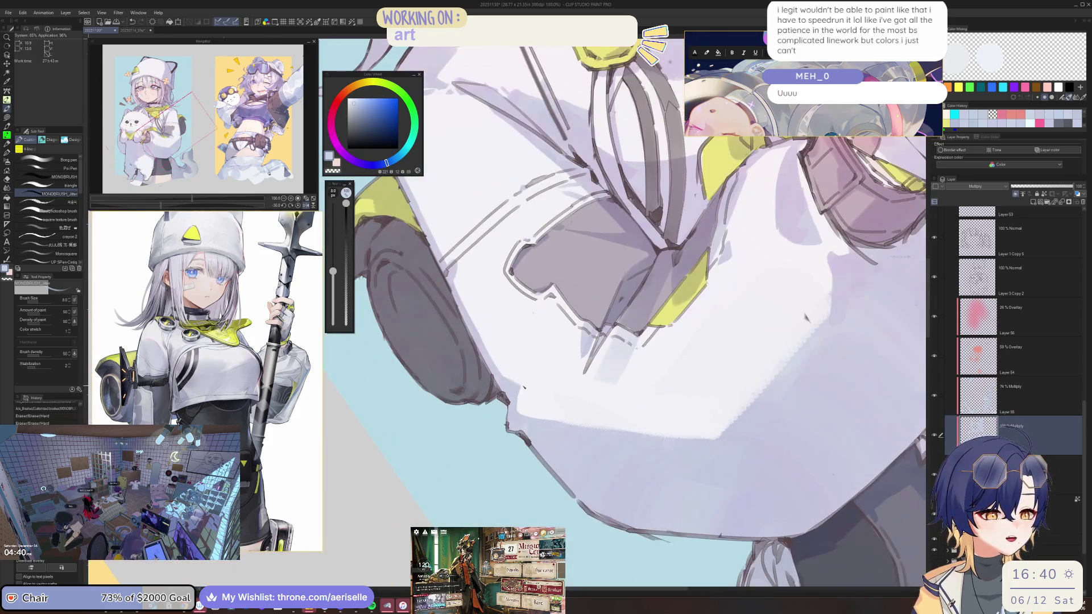
{"action": "key", "text": "minus"}
{"action": "key", "text": "minus"}
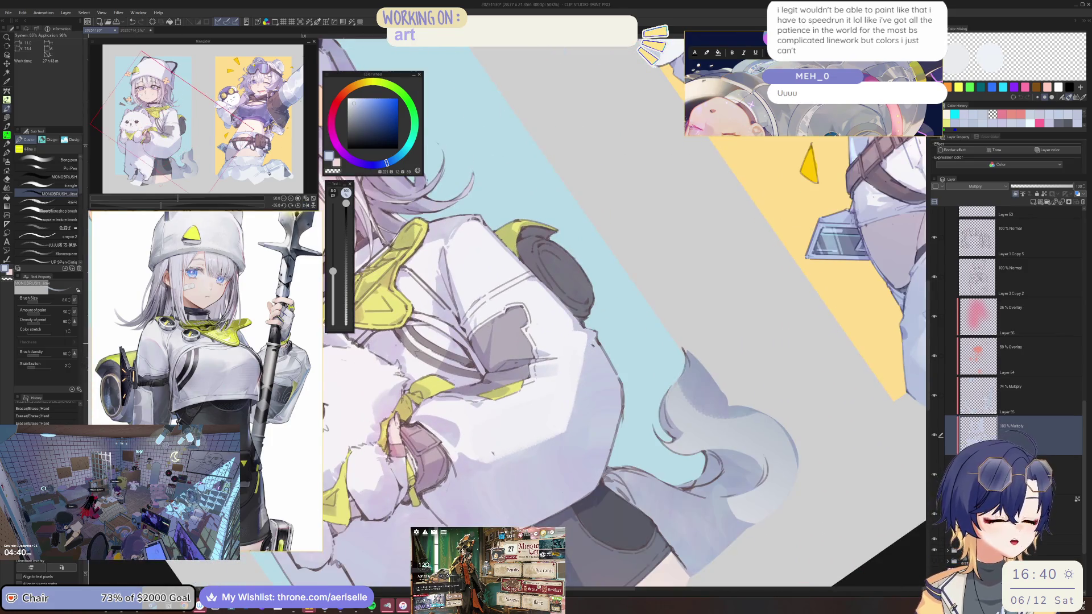
{"action": "key", "text": "ctrl+plus"}
{"action": "key", "text": "ctrl+plus"}
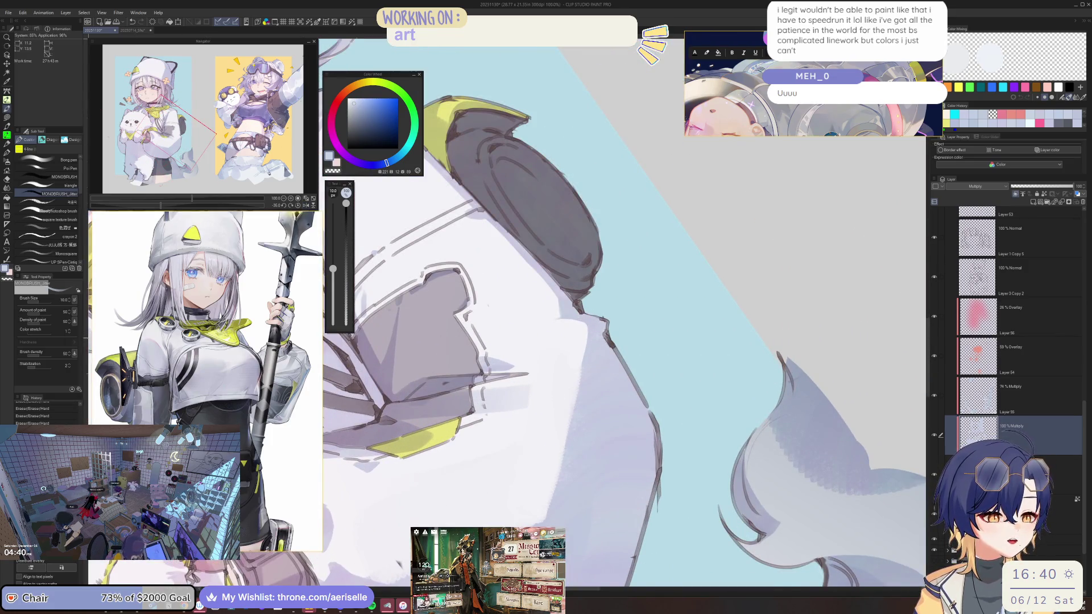
{"action": "key", "text": "asciicircum"}
{"action": "key", "text": "asciicircum"}
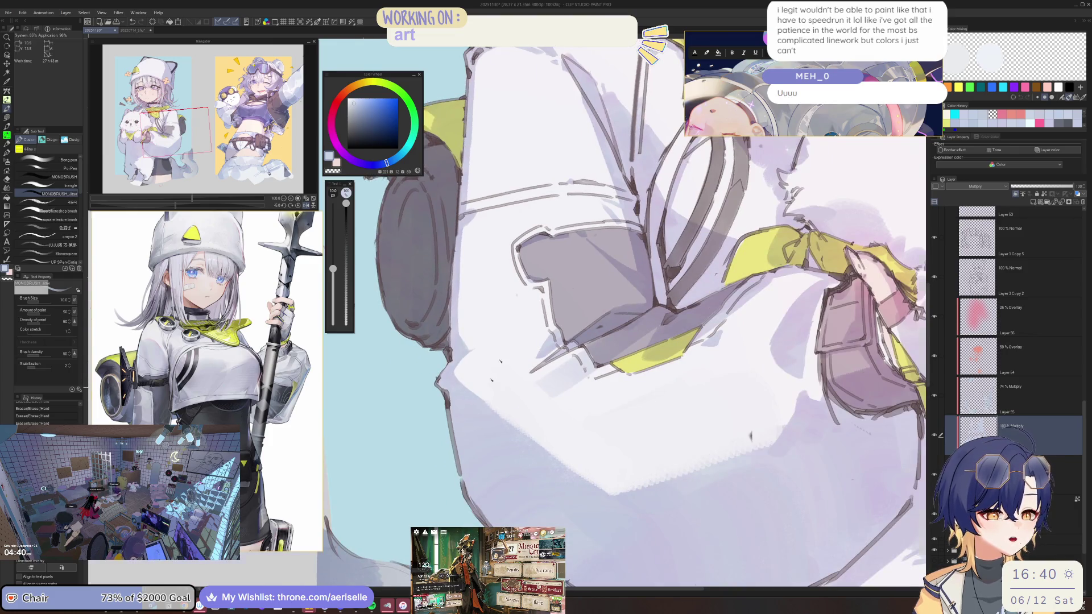
{"action": "key", "text": "minus"}
{"action": "key", "text": "minus"}
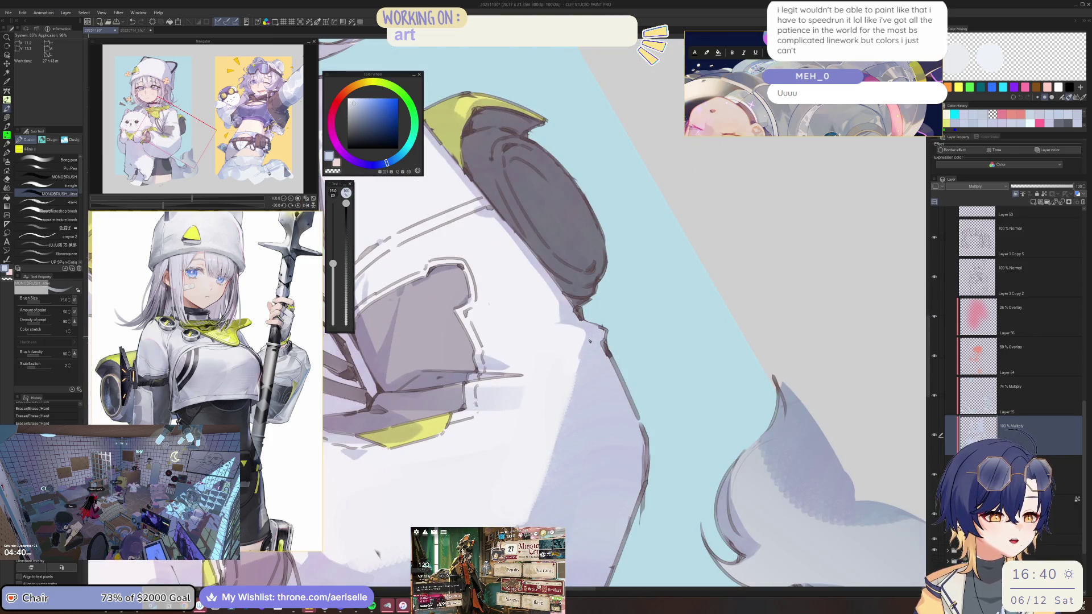
{"action": "key", "text": "ctrl+at"}
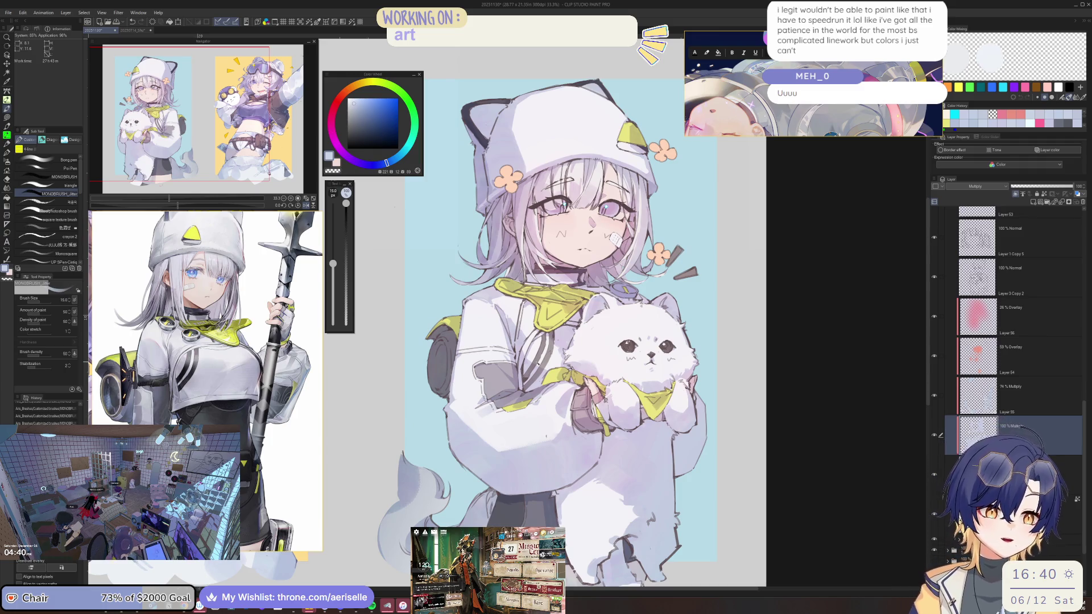
{"action": "key", "text": "h"}
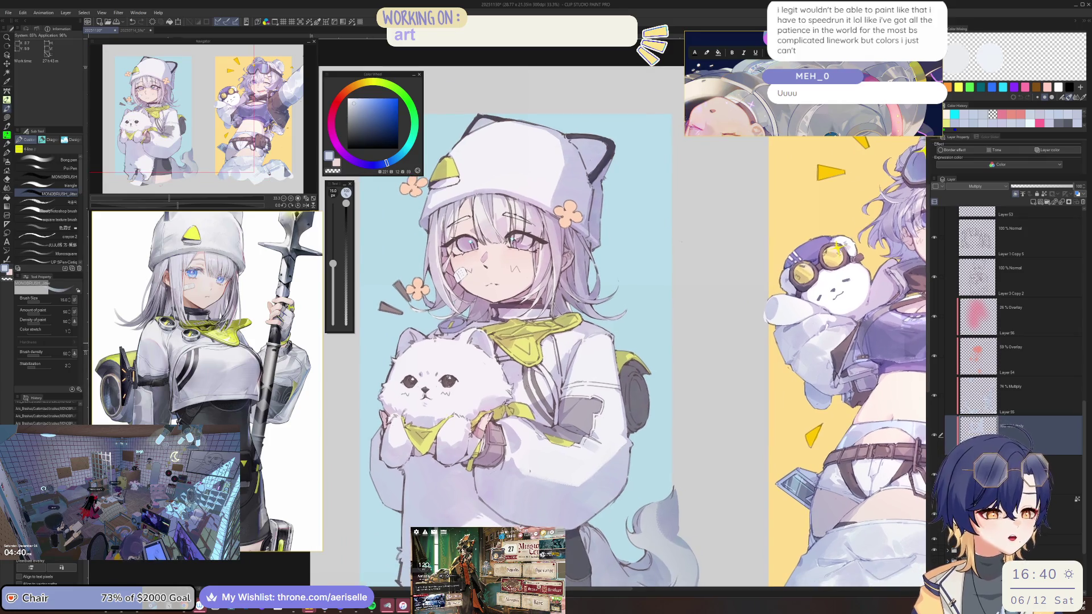
Step: Survey the whole illustration, then return to an upright close-up of the dog with a smaller brush
{"action": "scroll", "coordinate": [544, 365], "scroll_direction": "up", "scroll_amount": 3}
{"action": "scroll", "coordinate": [543, 331], "scroll_direction": "down", "scroll_amount": 3}
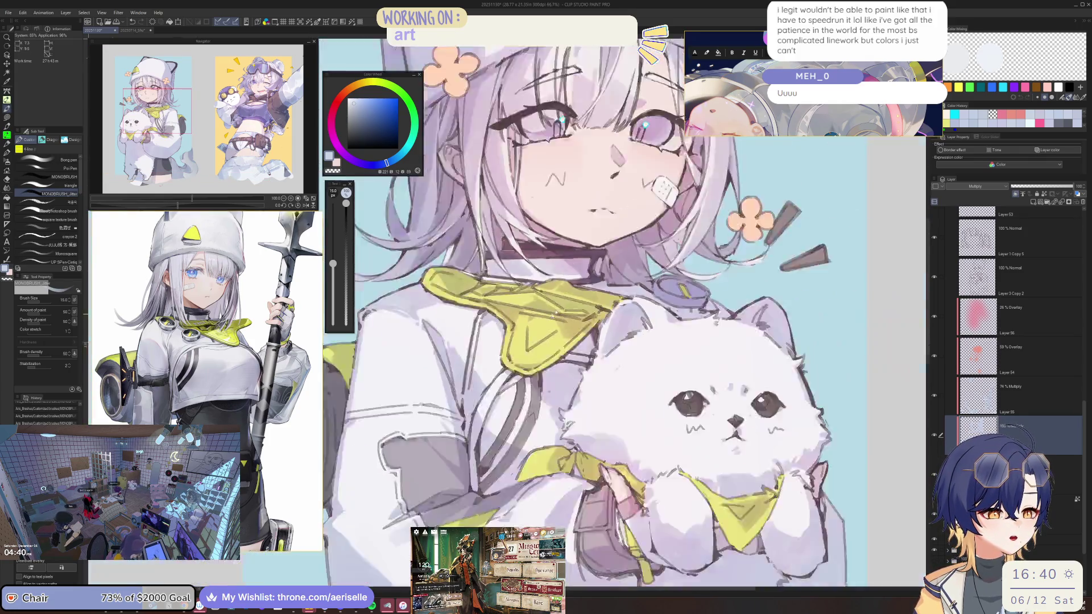
{"action": "scroll", "coordinate": [579, 357], "scroll_direction": "up", "scroll_amount": 3}
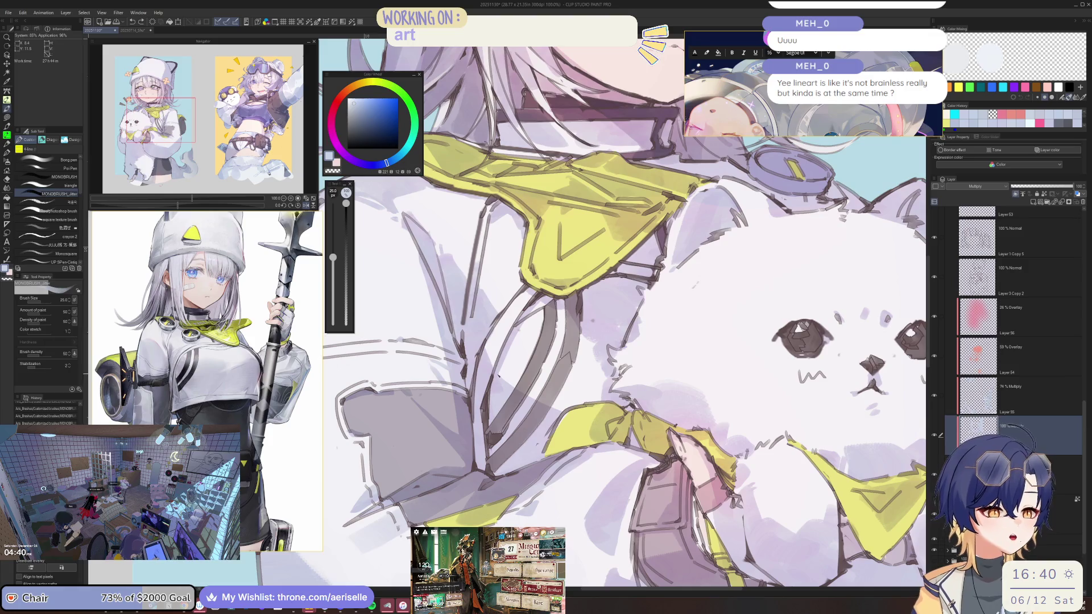
{"action": "key", "text": "ctrl+minus"}
{"action": "key", "text": "minus"}
{"action": "key", "text": "minus"}
{"action": "key", "text": "minus"}
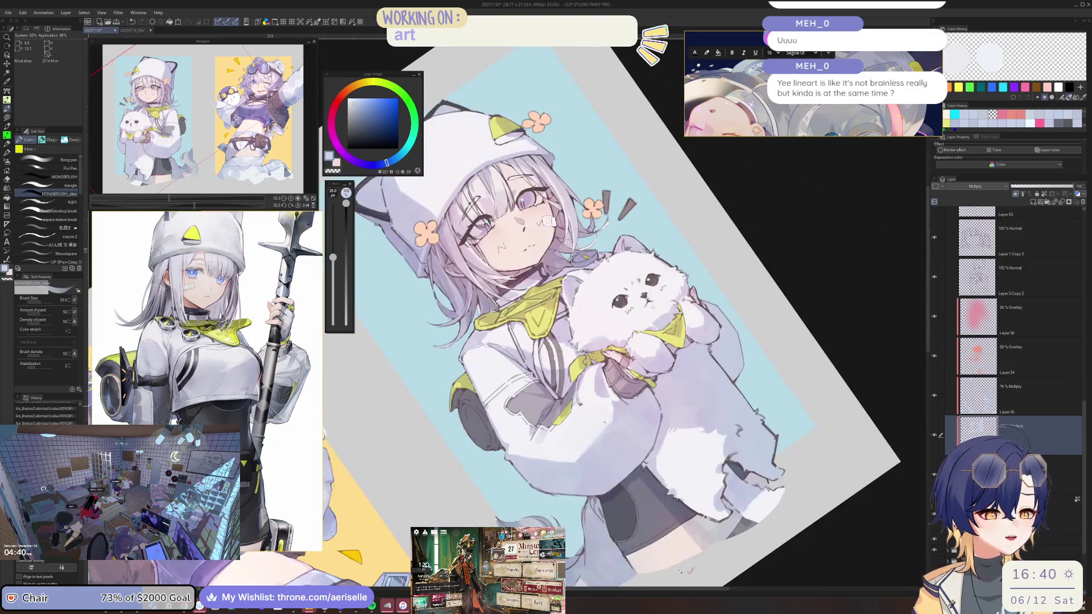
{"action": "key", "text": "ctrl+alt+0"}
{"action": "key", "text": "bracketleft"}
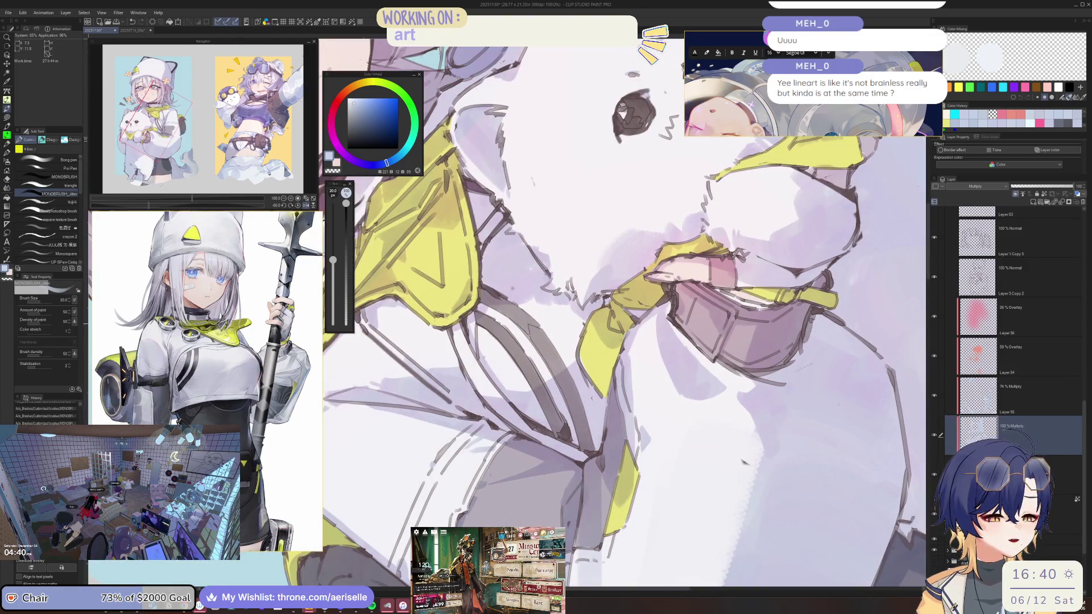
Step: Zoom between the yellow collar, the jacket and the whole girl to check the shading
{"action": "key", "text": "ctrl+minus"}
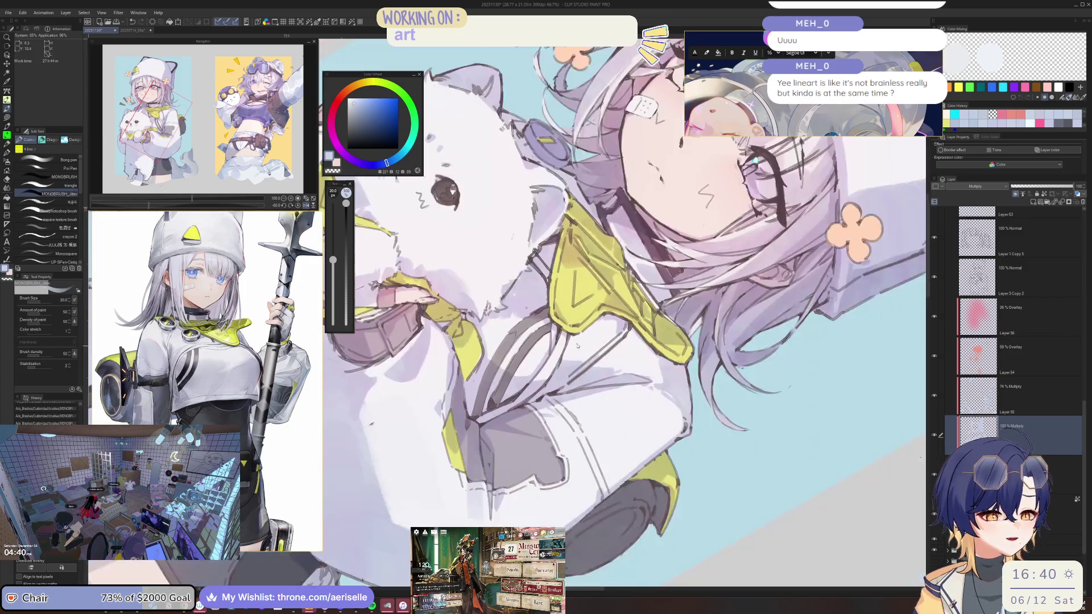
{"action": "key", "text": "ctrl+plus"}
{"action": "key", "text": "ctrl+plus"}
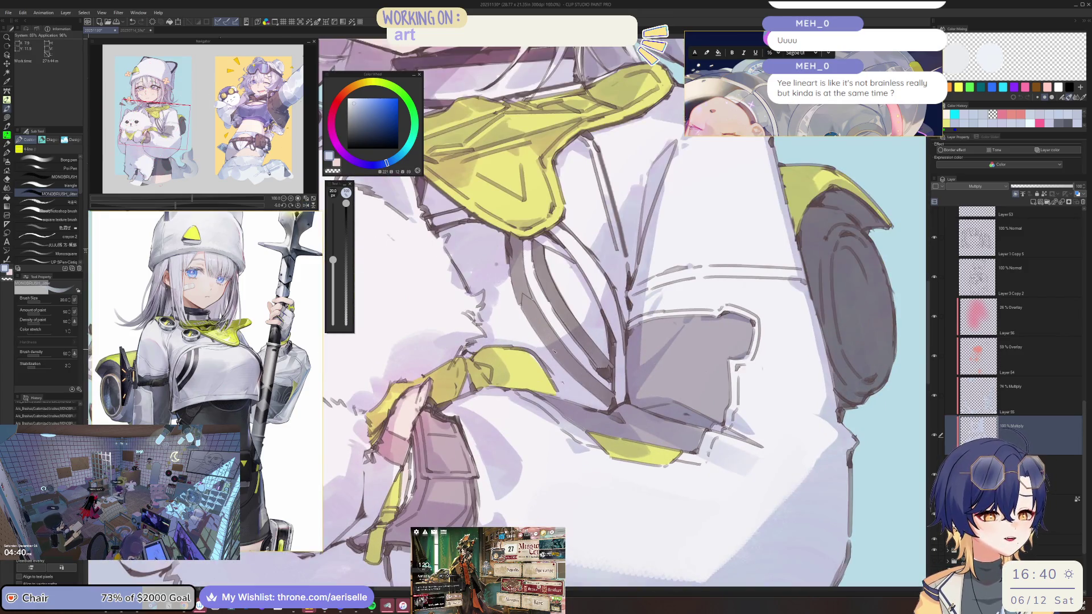
{"action": "key", "text": "ctrl+minus"}
{"action": "key", "text": "ctrl+plus"}
{"action": "key", "text": "ctrl+plus"}
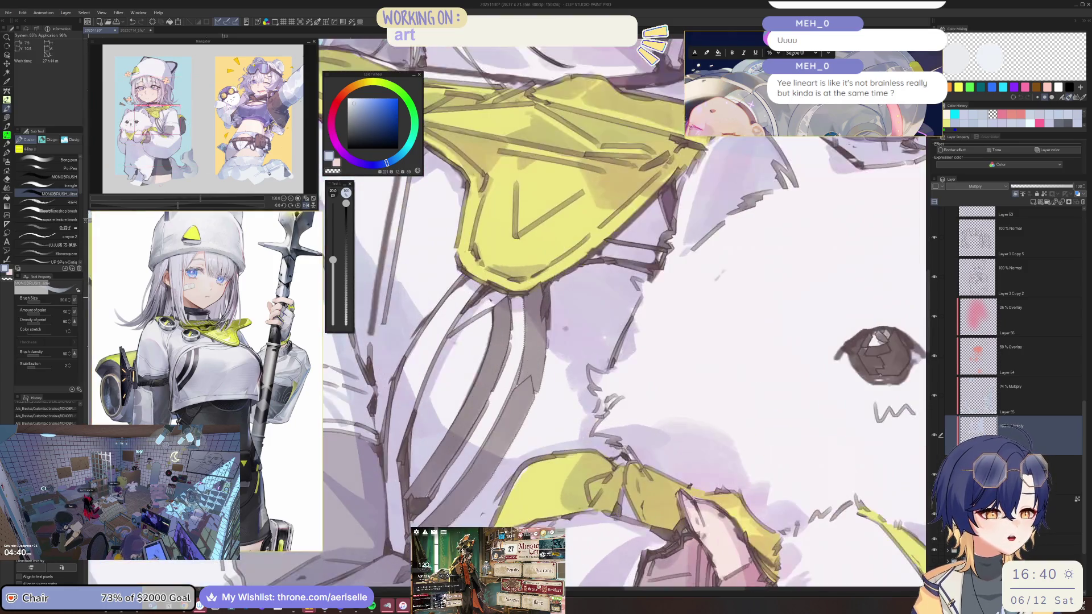
{"action": "key", "text": "ctrl+minus"}
{"action": "key", "text": "ctrl+plus"}
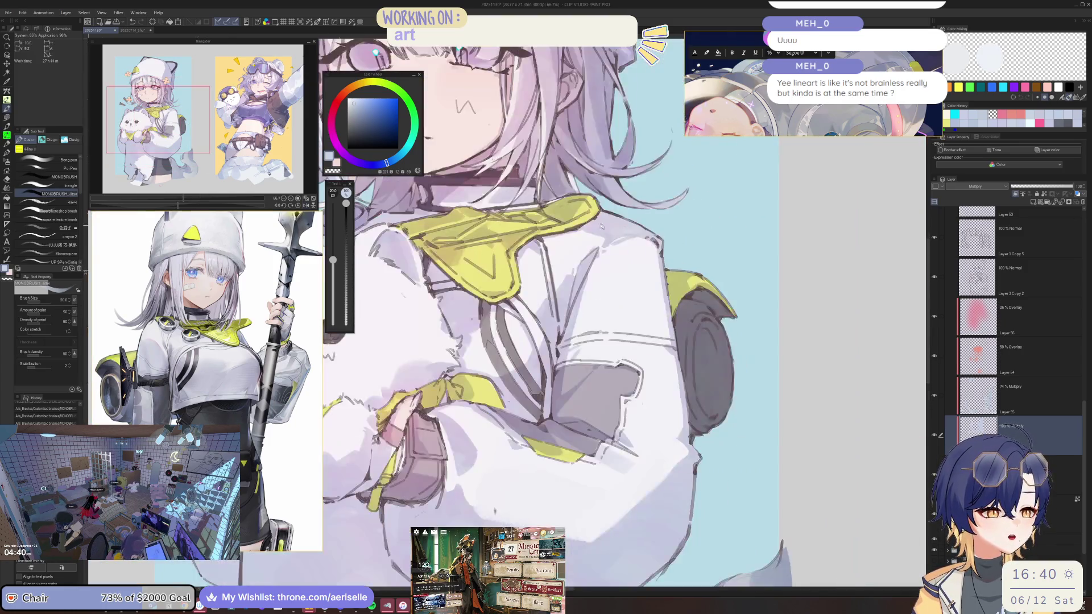
{"action": "key", "text": "ctrl+minus"}
{"action": "key", "text": "ctrl+minus"}
{"action": "key", "text": "ctrl+minus"}
{"action": "key", "text": "ctrl+plus"}
{"action": "key", "text": "ctrl+plus"}
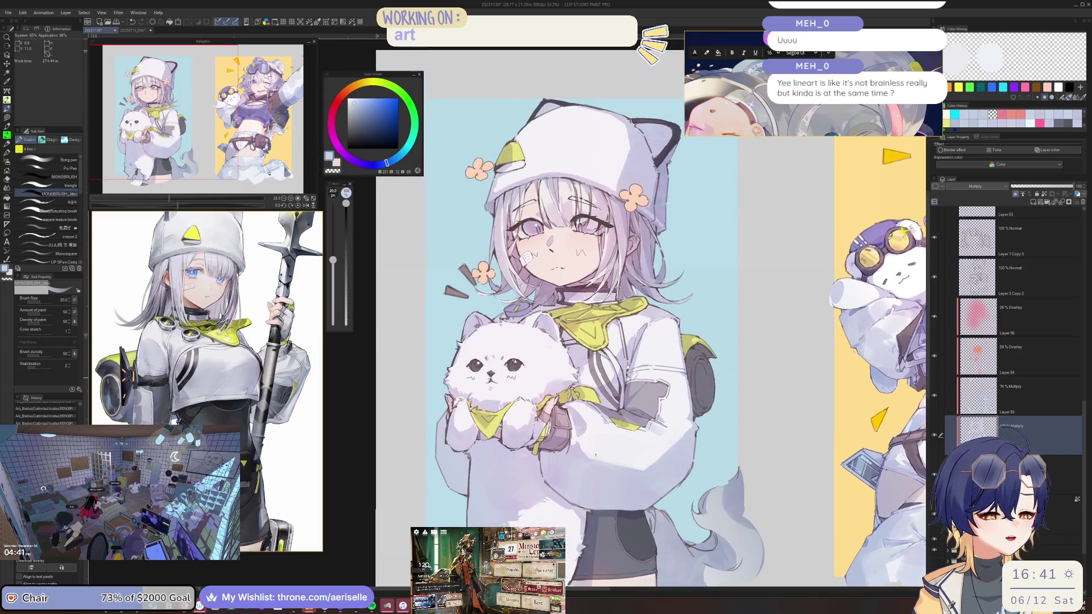
{"action": "scroll", "coordinate": [468, 415], "scroll_direction": "up", "scroll_amount": 3}
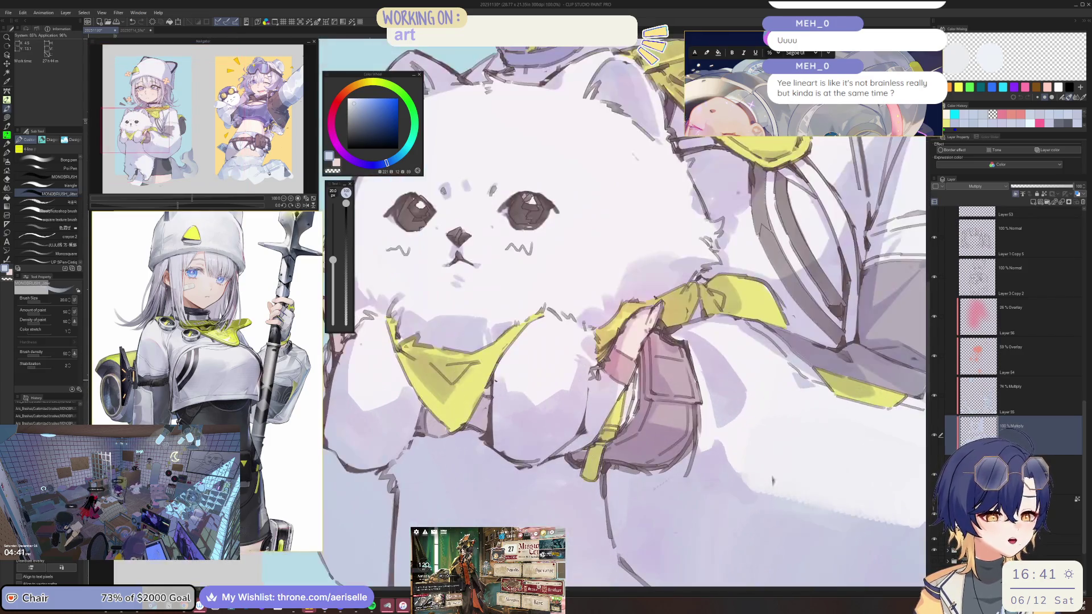
Step: Rotate the view around the dog's body and shrink the brush for fine fur shading
{"action": "mouse_move", "coordinate": [772, 480]}
{"action": "left_mouse_down"}
{"action": "mouse_move", "coordinate": [682, 398]}
{"action": "mouse_move", "coordinate": [625, 369]}
{"action": "mouse_move", "coordinate": [626, 386]}
{"action": "mouse_move", "coordinate": [721, 401]}
{"action": "left_mouse_up"}
{"action": "key", "text": "bracketleft"}
{"action": "key", "text": "bracketleft"}
{"action": "key", "text": "bracketleft"}
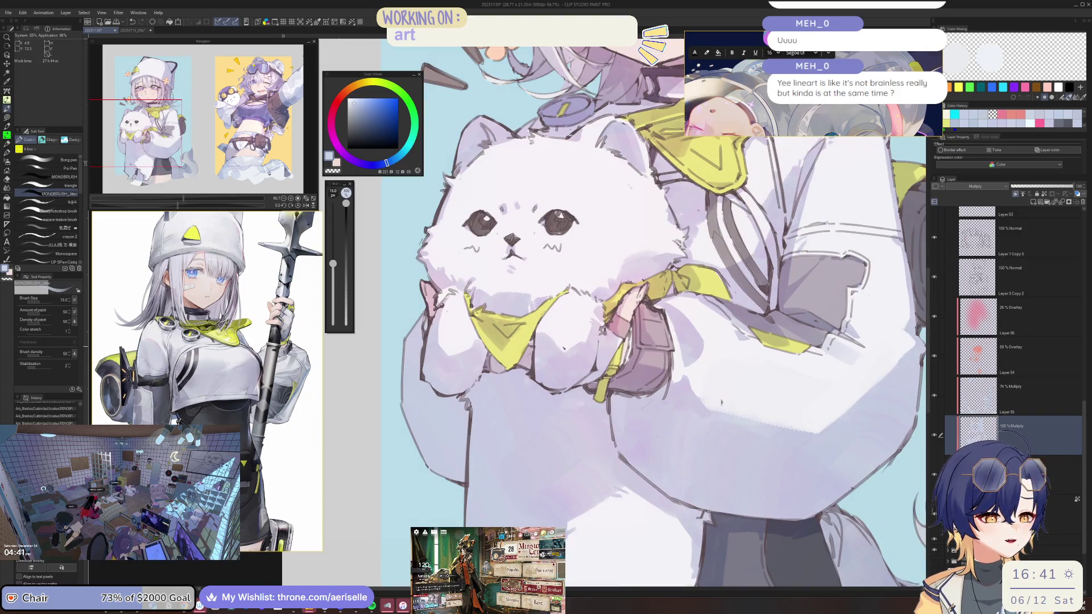
{"action": "scroll", "coordinate": [574, 350], "scroll_direction": "up", "scroll_amount": 2}
{"action": "key", "text": "bracketleft"}
{"action": "key", "text": "bracketleft"}
{"action": "scroll", "coordinate": [573, 348], "scroll_direction": "up", "scroll_amount": 2}
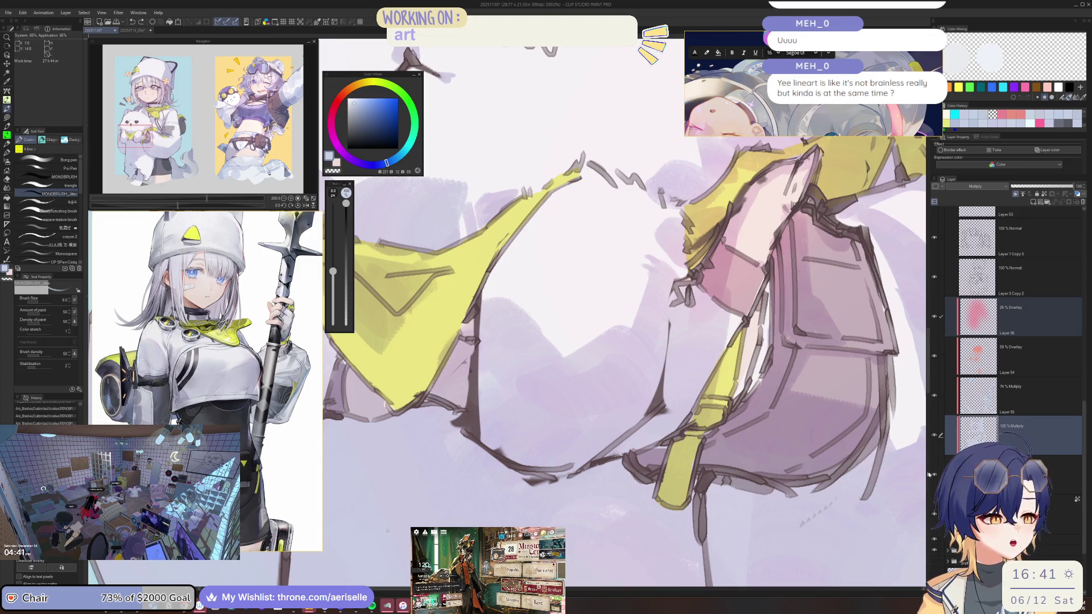
{"action": "mouse_move", "coordinate": [574, 319]}
{"action": "left_mouse_down"}
{"action": "mouse_move", "coordinate": [602, 305]}
{"action": "mouse_move", "coordinate": [552, 359]}
{"action": "left_mouse_up"}
{"action": "key", "text": "bracketleft"}
{"action": "key", "text": "bracketleft"}
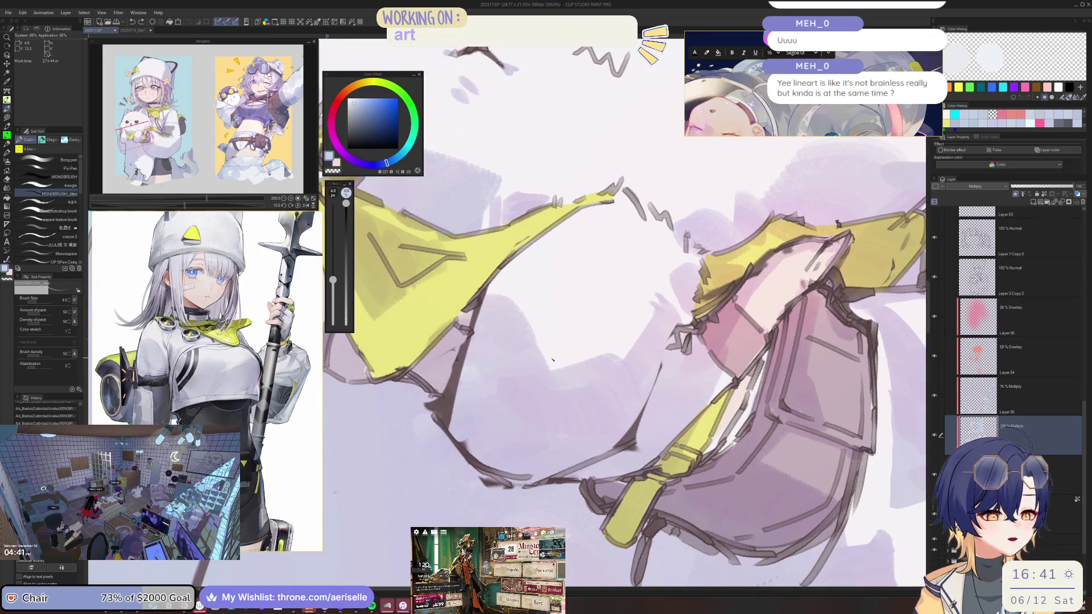
{"action": "key", "text": "bracketright"}
{"action": "key", "text": "bracketright"}
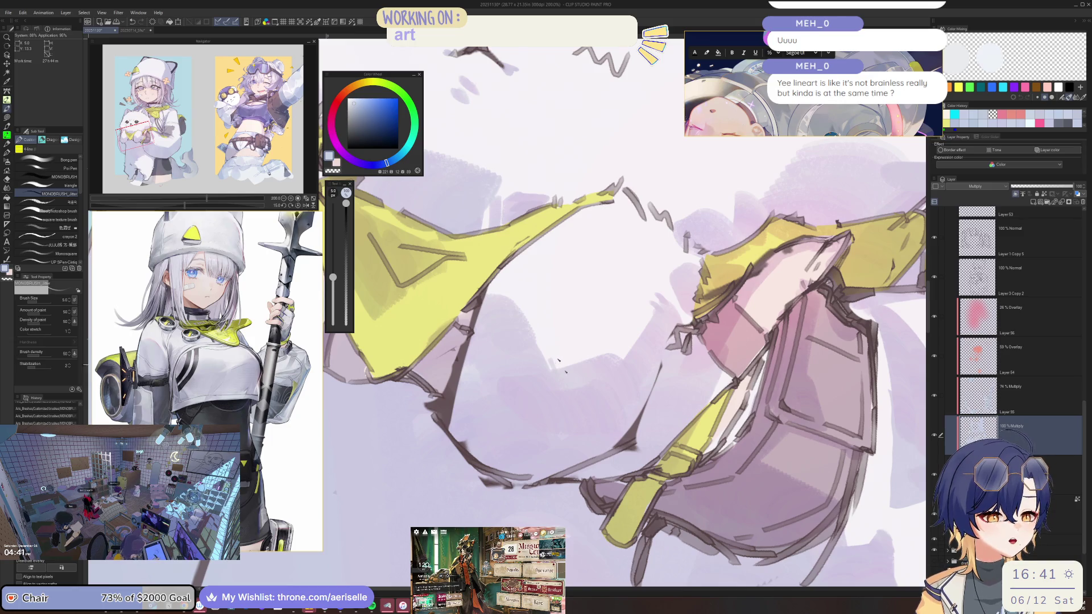
{"action": "scroll", "coordinate": [554, 359], "scroll_direction": "down", "scroll_amount": 3}
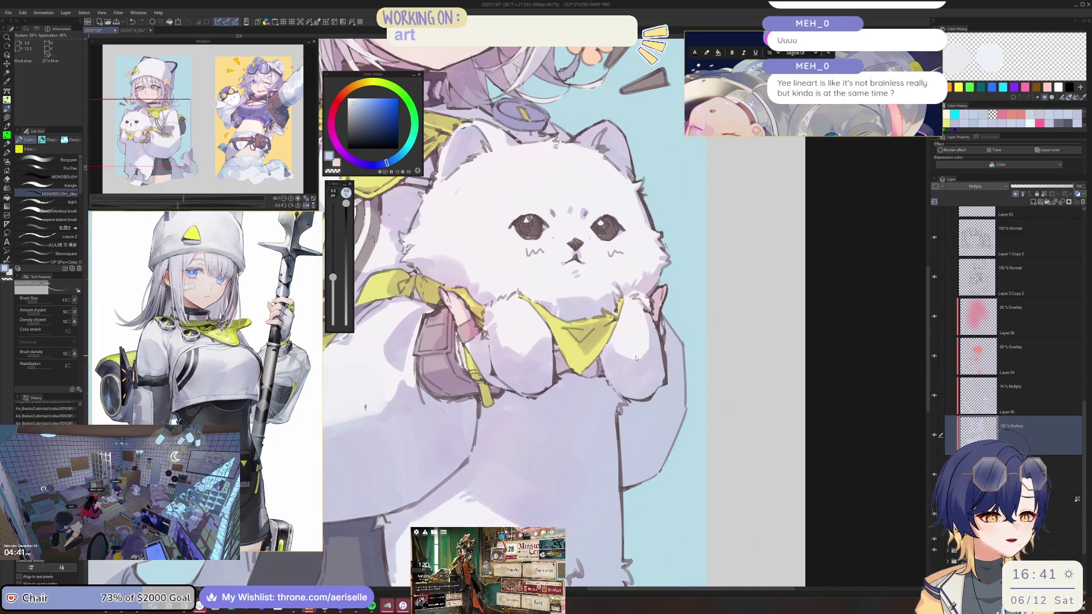
{"action": "scroll", "coordinate": [636, 358], "scroll_direction": "up", "scroll_amount": 3}
{"action": "key", "text": "bracketright"}
{"action": "key", "text": "bracketright"}
{"action": "key", "text": "bracketright"}
{"action": "scroll", "coordinate": [636, 353], "scroll_direction": "down", "scroll_amount": 4}
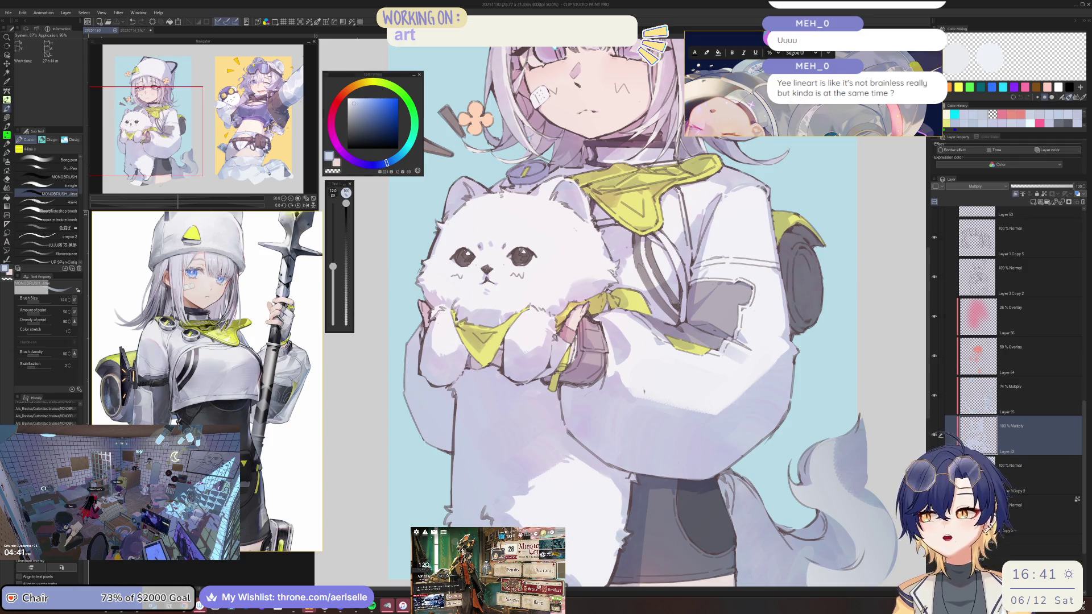
{"action": "left_click", "coordinate": [488, 163]}
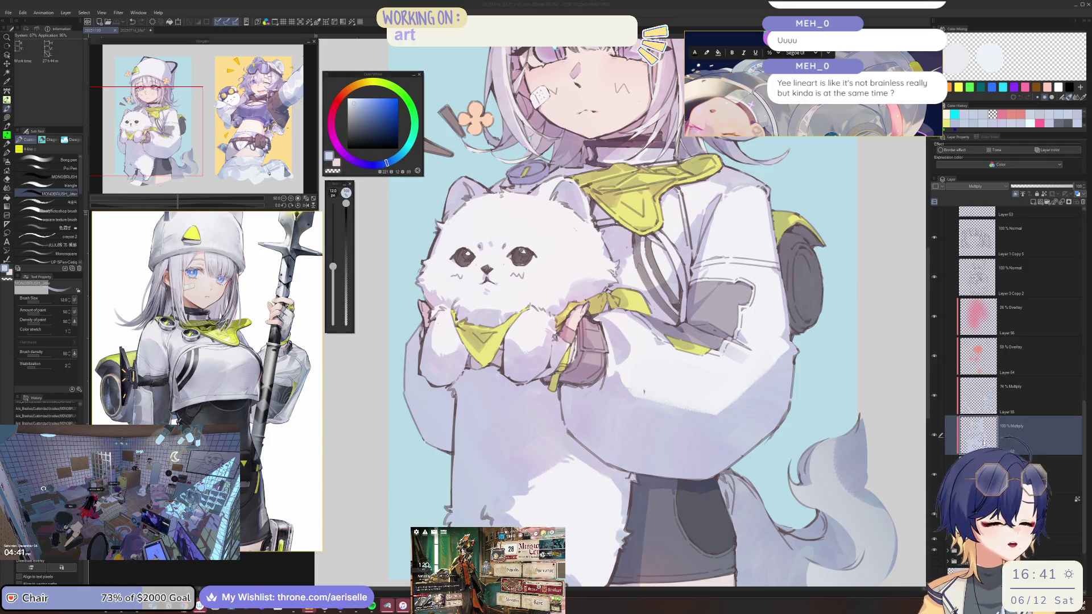
{"action": "scroll", "coordinate": [473, 282], "scroll_direction": "up", "scroll_amount": 5}
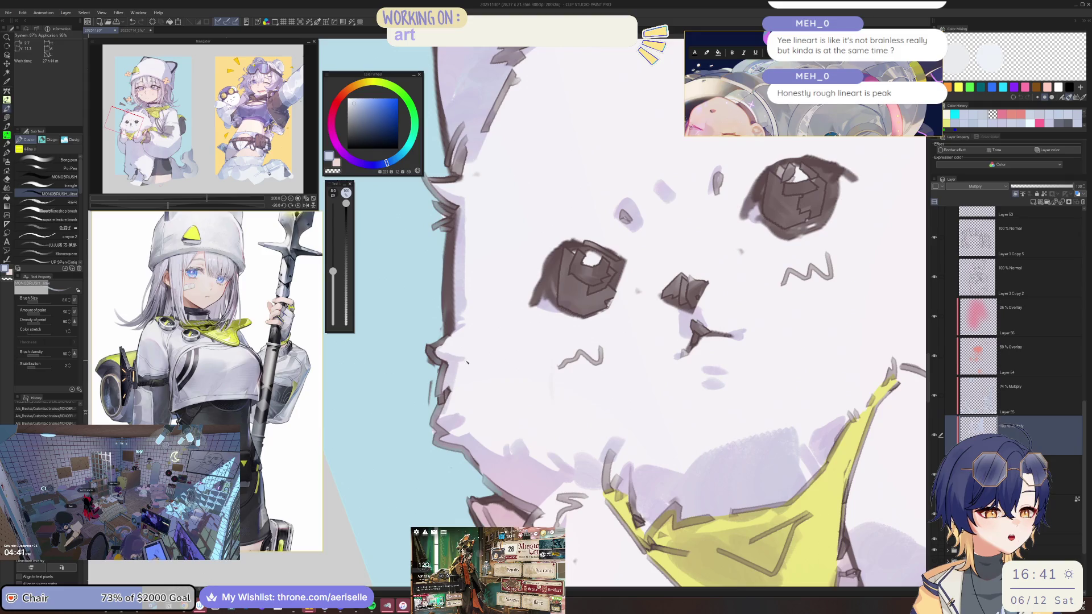
{"action": "scroll", "coordinate": [458, 377], "scroll_direction": "down", "scroll_amount": 5}
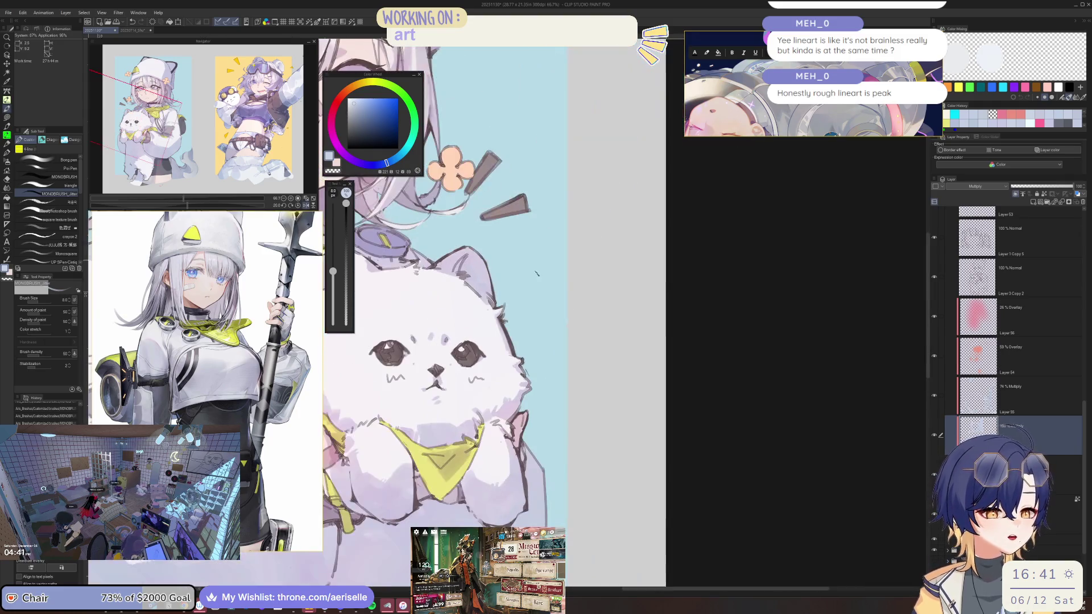
{"action": "scroll", "coordinate": [626, 341], "scroll_direction": "up", "scroll_amount": 3}
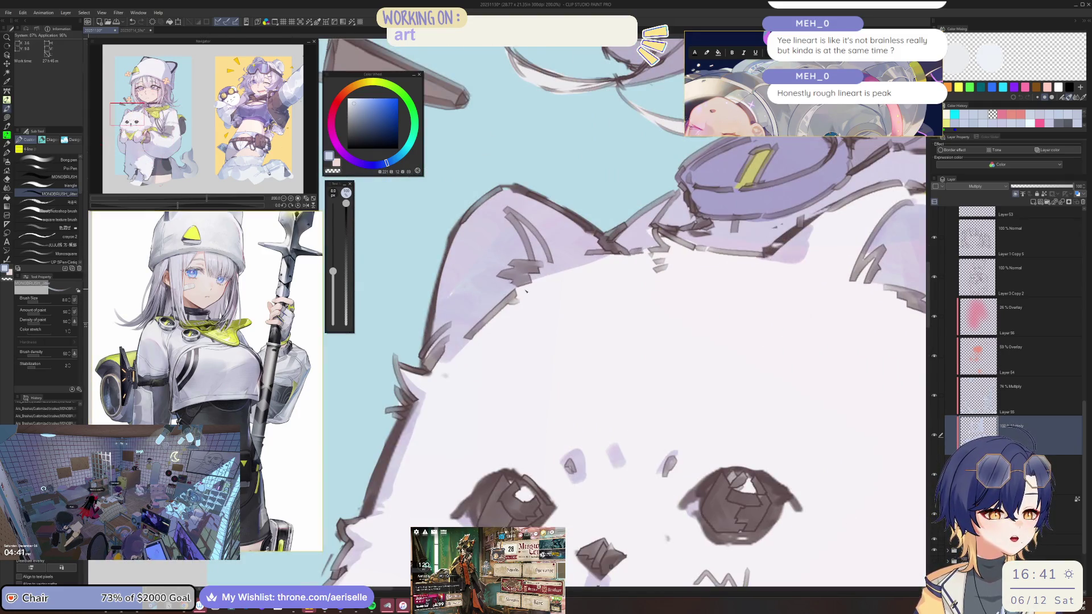
{"action": "scroll", "coordinate": [625, 341], "scroll_direction": "down", "scroll_amount": 5}
{"action": "mouse_move", "coordinate": [690, 176]}
{"action": "left_mouse_down"}
{"action": "mouse_move", "coordinate": [524, 134]}
{"action": "mouse_move", "coordinate": [451, 182]}
{"action": "mouse_move", "coordinate": [487, 134]}
{"action": "left_mouse_up"}
{"action": "scroll", "coordinate": [501, 292], "scroll_direction": "down", "scroll_amount": 1}
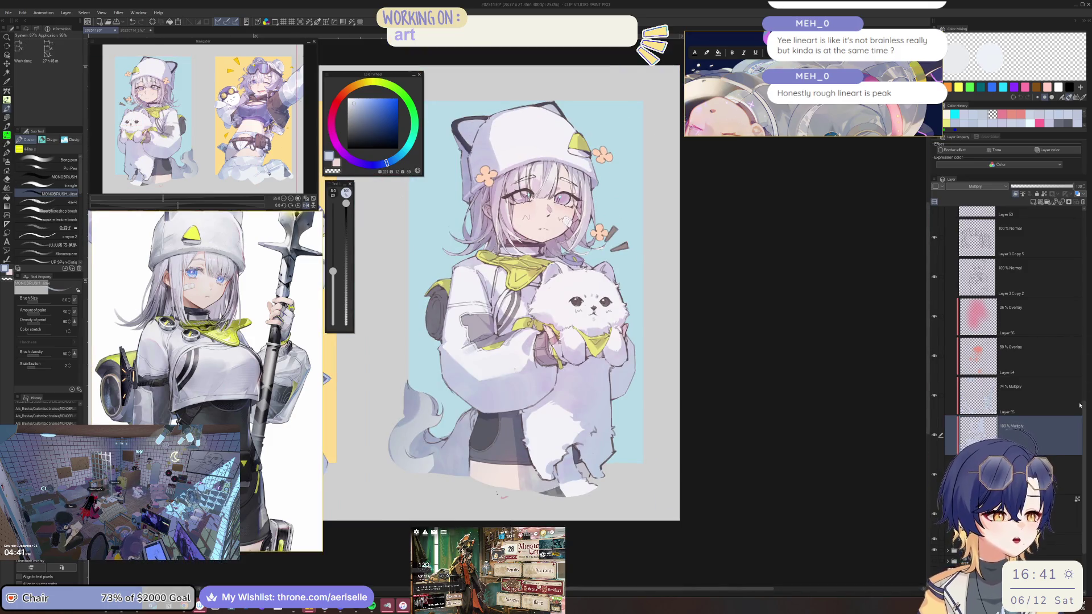
{"action": "key", "text": "h"}
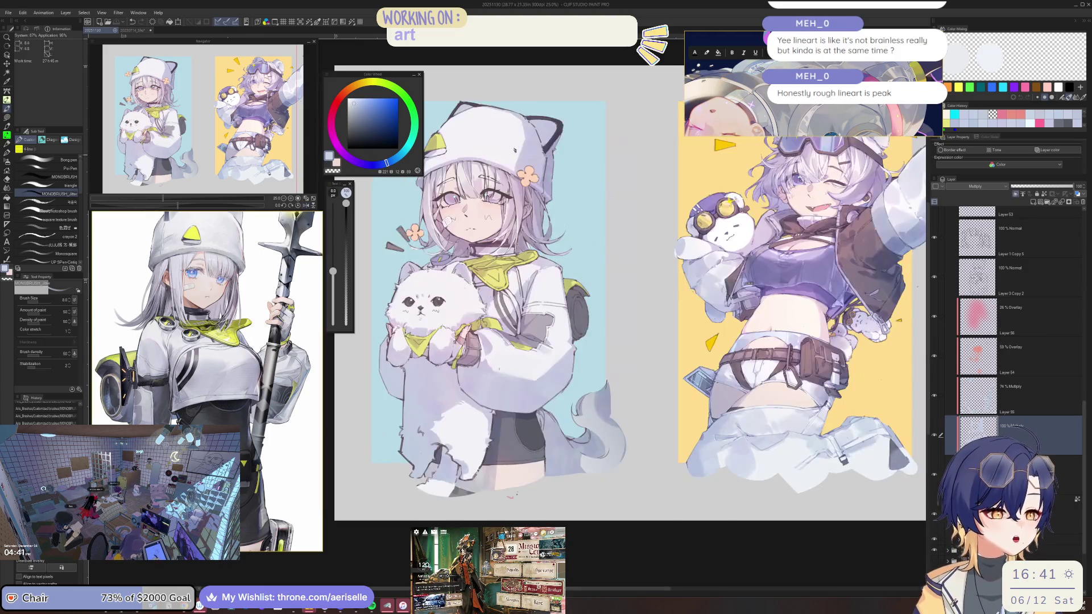
{"action": "scroll", "coordinate": [440, 212], "scroll_direction": "up", "scroll_amount": 3}
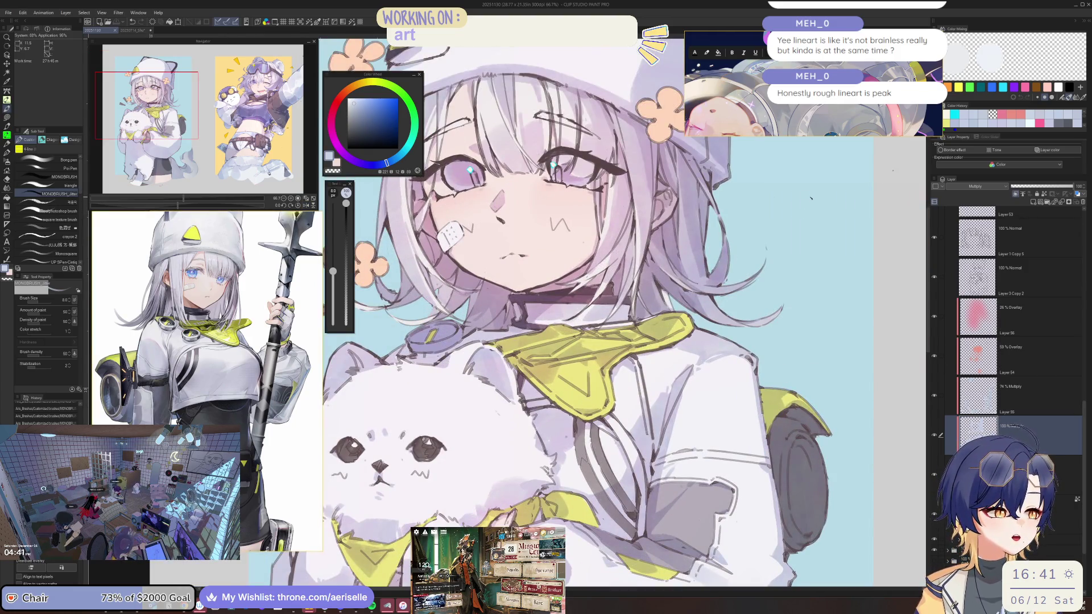
{"action": "left_click_drag", "start_coordinate": [811, 197], "coordinate": [688, 185]}
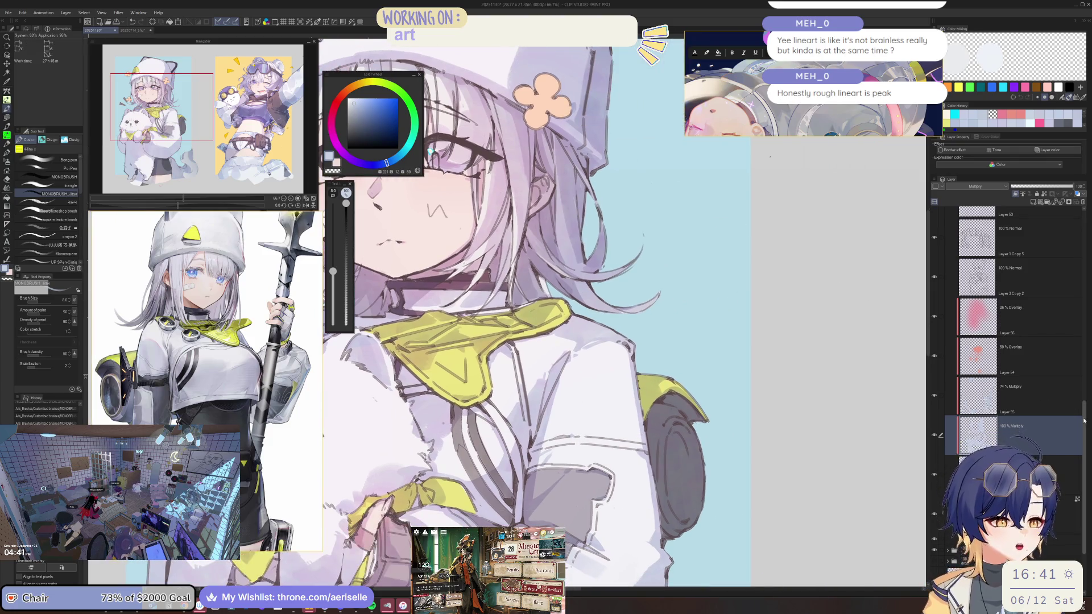
{"action": "scroll", "coordinate": [1083, 421], "scroll_direction": "up", "scroll_amount": 5}
{"action": "scroll", "coordinate": [551, 306], "scroll_direction": "down", "scroll_amount": 2}
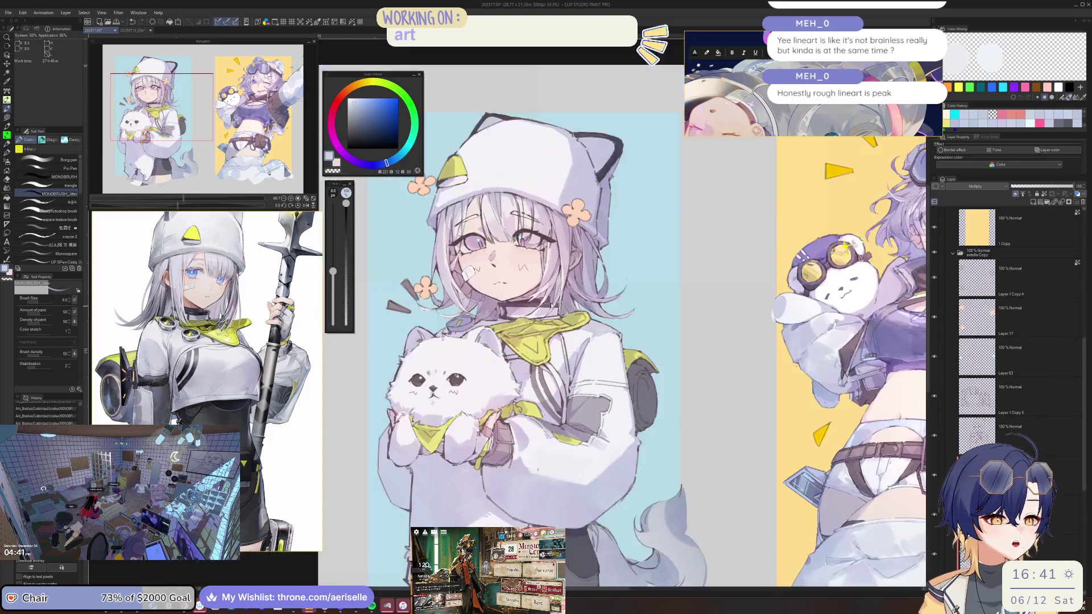
{"action": "scroll", "coordinate": [550, 306], "scroll_direction": "up", "scroll_amount": 4}
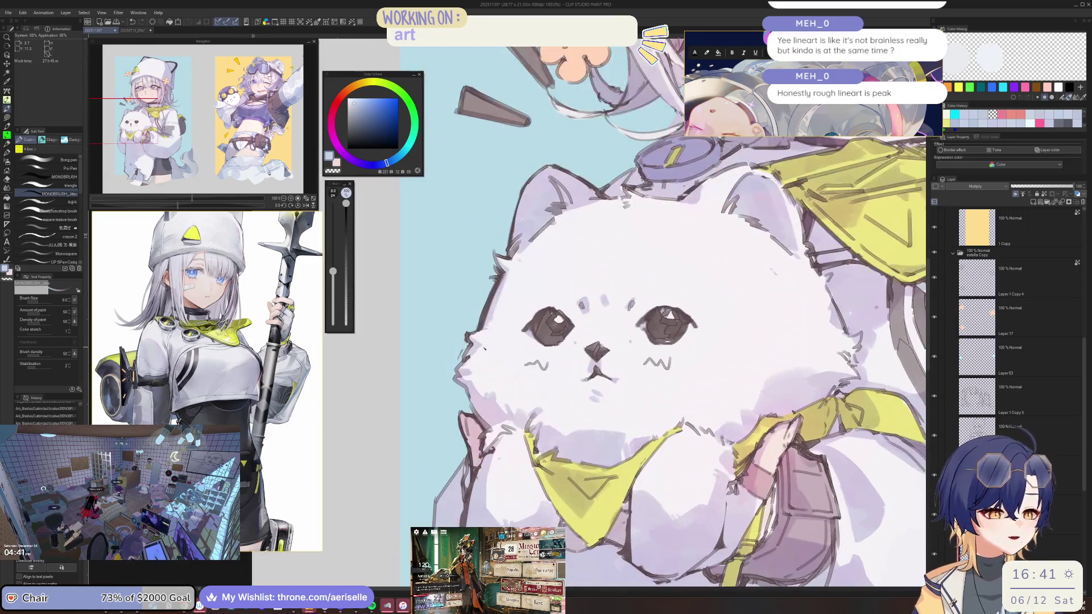
{"action": "scroll", "coordinate": [550, 353], "scroll_direction": "up", "scroll_amount": 1}
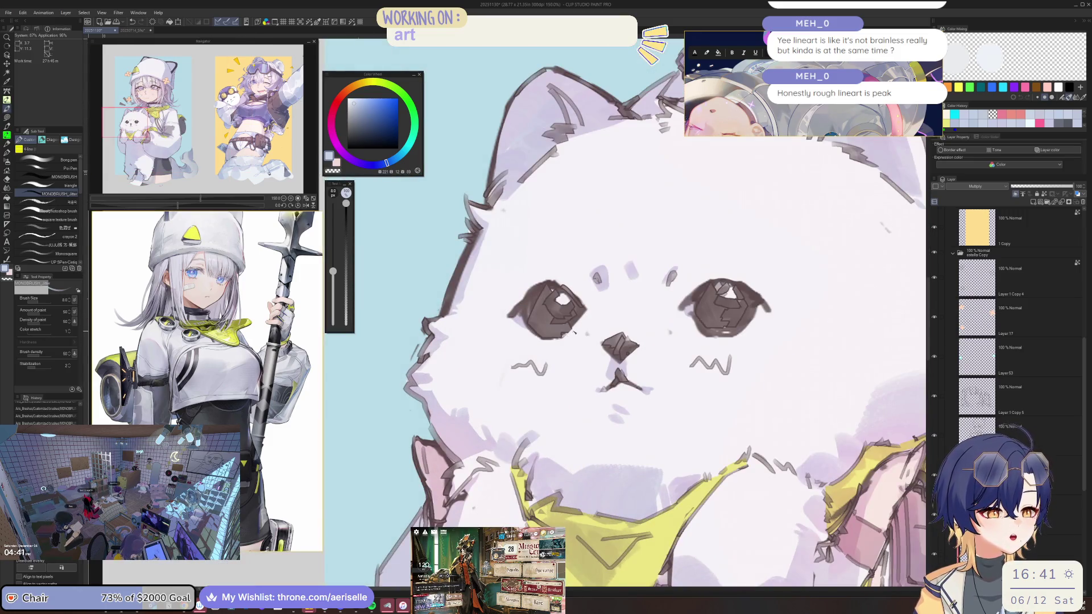
{"action": "scroll", "coordinate": [576, 328], "scroll_direction": "down", "scroll_amount": 3}
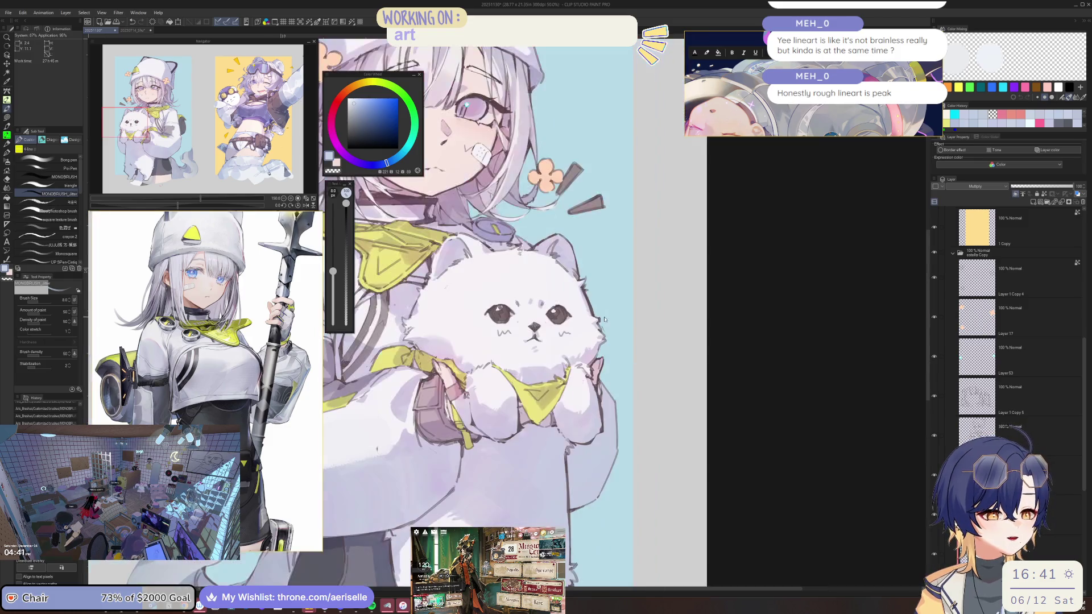
{"action": "scroll", "coordinate": [677, 373], "scroll_direction": "up", "scroll_amount": 1}
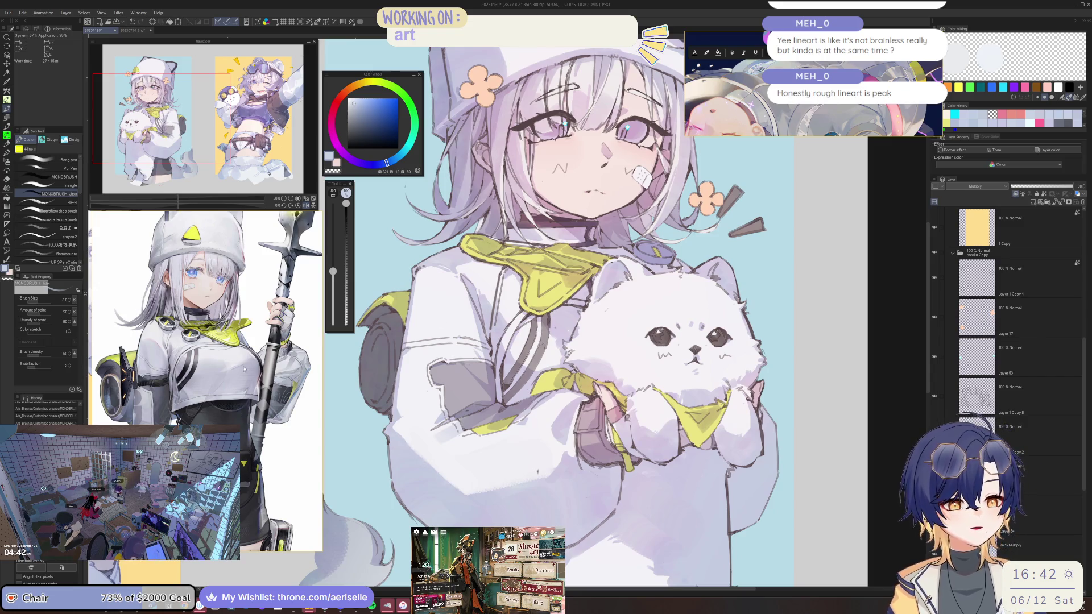
{"action": "left_click_drag", "start_coordinate": [568, 318], "coordinate": [625, 320]}
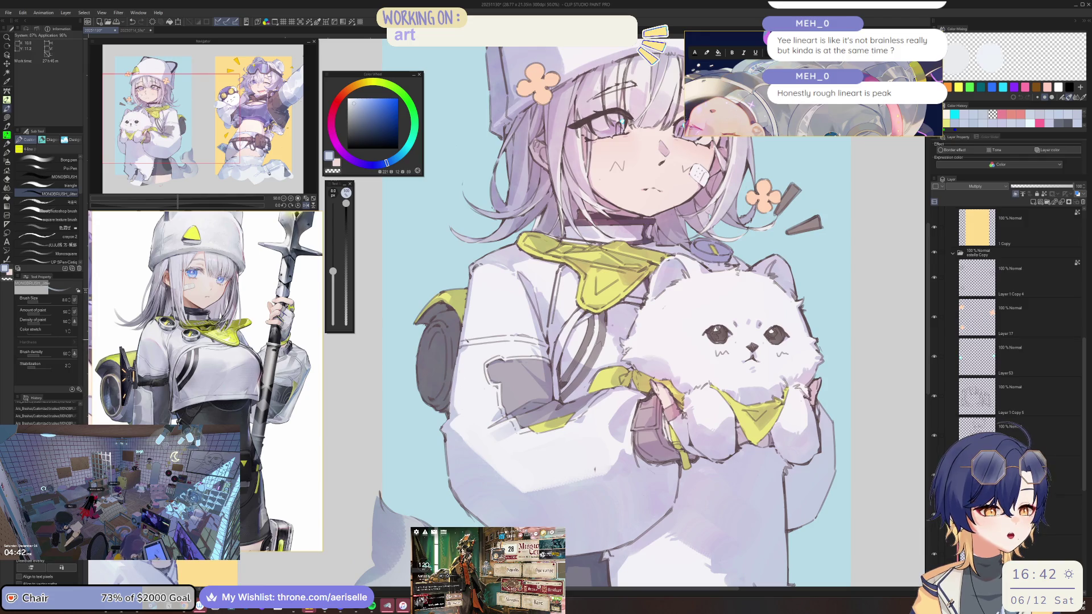
{"action": "scroll", "coordinate": [496, 361], "scroll_direction": "up", "scroll_amount": 4}
{"action": "scroll", "coordinate": [496, 361], "scroll_direction": "down", "scroll_amount": 2}
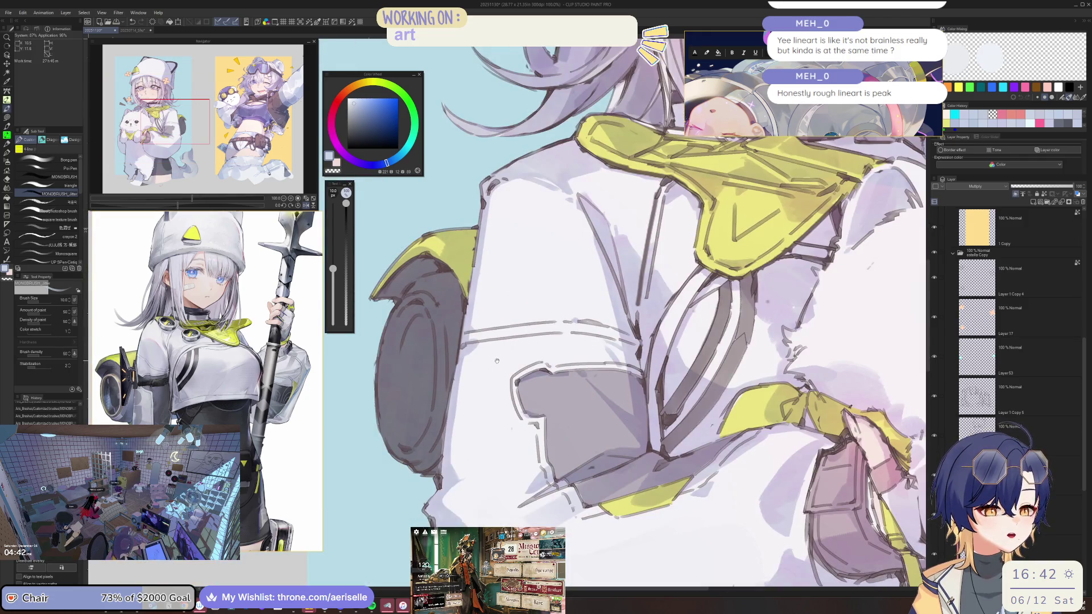
{"action": "scroll", "coordinate": [546, 318], "scroll_direction": "down", "scroll_amount": 1}
{"action": "scroll", "coordinate": [625, 245], "scroll_direction": "down", "scroll_amount": 1}
{"action": "key", "text": "ctrl+shift"}
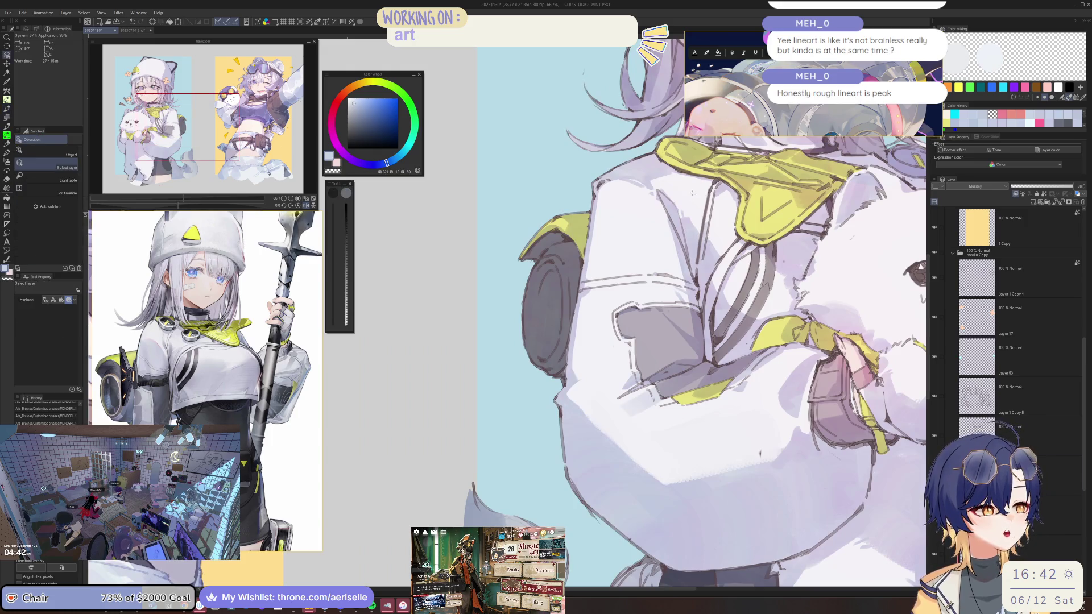
Step: Select the 26% Overlay tint layer, switch to the Eraser, then to the Lasso fill sub tool
{"action": "left_click", "coordinate": [691, 193], "text": "ctrl+shift"}
{"action": "scroll", "coordinate": [1081, 376], "scroll_direction": "up", "scroll_amount": 3}
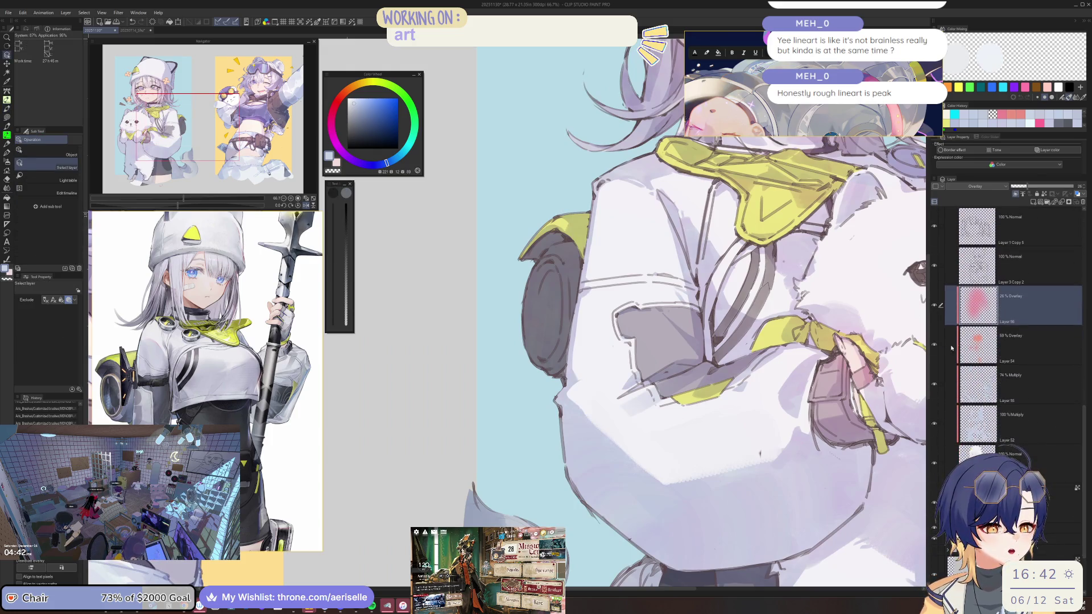
{"action": "scroll", "coordinate": [682, 318], "scroll_direction": "down", "scroll_amount": 3}
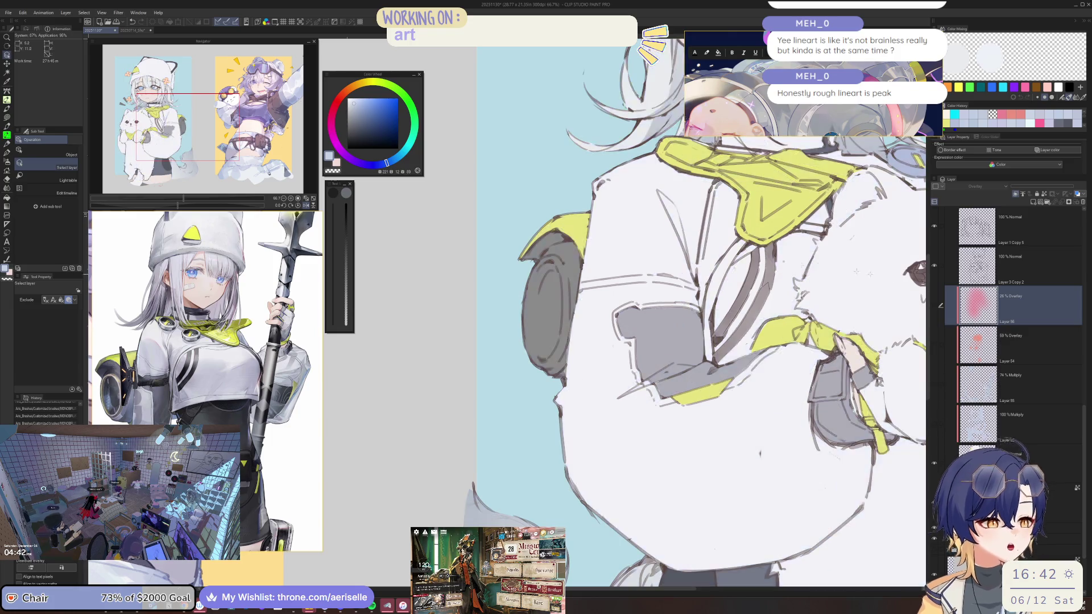
{"action": "scroll", "coordinate": [598, 277], "scroll_direction": "up", "scroll_amount": 3}
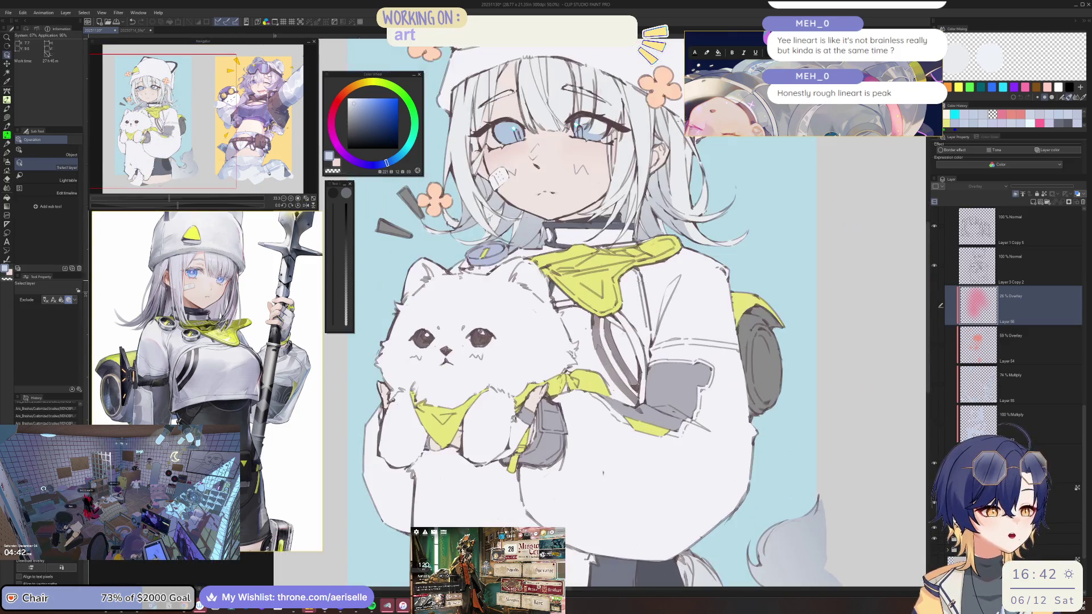
{"action": "scroll", "coordinate": [502, 265], "scroll_direction": "up", "scroll_amount": 1}
{"action": "key", "text": "e"}
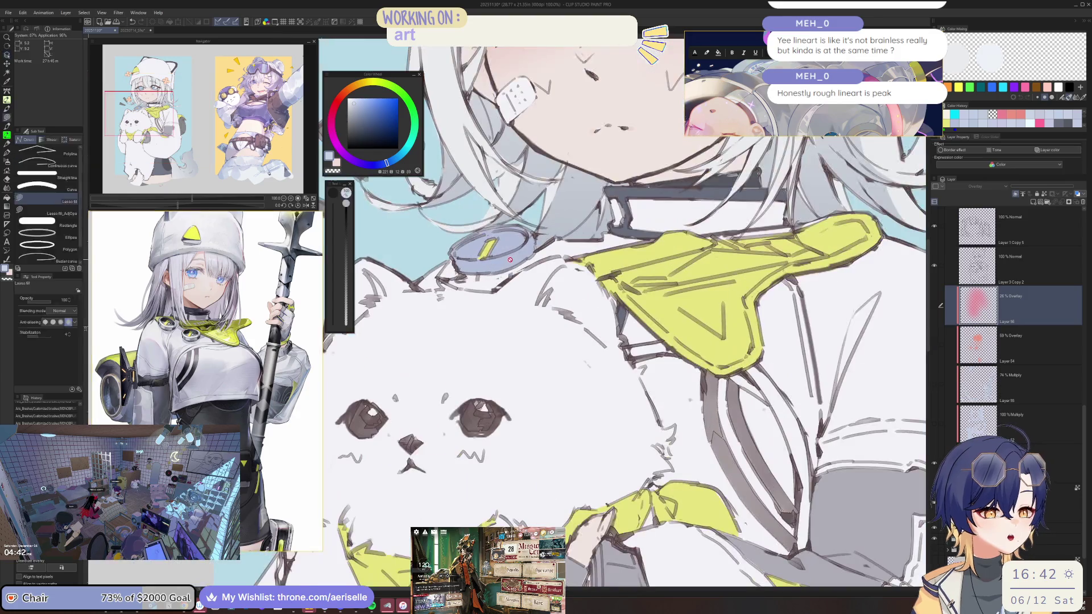
{"action": "scroll", "coordinate": [502, 265], "scroll_direction": "down", "scroll_amount": 2}
{"action": "scroll", "coordinate": [520, 272], "scroll_direction": "up", "scroll_amount": 2}
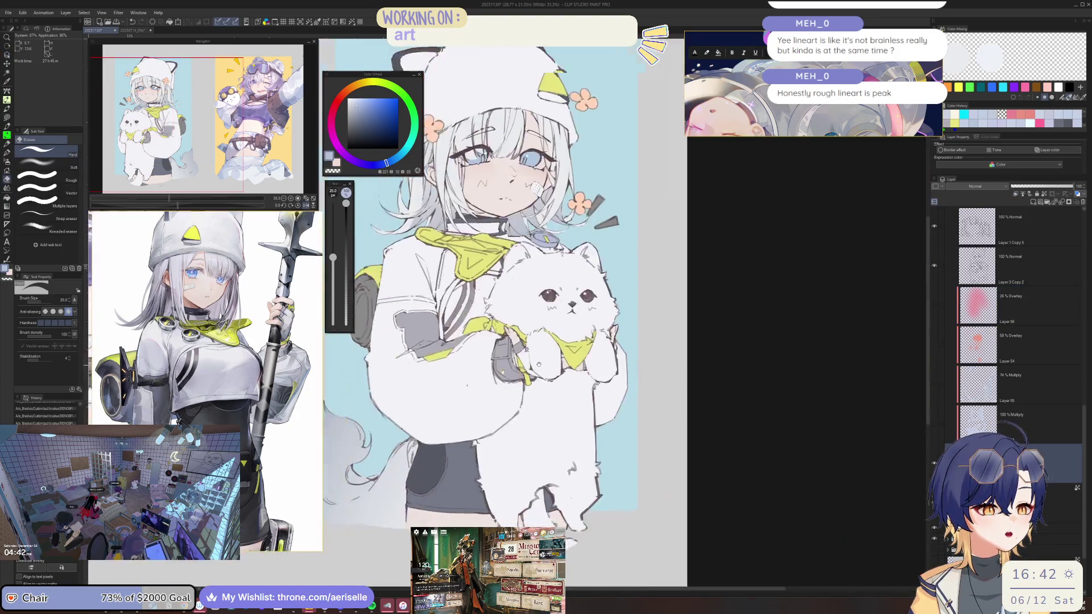
{"action": "scroll", "coordinate": [520, 273], "scroll_direction": "up", "scroll_amount": 1}
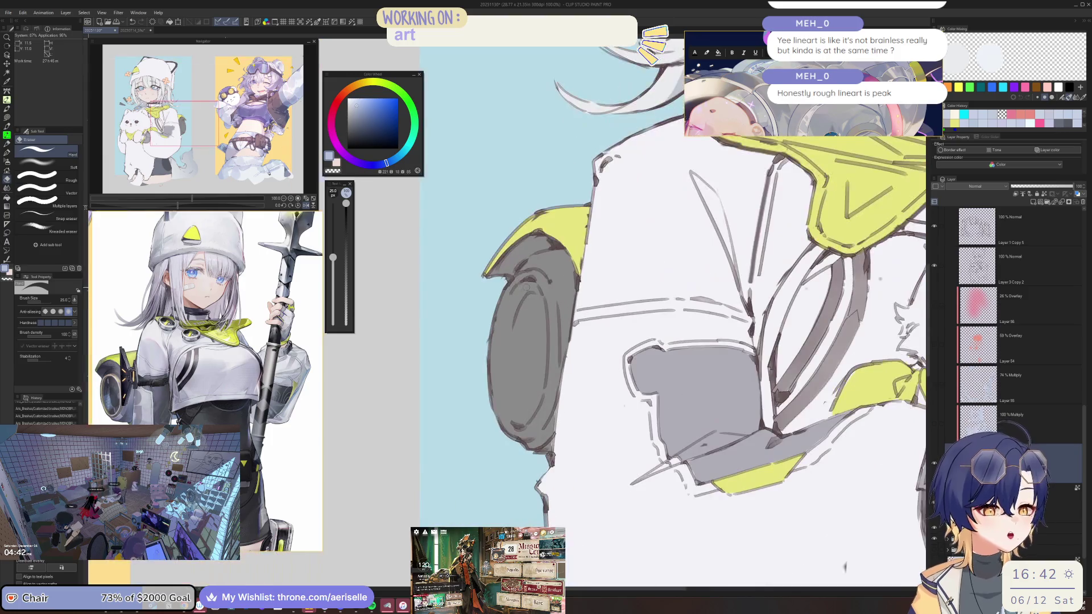
{"action": "key", "text": "u"}
{"action": "scroll", "coordinate": [523, 278], "scroll_direction": "up", "scroll_amount": 1}
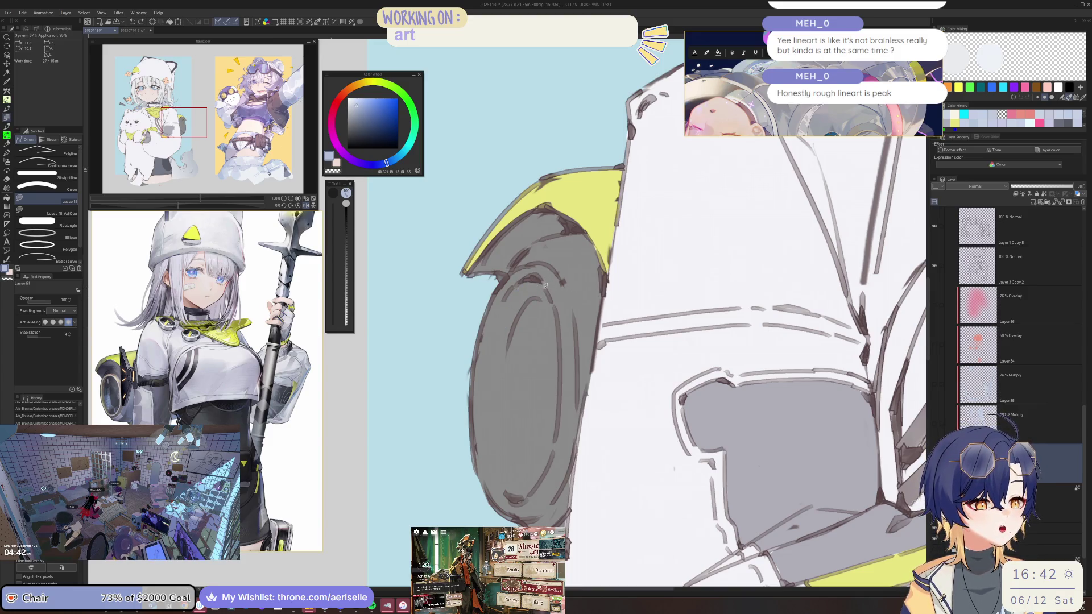
Step: Lasso-fill lavender strips down the wheel's edge and lower arc, undoing one failed attempt
{"action": "mouse_move", "coordinate": [492, 375]}
{"action": "left_mouse_down"}
{"action": "mouse_move", "coordinate": [464, 332]}
{"action": "mouse_move", "coordinate": [514, 267]}
{"action": "mouse_move", "coordinate": [491, 375]}
{"action": "left_mouse_up"}
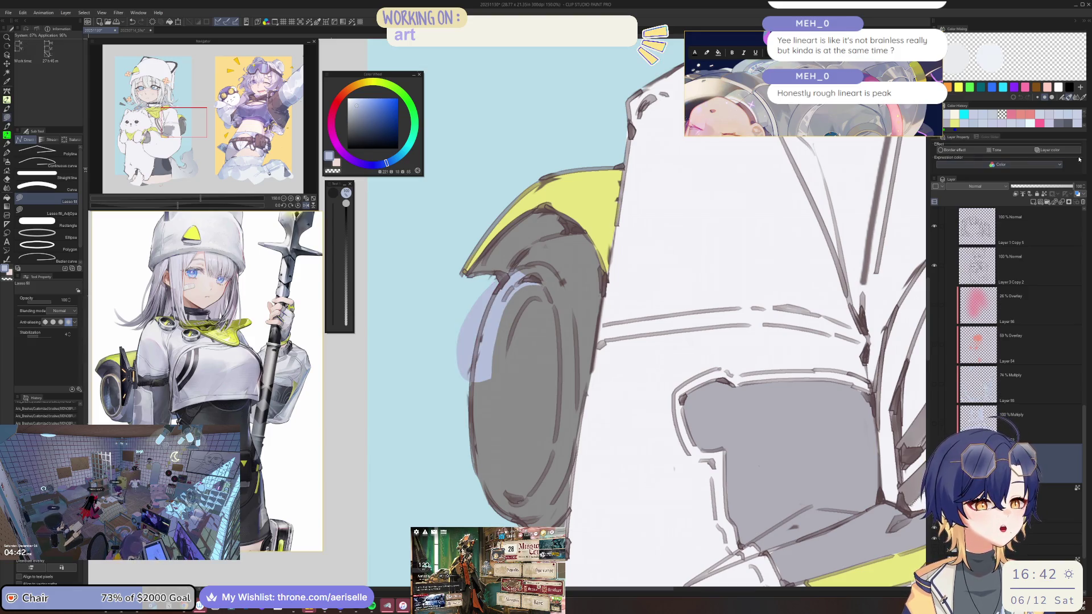
{"action": "key", "text": "ctrl+z"}
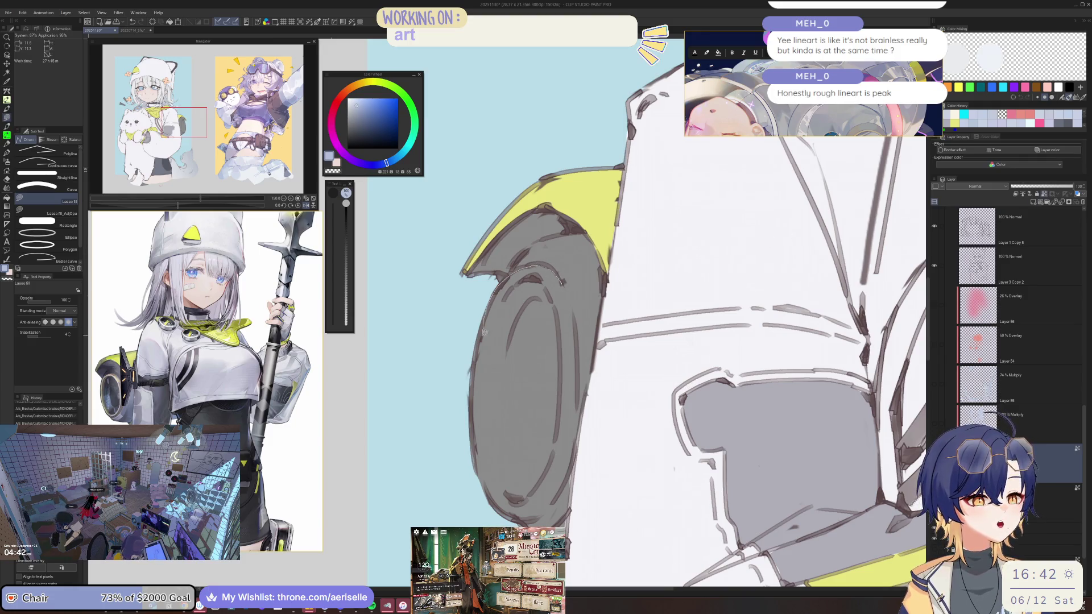
{"action": "mouse_move", "coordinate": [555, 299]}
{"action": "left_mouse_down"}
{"action": "mouse_move", "coordinate": [569, 399]}
{"action": "mouse_move", "coordinate": [578, 384]}
{"action": "left_mouse_up"}
{"action": "mouse_move", "coordinate": [576, 341]}
{"action": "left_mouse_down"}
{"action": "mouse_move", "coordinate": [573, 319]}
{"action": "mouse_move", "coordinate": [575, 336]}
{"action": "left_mouse_up"}
{"action": "mouse_move", "coordinate": [556, 447]}
{"action": "left_mouse_down"}
{"action": "mouse_move", "coordinate": [520, 497]}
{"action": "mouse_move", "coordinate": [499, 479]}
{"action": "left_mouse_up"}
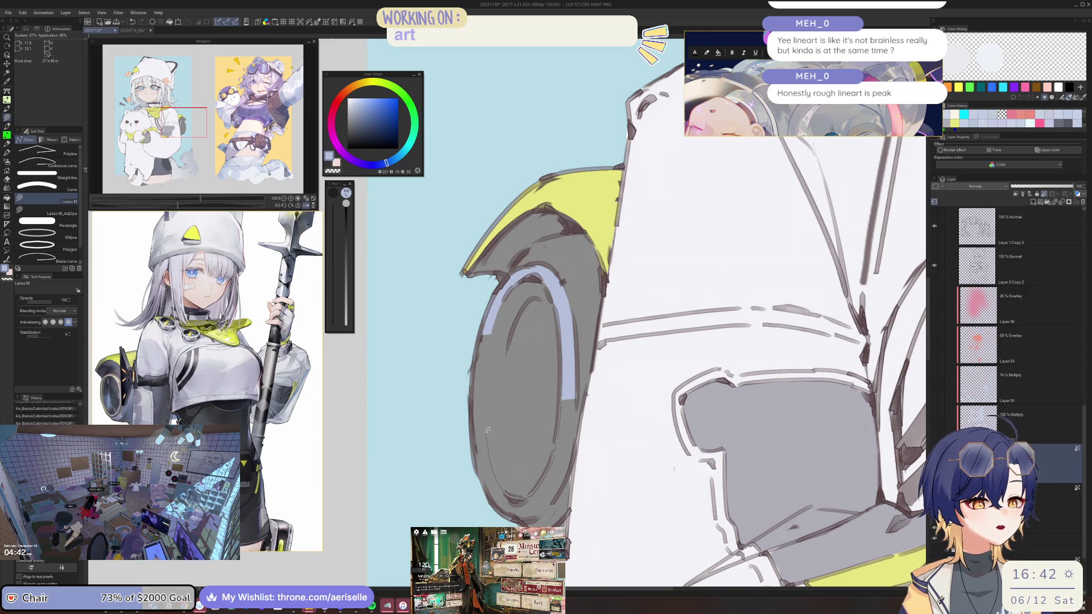
{"action": "mouse_move", "coordinate": [492, 332]}
{"action": "left_mouse_down"}
{"action": "mouse_move", "coordinate": [465, 398]}
{"action": "mouse_move", "coordinate": [490, 517]}
{"action": "left_mouse_up"}
{"action": "left_click_drag", "start_coordinate": [561, 491], "coordinate": [575, 449]}
{"action": "left_click_drag", "start_coordinate": [575, 386], "coordinate": [575, 375]}
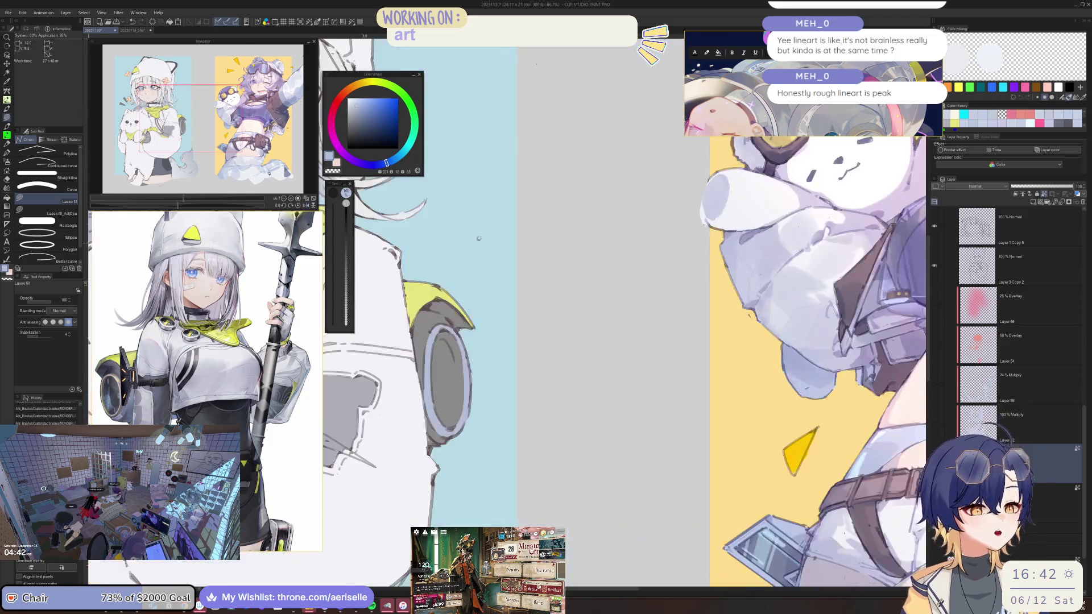
Step: Add more small lavender fills on the wheel rim and lock the layer's transparent pixels
{"action": "scroll", "coordinate": [443, 338], "scroll_direction": "up", "scroll_amount": 10}
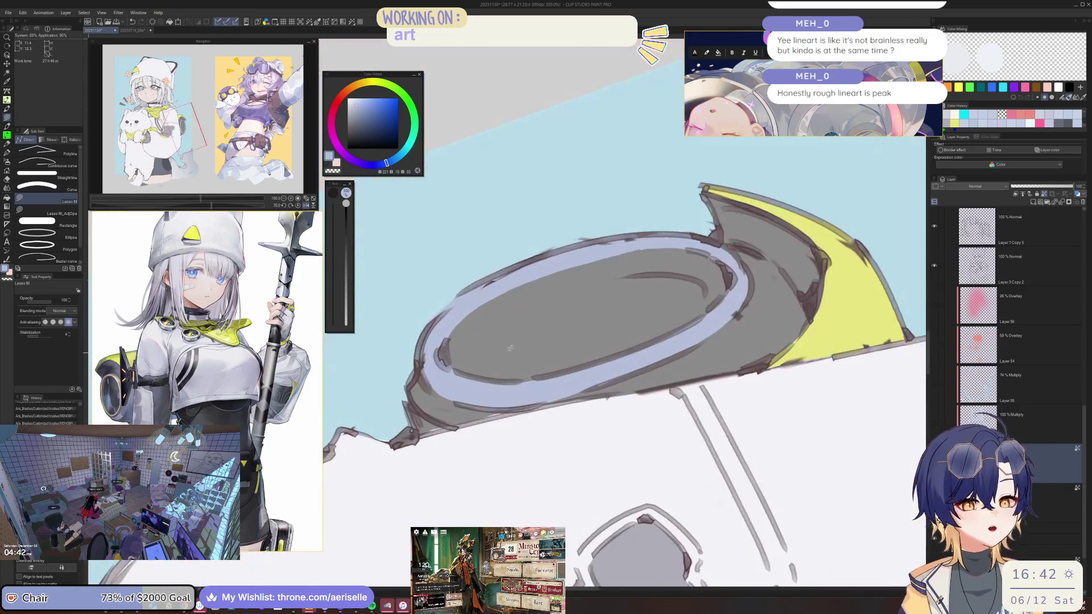
{"action": "left_click_drag", "start_coordinate": [568, 246], "coordinate": [450, 315]}
{"action": "mouse_move", "coordinate": [642, 211]}
{"action": "left_mouse_down"}
{"action": "mouse_move", "coordinate": [565, 317]}
{"action": "mouse_move", "coordinate": [432, 340]}
{"action": "left_mouse_up"}
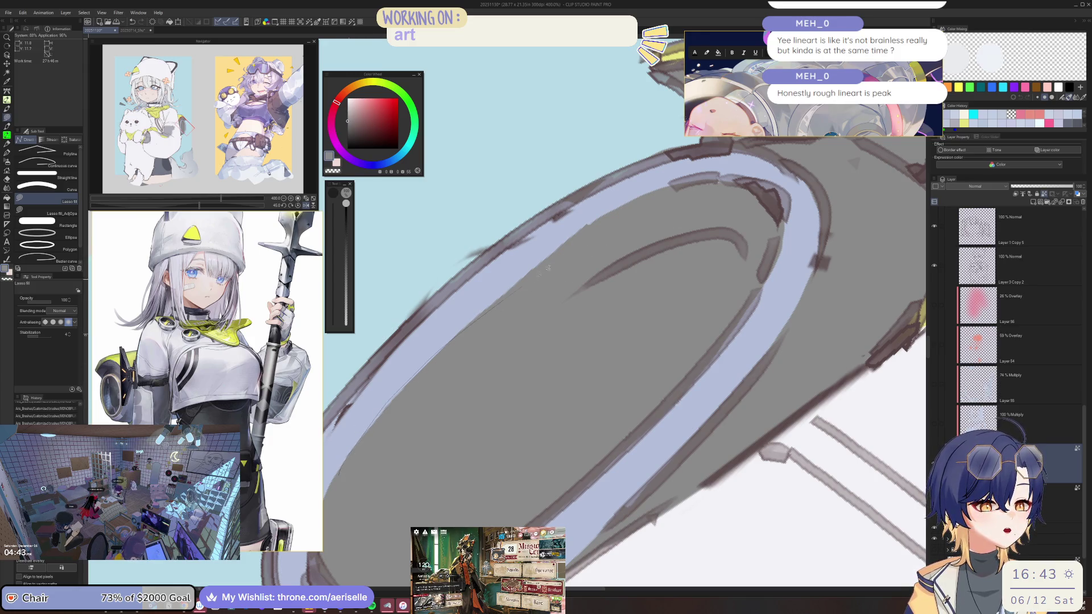
{"action": "left_click_drag", "start_coordinate": [666, 199], "coordinate": [663, 201]}
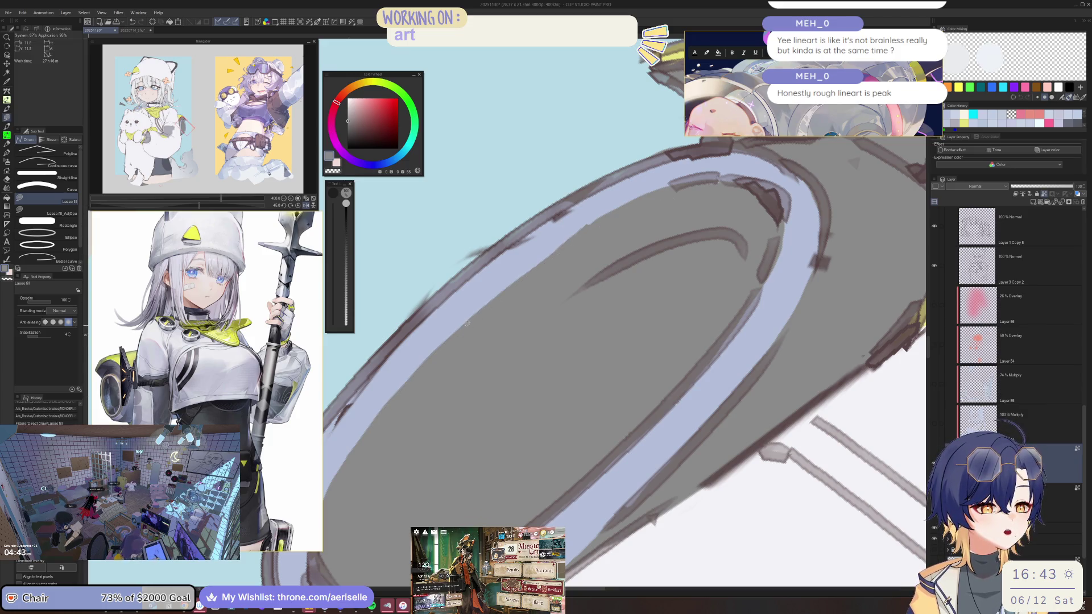
{"action": "key", "text": "slash"}
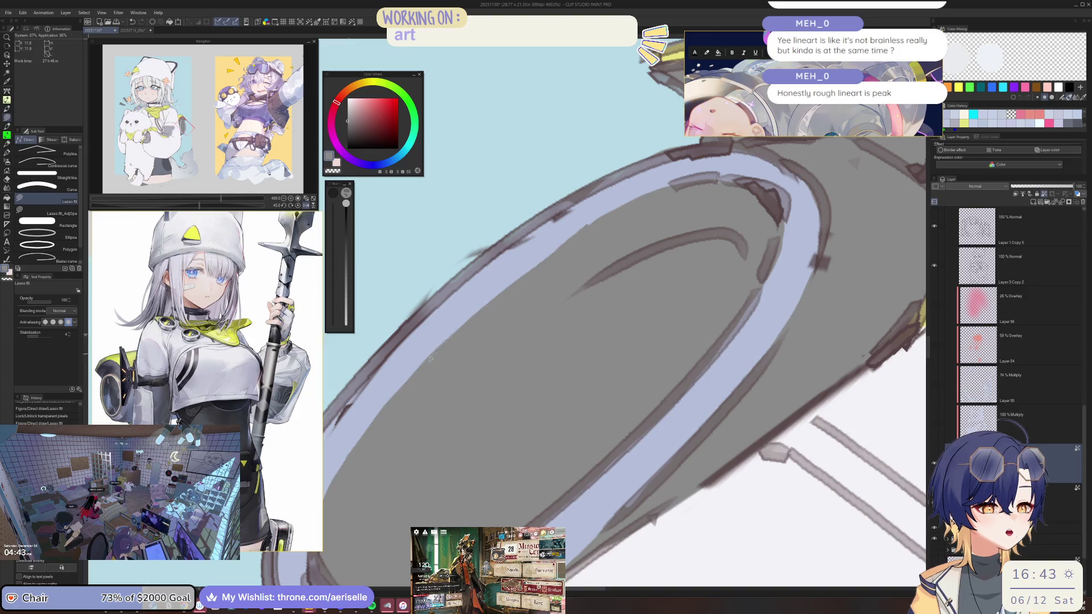
{"action": "left_click_drag", "start_coordinate": [477, 310], "coordinate": [546, 251]}
{"action": "scroll", "coordinate": [500, 294], "scroll_direction": "down", "scroll_amount": 2}
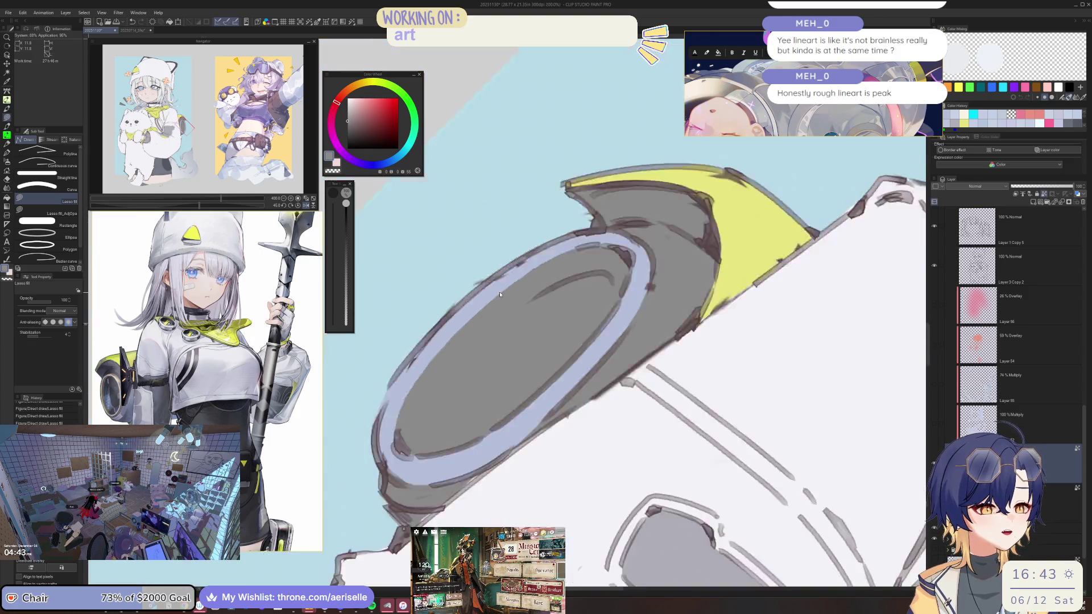
{"action": "scroll", "coordinate": [500, 294], "scroll_direction": "down", "scroll_amount": 4}
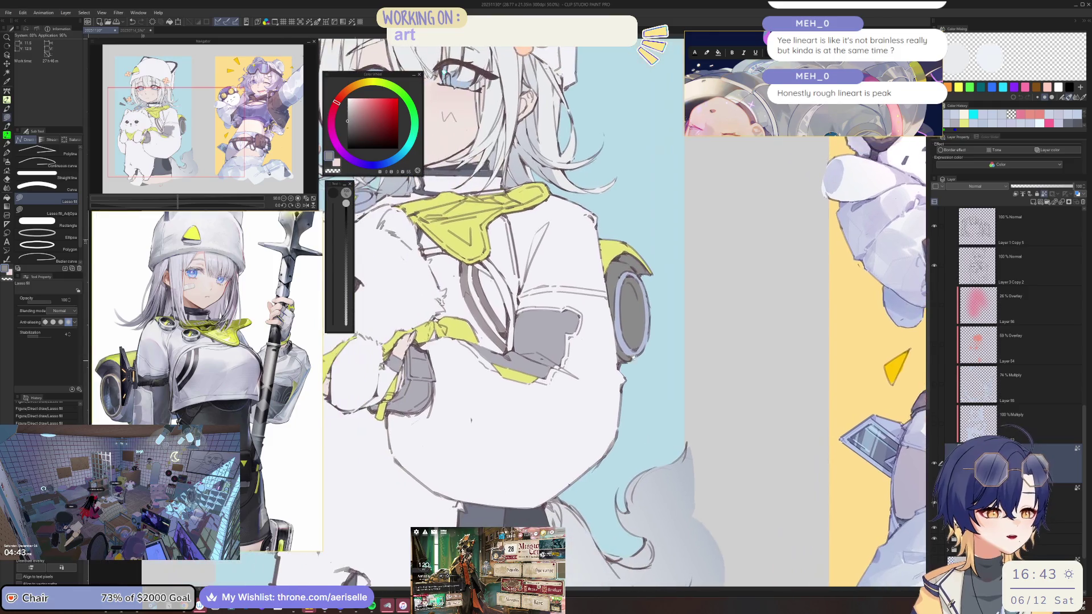
Step: Open the File > Open dialog on the CLIP STUDIO PAINT 2025 folder and nudge it right
{"action": "left_click", "coordinate": [8, 12]}
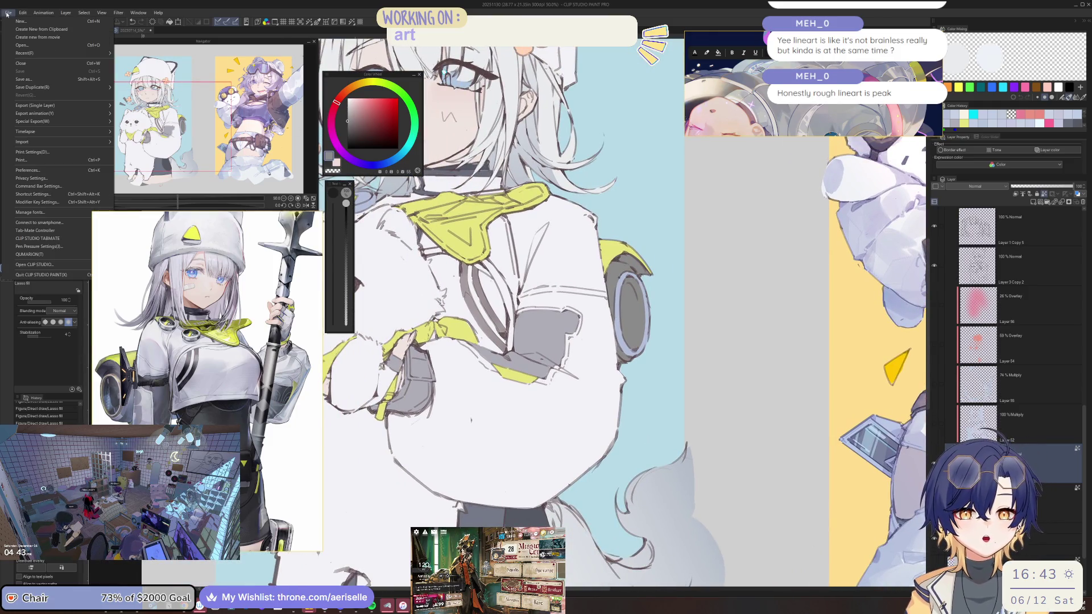
{"action": "left_click", "coordinate": [20, 45]}
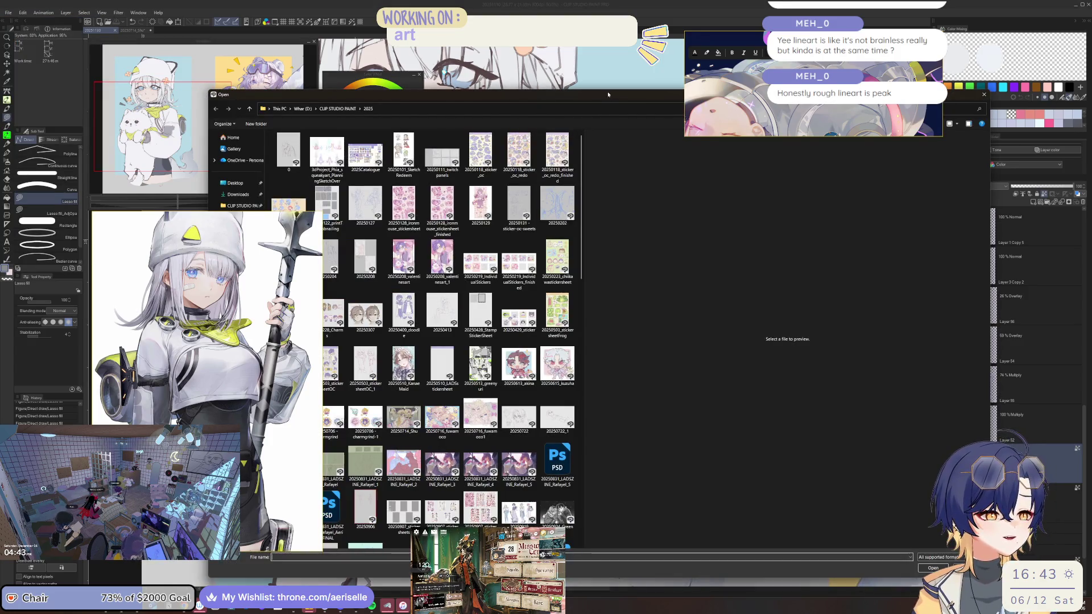
{"action": "left_click_drag", "start_coordinate": [607, 94], "coordinate": [686, 100]}
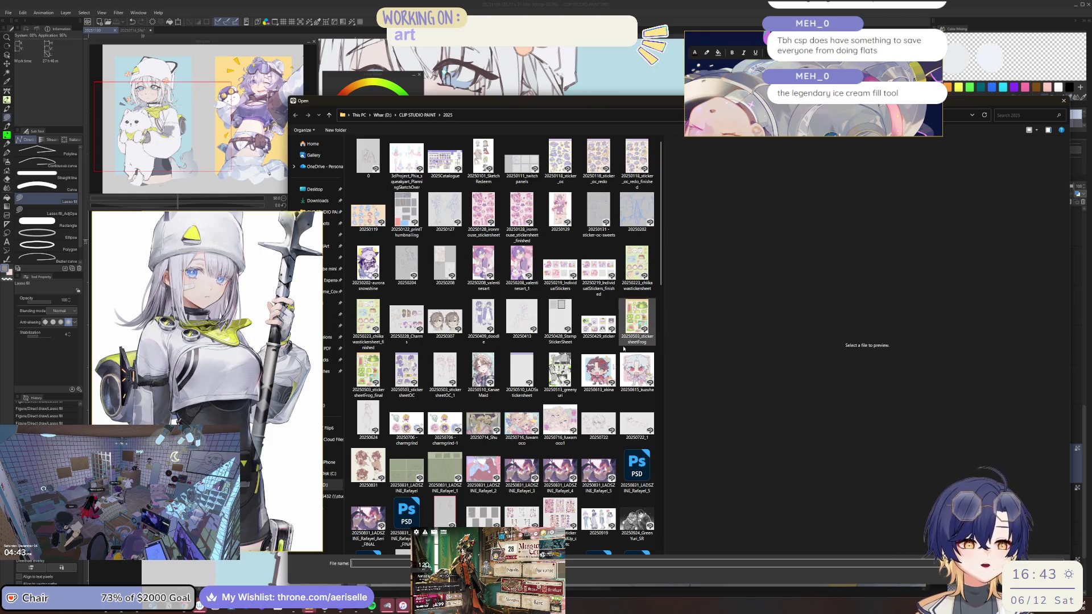
Step: Browse the saved artwork thumbnails in the Open dialog, resizing its panels
{"action": "left_click_drag", "start_coordinate": [659, 260], "coordinate": [679, 428]}
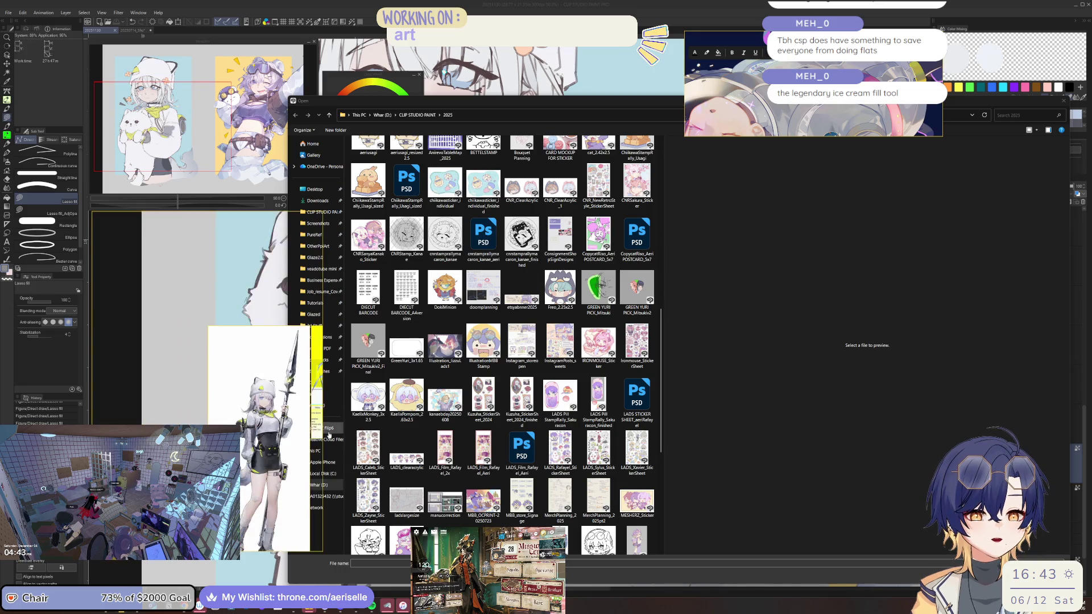
{"action": "scroll", "coordinate": [294, 336], "scroll_direction": "down", "scroll_amount": 5}
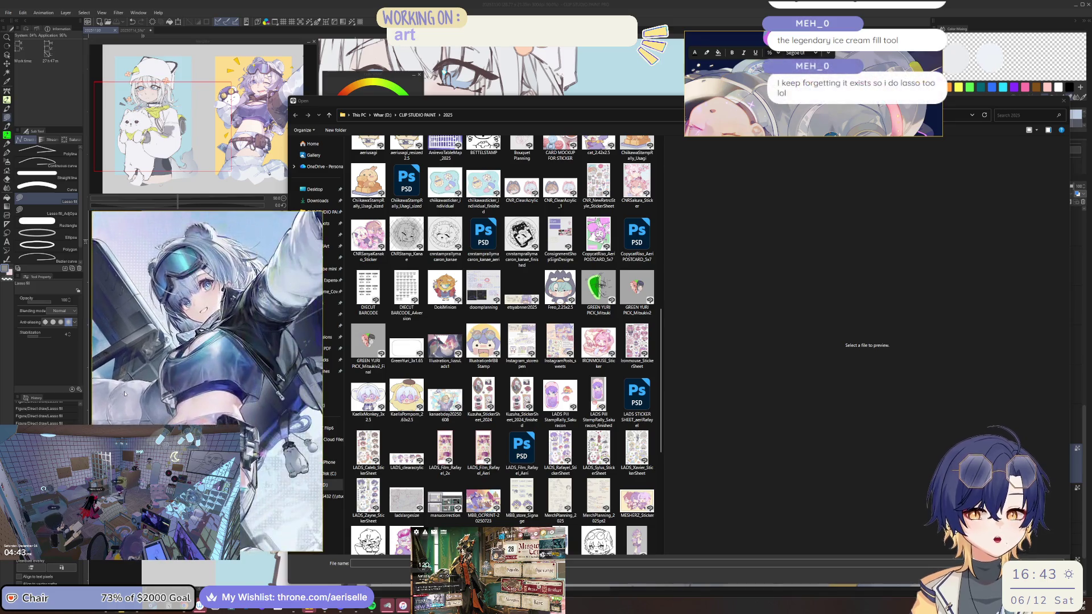
{"action": "scroll", "coordinate": [236, 359], "scroll_direction": "up", "scroll_amount": 2}
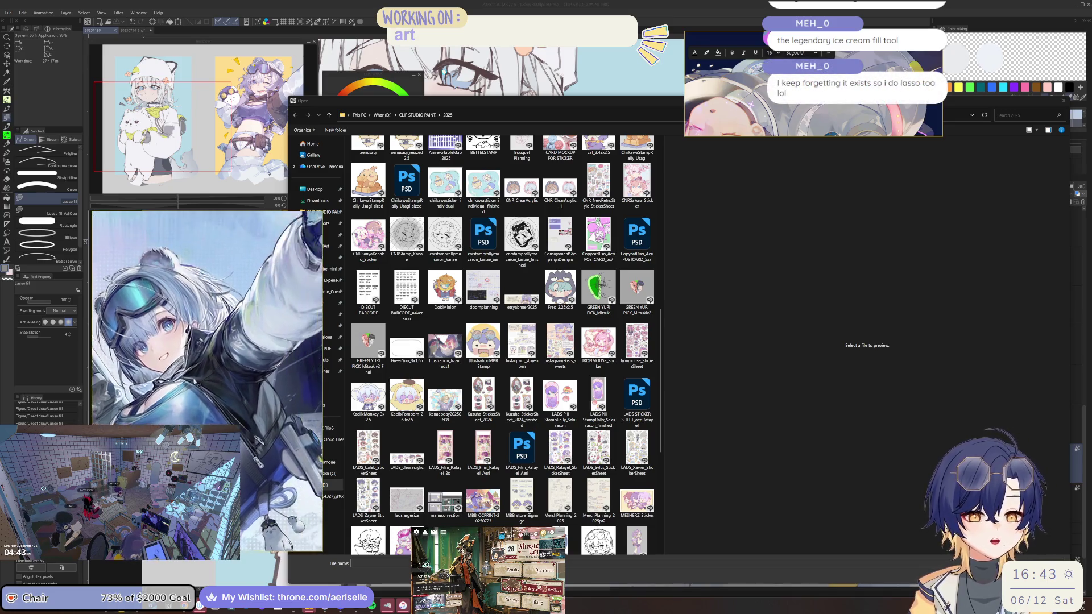
{"action": "scroll", "coordinate": [260, 290], "scroll_direction": "down", "scroll_amount": 5}
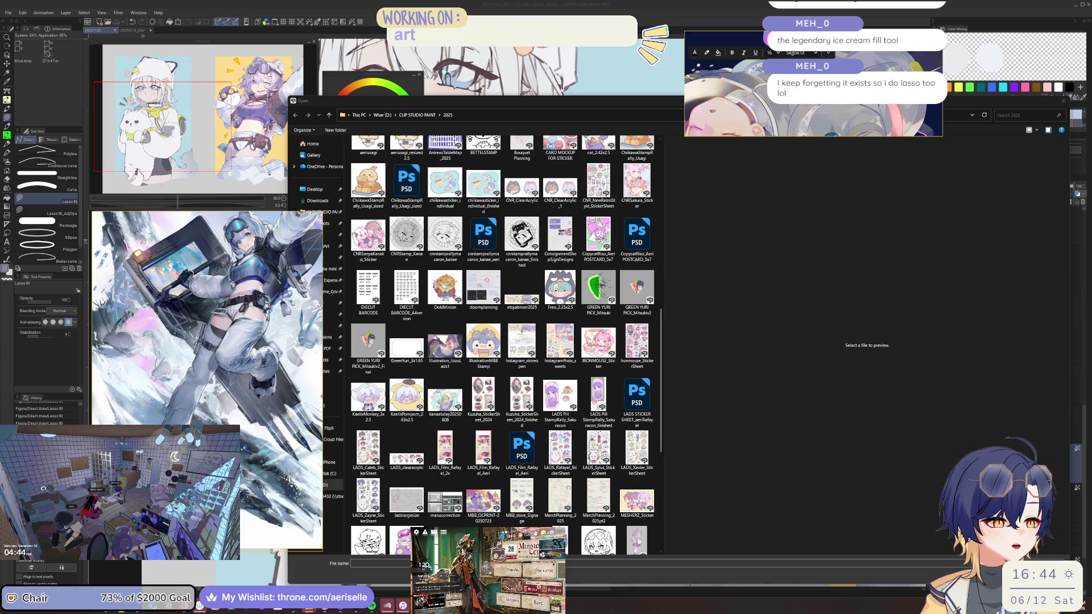
{"action": "left_click_drag", "start_coordinate": [1070, 168], "coordinate": [991, 168]}
{"action": "scroll", "coordinate": [611, 409], "scroll_direction": "down", "scroll_amount": 2}
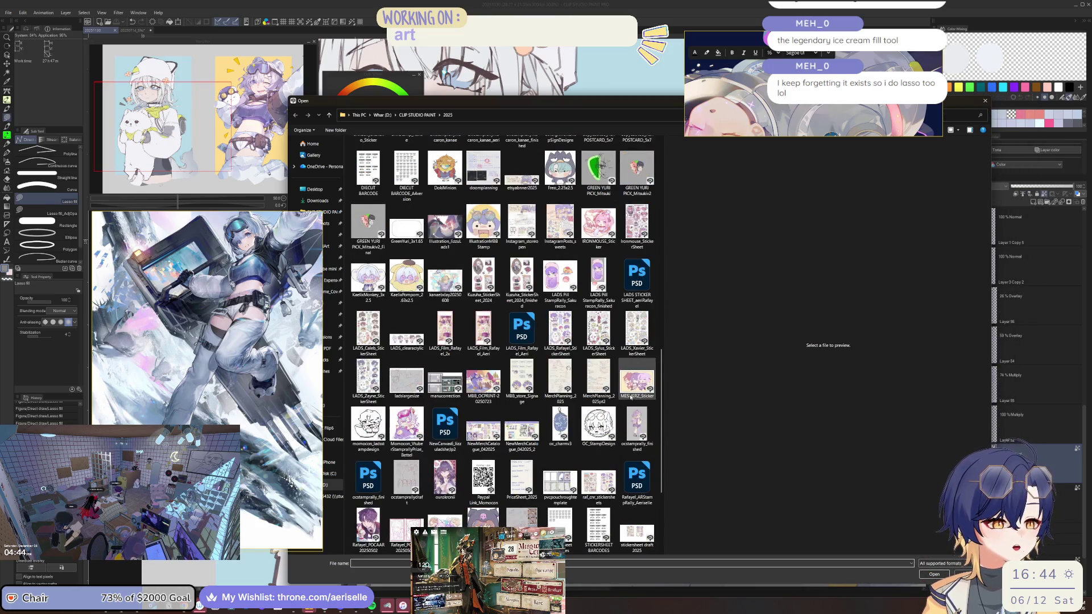
{"action": "scroll", "coordinate": [612, 409], "scroll_direction": "up", "scroll_amount": 5}
Step: Preview 20250924_GreenYuri_SR at a larger size, then close the dialog without opening it
{"action": "left_click", "coordinate": [637, 206]}
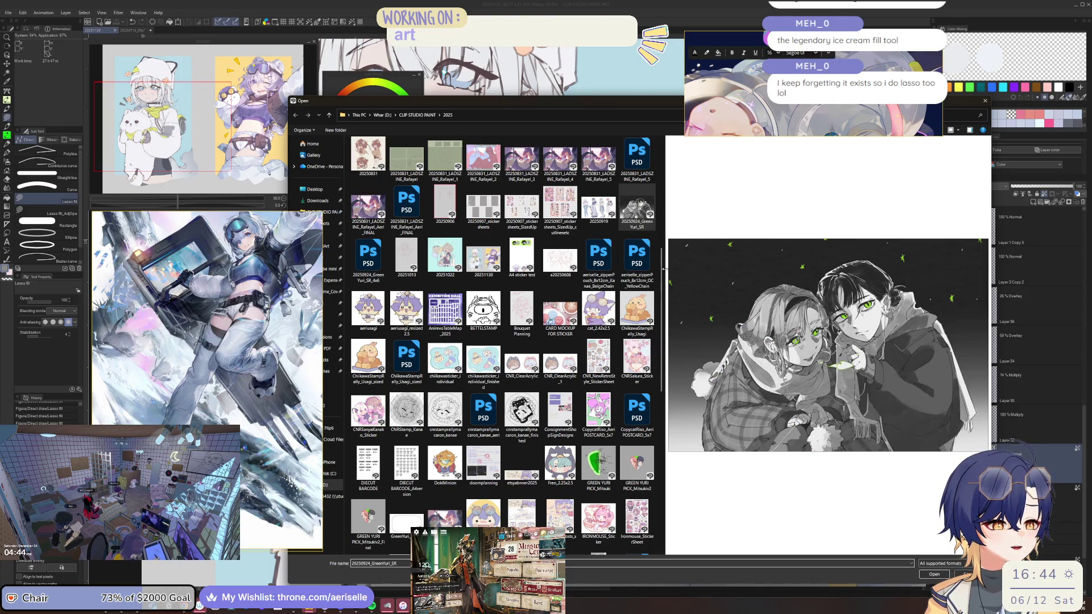
{"action": "left_click_drag", "start_coordinate": [667, 273], "coordinate": [488, 310]}
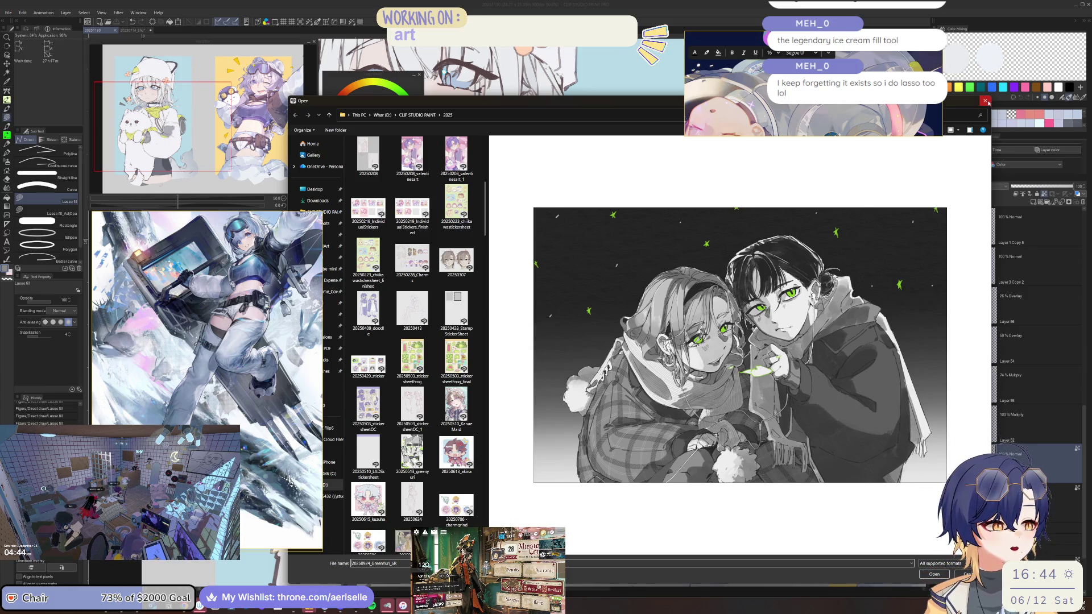
{"action": "left_click", "coordinate": [986, 100]}
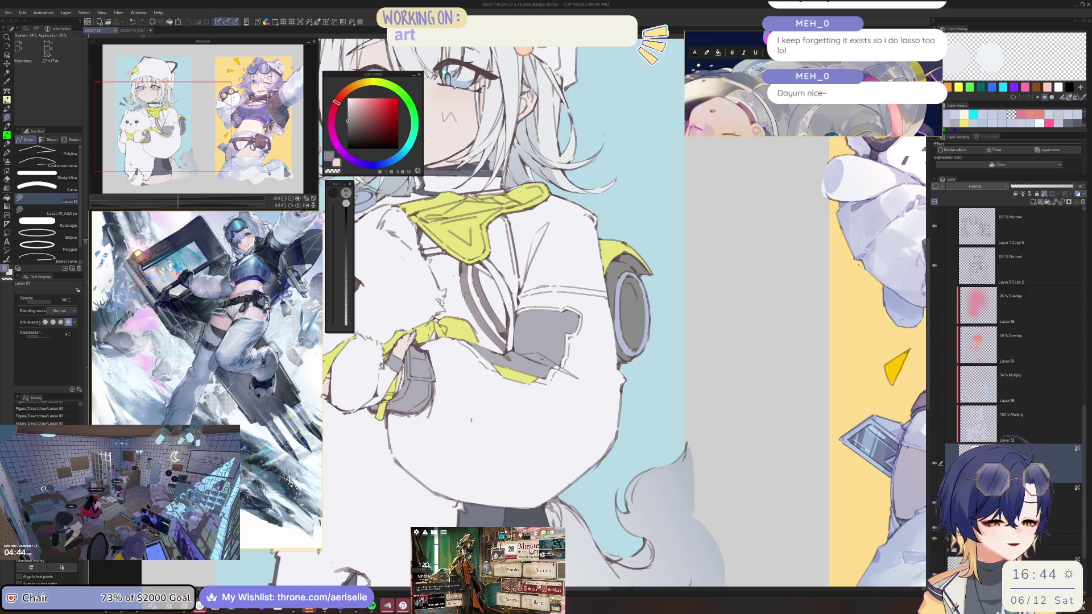
{"action": "key", "text": "h"}
{"action": "mouse_move", "coordinate": [536, 364]}
{"action": "left_mouse_down"}
{"action": "mouse_move", "coordinate": [558, 392]}
{"action": "mouse_move", "coordinate": [536, 328]}
{"action": "left_mouse_up"}
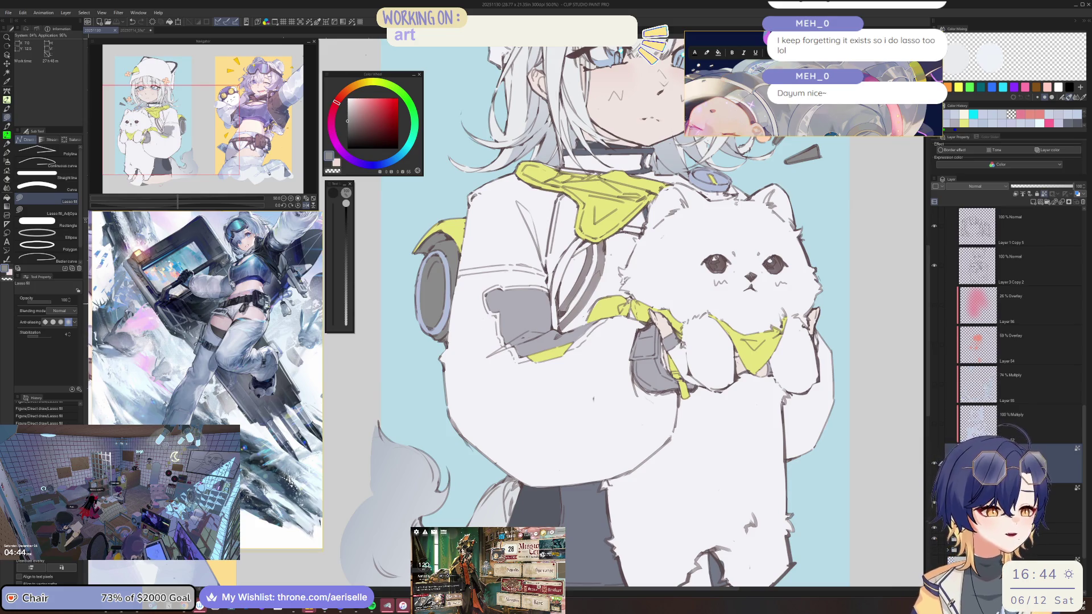
{"action": "key", "text": "ctrl+0"}
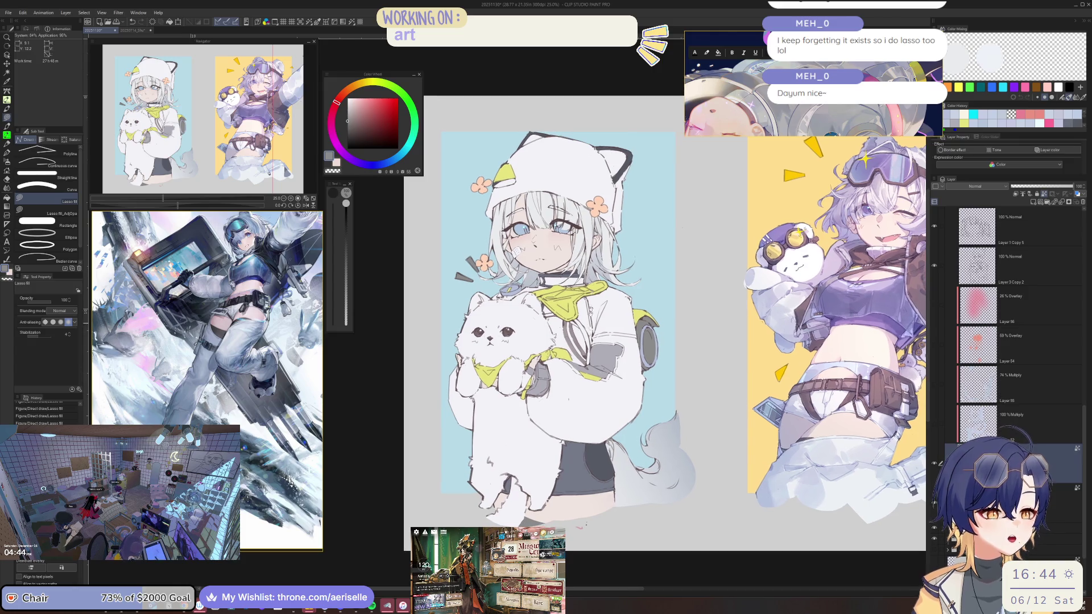
{"action": "scroll", "coordinate": [255, 383], "scroll_direction": "down", "scroll_amount": 5}
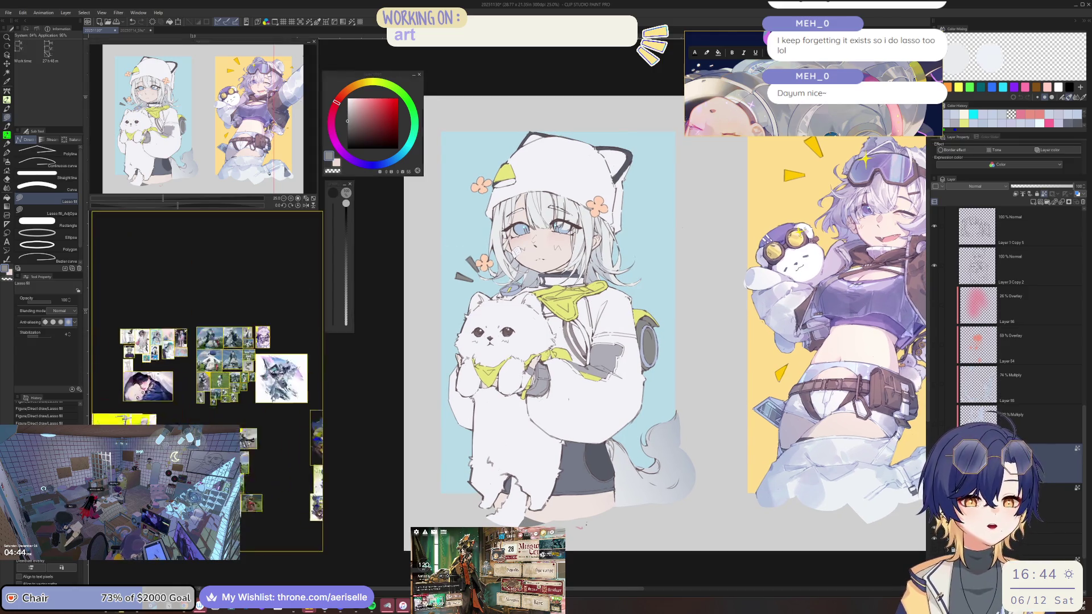
{"action": "scroll", "coordinate": [239, 359], "scroll_direction": "up", "scroll_amount": 10}
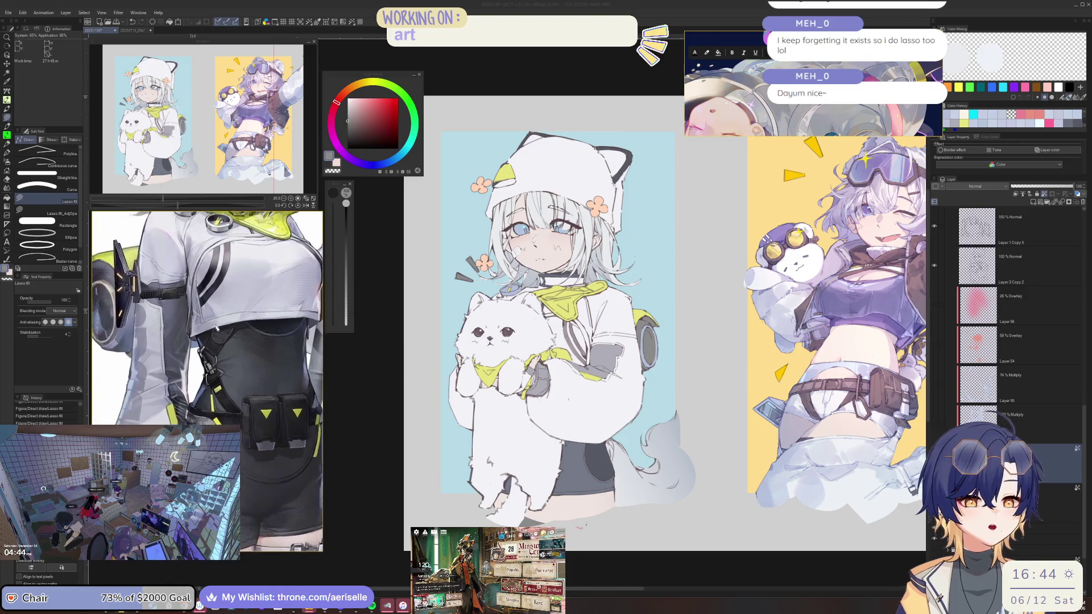
{"action": "left_click_drag", "start_coordinate": [238, 358], "coordinate": [248, 384]}
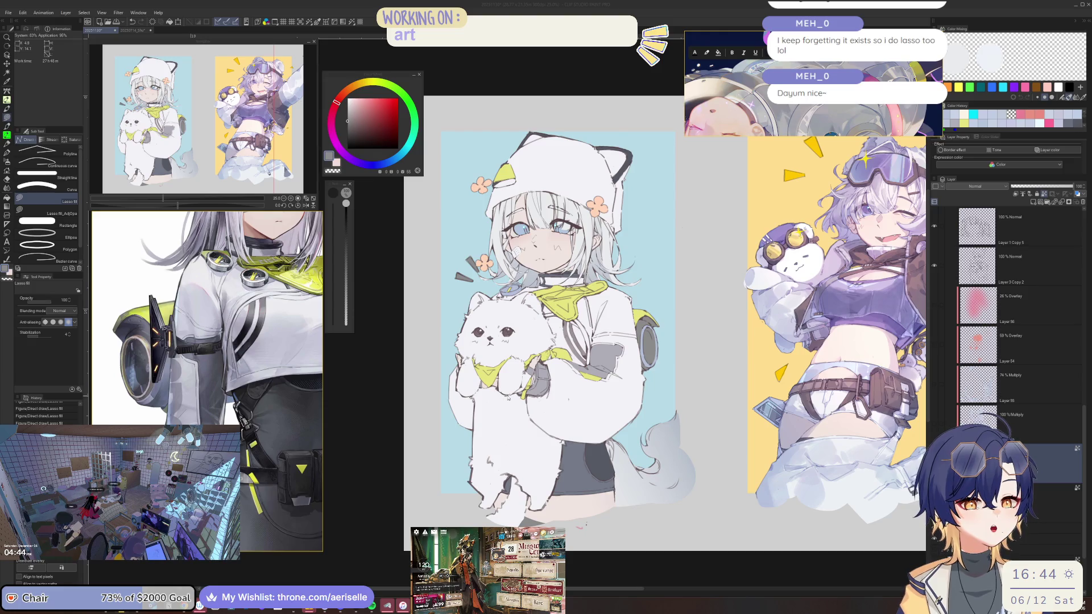
{"action": "scroll", "coordinate": [492, 347], "scroll_direction": "up", "scroll_amount": 5}
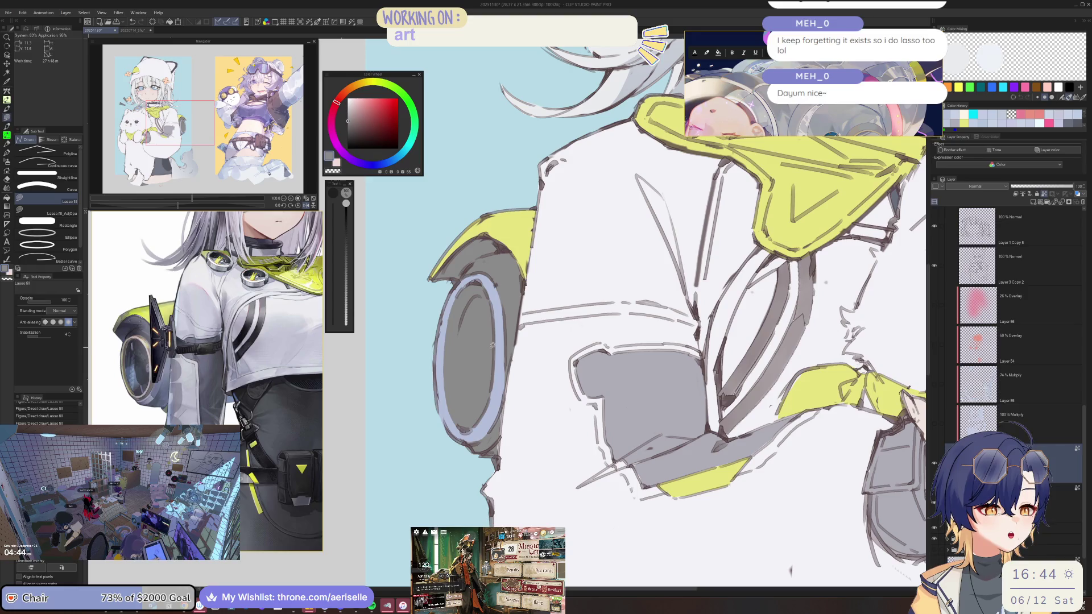
Step: Sample the pale blue-grey and lasso-fill a highlight on the wheel hub
{"action": "left_click", "coordinate": [500, 359], "text": "alt"}
{"action": "scroll", "coordinate": [502, 358], "scroll_direction": "up", "scroll_amount": 1}
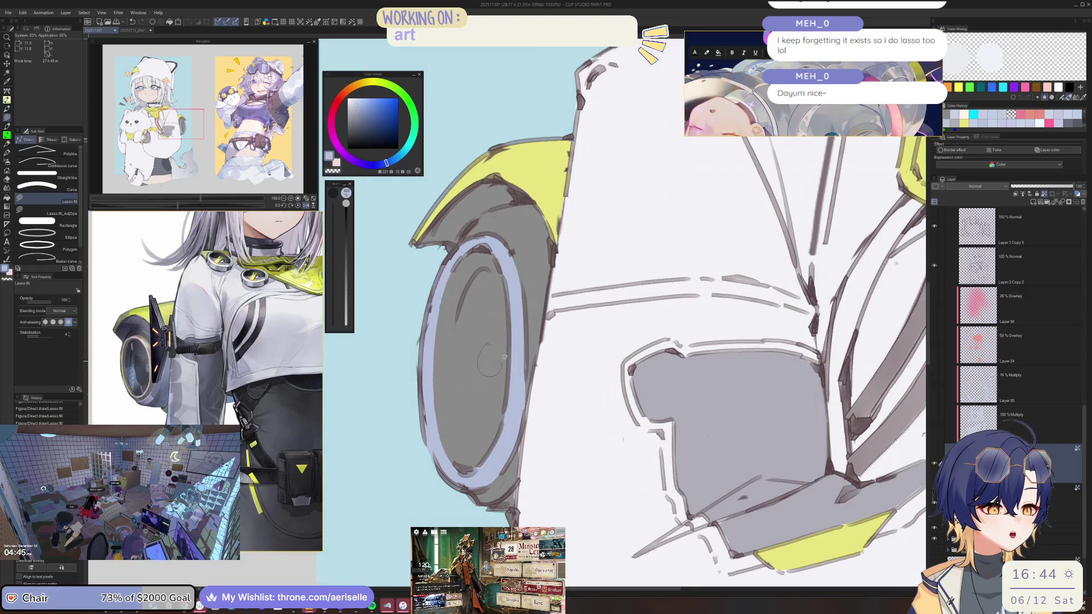
{"action": "mouse_move", "coordinate": [499, 341]}
{"action": "left_mouse_down"}
{"action": "mouse_move", "coordinate": [494, 375]}
{"action": "mouse_move", "coordinate": [499, 338]}
{"action": "left_mouse_up"}
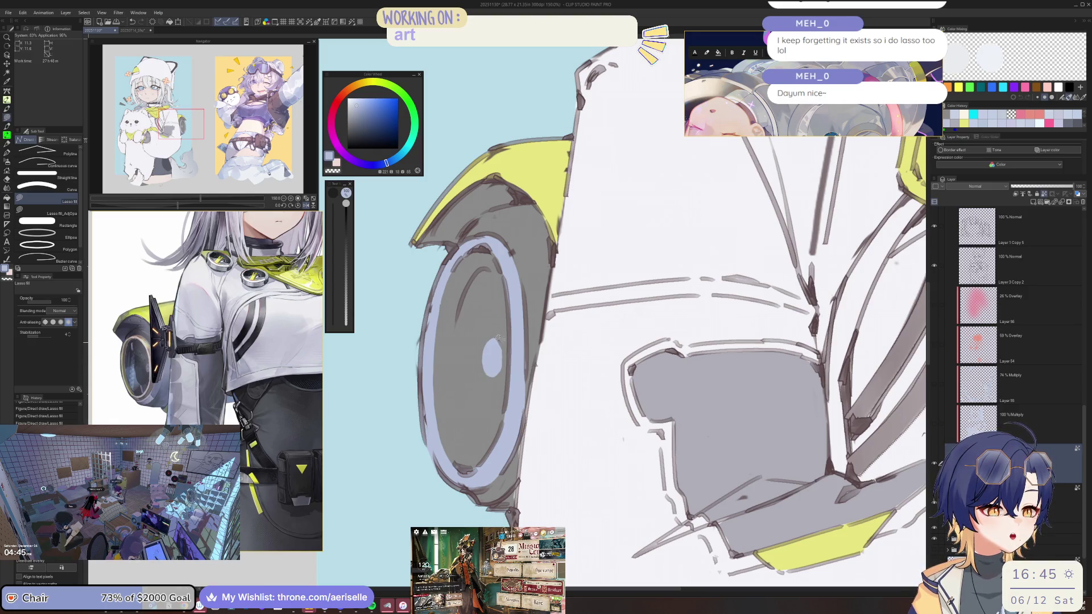
{"action": "key", "text": "ctrl+minus"}
{"action": "key", "text": "ctrl+minus"}
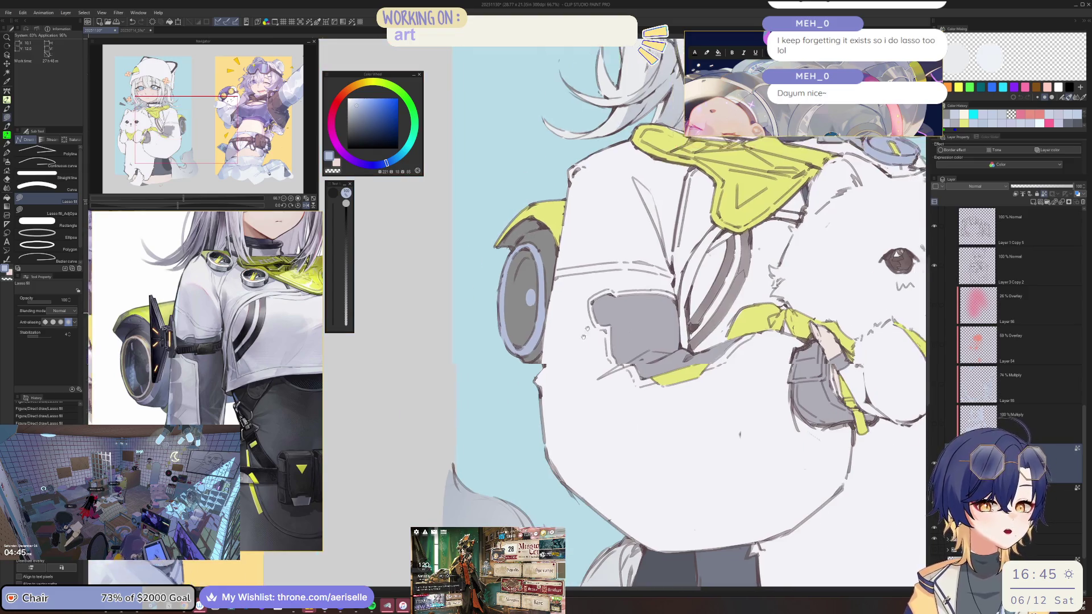
{"action": "key", "text": "ctrl+plus"}
{"action": "key", "text": "ctrl+plus"}
{"action": "key", "text": "minus"}
{"action": "key", "text": "minus"}
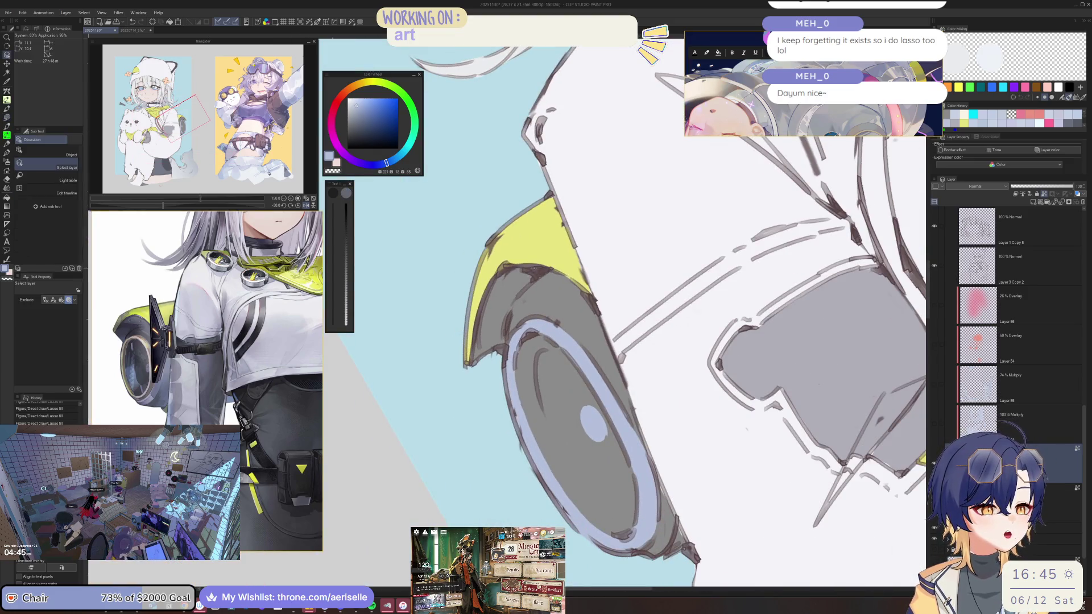
Step: On Layer 3 Copy 2, draw a dark red line along the wheel arch with a pen brush
{"action": "key", "text": "ctrl+plus"}
{"action": "key", "text": "minus"}
{"action": "key", "text": "p"}
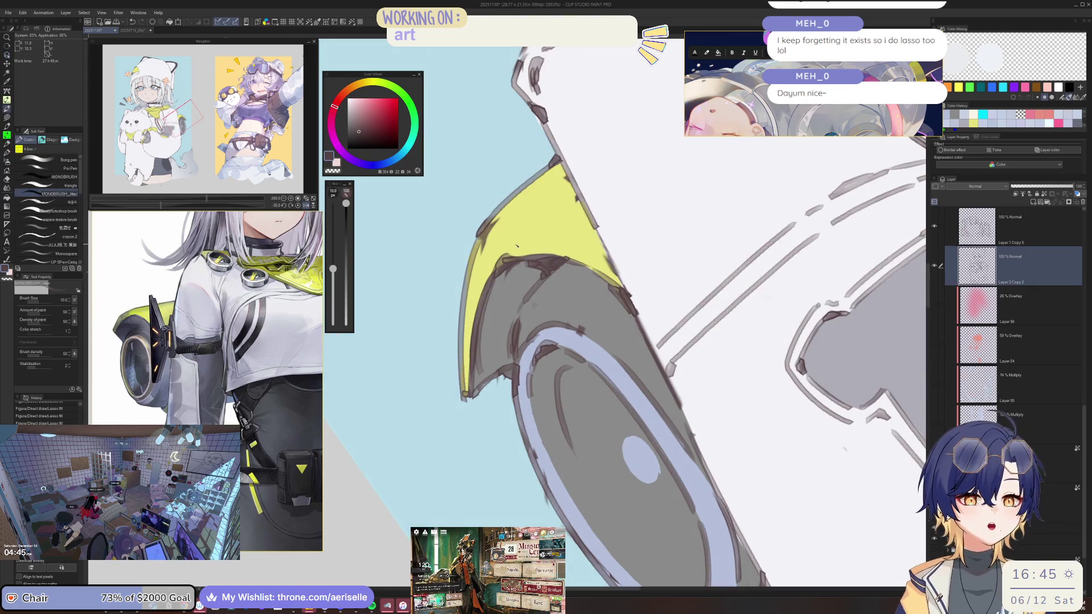
{"action": "key", "text": "comma"}
{"action": "key", "text": "asciicircum"}
{"action": "key", "text": "asciicircum"}
{"action": "key", "text": "asciicircum"}
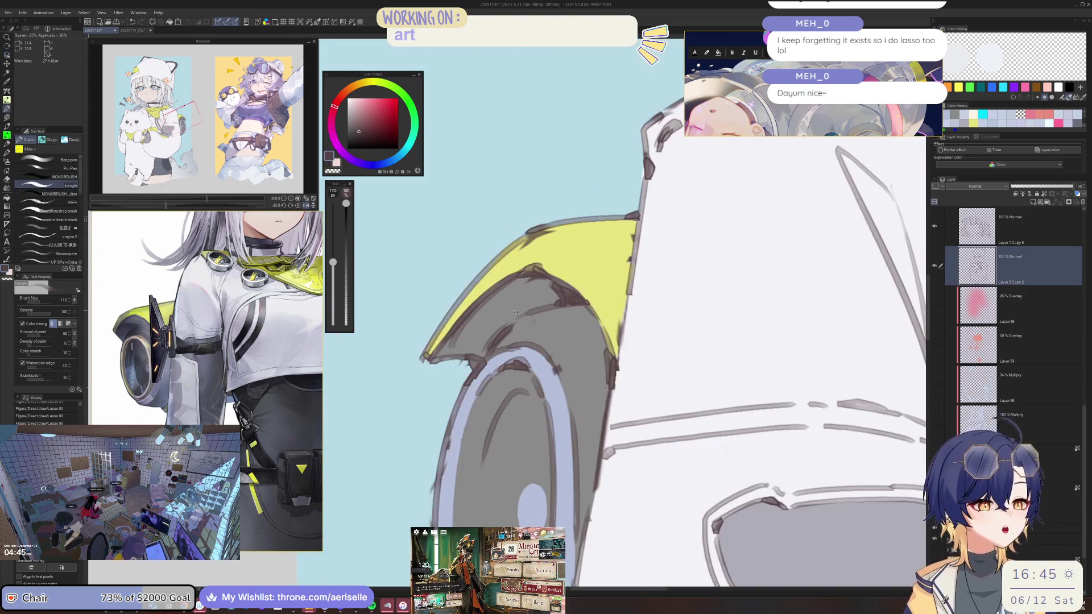
{"action": "mouse_move", "coordinate": [486, 307]}
{"action": "left_mouse_down"}
{"action": "mouse_move", "coordinate": [585, 311]}
{"action": "mouse_move", "coordinate": [553, 287]}
{"action": "left_mouse_up"}
Step: Add thinner dark strokes and a small patch along the wheel-arch edge, erasing where needed
{"action": "key", "text": "bracketleft"}
{"action": "key", "text": "bracketleft"}
{"action": "key", "text": "e"}
{"action": "key", "text": "b"}
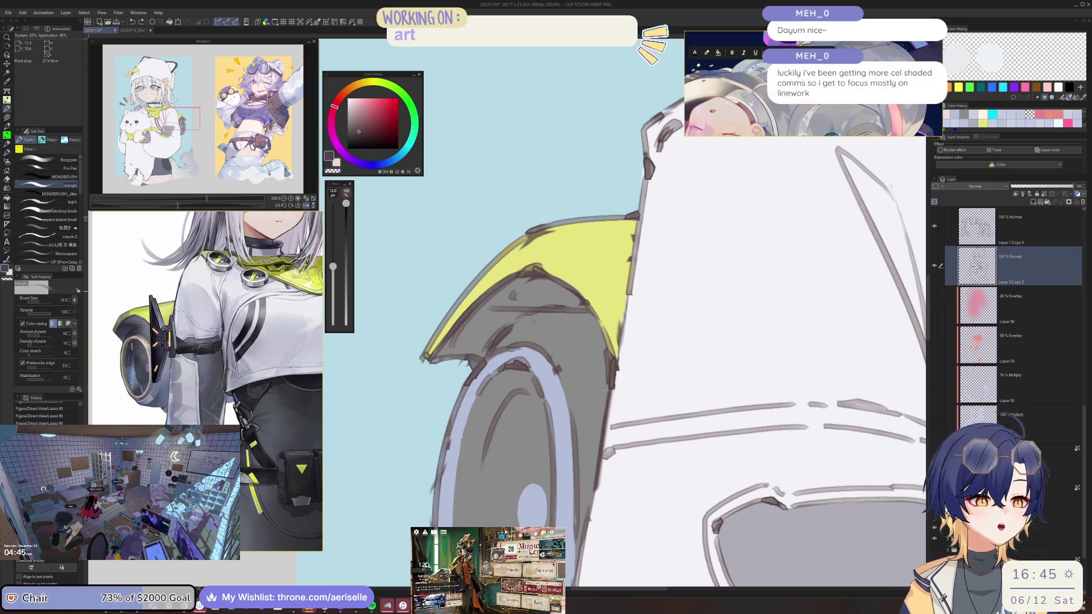
{"action": "key", "text": "bracketleft"}
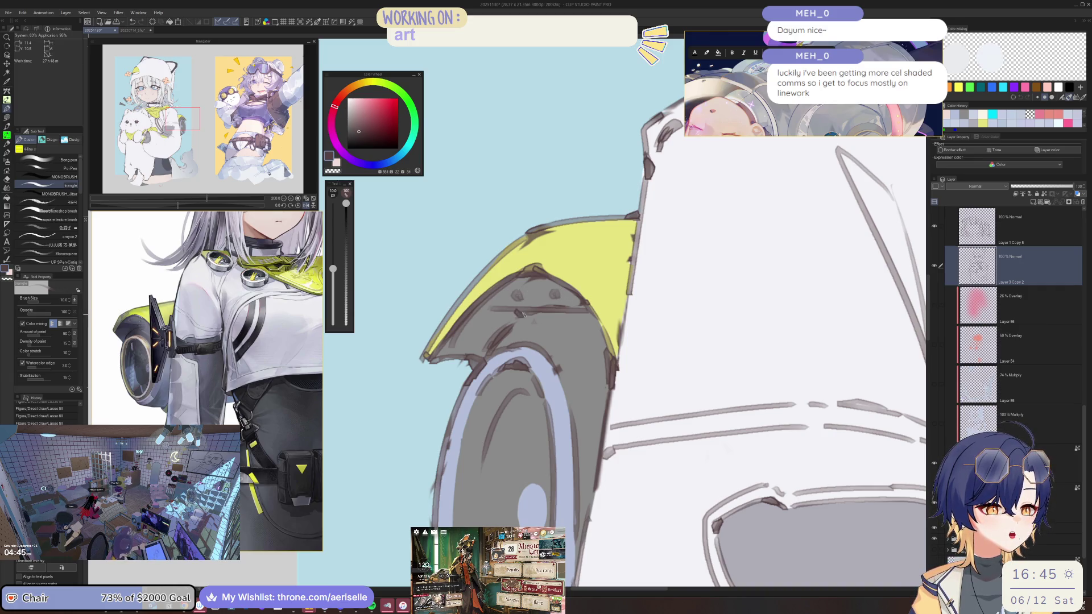
{"action": "left_click_drag", "start_coordinate": [534, 314], "coordinate": [499, 313]}
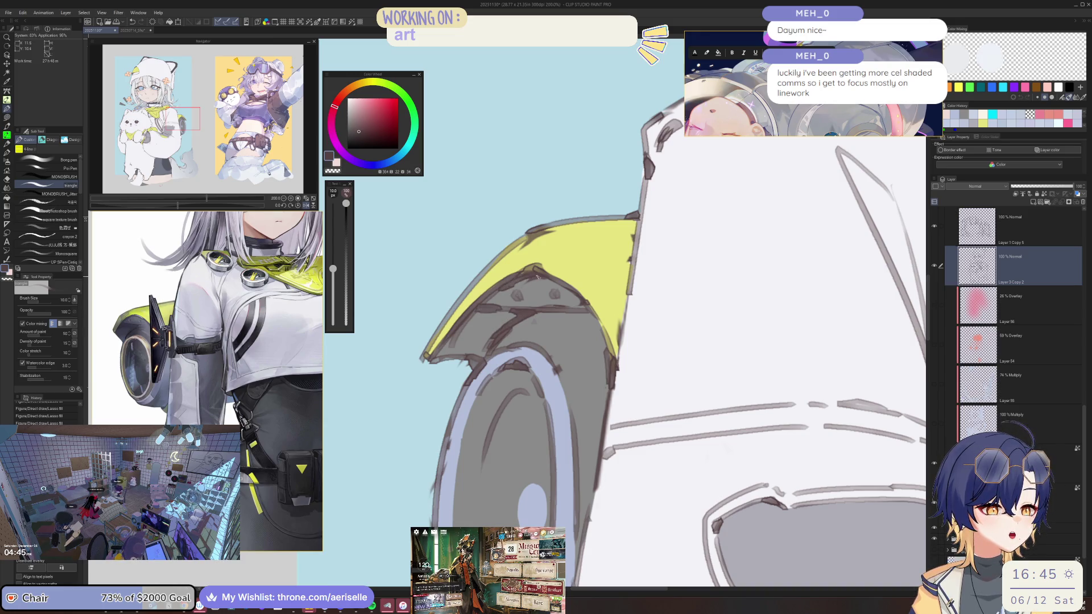
{"action": "key", "text": "bracketleft"}
{"action": "key", "text": "bracketleft"}
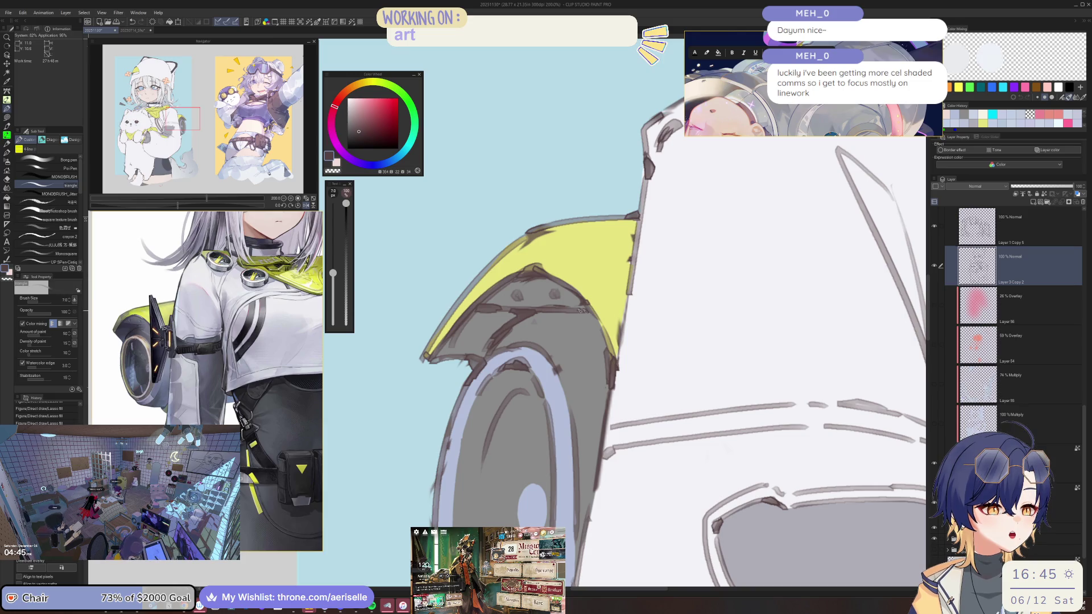
{"action": "key", "text": "ctrl+minus"}
{"action": "key", "text": "ctrl+minus"}
{"action": "key", "text": "ctrl+minus"}
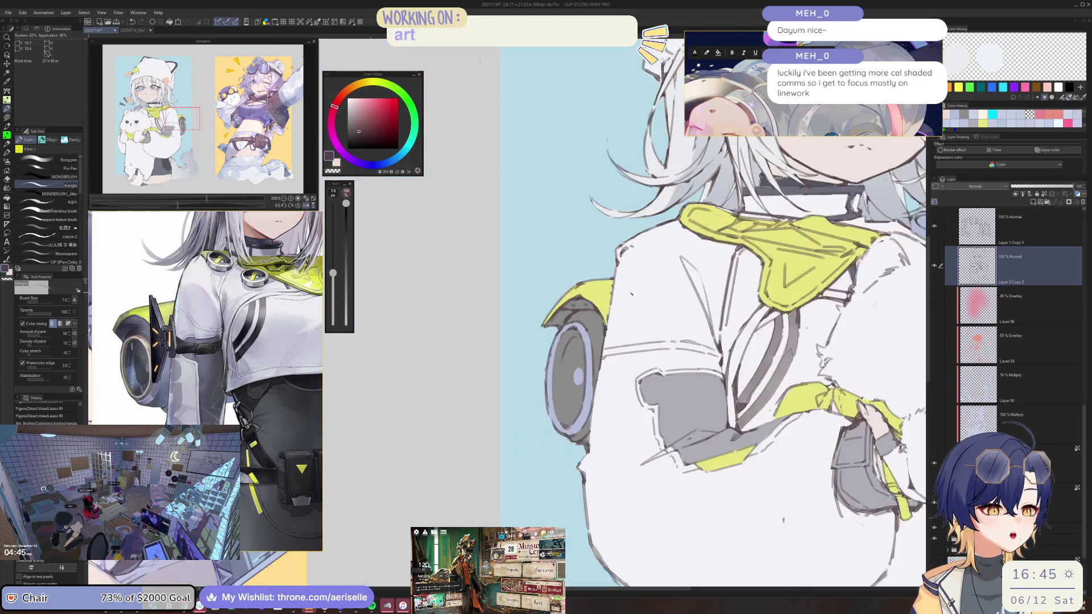
{"action": "key", "text": "ctrl+plus"}
{"action": "key", "text": "ctrl+plus"}
{"action": "key", "text": "ctrl+plus"}
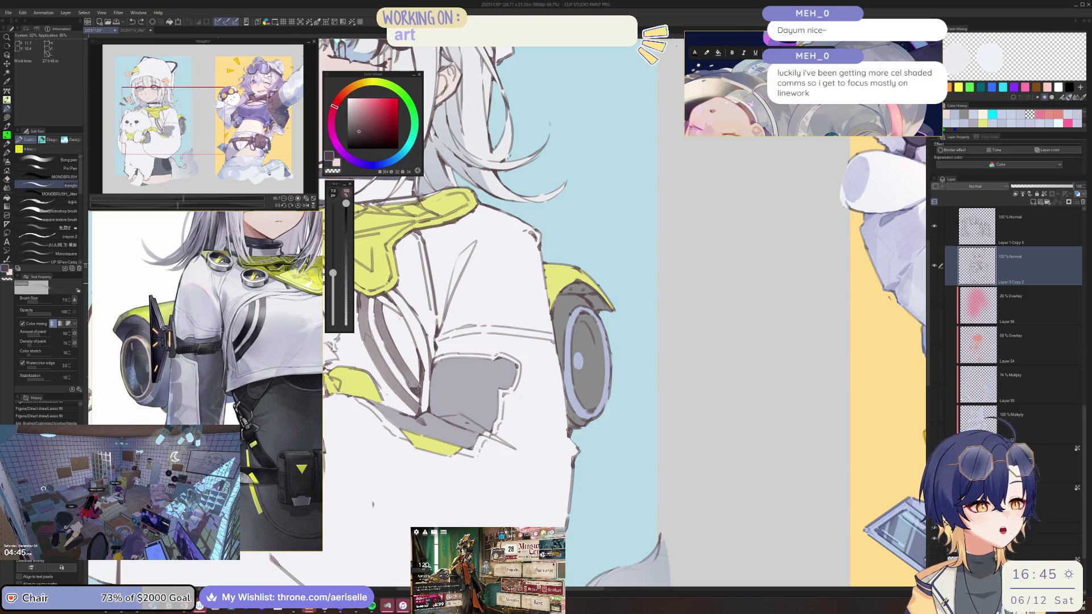
{"action": "left_click_drag", "start_coordinate": [592, 290], "coordinate": [560, 297]}
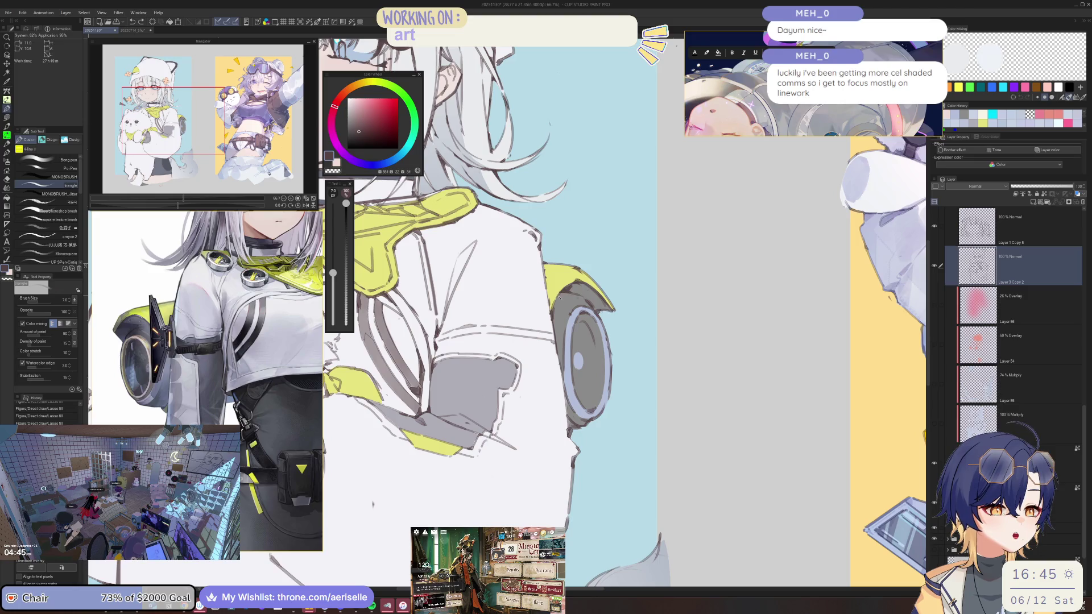
{"action": "key", "text": "e"}
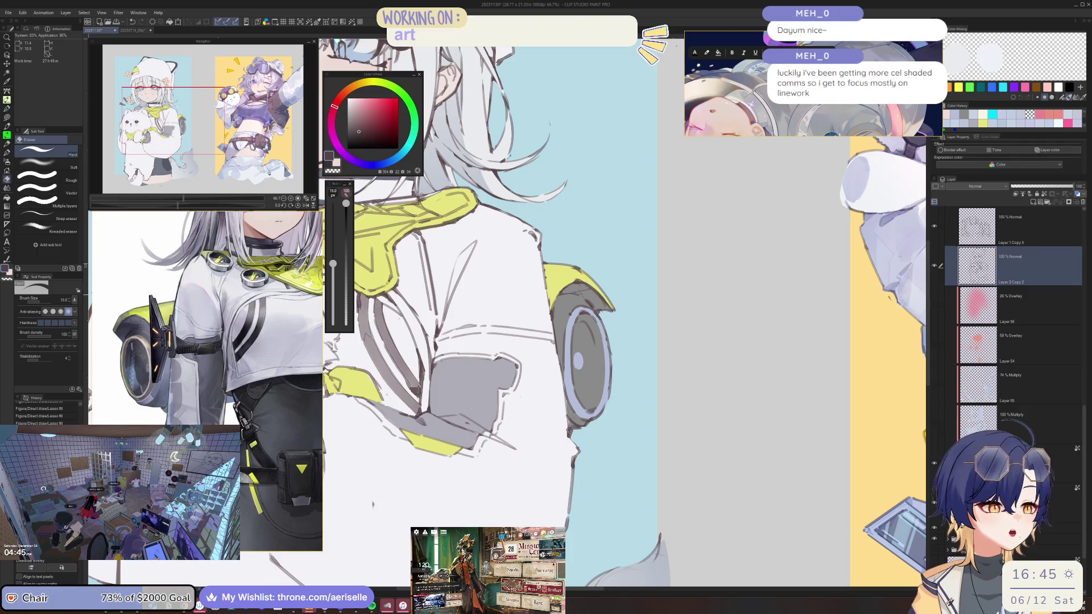
{"action": "key", "text": "p"}
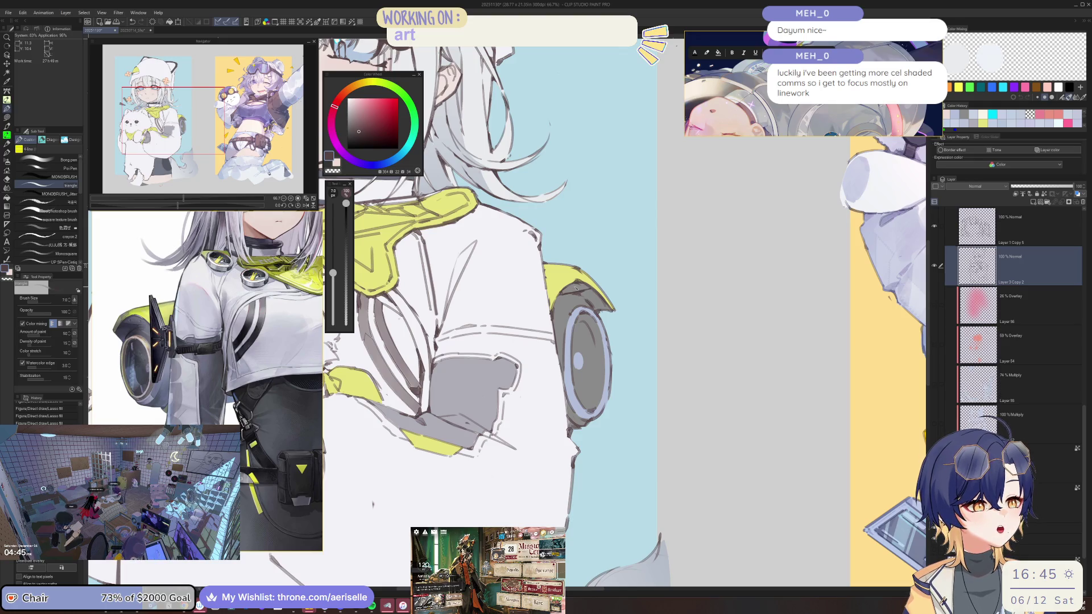
{"action": "scroll", "coordinate": [578, 288], "scroll_direction": "up", "scroll_amount": 2}
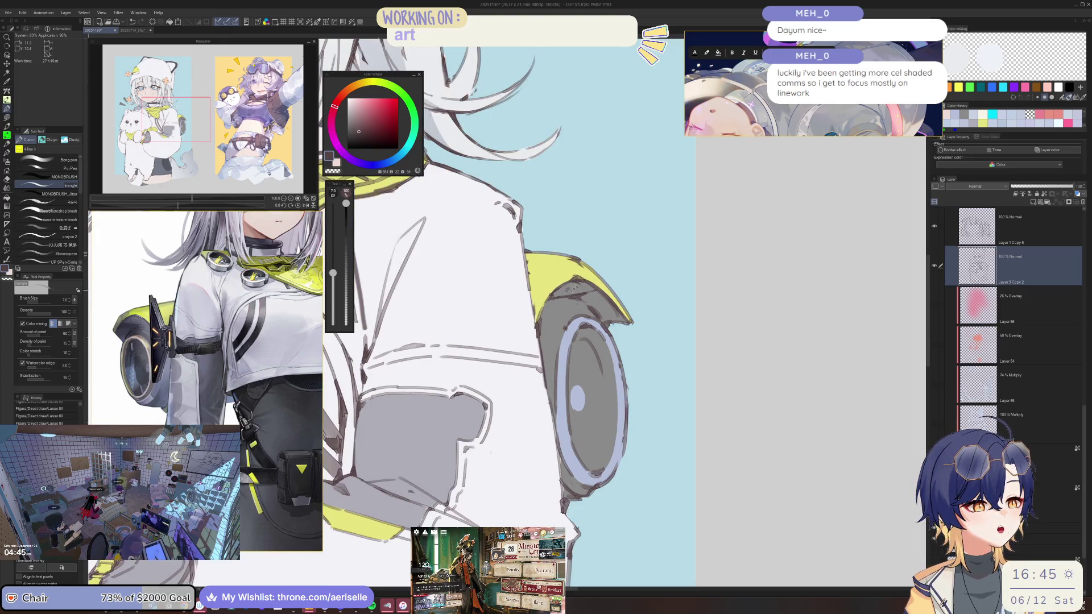
Step: Make Layer 55 visible, unflip the canvas, and select the 100% Multiply layer
{"action": "scroll", "coordinate": [583, 287], "scroll_direction": "down", "scroll_amount": 4}
{"action": "scroll", "coordinate": [584, 288], "scroll_direction": "up", "scroll_amount": 2}
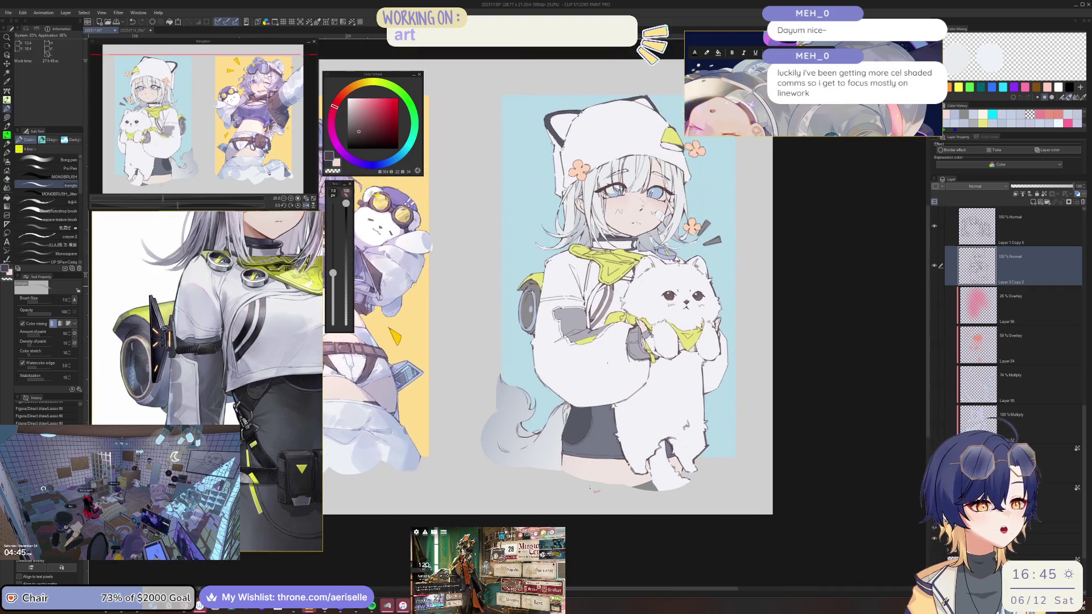
{"action": "scroll", "coordinate": [584, 288], "scroll_direction": "down", "scroll_amount": 3}
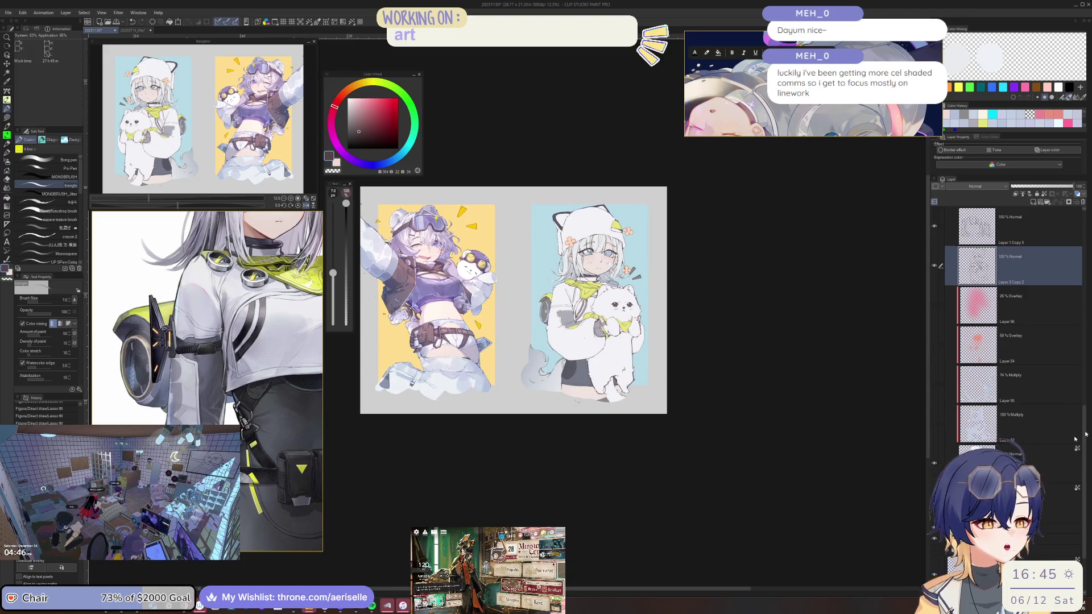
{"action": "left_click_drag", "start_coordinate": [931, 412], "coordinate": [934, 413]}
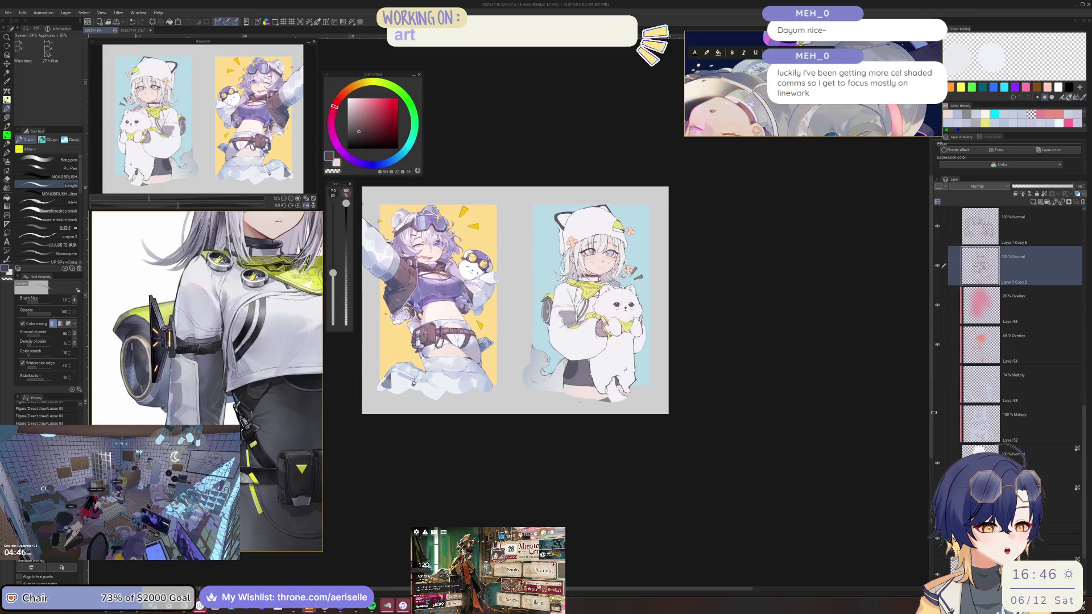
{"action": "left_click", "coordinate": [937, 385]}
{"action": "key", "text": "h"}
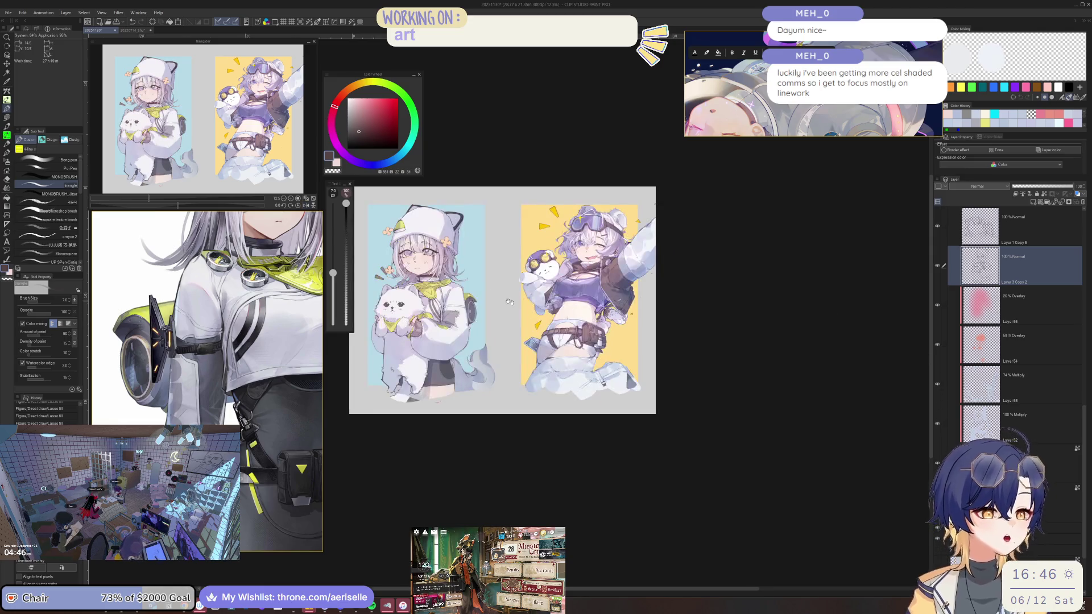
{"action": "left_click", "coordinate": [1014, 410]}
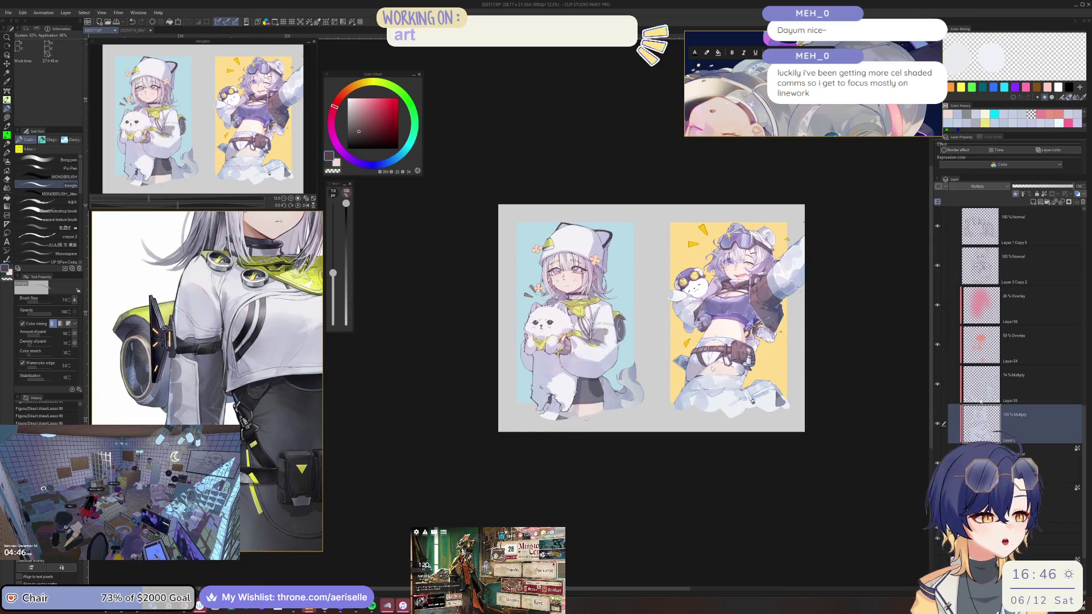
{"action": "scroll", "coordinate": [554, 276], "scroll_direction": "up", "scroll_amount": 4}
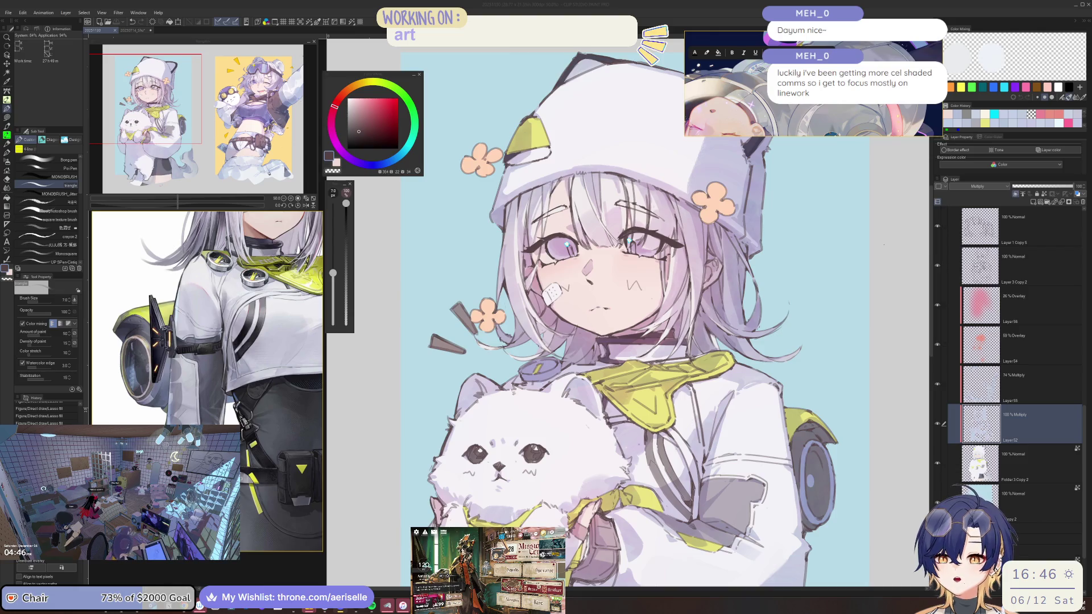
Step: Bring the Arknights game window to the front over the canvas
{"action": "left_click", "coordinate": [453, 549]}
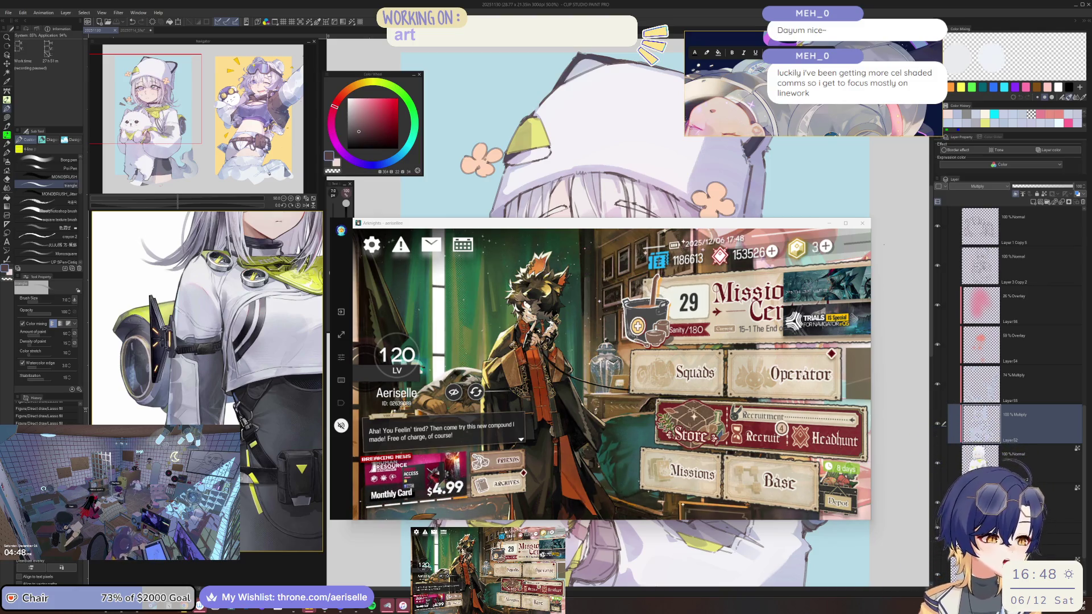
Step: Back in the drawing, pick a pale blue-grey and paint a stroke beside the face
{"action": "key", "text": "alt+Tab"}
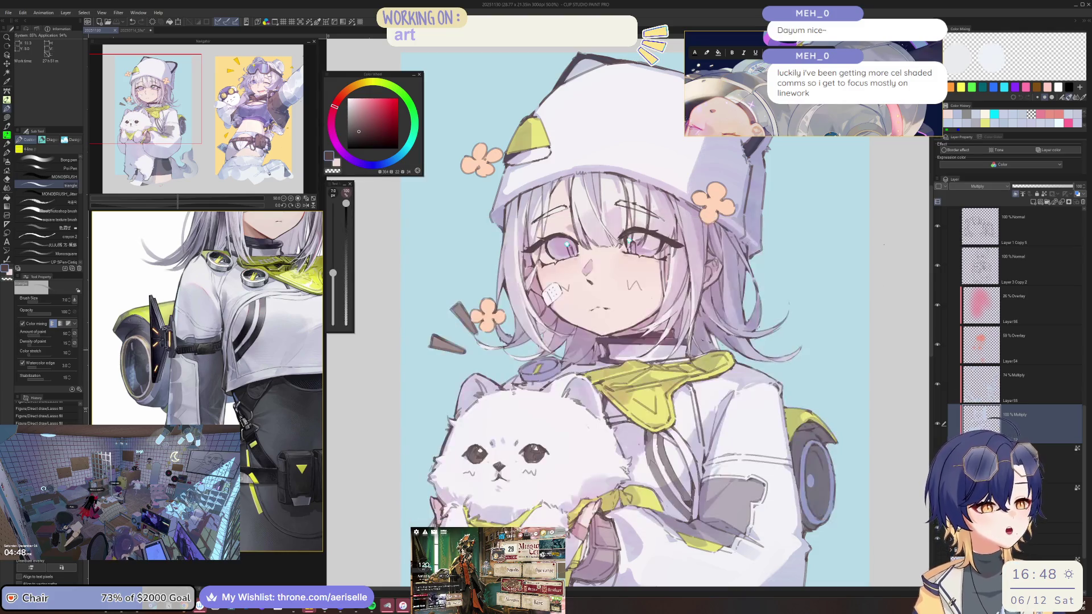
{"action": "key", "text": "ctrl+plus"}
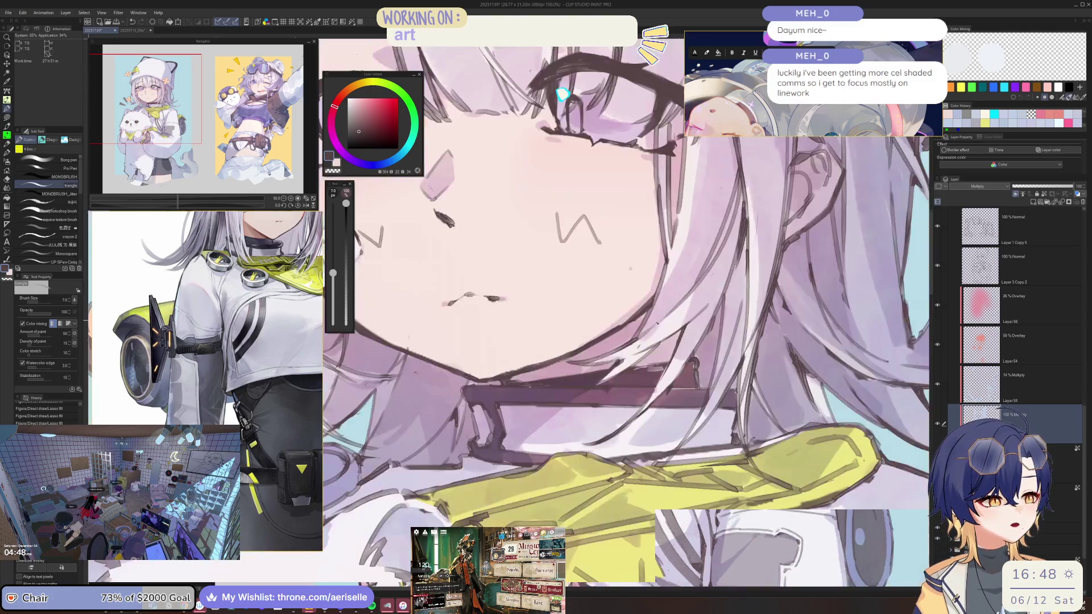
{"action": "key", "text": "e"}
{"action": "key", "text": "ctrl+minus"}
{"action": "key", "text": "ctrl+minus"}
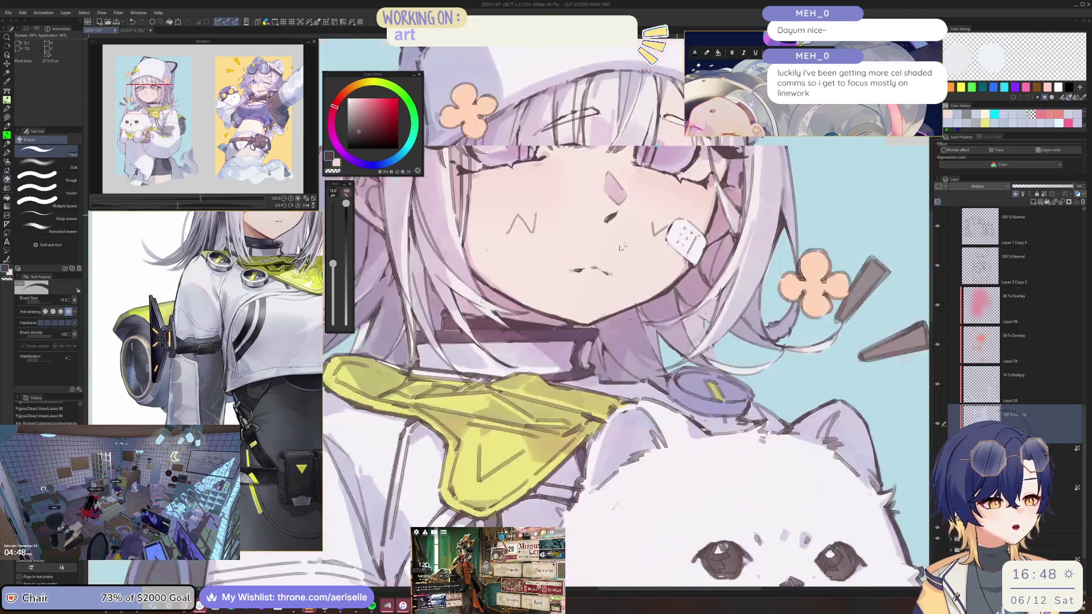
{"action": "key", "text": "ctrl+plus"}
{"action": "key", "text": "ctrl+plus"}
{"action": "key", "text": "p"}
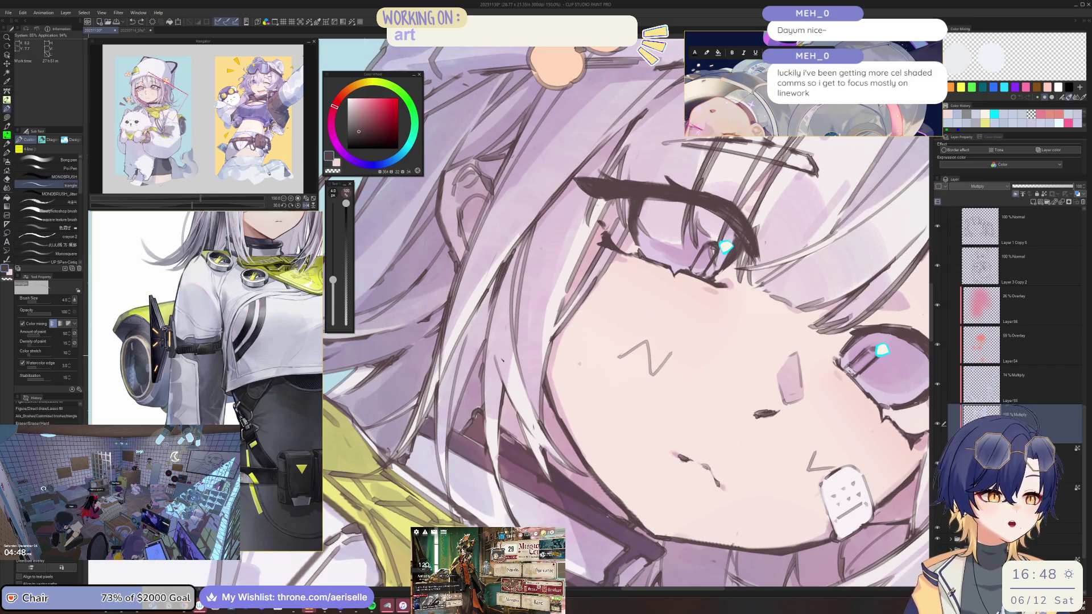
{"action": "left_click", "coordinate": [506, 318], "text": "alt"}
{"action": "left_click", "coordinate": [57, 194]}
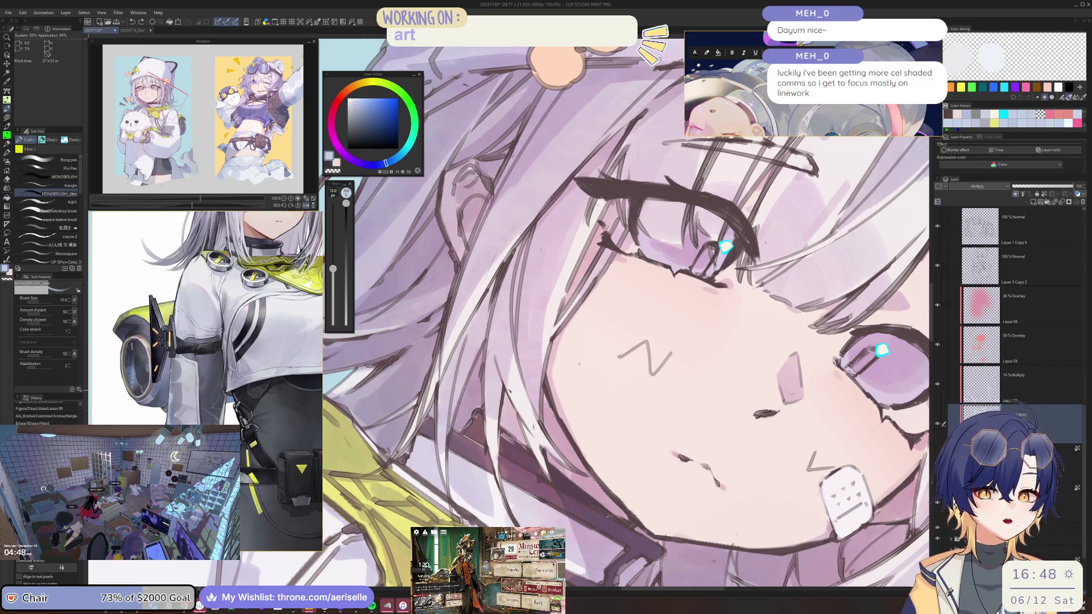
{"action": "left_click_drag", "start_coordinate": [512, 364], "coordinate": [528, 438]}
Step: Paint pale strokes along the hair with a larger brush
{"action": "left_click_drag", "start_coordinate": [646, 358], "coordinate": [410, 267]}
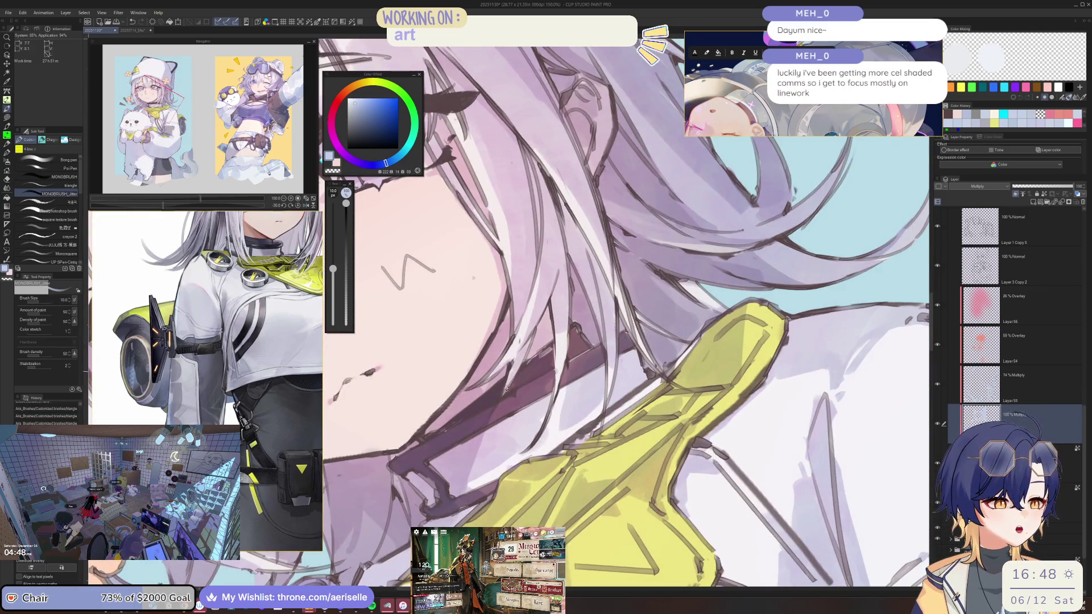
{"action": "key", "text": "e"}
{"action": "key", "text": "p"}
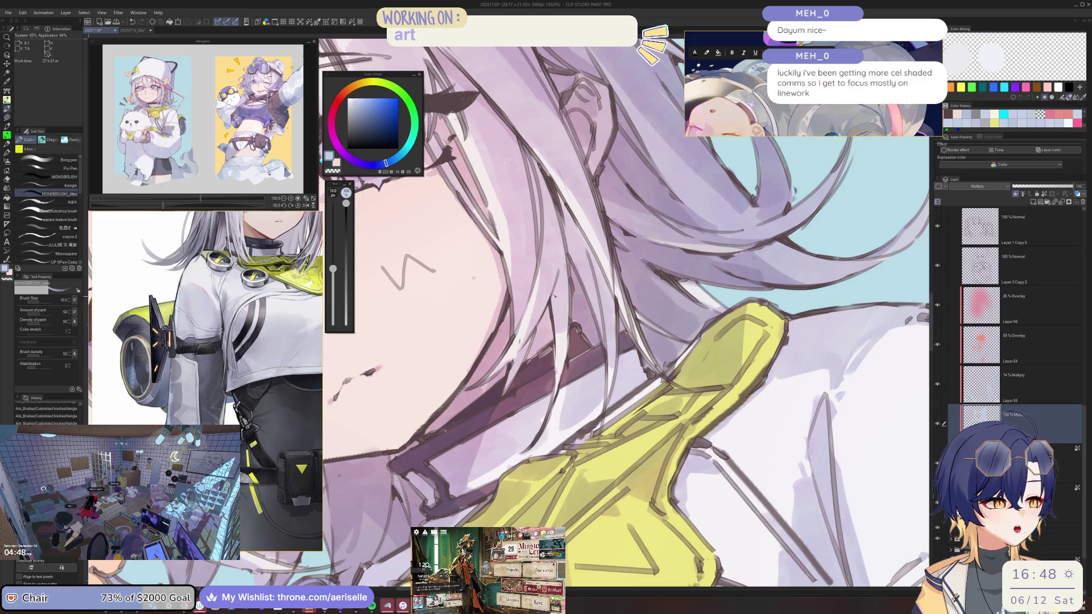
{"action": "mouse_move", "coordinate": [398, 236]}
{"action": "left_mouse_down"}
{"action": "mouse_move", "coordinate": [600, 239]}
{"action": "mouse_move", "coordinate": [535, 251]}
{"action": "left_mouse_up"}
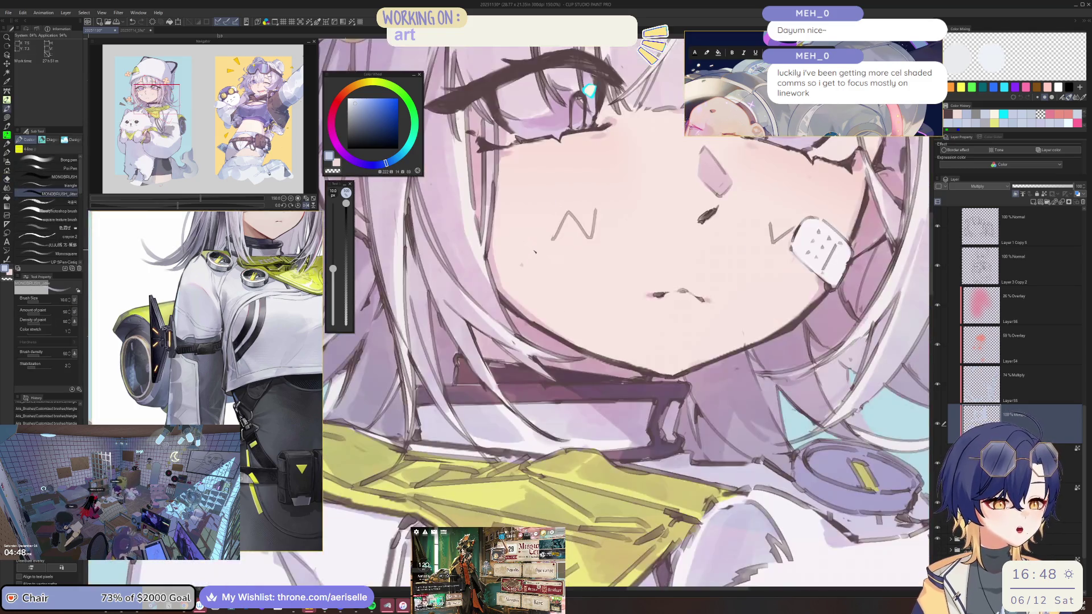
{"action": "left_click_drag", "start_coordinate": [472, 402], "coordinate": [444, 445]}
{"action": "key", "text": "bracketright"}
{"action": "key", "text": "bracketright"}
{"action": "left_click_drag", "start_coordinate": [402, 335], "coordinate": [410, 431]}
{"action": "mouse_move", "coordinate": [398, 372]}
{"action": "left_mouse_down"}
{"action": "mouse_move", "coordinate": [402, 405]}
{"action": "mouse_move", "coordinate": [482, 396]}
{"action": "left_mouse_up"}
Step: Adjust the brush size and select Layer 55 for shading
{"action": "scroll", "coordinate": [568, 313], "scroll_direction": "down", "scroll_amount": 5}
{"action": "scroll", "coordinate": [569, 313], "scroll_direction": "up", "scroll_amount": 5}
{"action": "key", "text": "bracketright"}
{"action": "key", "text": "bracketright"}
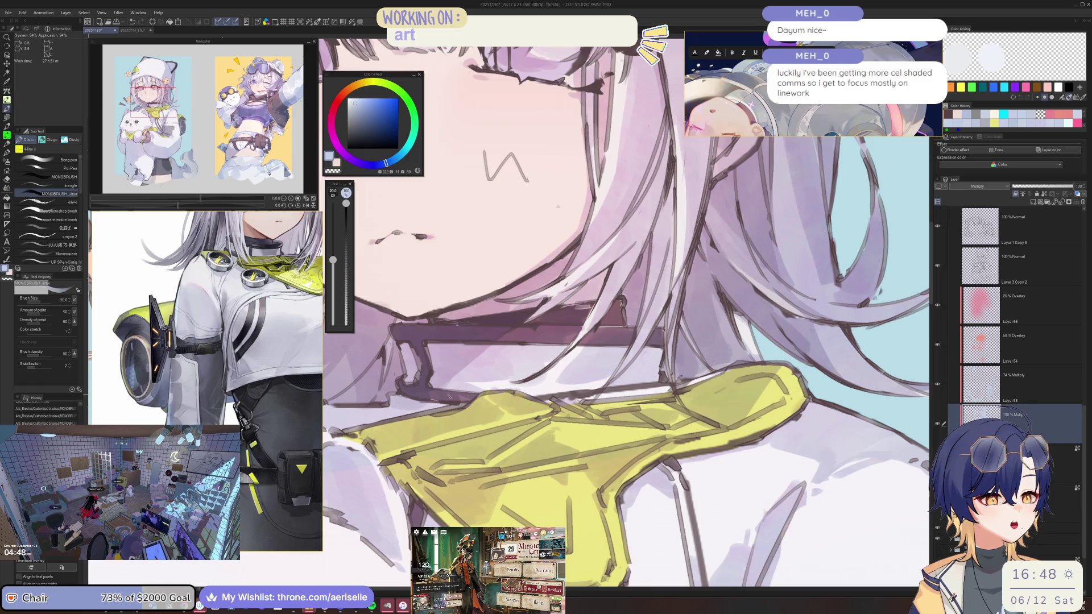
{"action": "key", "text": "bracketleft"}
{"action": "scroll", "coordinate": [601, 370], "scroll_direction": "down", "scroll_amount": 5}
{"action": "scroll", "coordinate": [601, 370], "scroll_direction": "up", "scroll_amount": 5}
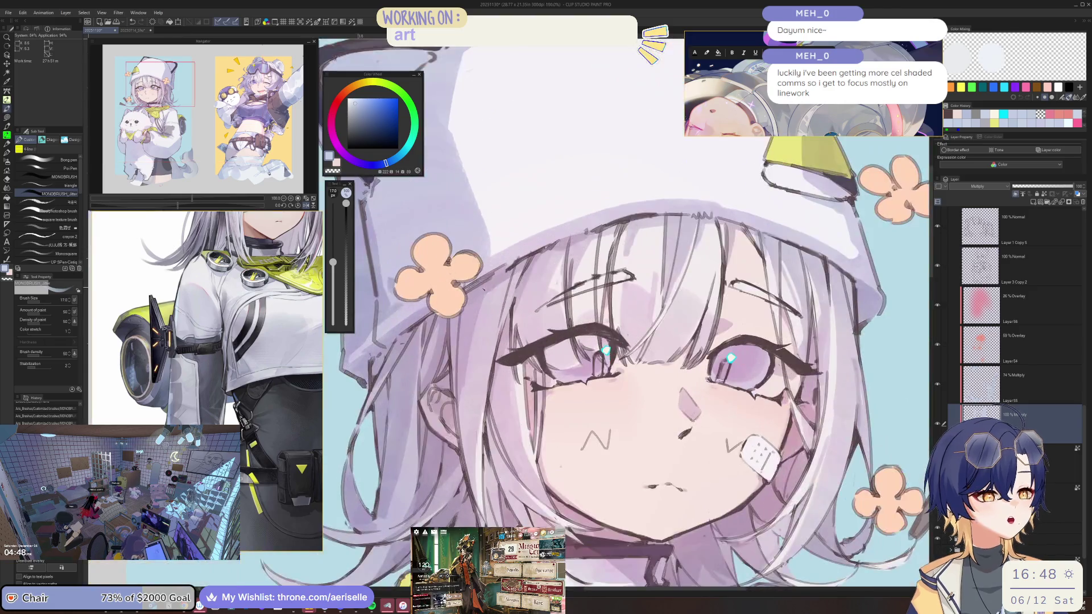
{"action": "scroll", "coordinate": [601, 370], "scroll_direction": "down", "scroll_amount": 2}
{"action": "scroll", "coordinate": [791, 239], "scroll_direction": "down", "scroll_amount": 2}
{"action": "left_click", "coordinate": [1029, 388]}
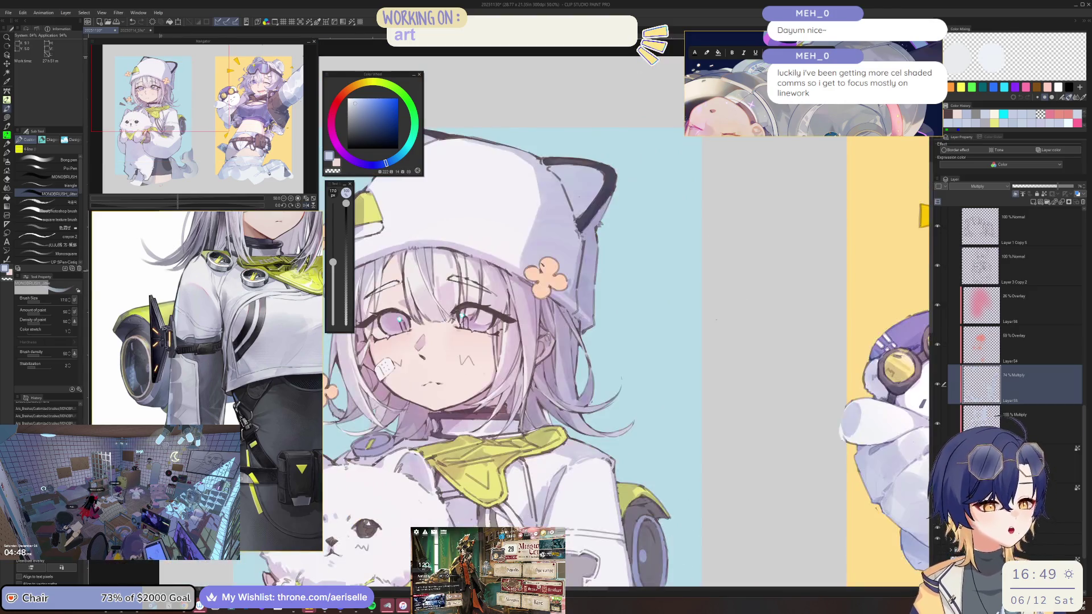
Step: Check the face in a mirrored view and draw a thin dark line in the hair
{"action": "scroll", "coordinate": [783, 325], "scroll_direction": "up", "scroll_amount": 1}
{"action": "scroll", "coordinate": [784, 324], "scroll_direction": "up", "scroll_amount": 1}
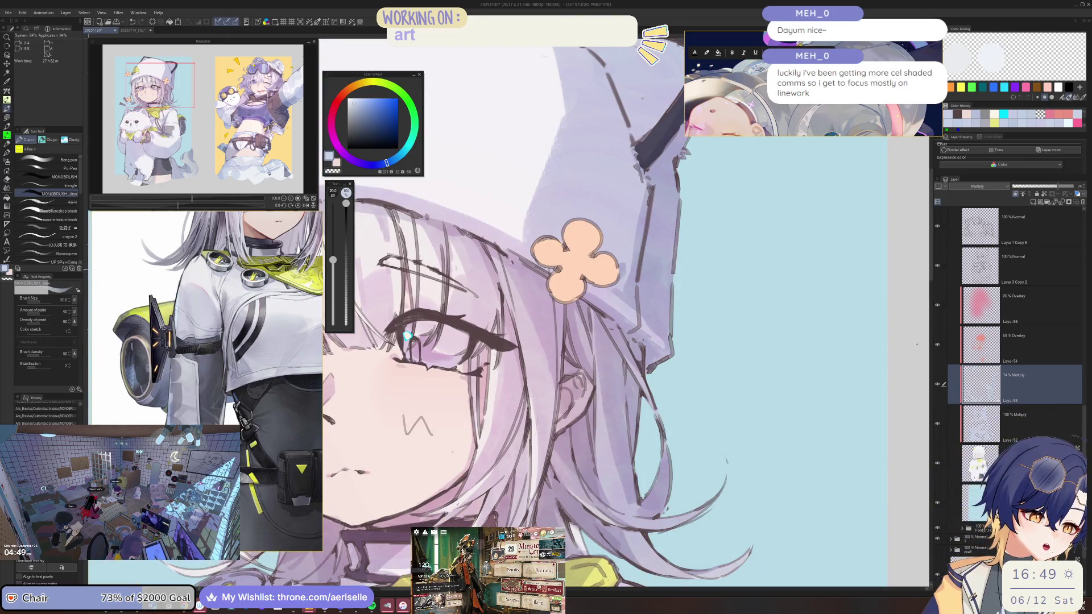
{"action": "key", "text": "h"}
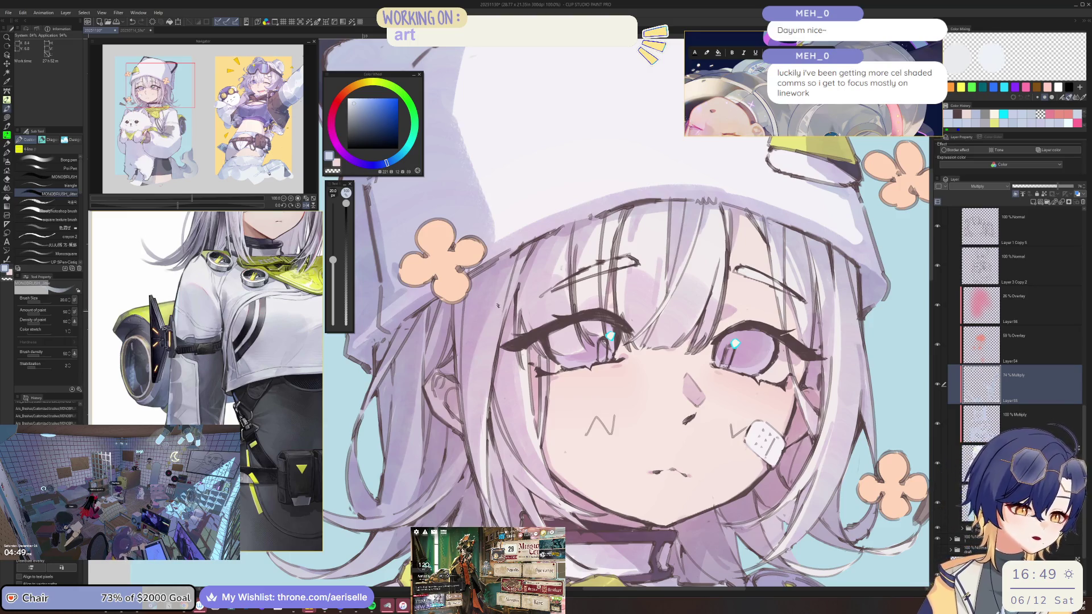
{"action": "key", "text": "bracketleft"}
{"action": "key", "text": "bracketleft"}
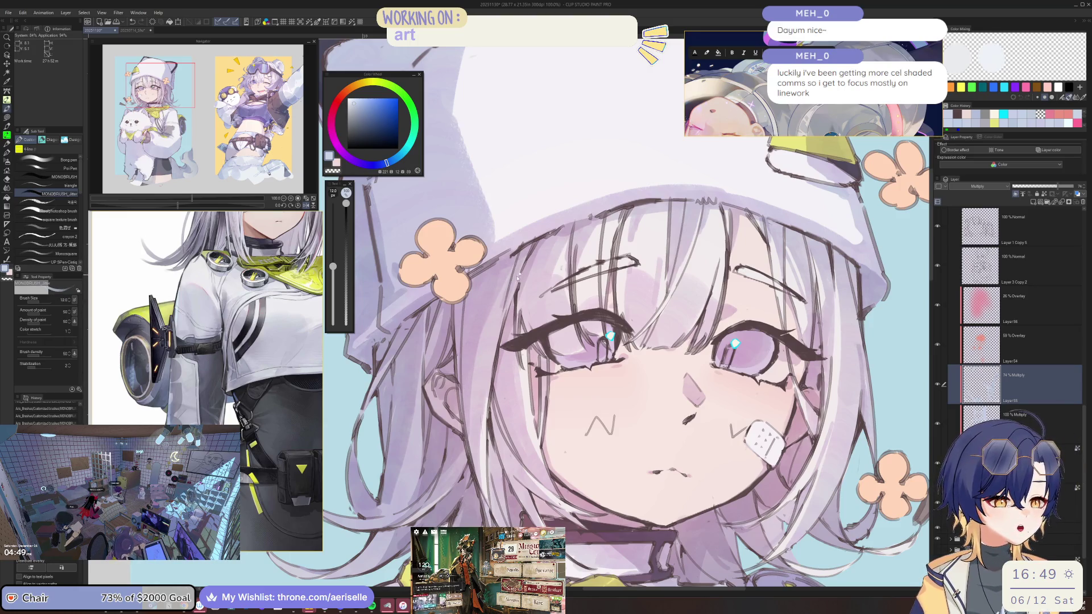
{"action": "key", "text": "bracketleft"}
{"action": "key", "text": "bracketleft"}
{"action": "key", "text": "ctrl+0"}
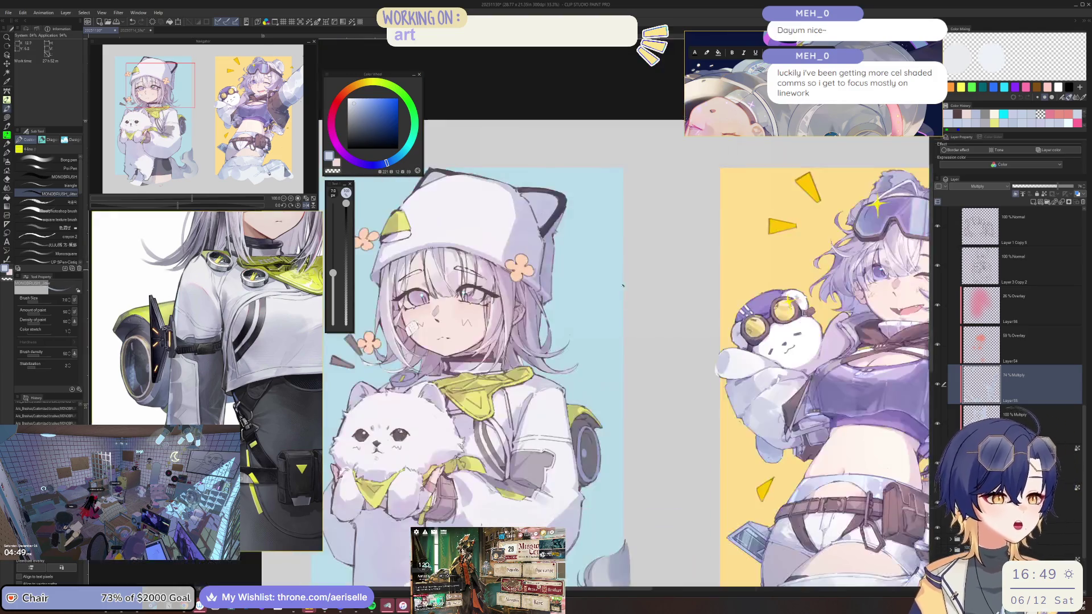
{"action": "scroll", "coordinate": [626, 227], "scroll_direction": "up", "scroll_amount": 3}
{"action": "key", "text": "bracketright"}
{"action": "key", "text": "bracketright"}
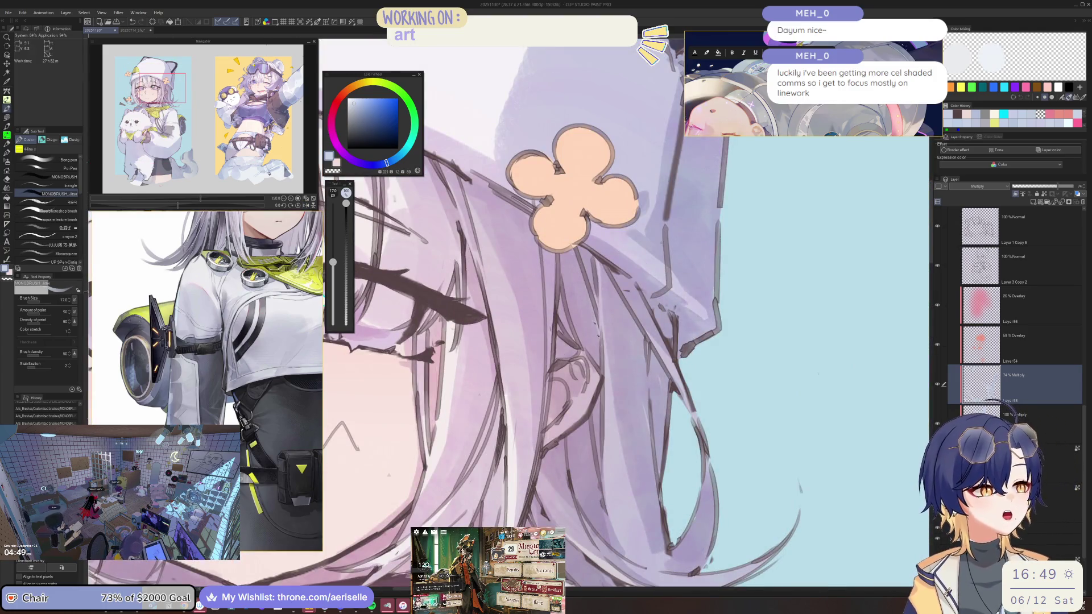
{"action": "scroll", "coordinate": [574, 267], "scroll_direction": "down", "scroll_amount": 5}
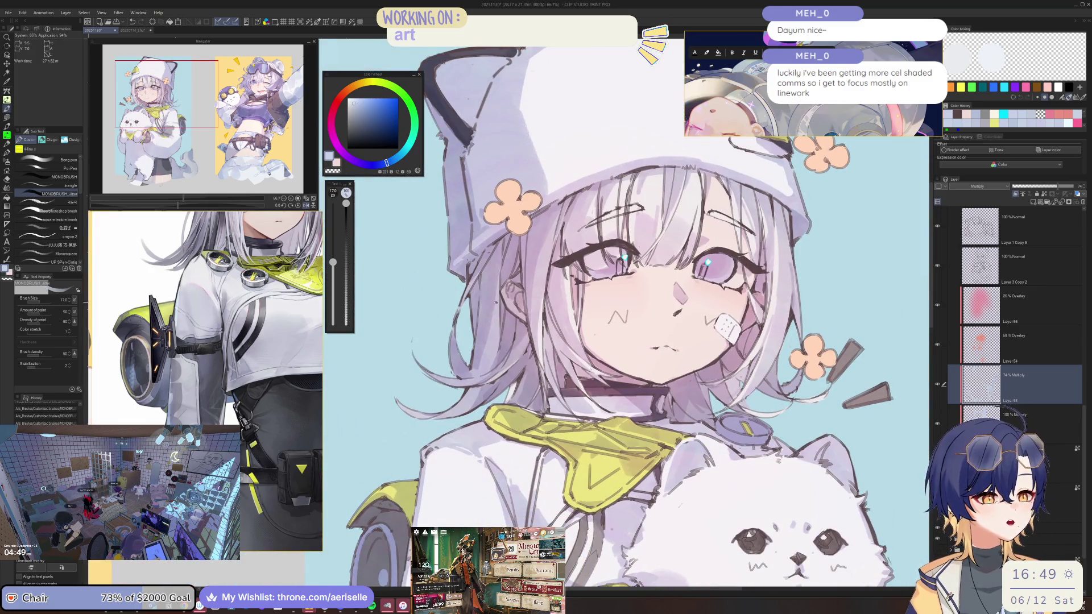
{"action": "key", "text": "h"}
{"action": "key", "text": "bracketright"}
{"action": "key", "text": "bracketright"}
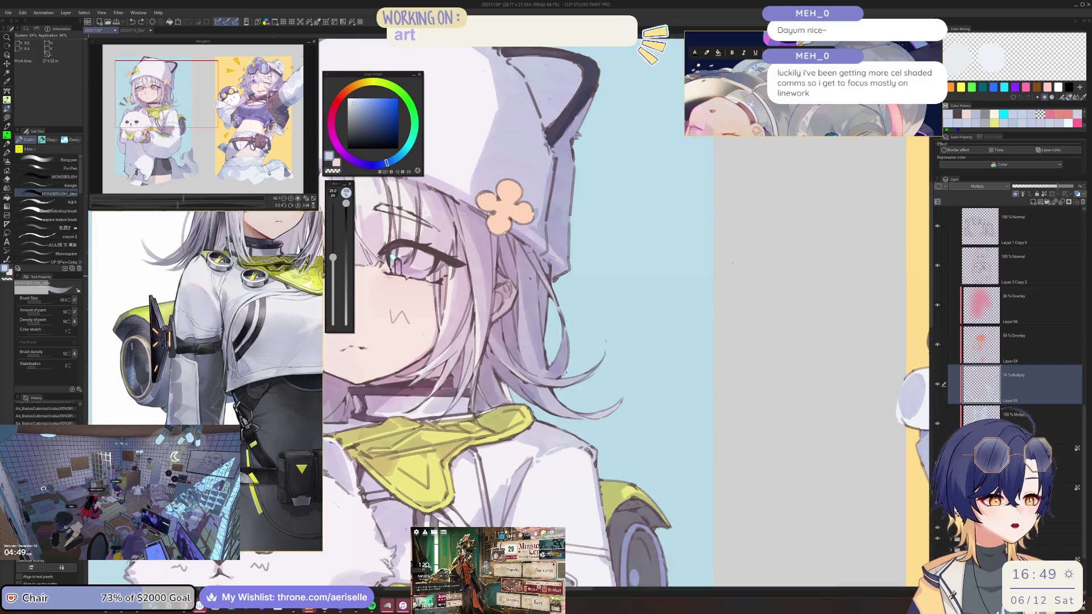
{"action": "left_click_drag", "start_coordinate": [523, 291], "coordinate": [537, 375]}
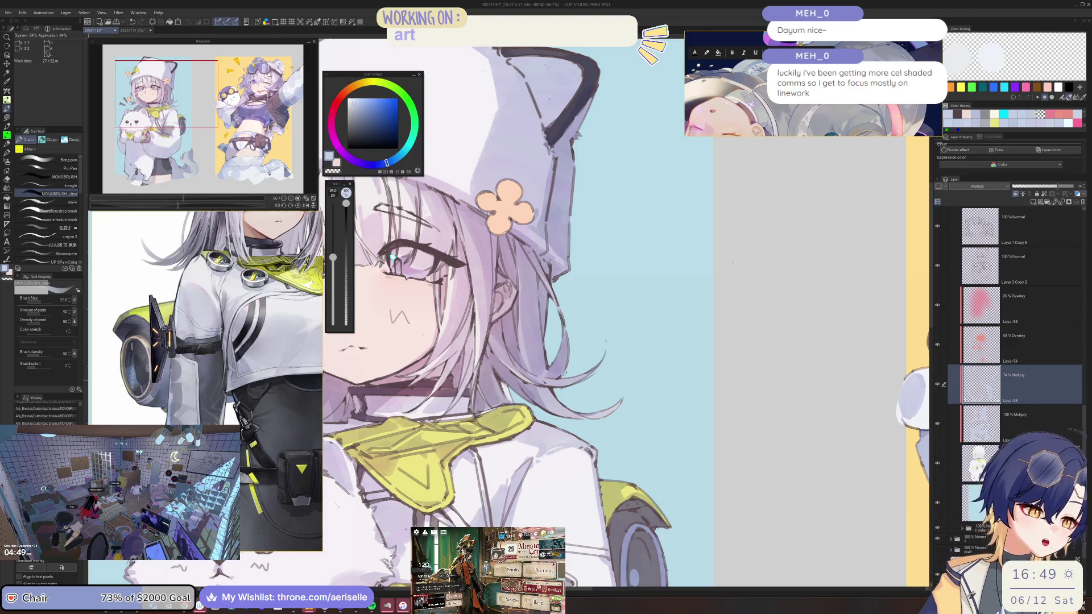
Step: Select the 100% Multiply layer and toggle the Multiply shading off and on to compare
{"action": "key", "text": "bracketleft"}
{"action": "key", "text": "ctrl+0"}
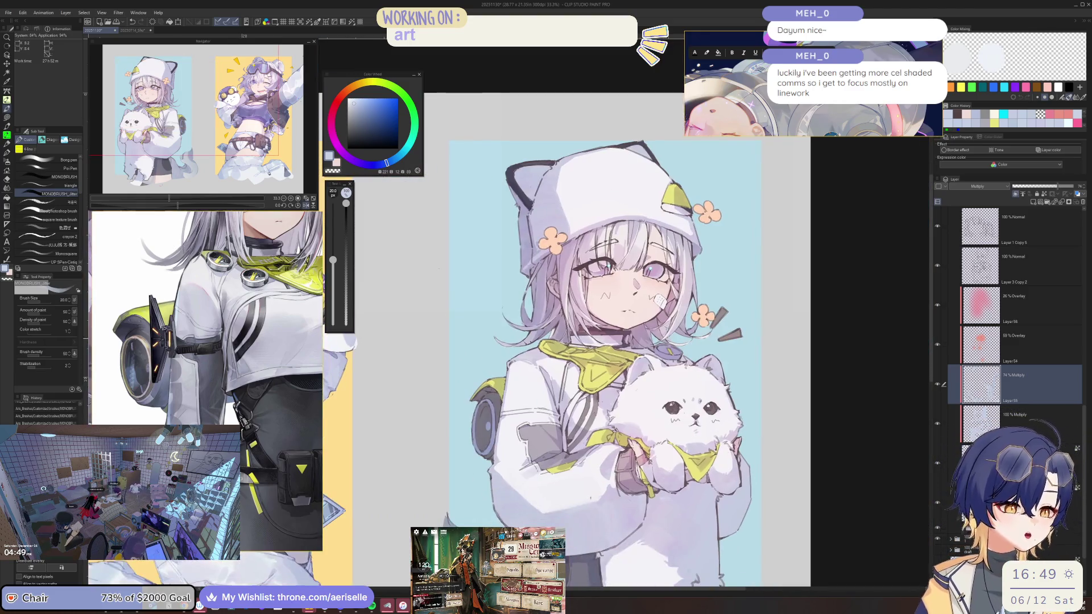
{"action": "key", "text": "ctrl+plus"}
{"action": "key", "text": "asciicircum"}
{"action": "key", "text": "asciicircum"}
{"action": "key", "text": "asciicircum"}
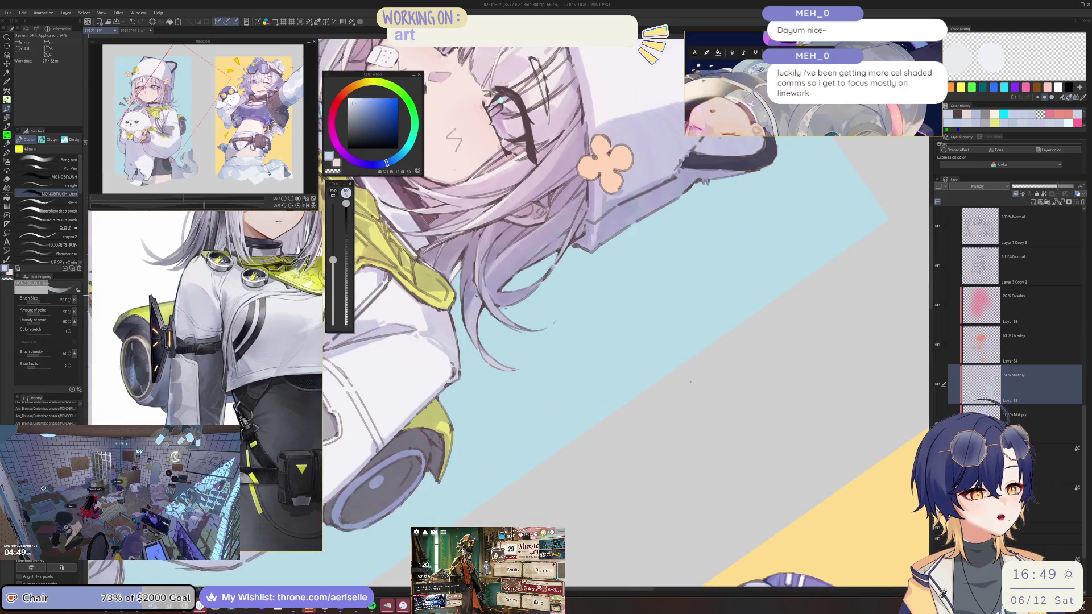
{"action": "left_click", "coordinate": [1004, 415]}
{"action": "key", "text": "minus"}
{"action": "key", "text": "minus"}
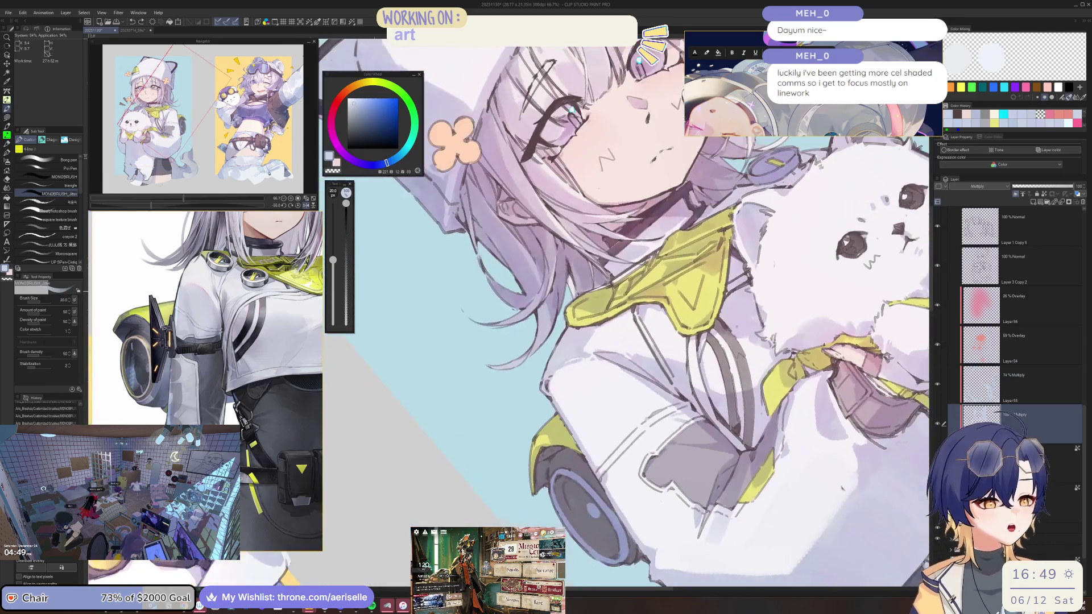
{"action": "scroll", "coordinate": [464, 326], "scroll_direction": "up", "scroll_amount": 3}
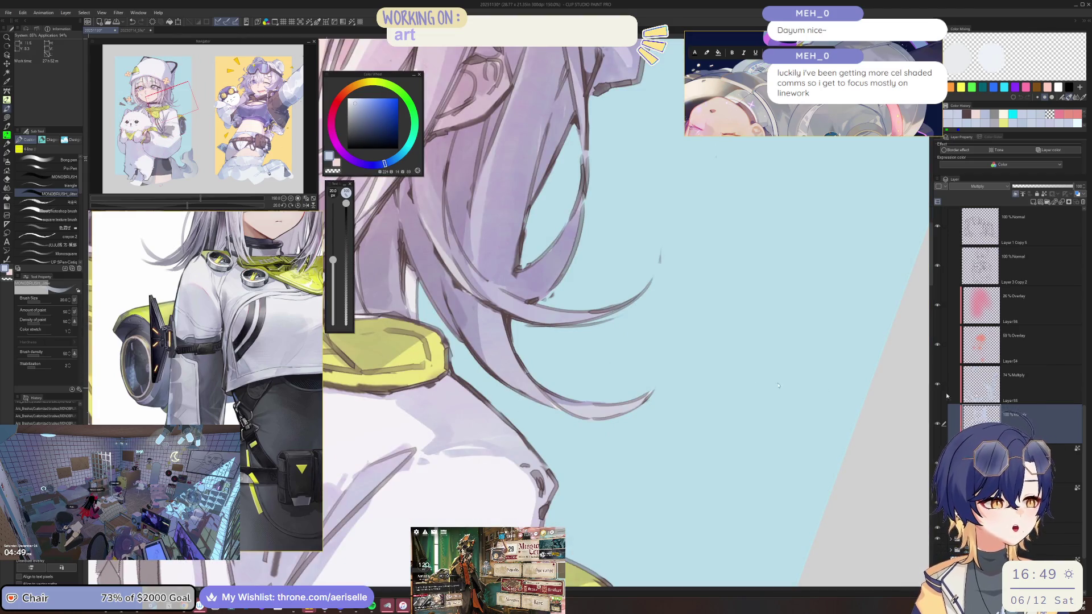
{"action": "left_click", "coordinate": [937, 425]}
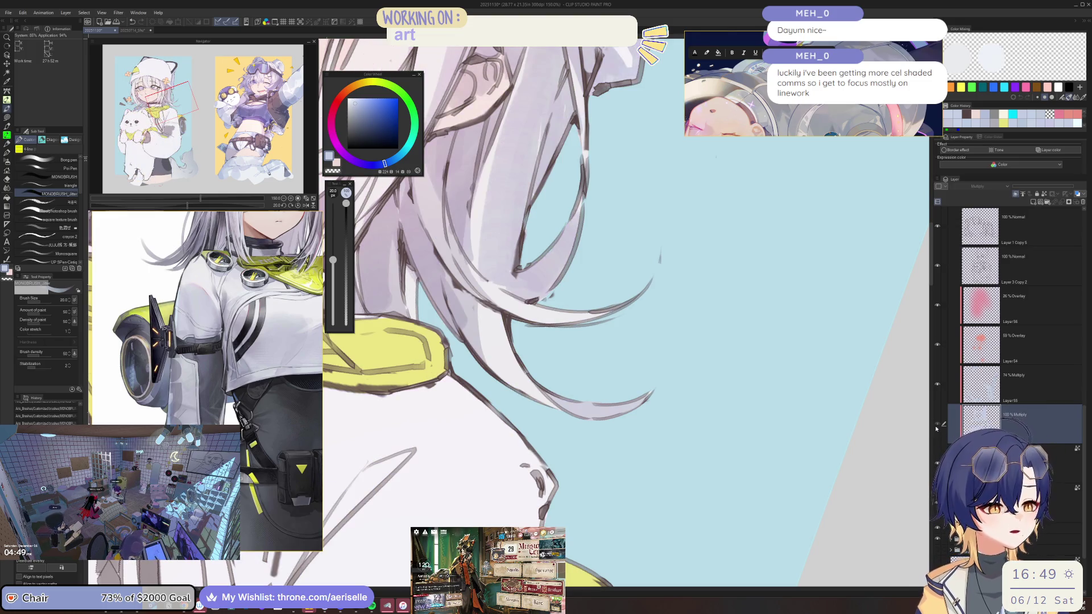
{"action": "left_click", "coordinate": [937, 425]}
Step: Unflip the canvas, save the illustration with Ctrl+S, and return to the drawing window
{"action": "key", "text": "h"}
{"action": "key", "text": "ctrl+s"}
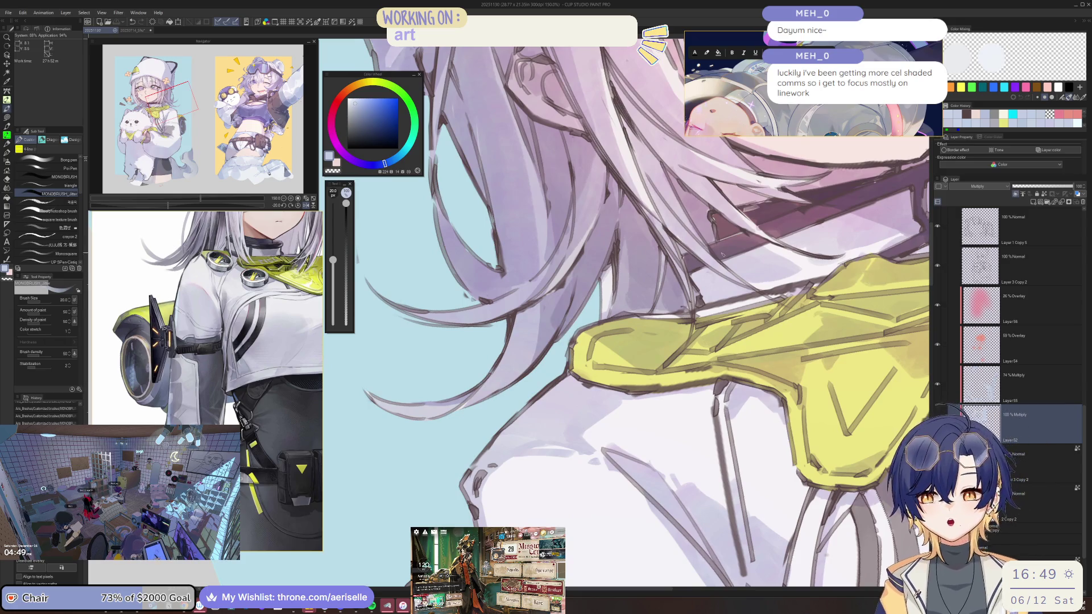
{"action": "key", "text": "alt+Tab"}
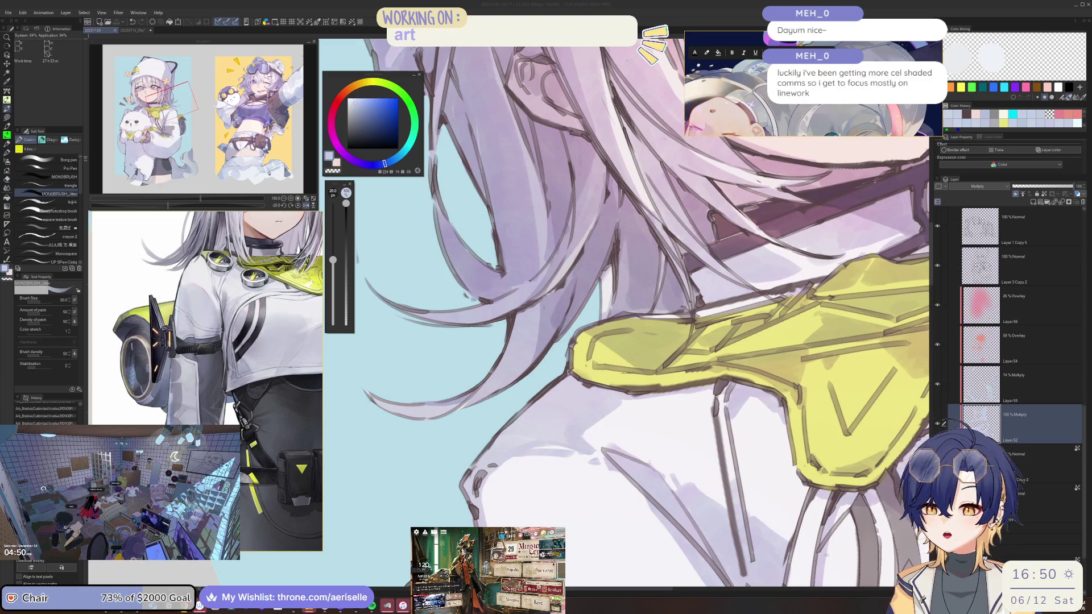
{"action": "left_click", "coordinate": [993, 435]}
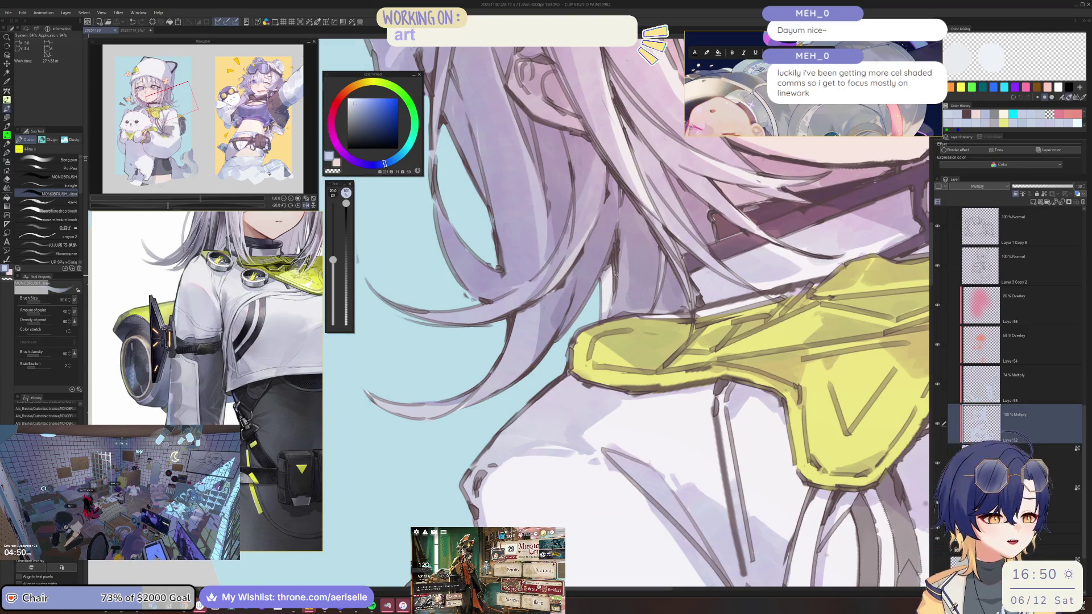
{"action": "scroll", "coordinate": [612, 282], "scroll_direction": "down", "scroll_amount": 4}
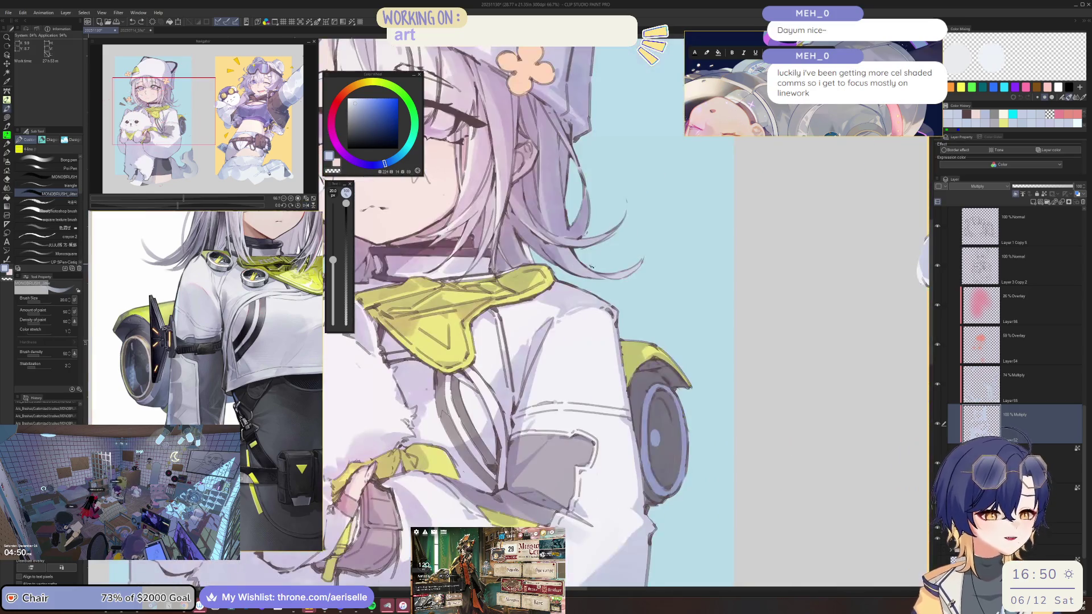
{"action": "scroll", "coordinate": [612, 281], "scroll_direction": "up", "scroll_amount": 4}
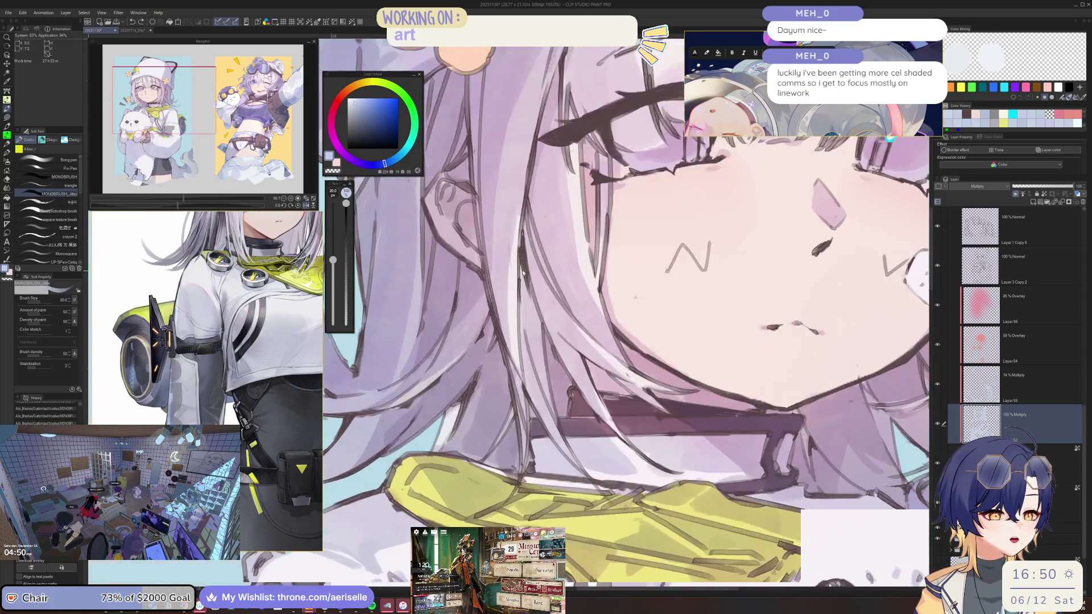
{"action": "key", "text": "bracketleft"}
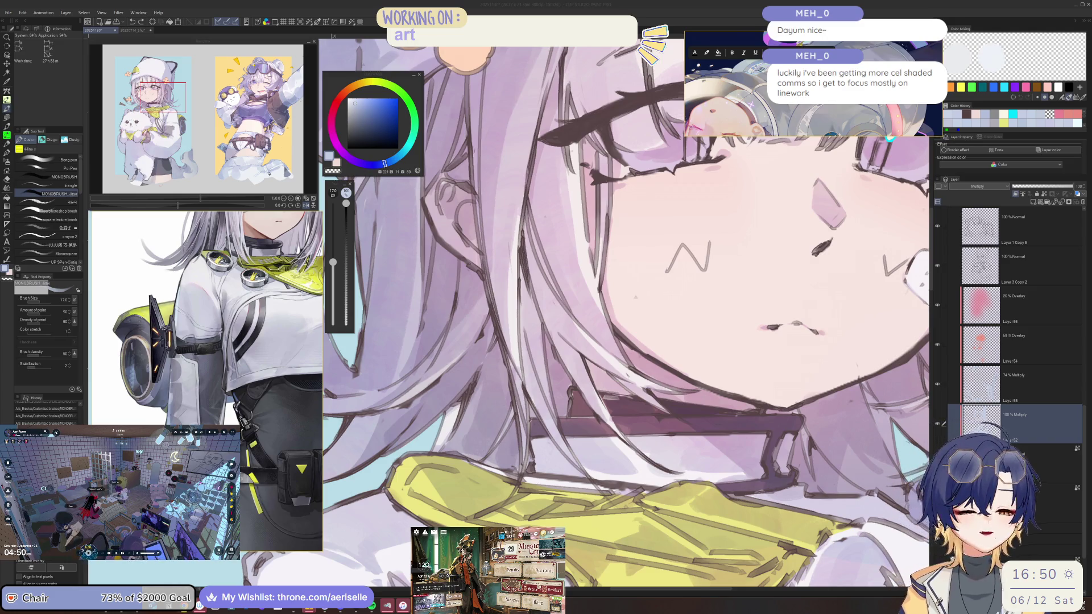
{"action": "left_click", "coordinate": [532, 297]}
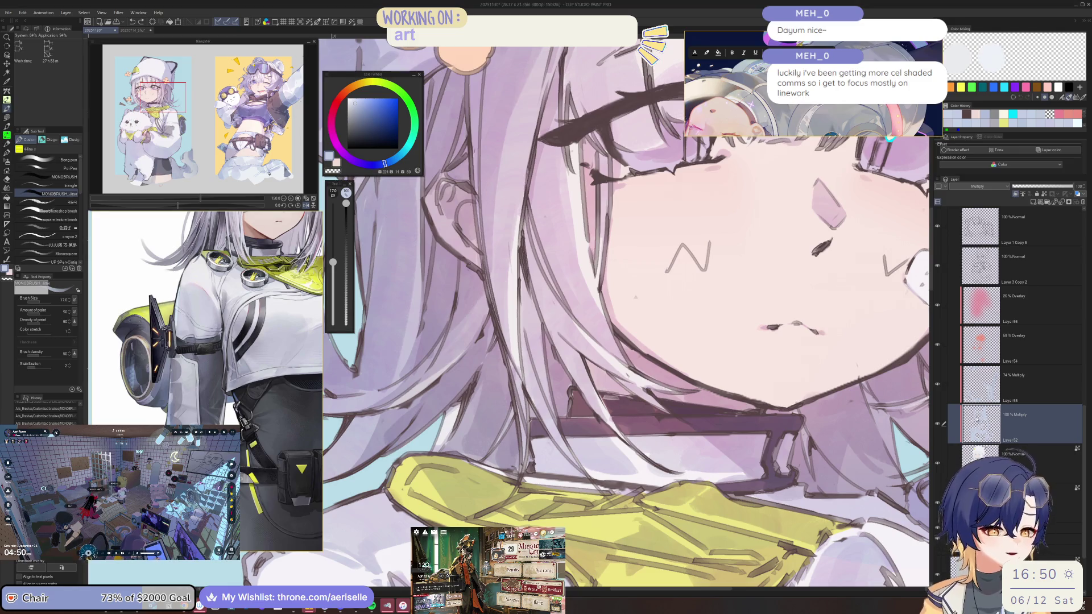
{"action": "scroll", "coordinate": [533, 299], "scroll_direction": "down", "scroll_amount": 3}
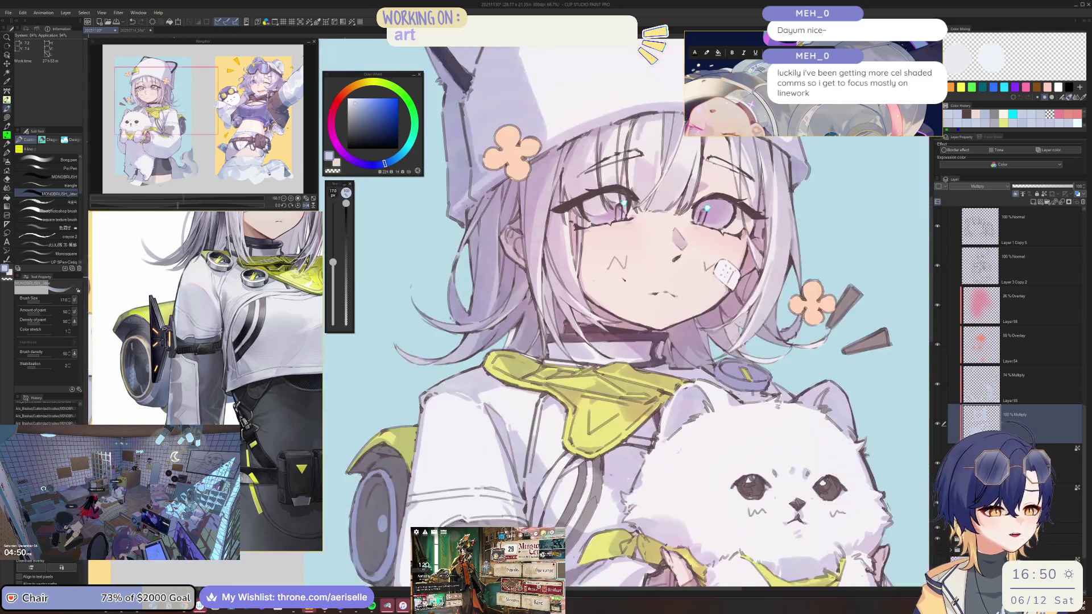
{"action": "scroll", "coordinate": [535, 298], "scroll_direction": "up", "scroll_amount": 5}
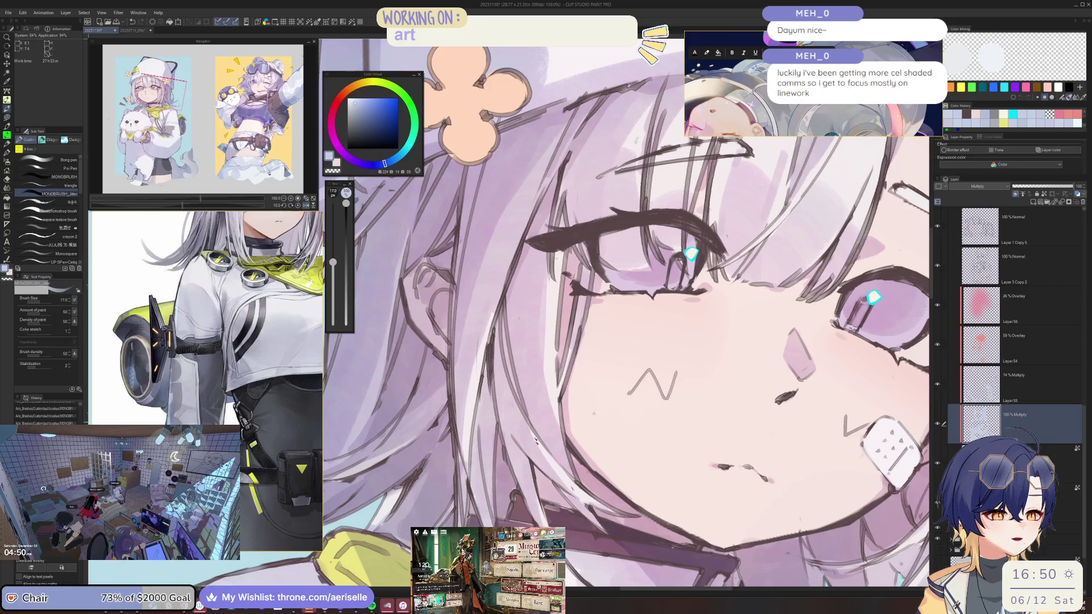
{"action": "key", "text": "ctrl+@"}
{"action": "scroll", "coordinate": [595, 277], "scroll_direction": "down", "scroll_amount": 4}
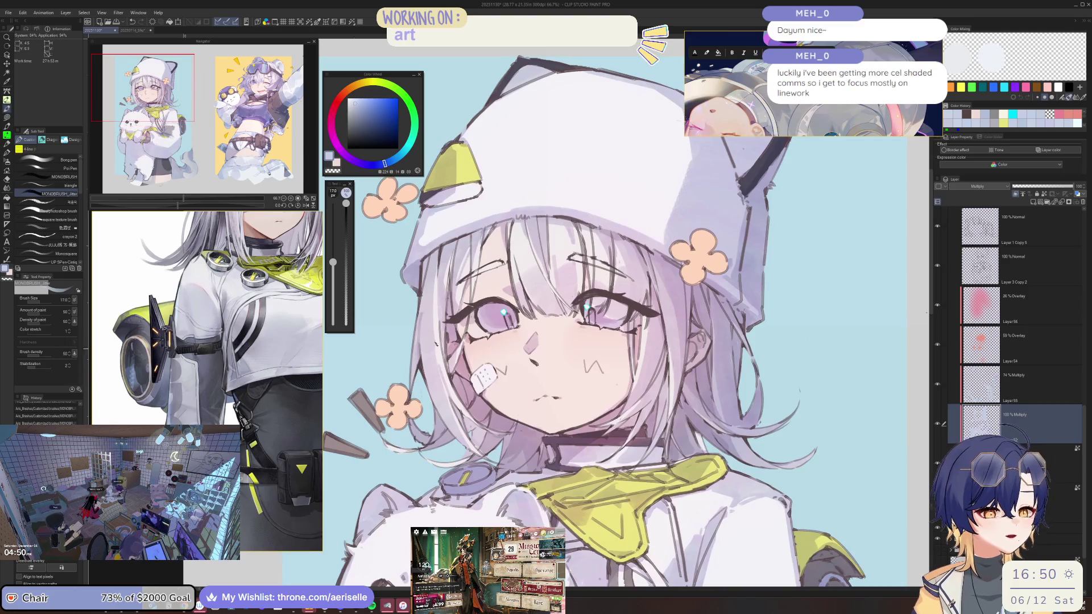
{"action": "scroll", "coordinate": [431, 333], "scroll_direction": "up", "scroll_amount": 2}
{"action": "scroll", "coordinate": [431, 333], "scroll_direction": "down", "scroll_amount": 2}
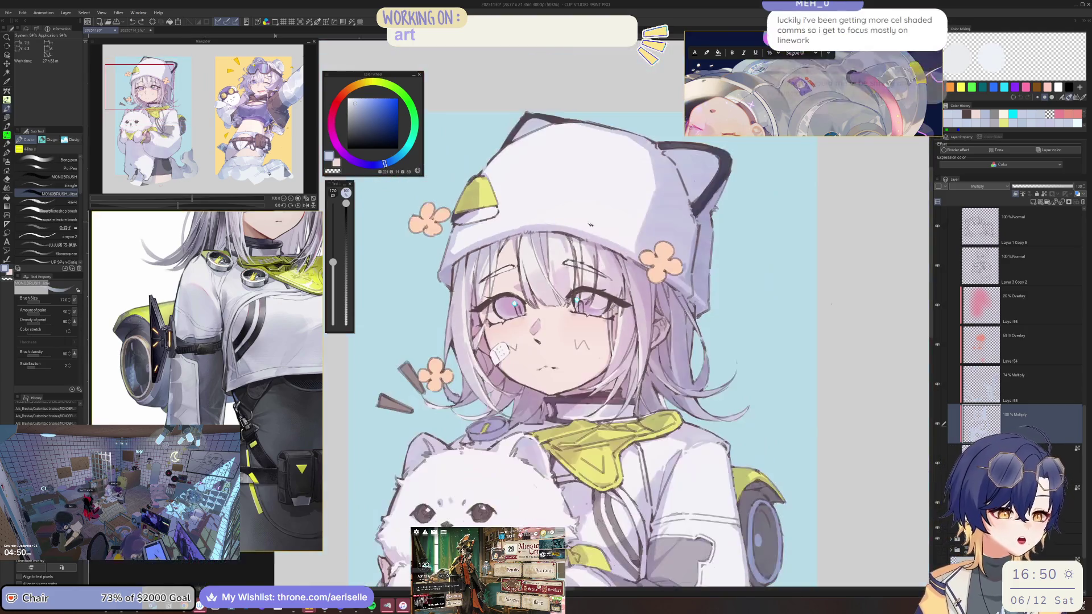
Step: Zoom onto the girl's eye and add a pencil stroke to the hair beside it
{"action": "left_click_drag", "start_coordinate": [642, 340], "coordinate": [648, 334]}
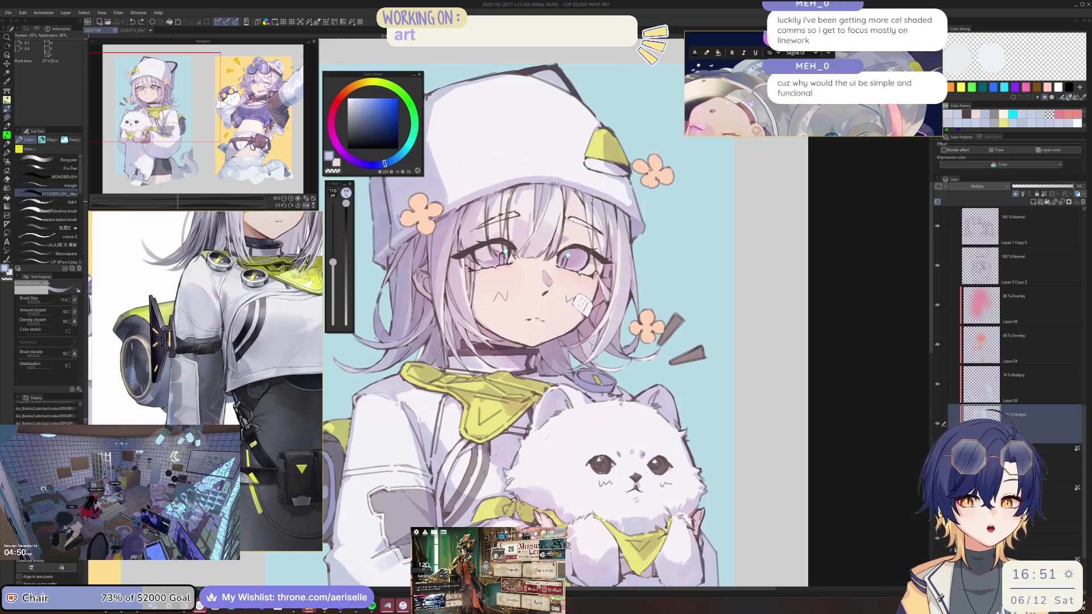
{"action": "scroll", "coordinate": [511, 313], "scroll_direction": "up", "scroll_amount": 1}
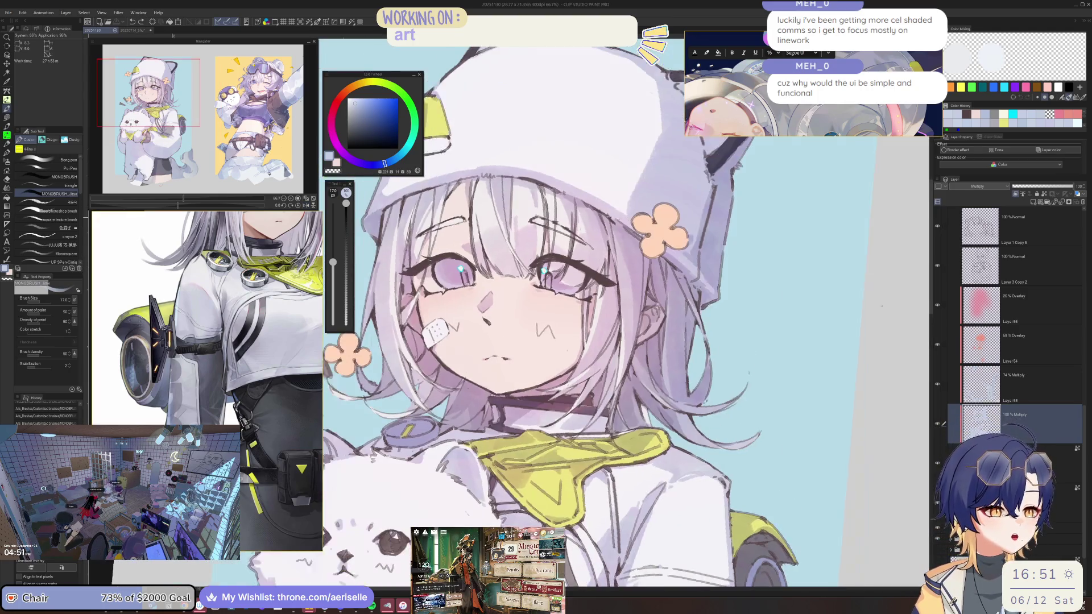
{"action": "left_click_drag", "start_coordinate": [625, 284], "coordinate": [671, 363]}
{"action": "scroll", "coordinate": [508, 240], "scroll_direction": "up", "scroll_amount": 3}
{"action": "left_click_drag", "start_coordinate": [642, 330], "coordinate": [646, 225]}
{"action": "scroll", "coordinate": [626, 313], "scroll_direction": "down", "scroll_amount": 3}
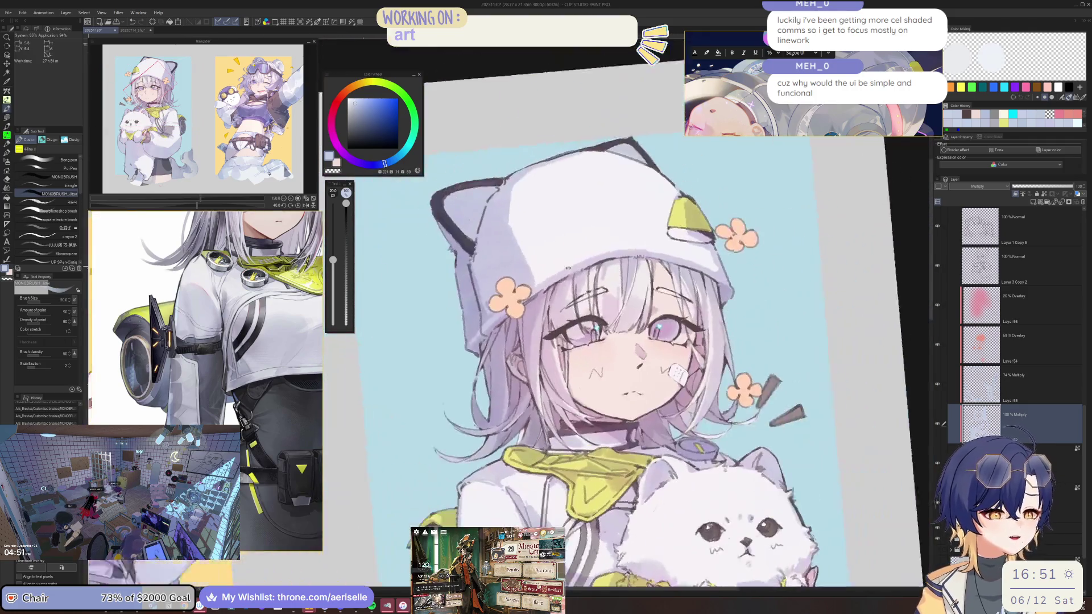
{"action": "scroll", "coordinate": [625, 313], "scroll_direction": "up", "scroll_amount": 2}
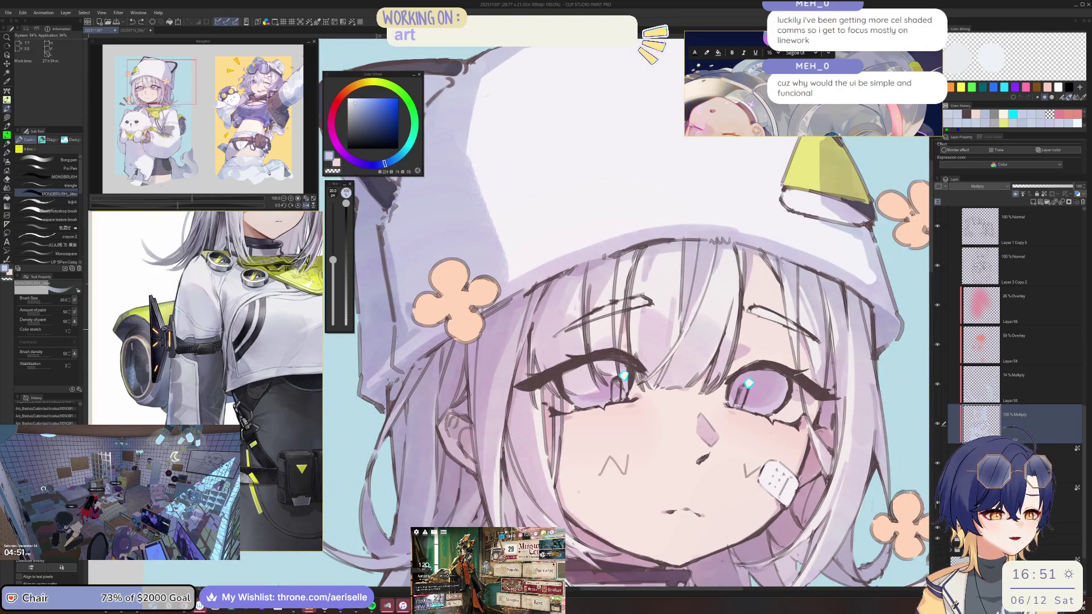
Step: Zoom out, raise the brush size to 200, and frame both illustrations
{"action": "key", "text": "bracketright"}
{"action": "key", "text": "bracketright"}
{"action": "key", "text": "bracketright"}
{"action": "scroll", "coordinate": [574, 312], "scroll_direction": "down", "scroll_amount": 3}
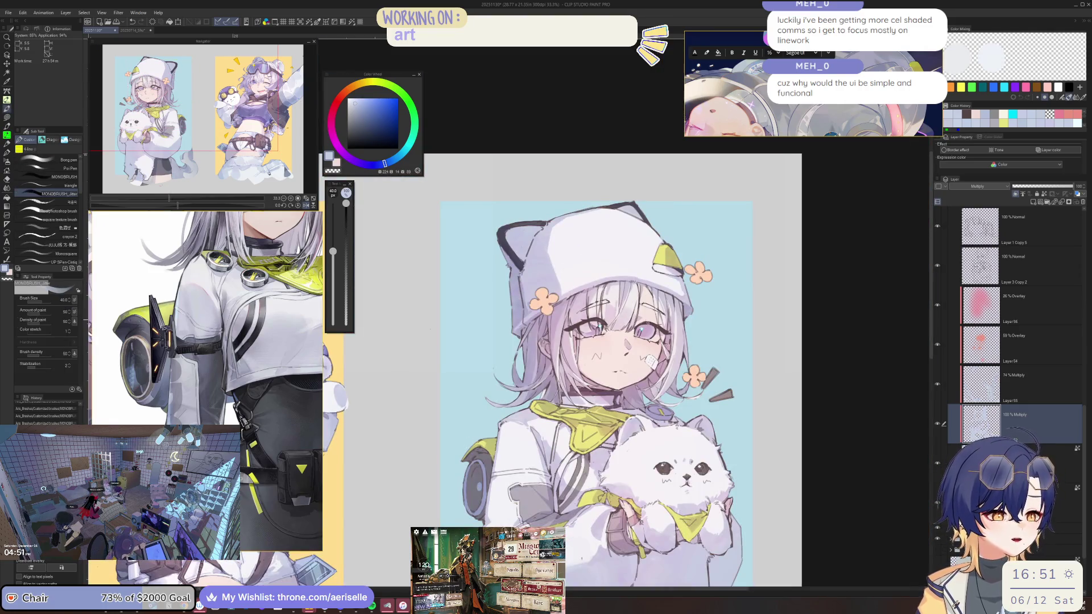
{"action": "scroll", "coordinate": [588, 349], "scroll_direction": "up", "scroll_amount": 2}
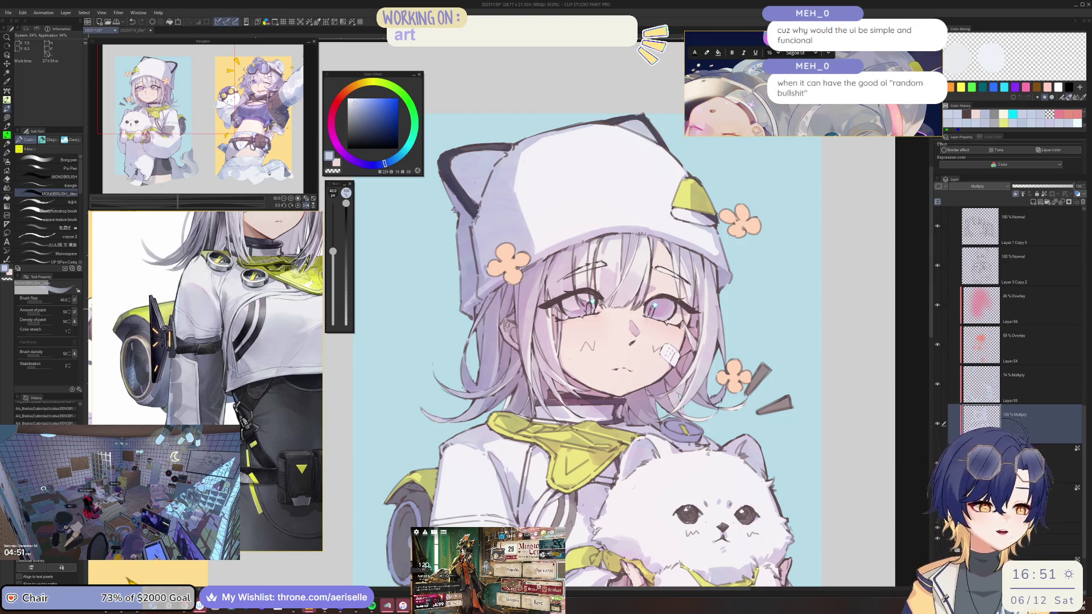
{"action": "left_click_drag", "start_coordinate": [589, 349], "coordinate": [604, 419]}
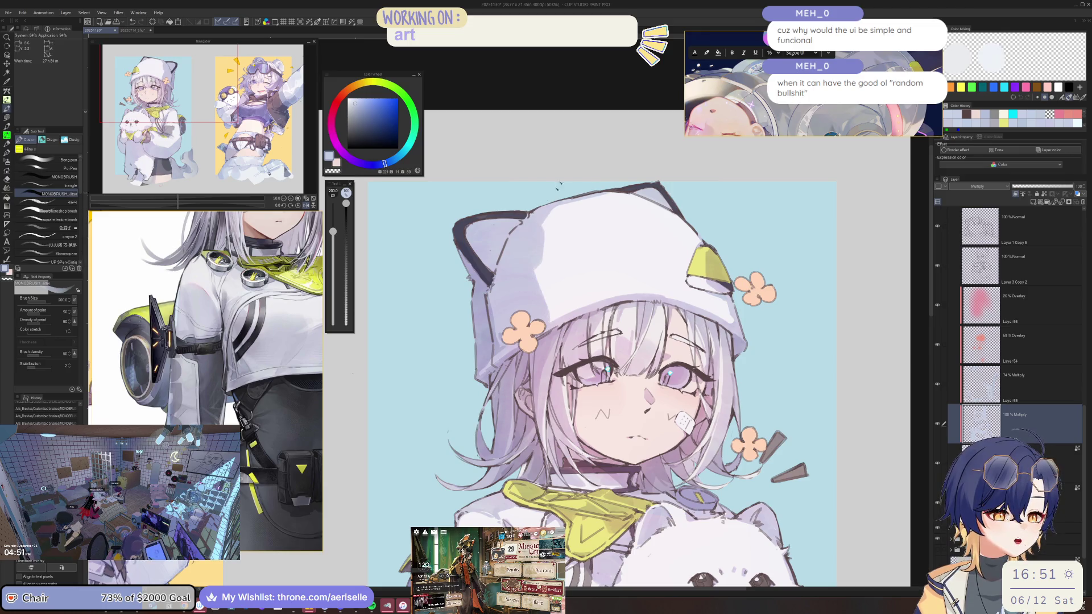
{"action": "scroll", "coordinate": [522, 218], "scroll_direction": "down", "scroll_amount": 3}
{"action": "left_click_drag", "start_coordinate": [564, 284], "coordinate": [681, 284]}
{"action": "scroll", "coordinate": [466, 364], "scroll_direction": "up", "scroll_amount": 1}
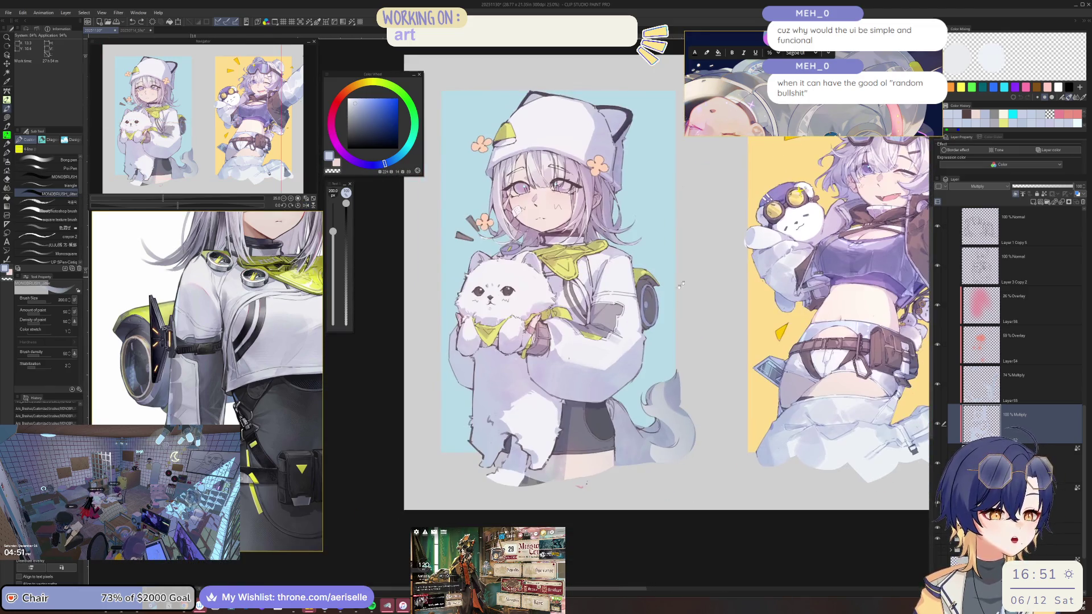
{"action": "scroll", "coordinate": [432, 398], "scroll_direction": "up", "scroll_amount": 1}
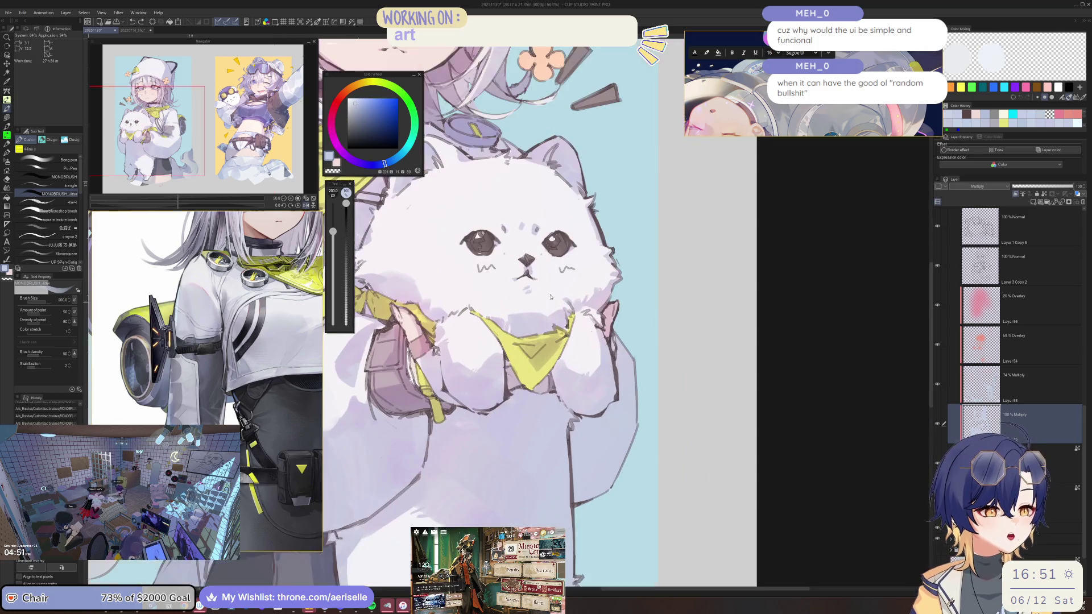
{"action": "scroll", "coordinate": [520, 299], "scroll_direction": "up", "scroll_amount": 1}
{"action": "left_click_drag", "start_coordinate": [520, 299], "coordinate": [688, 363]}
{"action": "scroll", "coordinate": [509, 304], "scroll_direction": "up", "scroll_amount": 1}
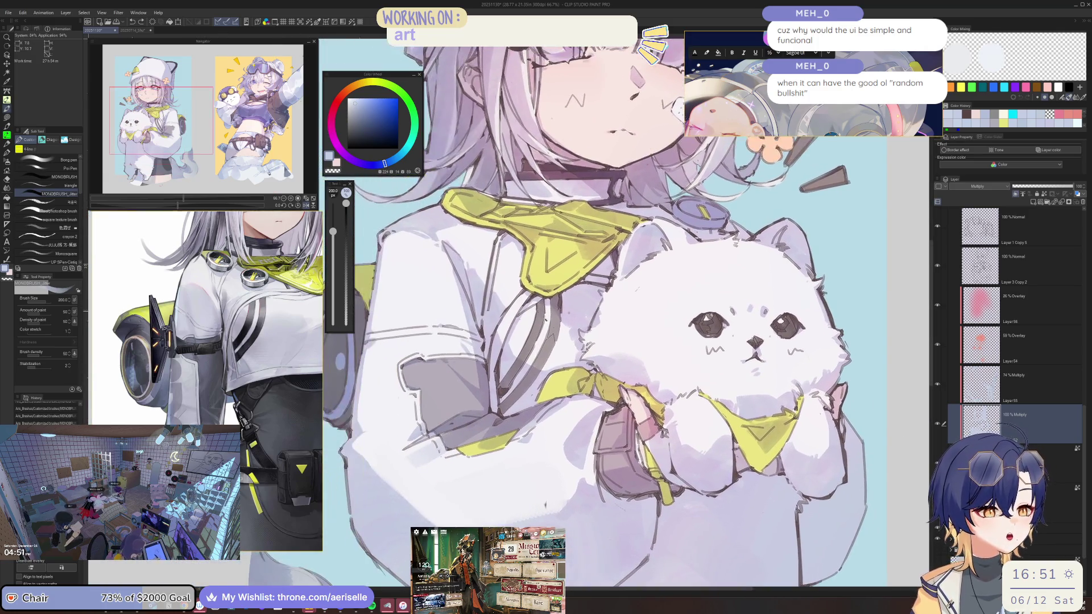
{"action": "scroll", "coordinate": [508, 305], "scroll_direction": "up", "scroll_amount": 1}
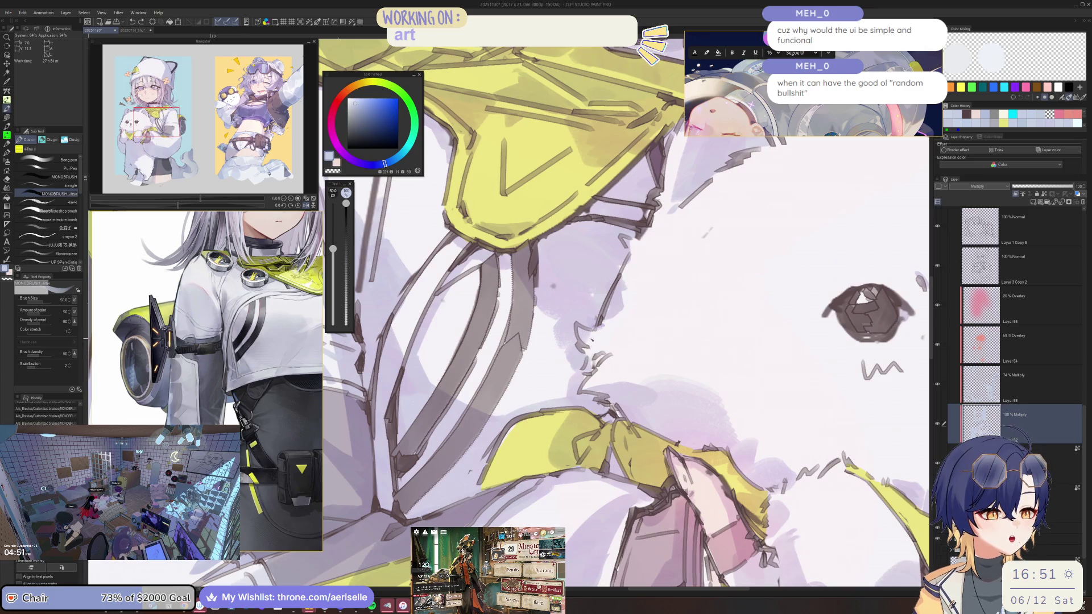
{"action": "key", "text": "e"}
{"action": "key", "text": "b"}
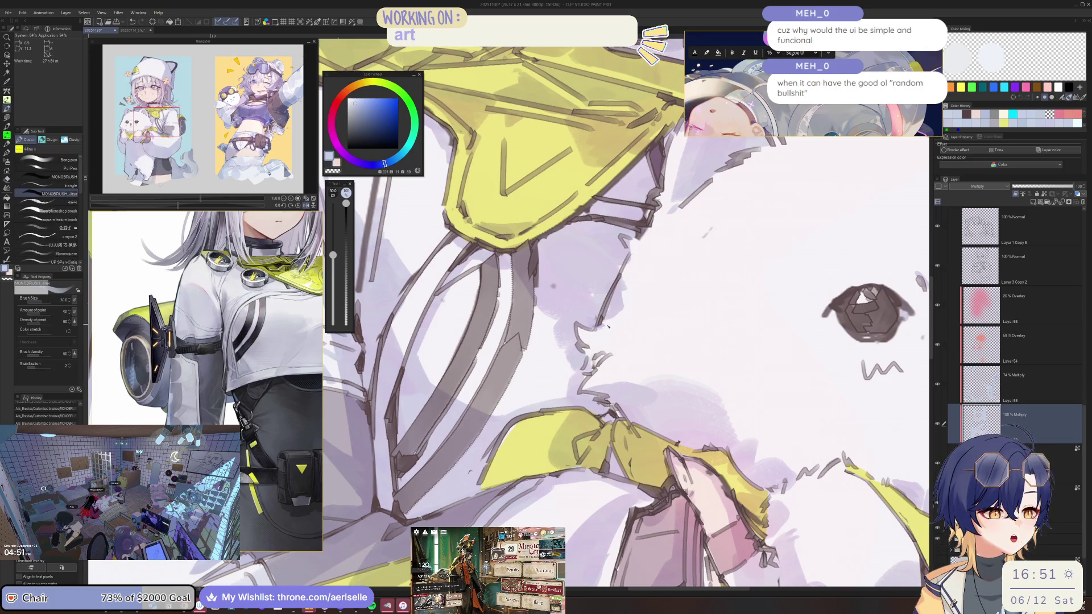
{"action": "key", "text": "bracketleft"}
{"action": "key", "text": "bracketleft"}
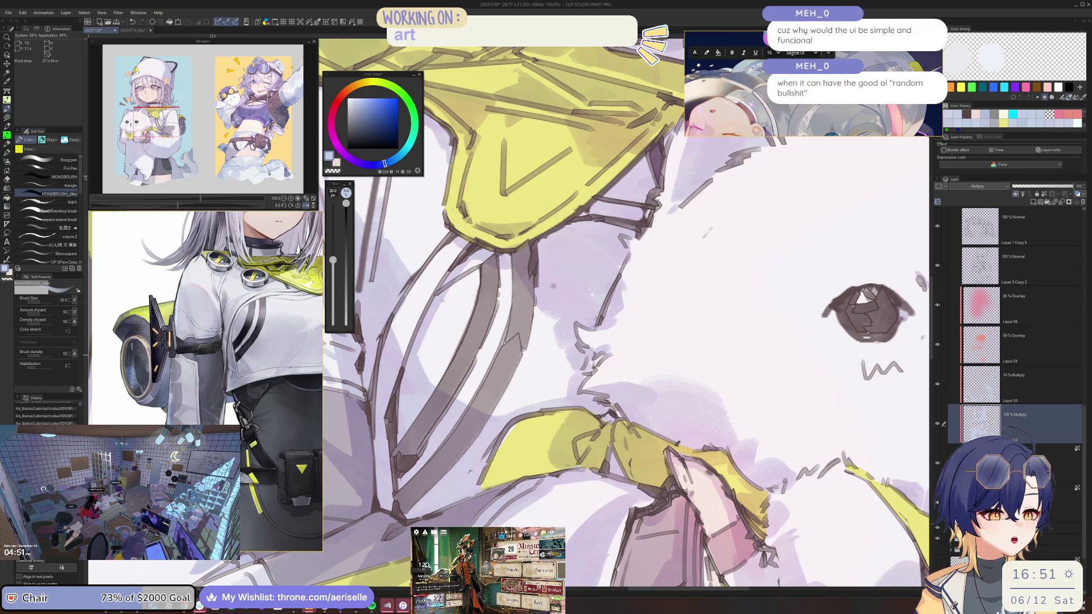
{"action": "scroll", "coordinate": [617, 360], "scroll_direction": "down", "scroll_amount": 5}
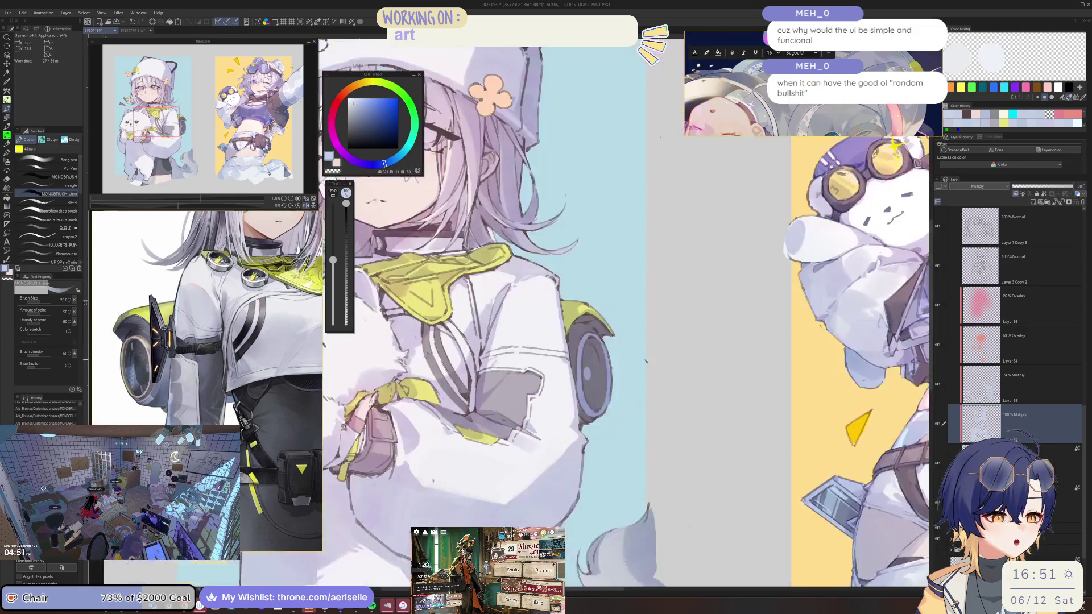
{"action": "key", "text": "bracketright"}
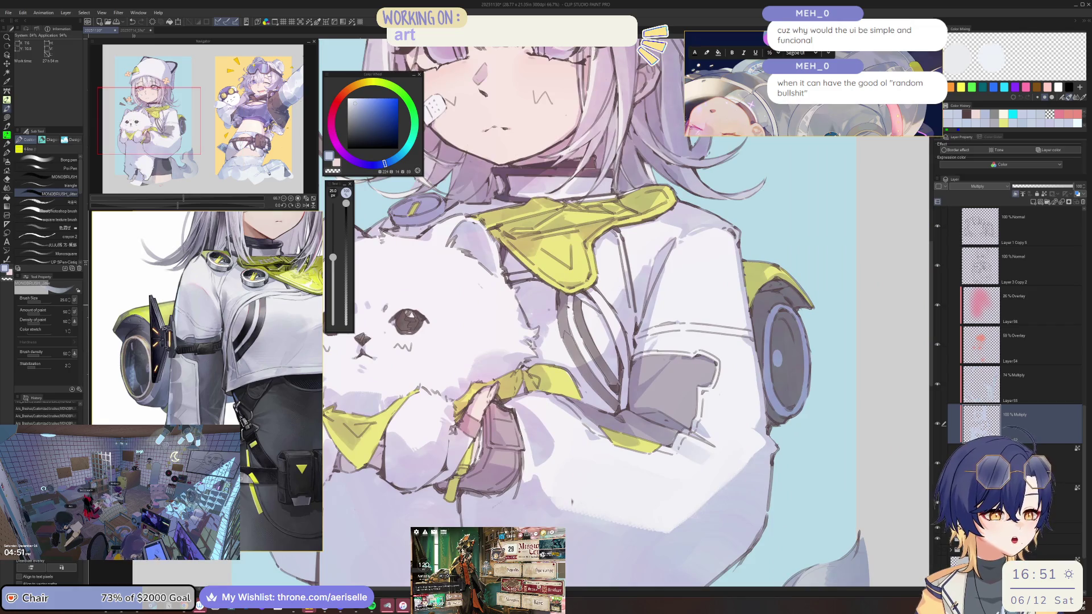
{"action": "scroll", "coordinate": [625, 313], "scroll_direction": "up", "scroll_amount": 1}
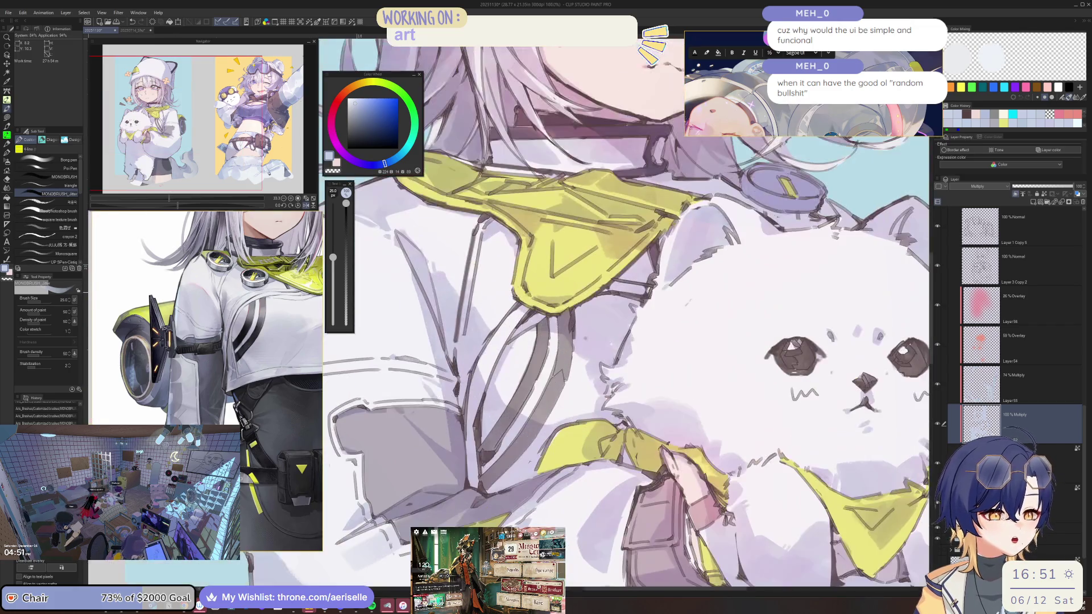
{"action": "key", "text": "bracketleft"}
{"action": "scroll", "coordinate": [512, 289], "scroll_direction": "down", "scroll_amount": 1}
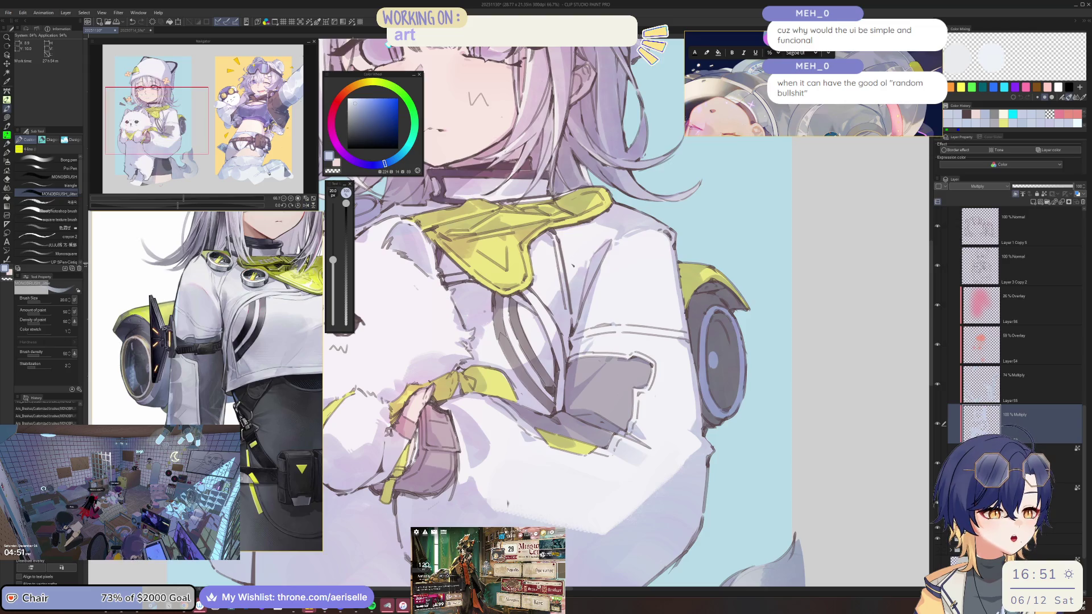
{"action": "key", "text": "bracketleft"}
{"action": "key", "text": "bracketleft"}
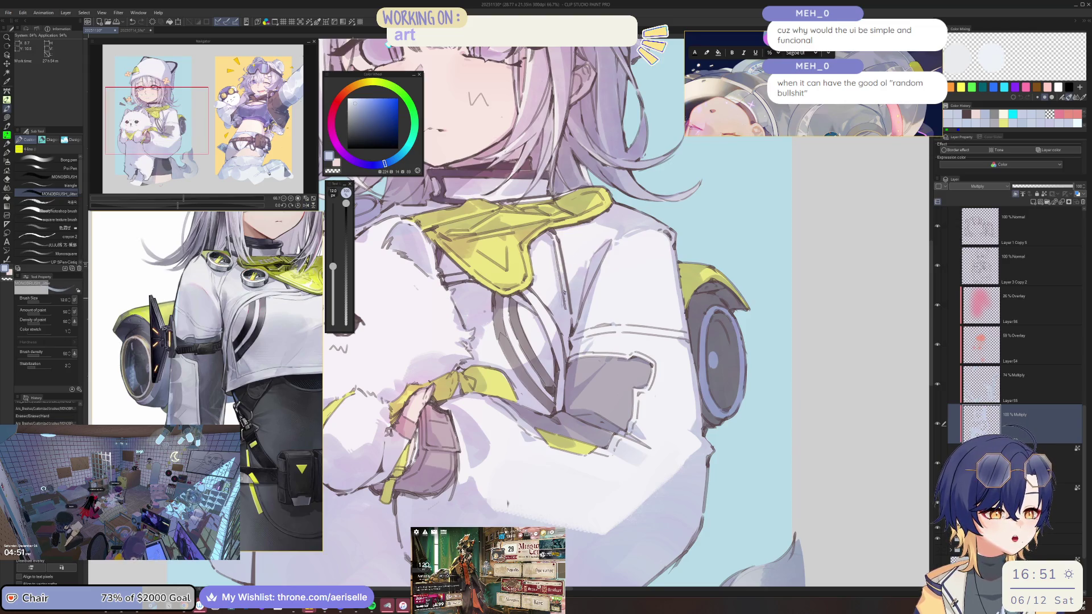
{"action": "scroll", "coordinate": [568, 313], "scroll_direction": "down", "scroll_amount": 2}
{"action": "scroll", "coordinate": [569, 313], "scroll_direction": "up", "scroll_amount": 2}
{"action": "key", "text": "bracketright"}
{"action": "key", "text": "bracketright"}
{"action": "key", "text": "bracketright"}
{"action": "scroll", "coordinate": [568, 313], "scroll_direction": "up", "scroll_amount": 2}
{"action": "key", "text": "bracketright"}
{"action": "key", "text": "bracketright"}
{"action": "key", "text": "bracketright"}
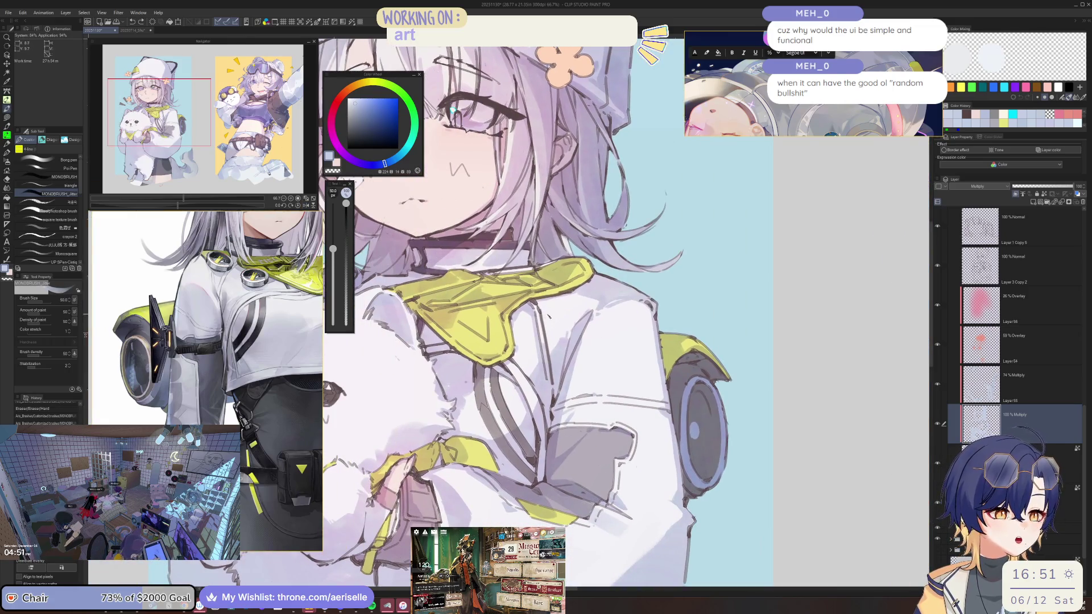
{"action": "scroll", "coordinate": [568, 313], "scroll_direction": "down", "scroll_amount": 2}
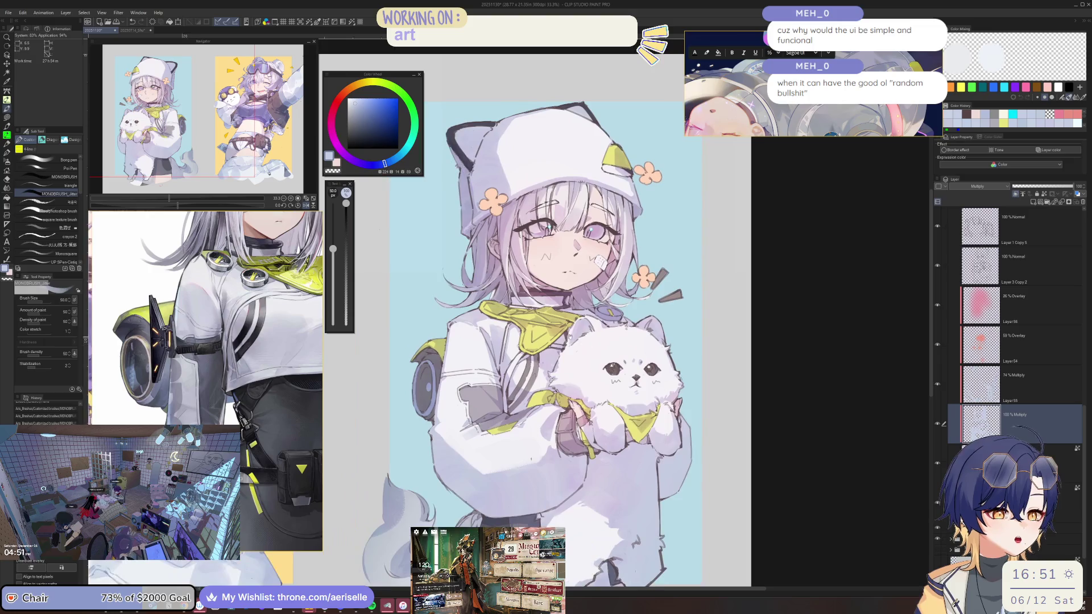
{"action": "scroll", "coordinate": [515, 339], "scroll_direction": "up", "scroll_amount": 2}
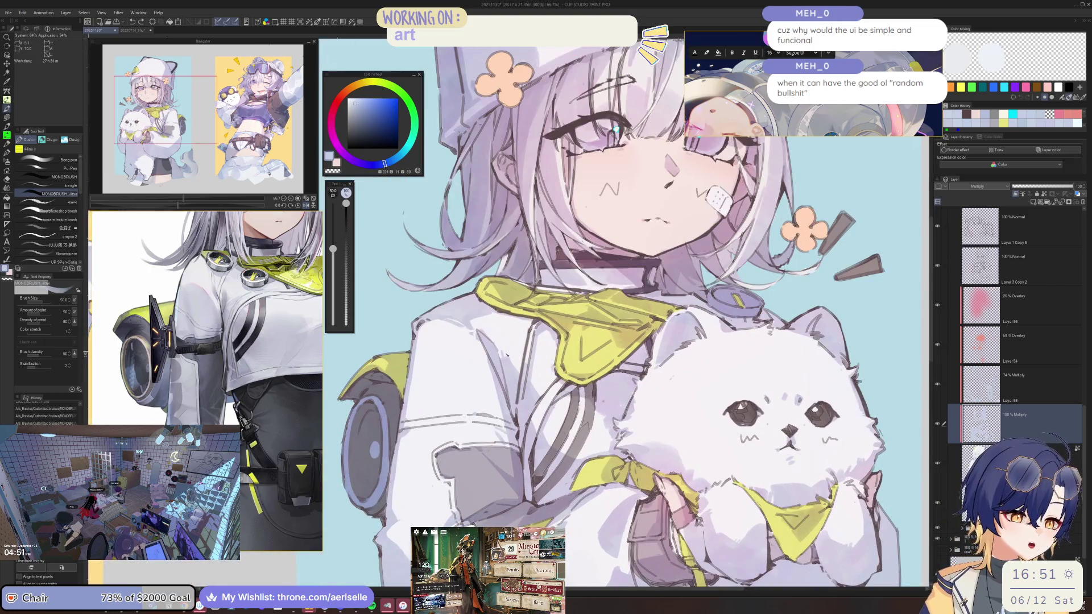
{"action": "key", "text": "e"}
{"action": "left_click_drag", "start_coordinate": [506, 353], "coordinate": [514, 378]}
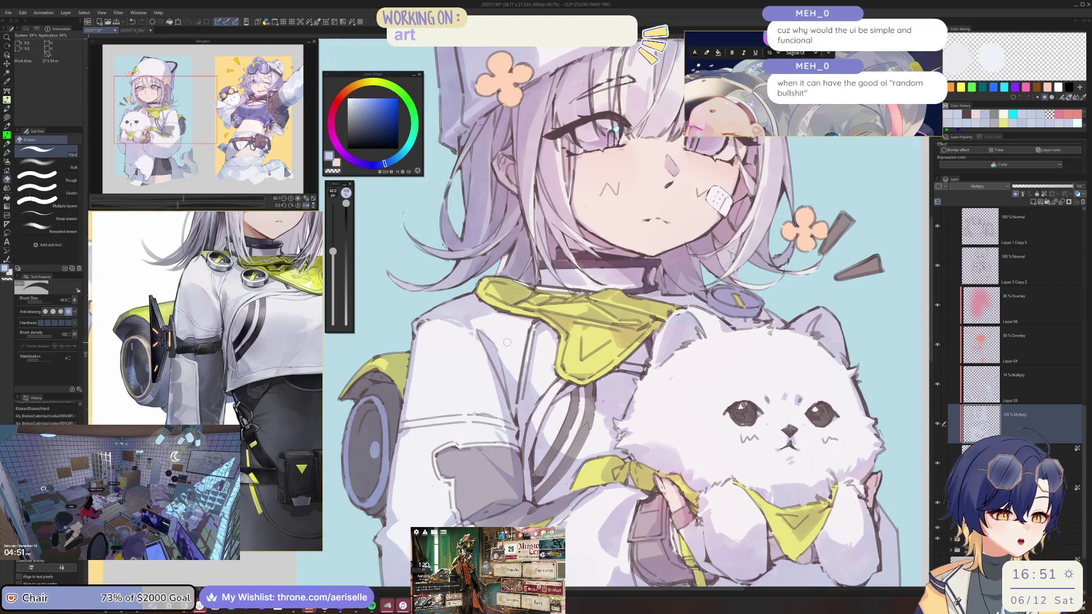
{"action": "key", "text": "b"}
{"action": "scroll", "coordinate": [515, 332], "scroll_direction": "down", "scroll_amount": 3}
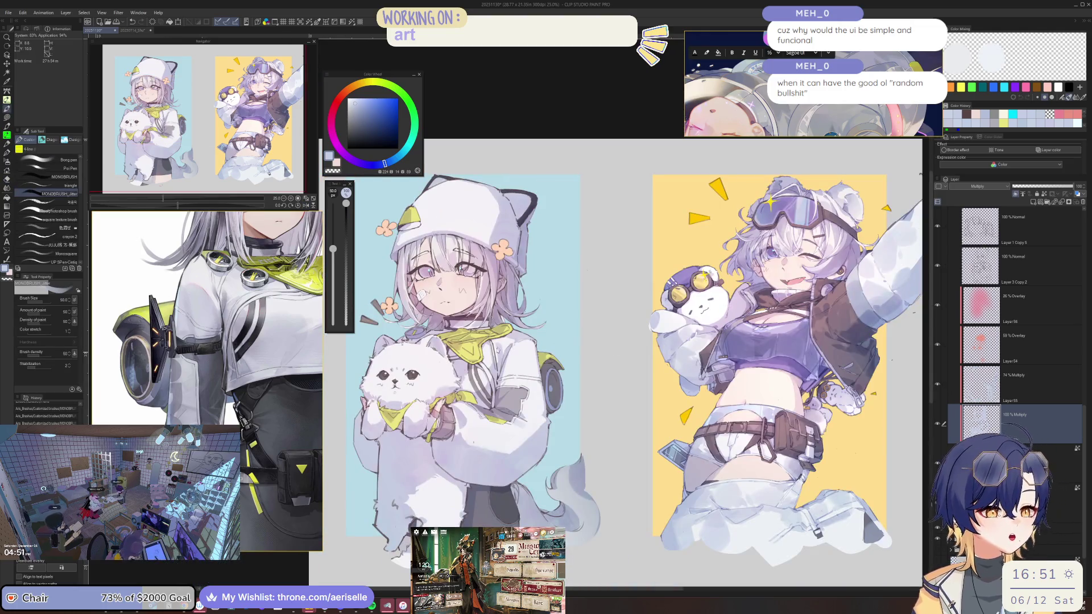
{"action": "scroll", "coordinate": [496, 349], "scroll_direction": "up", "scroll_amount": 2}
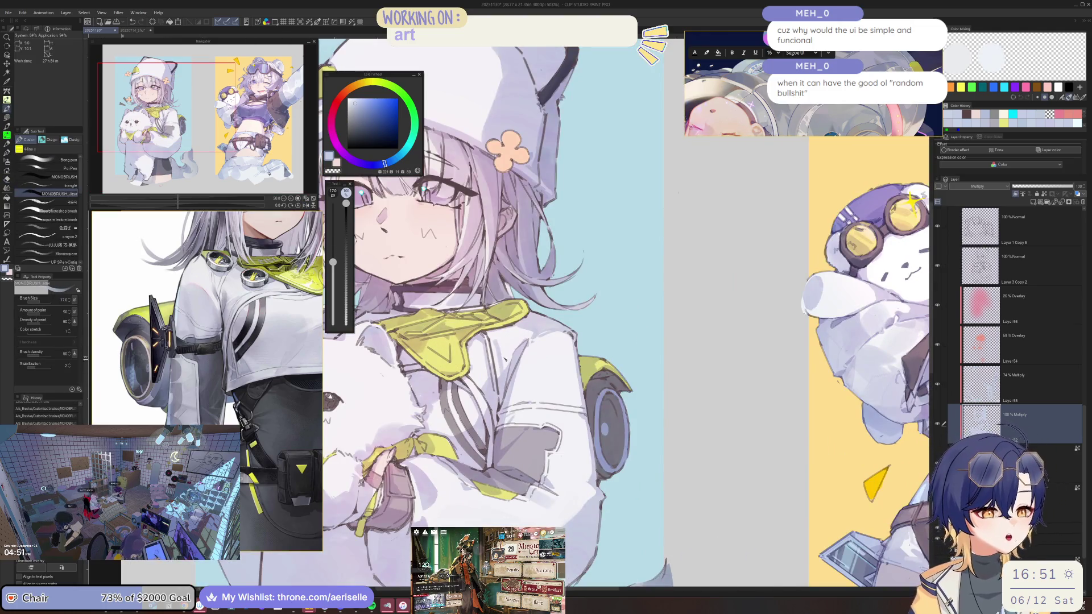
{"action": "key", "text": "bracketright"}
{"action": "key", "text": "bracketright"}
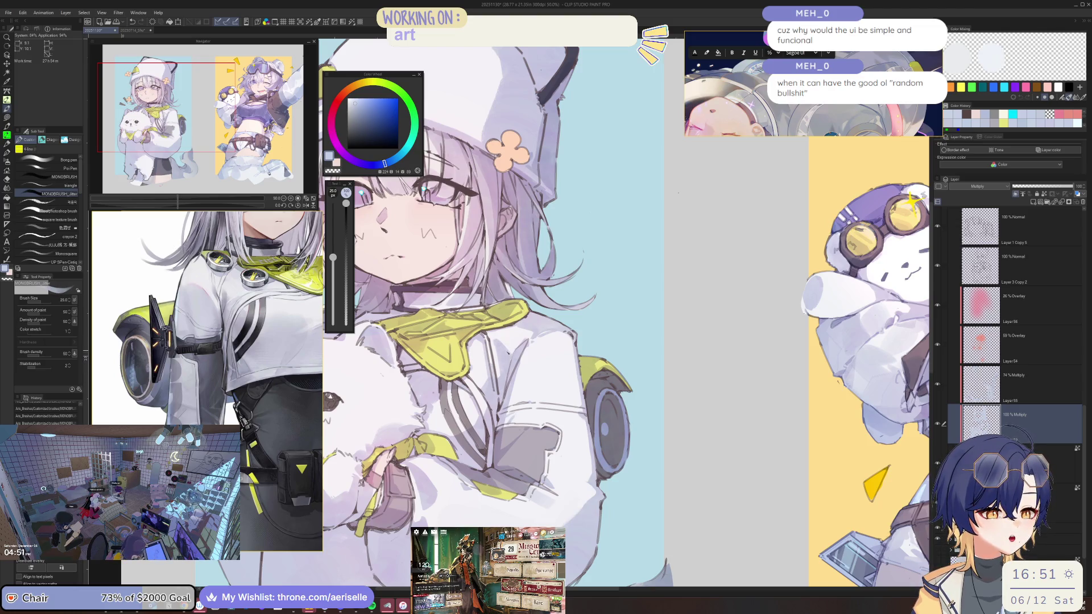
{"action": "scroll", "coordinate": [566, 327], "scroll_direction": "down", "scroll_amount": 4}
{"action": "scroll", "coordinate": [566, 328], "scroll_direction": "up", "scroll_amount": 5}
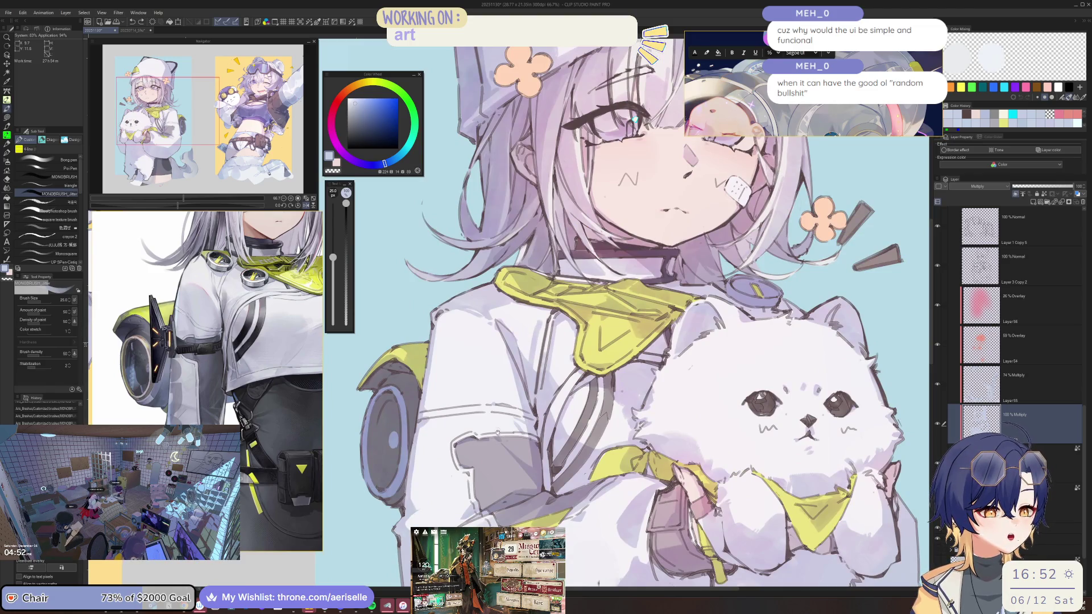
{"action": "left_click_drag", "start_coordinate": [498, 432], "coordinate": [504, 307]}
{"action": "scroll", "coordinate": [625, 319], "scroll_direction": "down", "scroll_amount": 5}
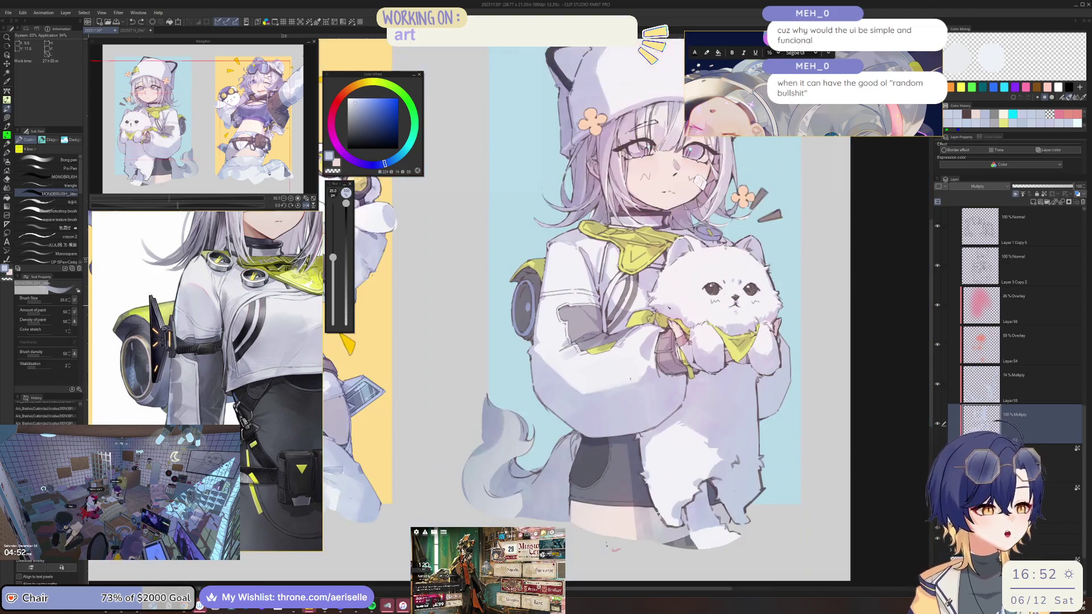
Step: Paint pale yellow highlights along the shoulder speaker's rim with a size-8 brush, then reset the view
{"action": "scroll", "coordinate": [625, 318], "scroll_direction": "up", "scroll_amount": 5}
{"action": "key", "text": "bracketright"}
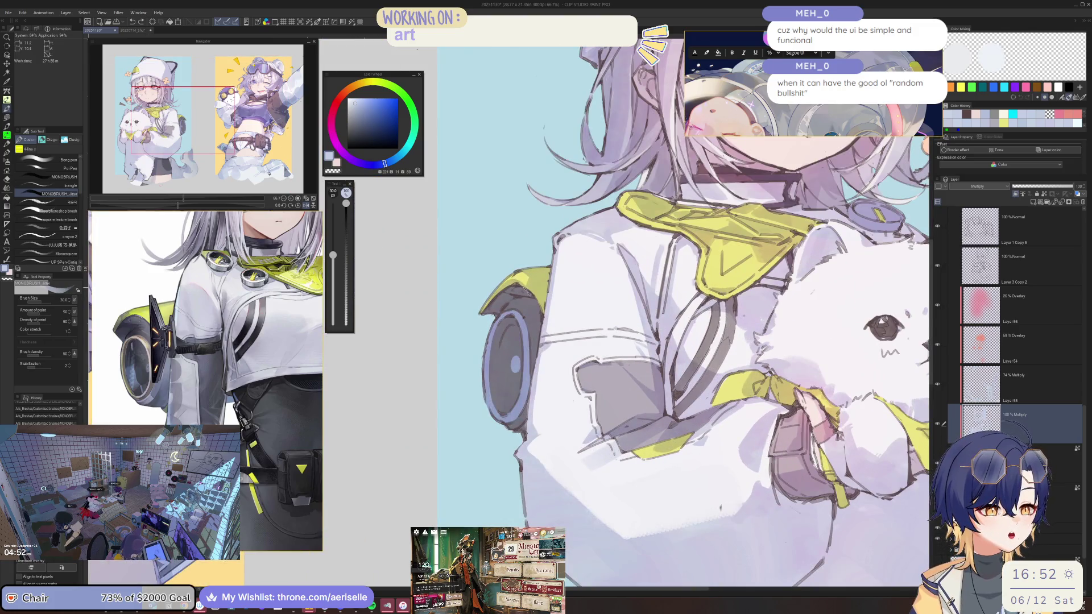
{"action": "scroll", "coordinate": [511, 341], "scroll_direction": "up", "scroll_amount": 5}
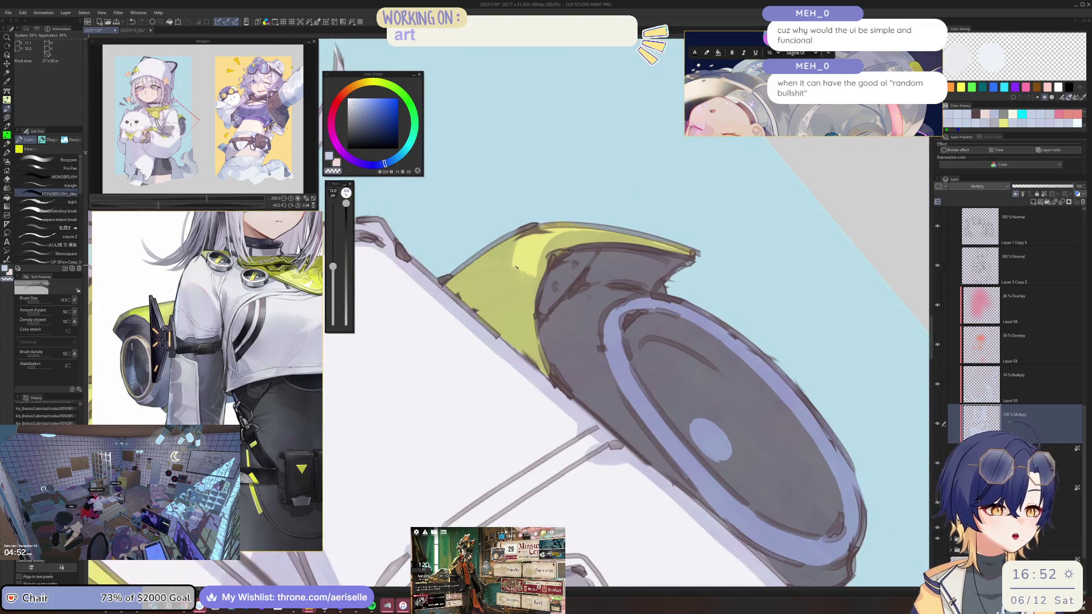
{"action": "left_click_drag", "start_coordinate": [518, 310], "coordinate": [520, 268]}
{"action": "key", "text": "bracketleft"}
{"action": "mouse_move", "coordinate": [520, 310]}
{"action": "left_mouse_down"}
{"action": "mouse_move", "coordinate": [523, 263]}
{"action": "mouse_move", "coordinate": [525, 274]}
{"action": "left_mouse_up"}
{"action": "left_click_drag", "start_coordinate": [530, 329], "coordinate": [526, 279]}
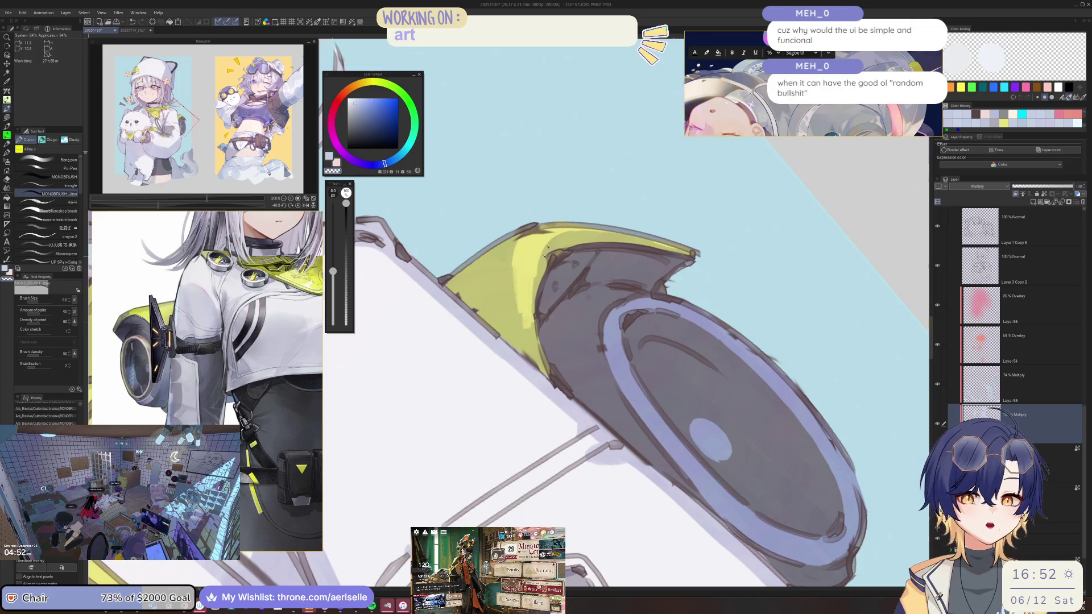
{"action": "key", "text": "ctrl+alt+0"}
{"action": "left_click_drag", "start_coordinate": [625, 284], "coordinate": [626, 511]}
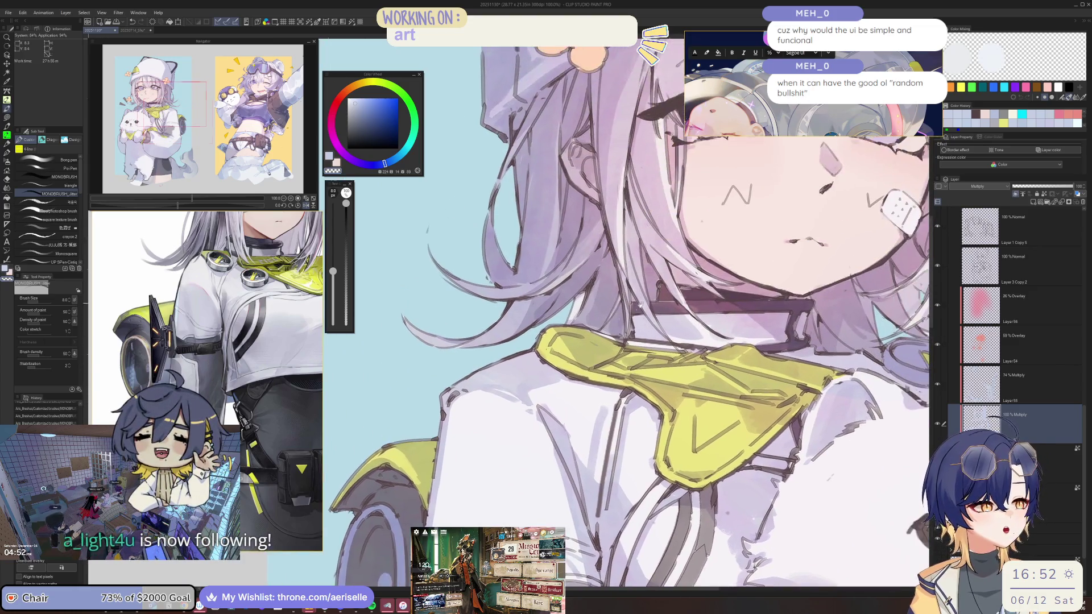
Step: Pick a violet hue and draw a faint thin line along the girl's cheek, redoing it once
{"action": "scroll", "coordinate": [625, 313], "scroll_direction": "down", "scroll_amount": 5}
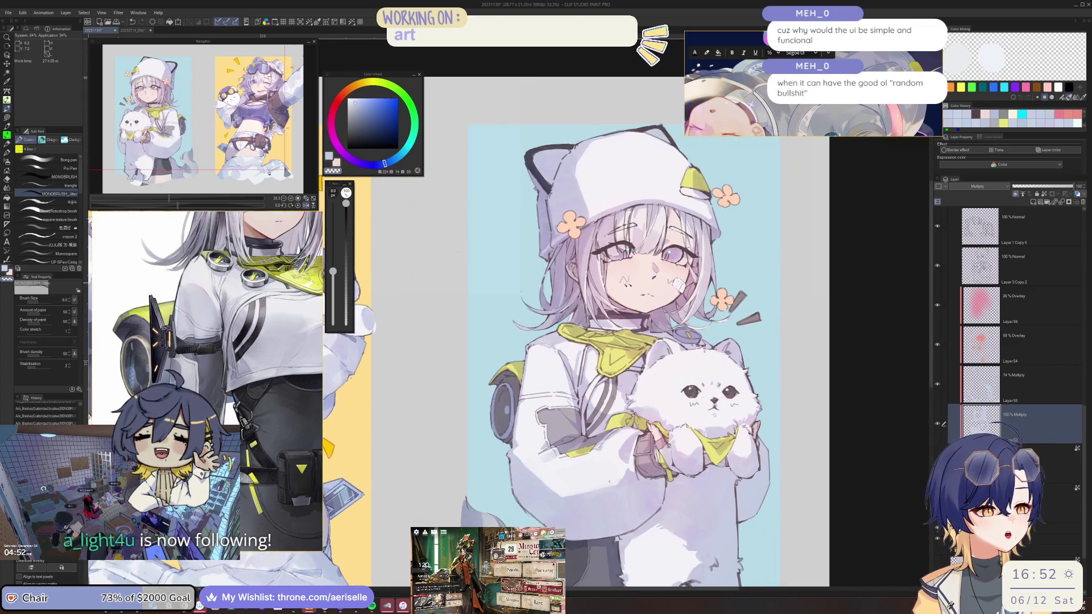
{"action": "scroll", "coordinate": [614, 261], "scroll_direction": "up", "scroll_amount": 4}
{"action": "left_click", "coordinate": [373, 164]}
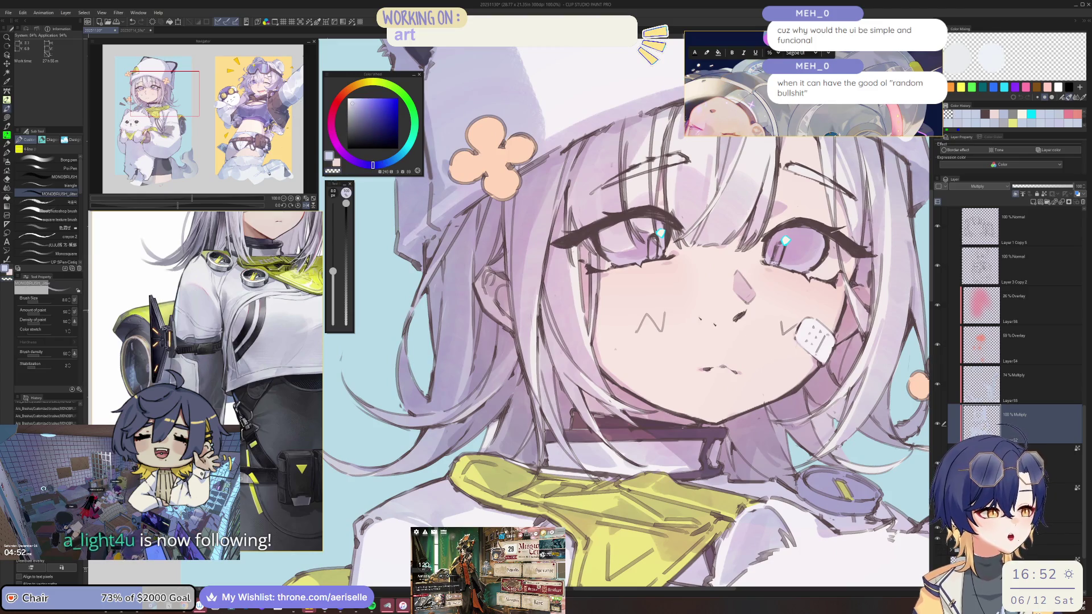
{"action": "scroll", "coordinate": [542, 218], "scroll_direction": "up", "scroll_amount": 2}
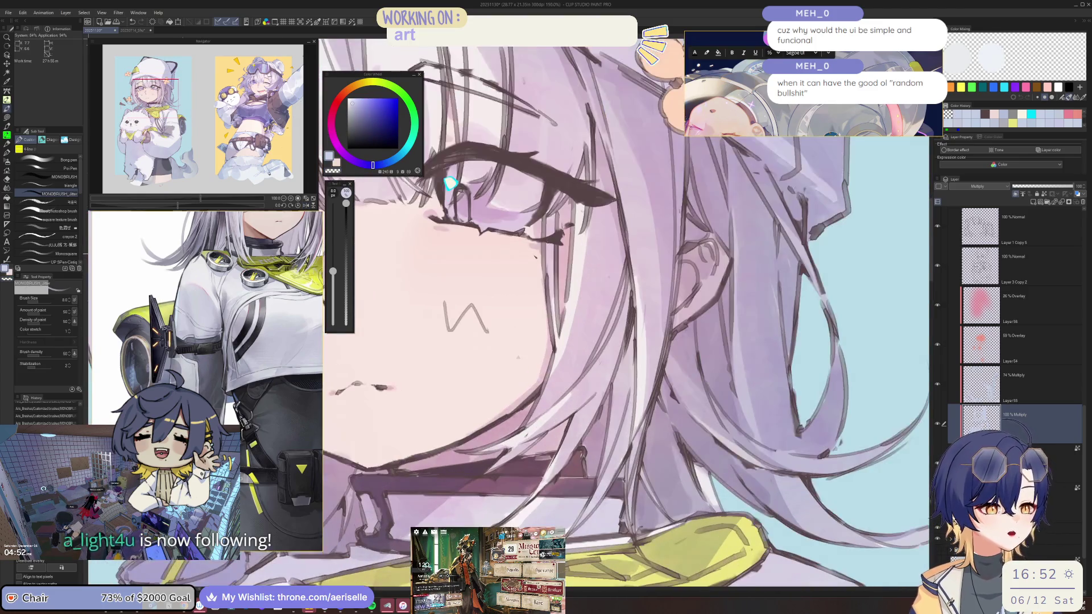
{"action": "left_click_drag", "start_coordinate": [534, 249], "coordinate": [538, 352]}
{"action": "left_click_drag", "start_coordinate": [534, 264], "coordinate": [539, 344]}
{"action": "key", "text": "ctrl+z"}
{"action": "left_click_drag", "start_coordinate": [532, 249], "coordinate": [538, 347]}
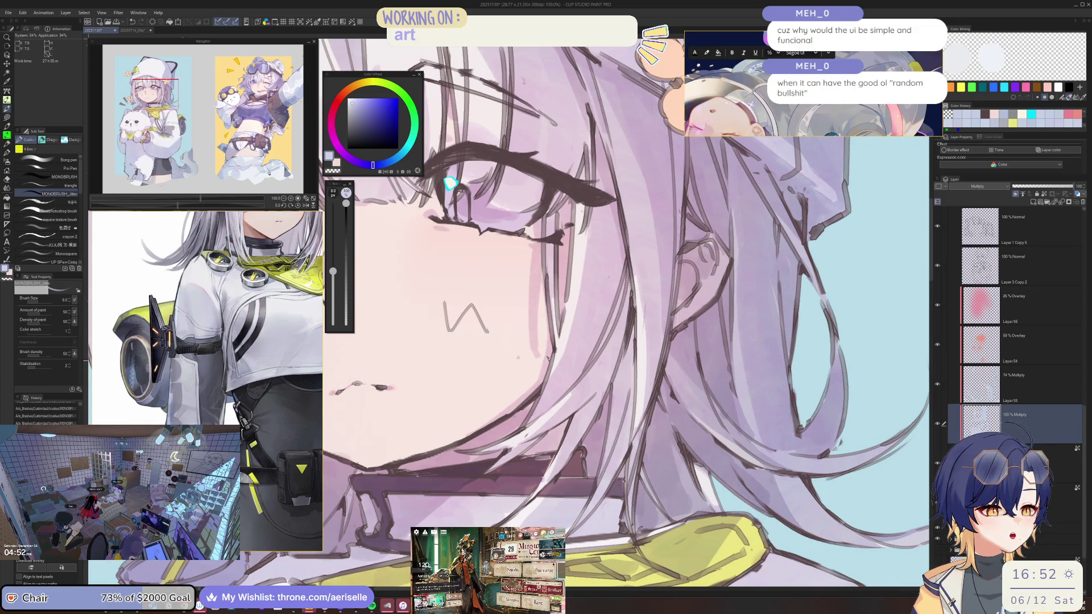
Step: Shrink the brush to size 5 and add small touch-up strokes to the girl's face
{"action": "key", "text": "bracketleft"}
{"action": "key", "text": "bracketleft"}
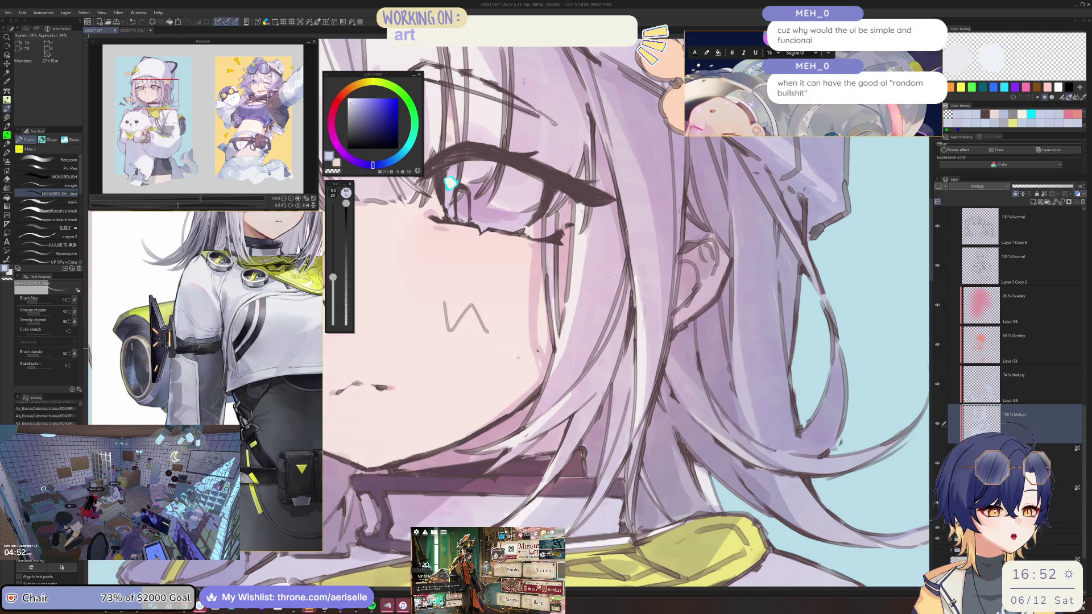
{"action": "key", "text": "ctrl+0"}
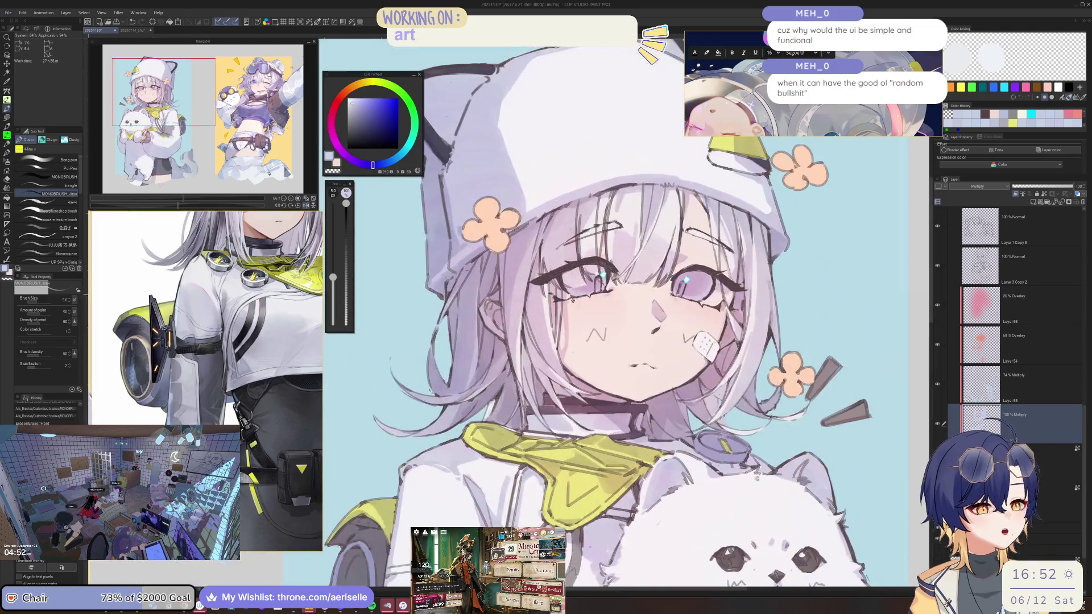
{"action": "scroll", "coordinate": [719, 314], "scroll_direction": "up", "scroll_amount": 1}
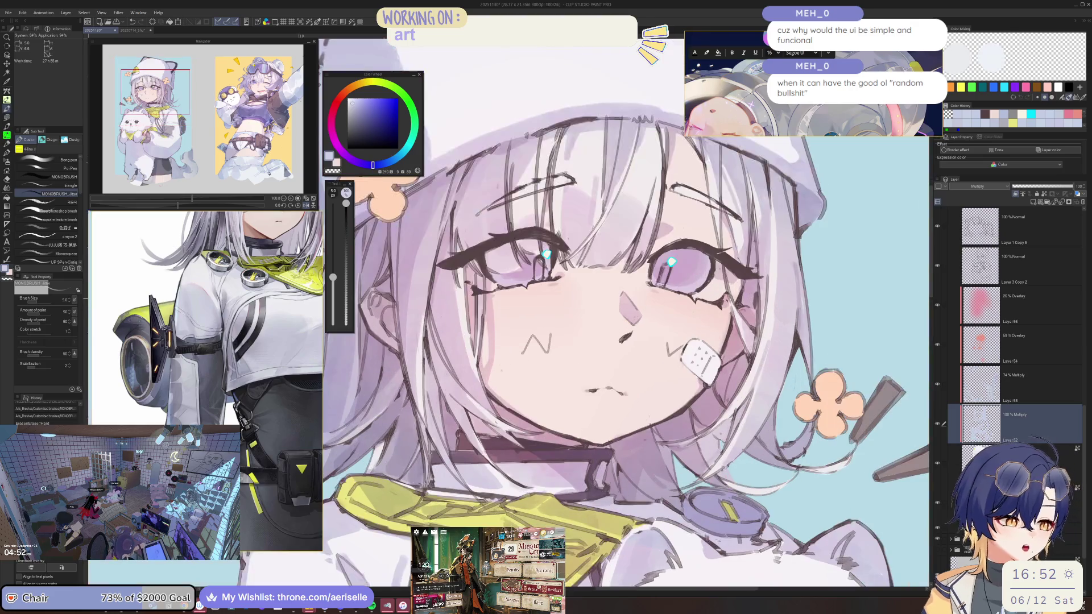
{"action": "left_click_drag", "start_coordinate": [723, 306], "coordinate": [726, 308]}
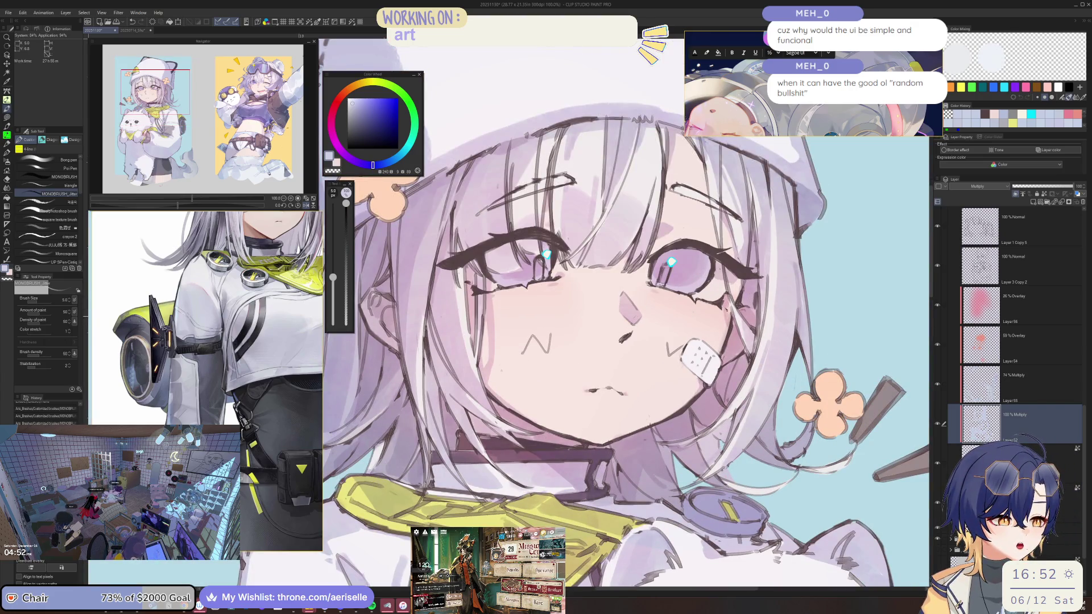
{"action": "scroll", "coordinate": [626, 313], "scroll_direction": "down", "scroll_amount": 2}
{"action": "scroll", "coordinate": [625, 312], "scroll_direction": "up", "scroll_amount": 2}
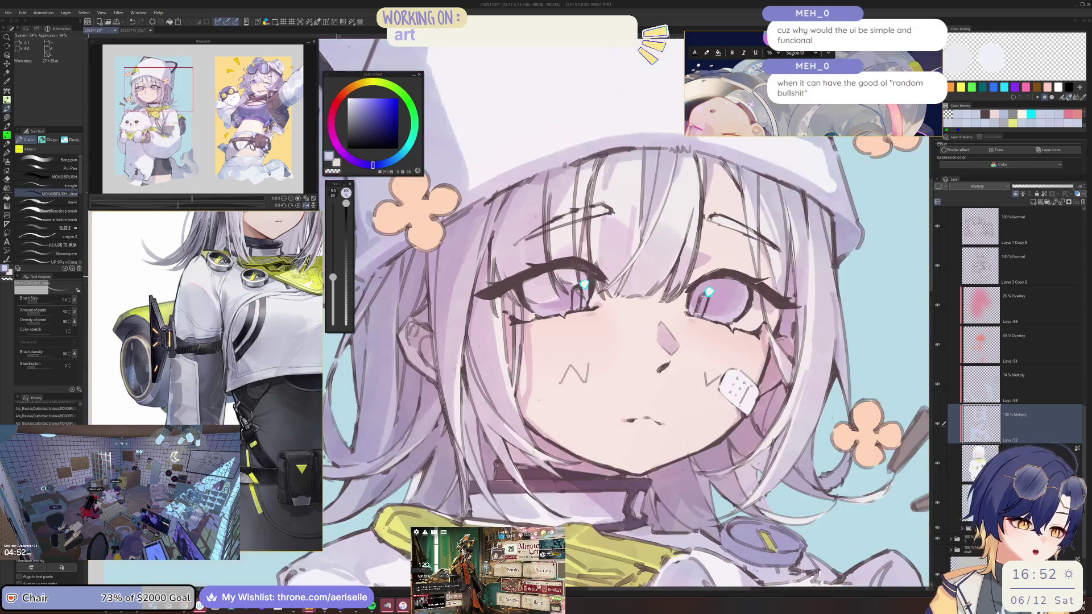
{"action": "scroll", "coordinate": [584, 281], "scroll_direction": "down", "scroll_amount": 3}
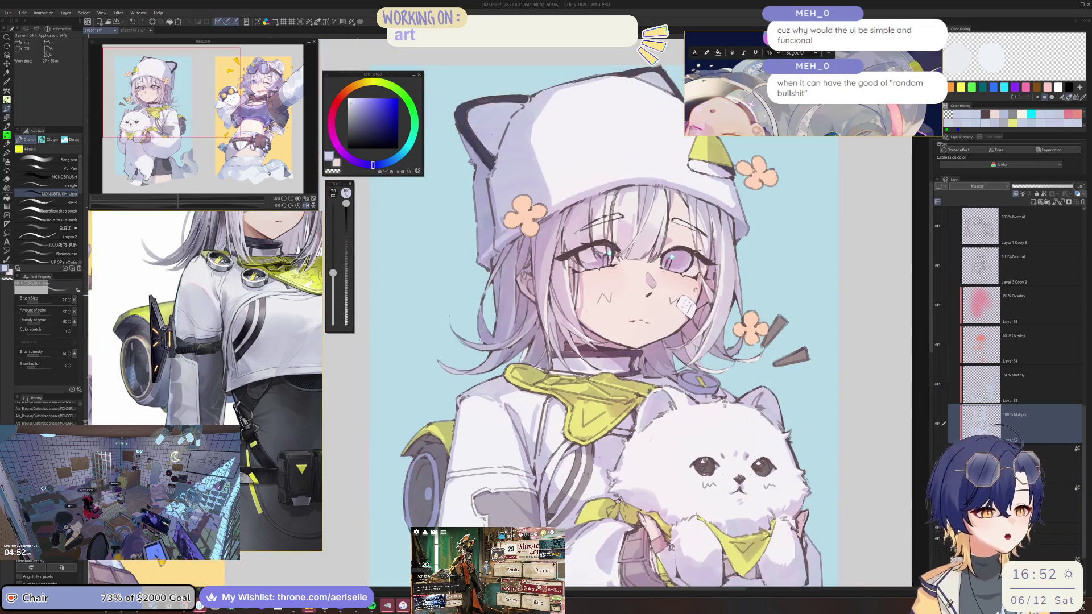
{"action": "scroll", "coordinate": [584, 277], "scroll_direction": "up", "scroll_amount": 3}
Step: Switch to the eraser and back to the pen, then save the illustration with Ctrl+S
{"action": "key", "text": "e"}
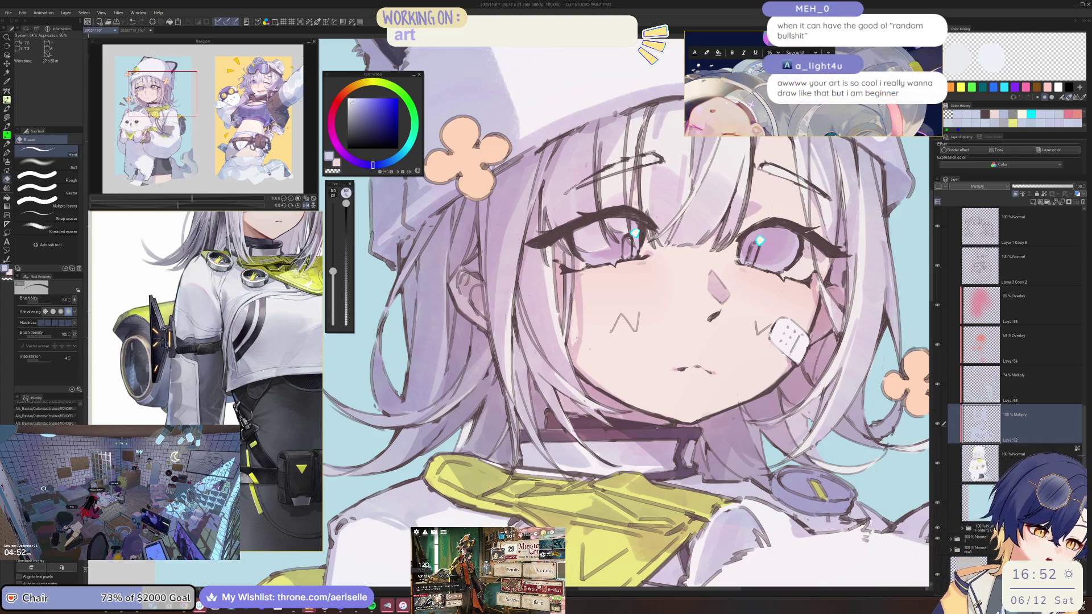
{"action": "scroll", "coordinate": [583, 339], "scroll_direction": "down", "scroll_amount": 4}
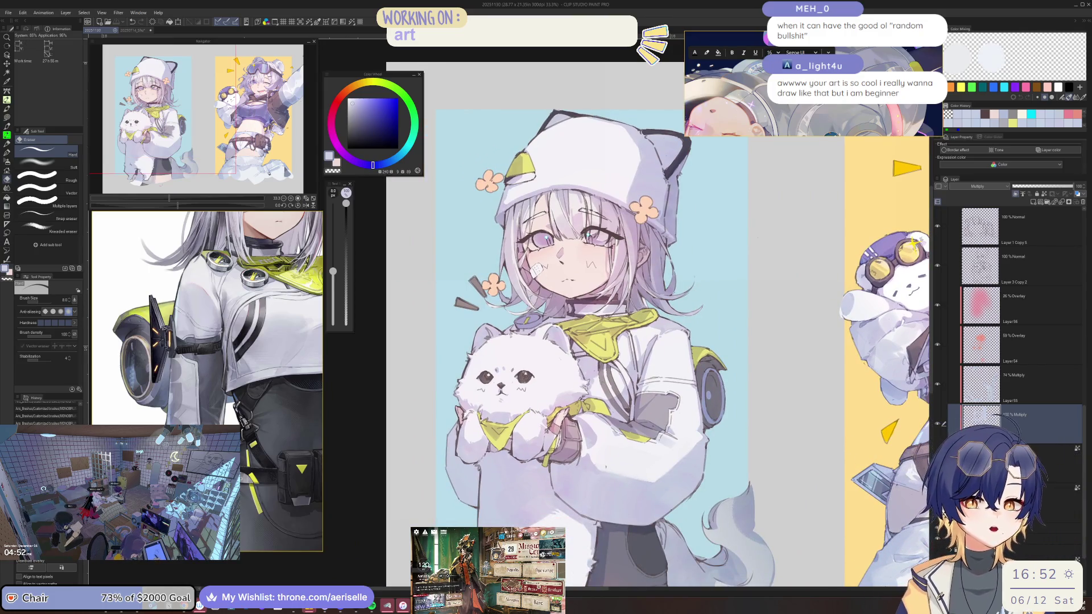
{"action": "scroll", "coordinate": [560, 253], "scroll_direction": "up", "scroll_amount": 3}
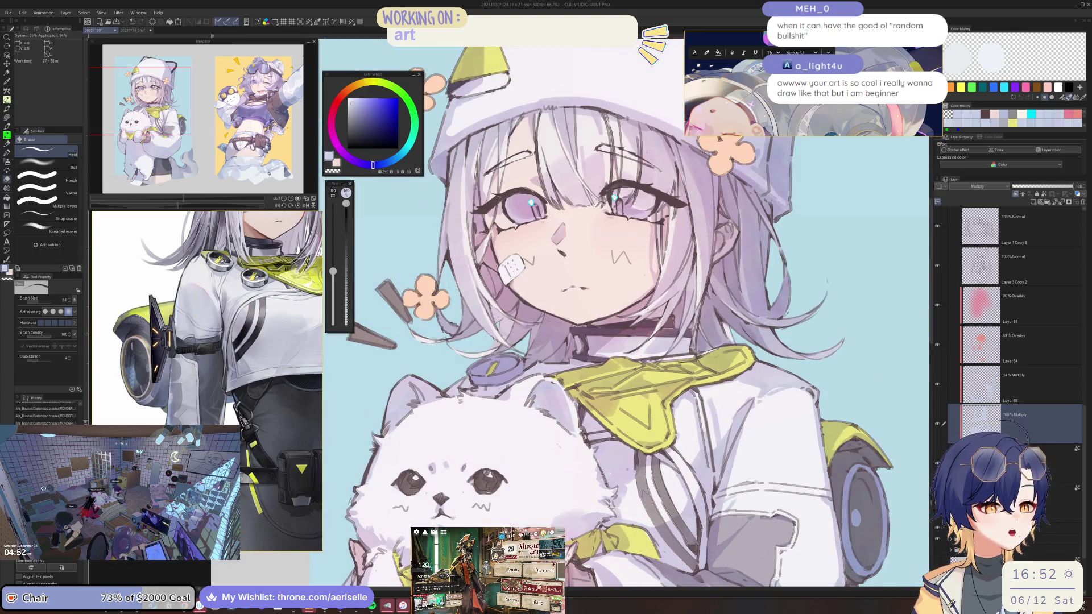
{"action": "scroll", "coordinate": [560, 253], "scroll_direction": "up", "scroll_amount": 2}
{"action": "key", "text": "p"}
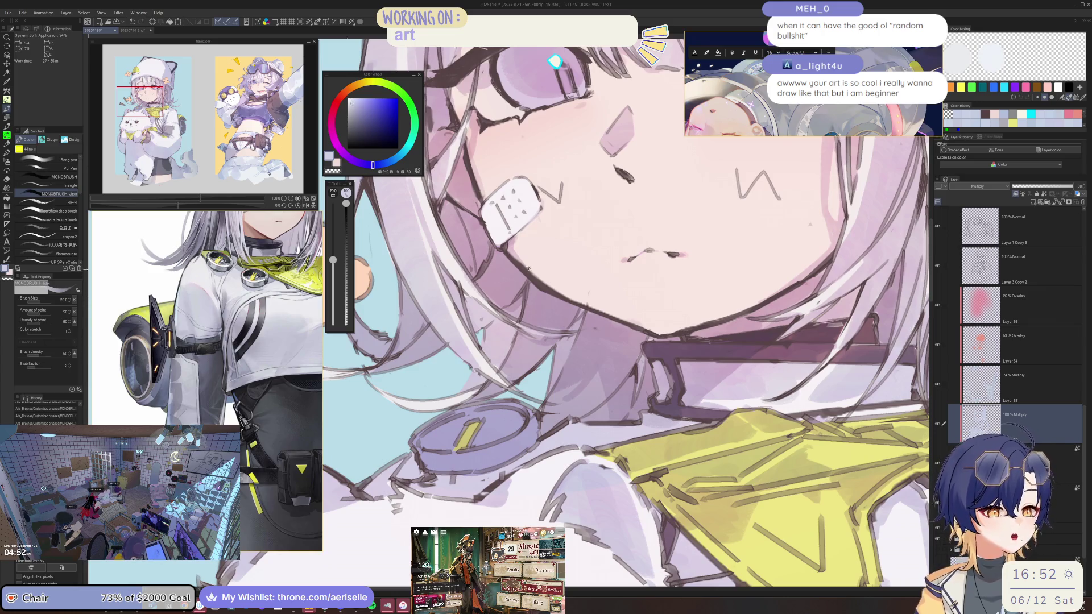
{"action": "key", "text": "ctrl+s"}
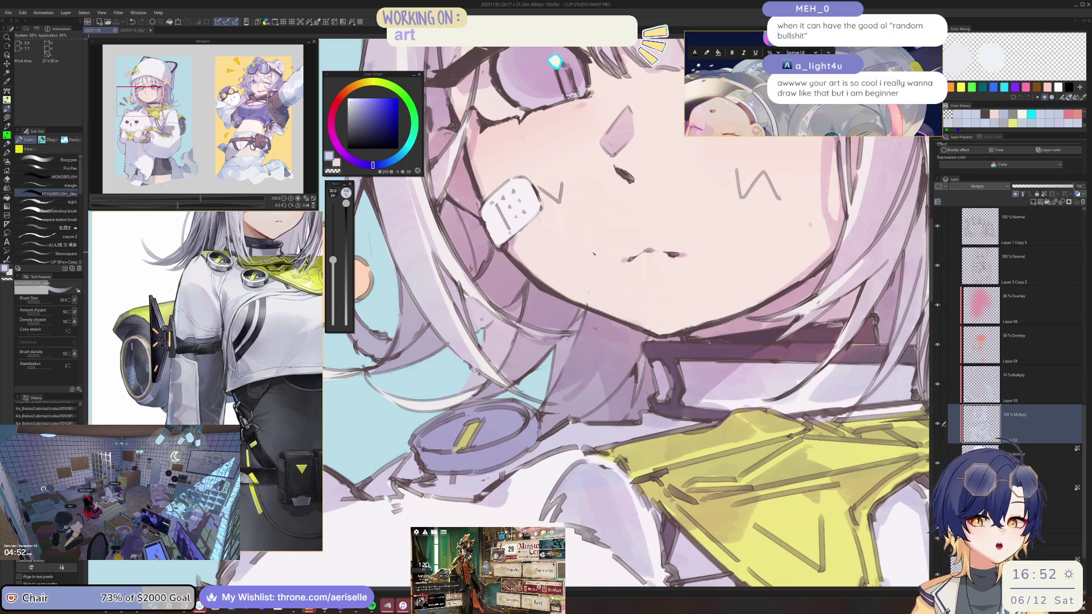
{"action": "key", "text": "ctrl+minus"}
{"action": "key", "text": "ctrl+minus"}
{"action": "key", "text": "ctrl+minus"}
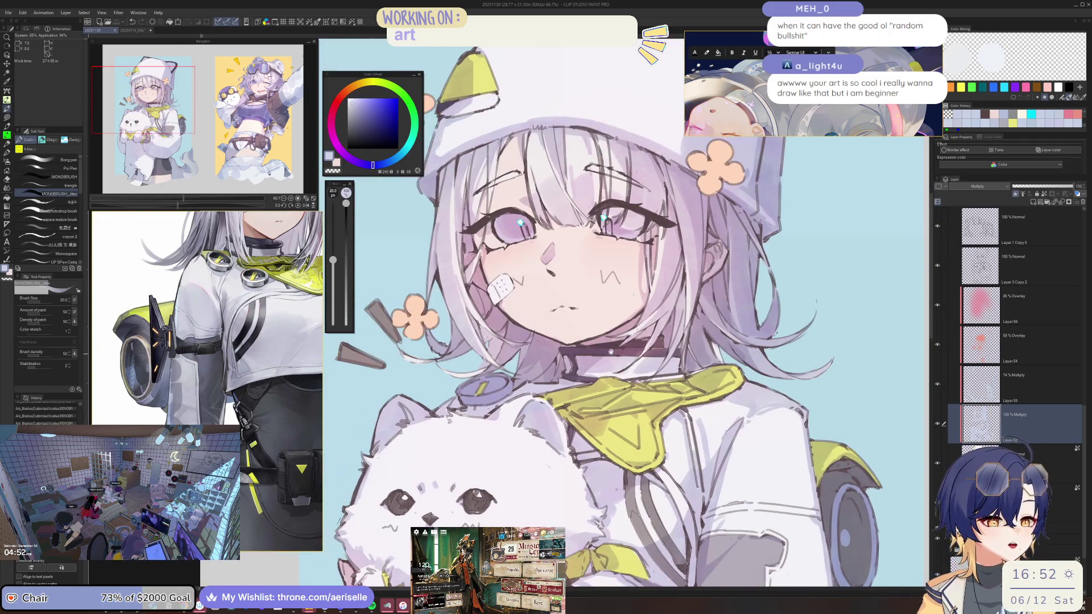
{"action": "key", "text": "ctrl+minus"}
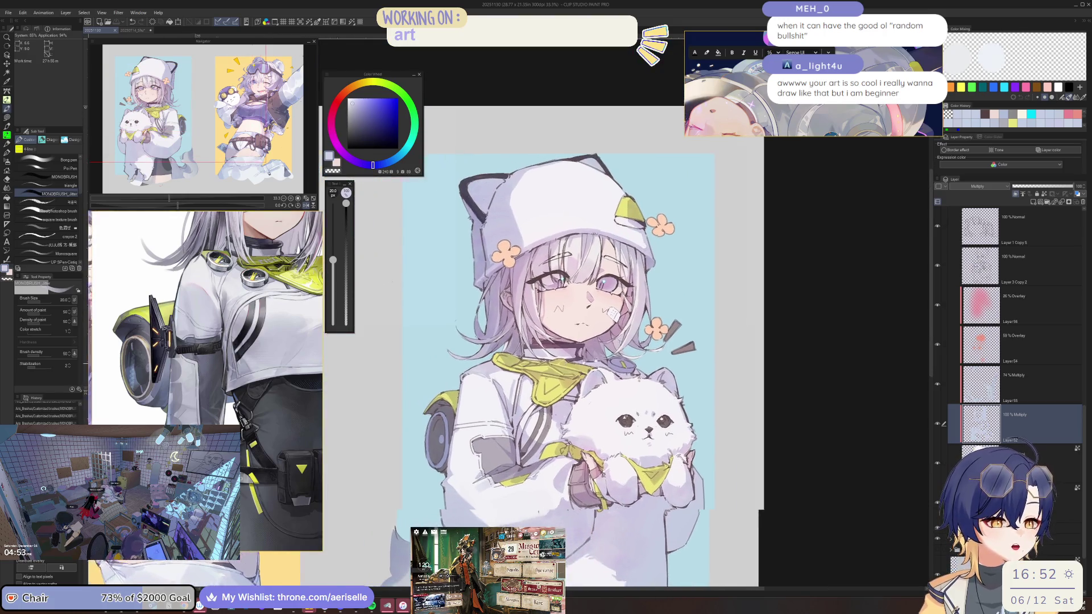
Step: Select Layer 55 and zoom in to 200% on the girl's left eye and hair
{"action": "left_click", "coordinate": [996, 389]}
{"action": "key", "text": "ctrl+plus"}
{"action": "key", "text": "ctrl+plus"}
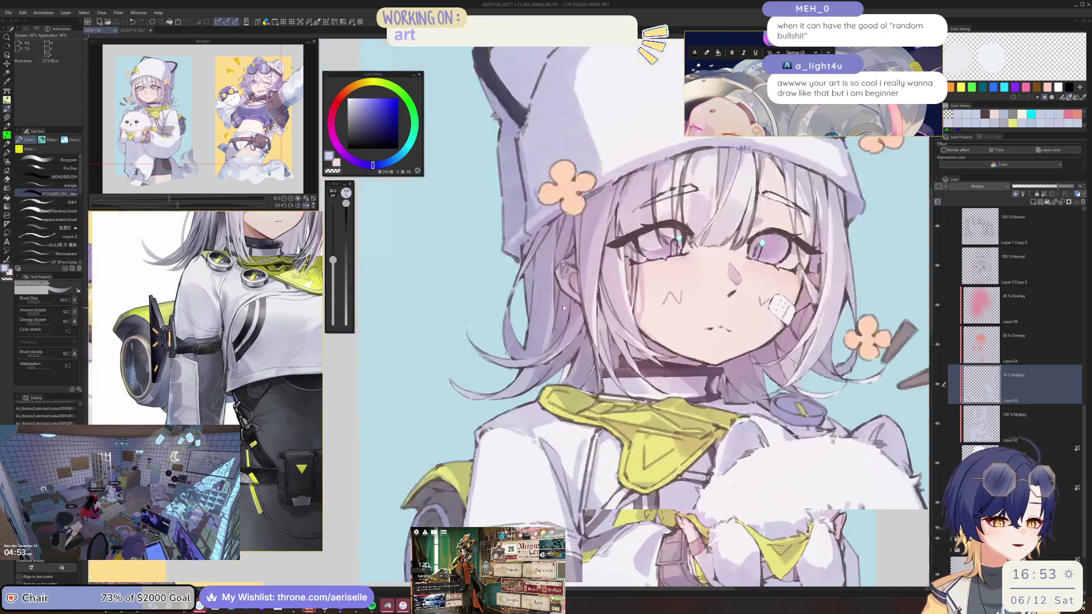
{"action": "left_click", "coordinate": [572, 342]}
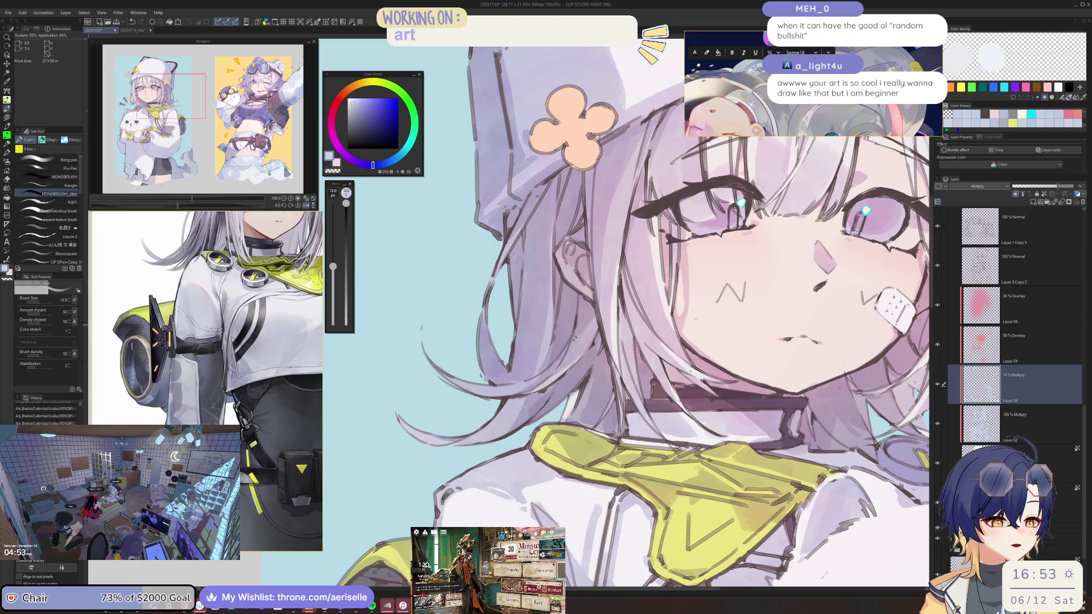
{"action": "key", "text": "ctrl+minus"}
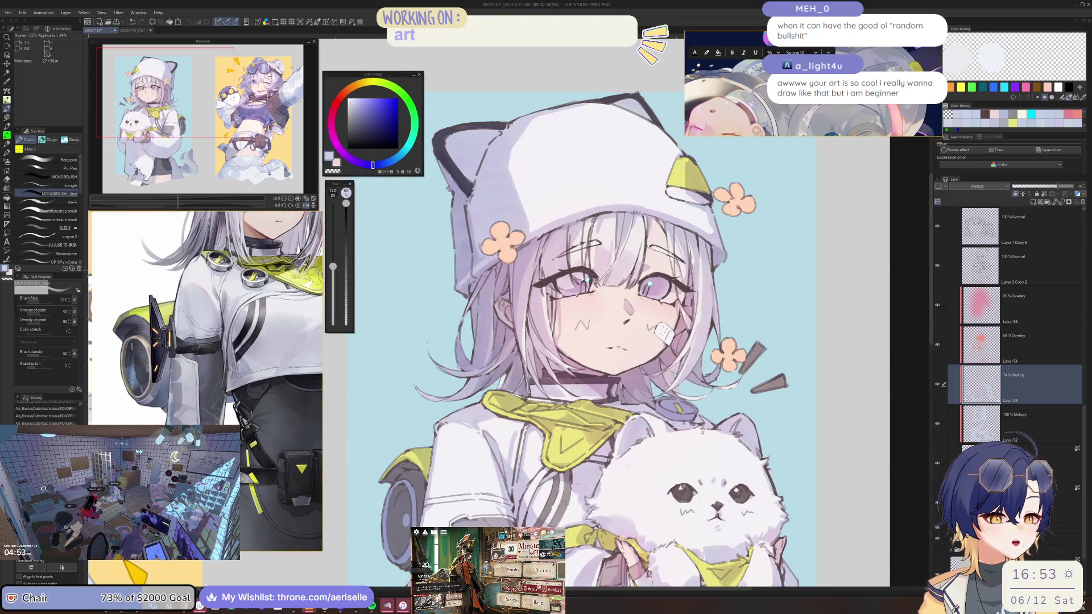
{"action": "key", "text": "ctrl+plus"}
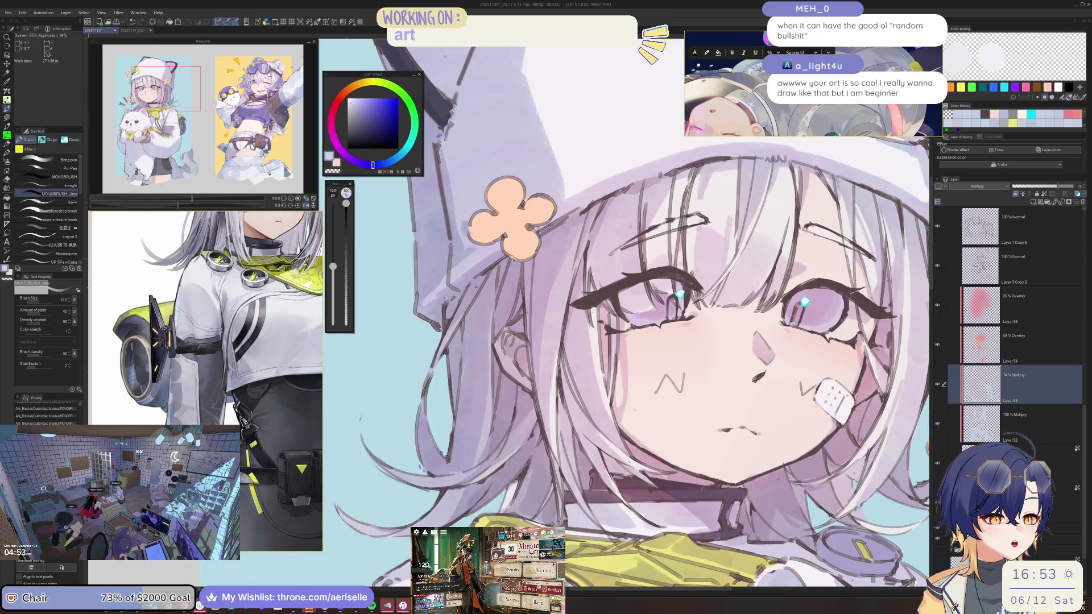
{"action": "key", "text": "ctrl+plus"}
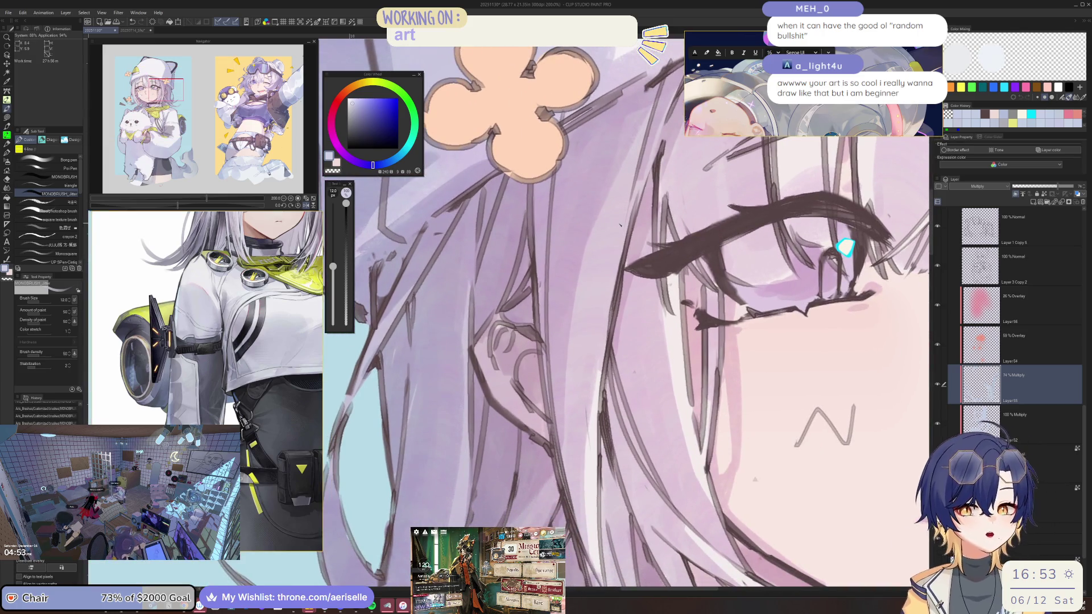
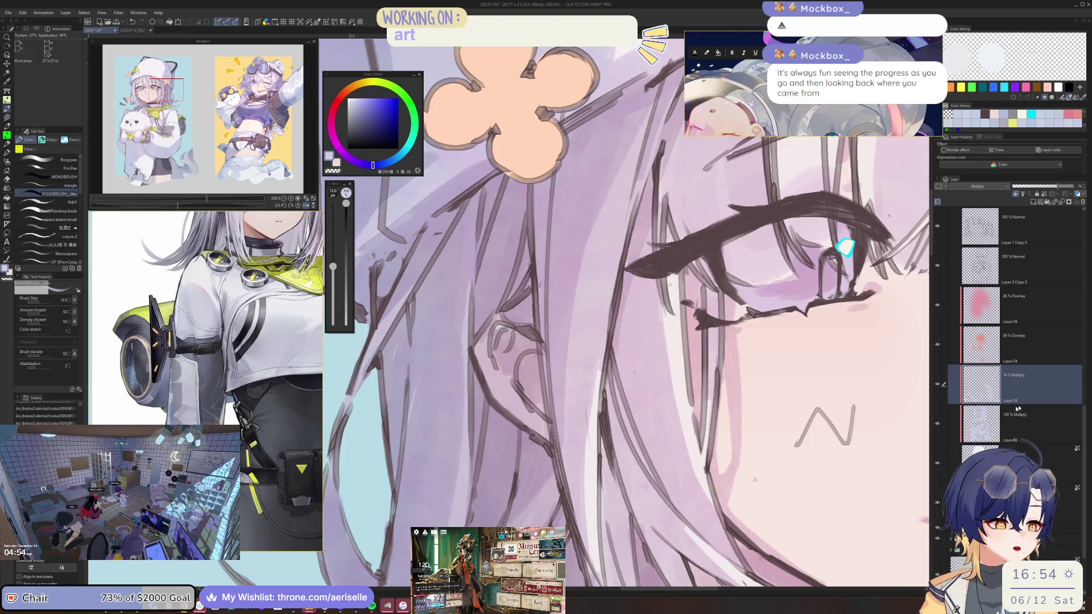
Step: Frame the girl's whole face and eyedrop a bluer hue from the canvas
{"action": "scroll", "coordinate": [505, 293], "scroll_direction": "down", "scroll_amount": 3}
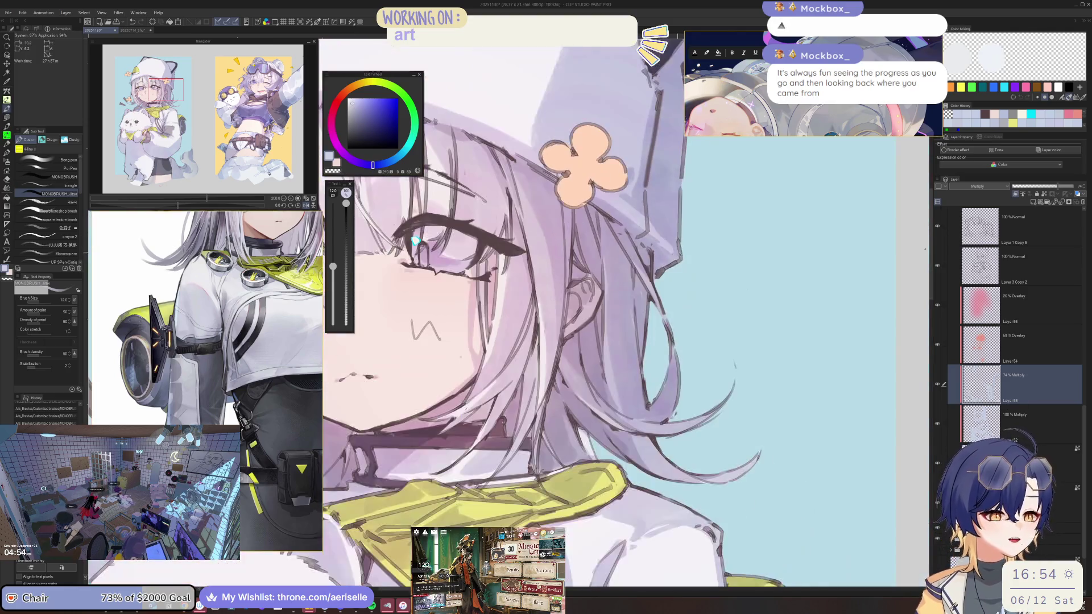
{"action": "left_click_drag", "start_coordinate": [664, 306], "coordinate": [789, 264]}
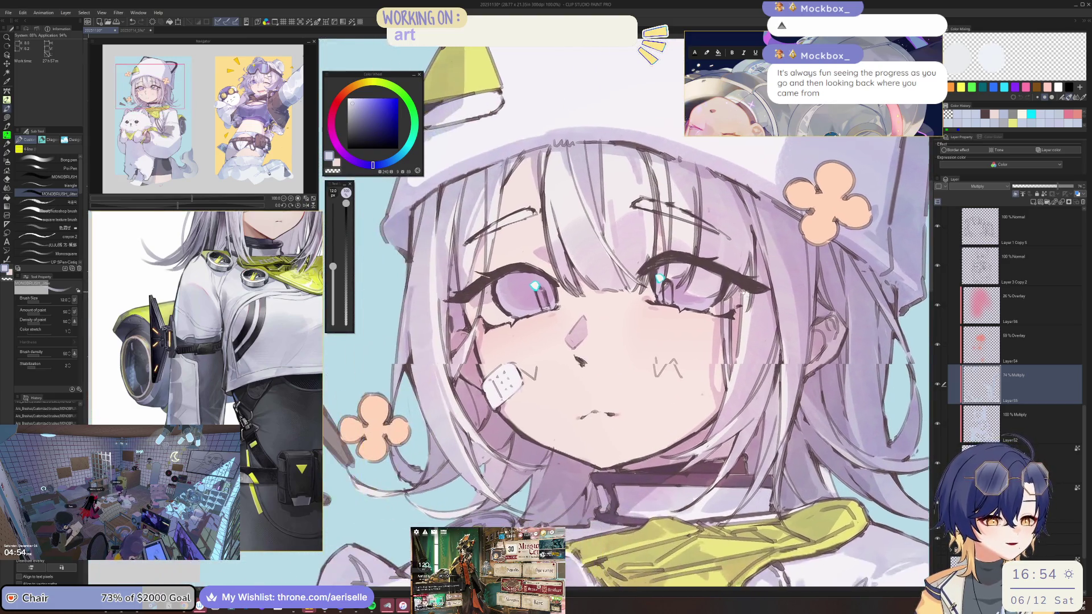
{"action": "scroll", "coordinate": [666, 297], "scroll_direction": "down", "scroll_amount": 3}
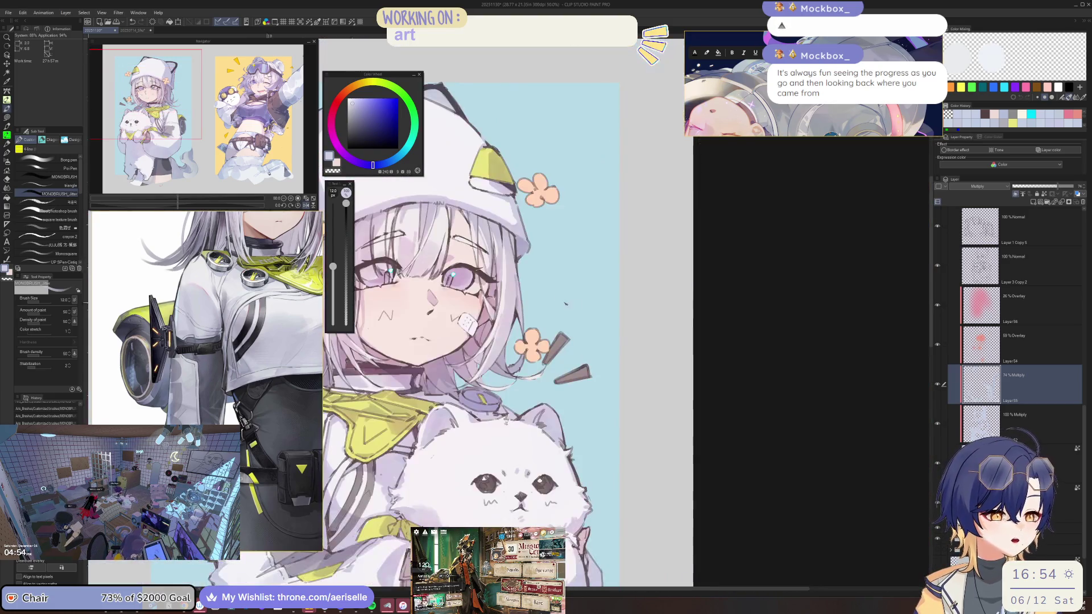
{"action": "scroll", "coordinate": [665, 297], "scroll_direction": "down", "scroll_amount": 3}
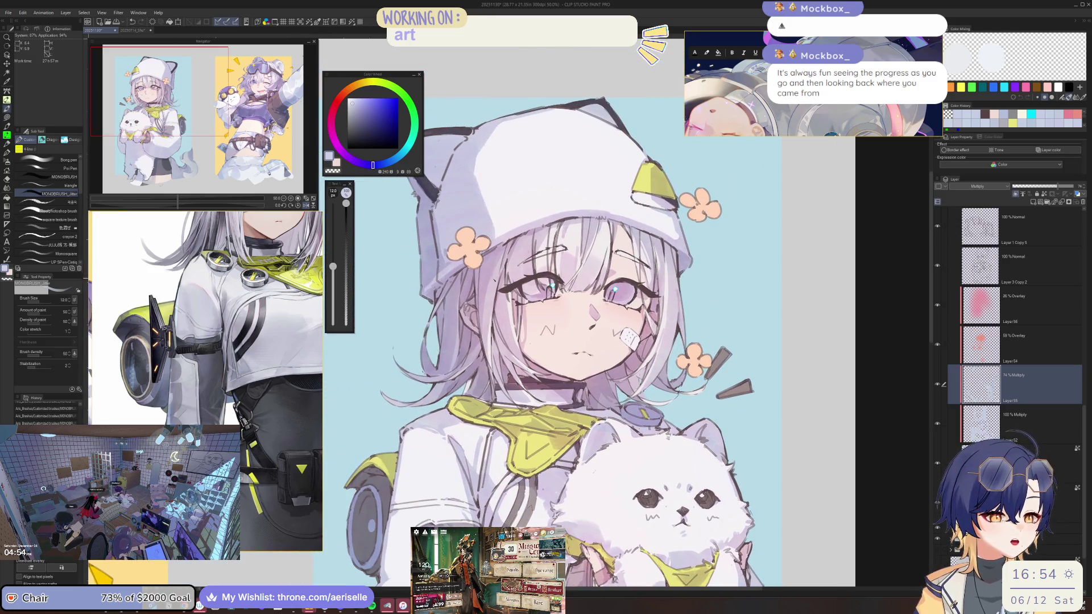
{"action": "scroll", "coordinate": [569, 307], "scroll_direction": "up", "scroll_amount": 4}
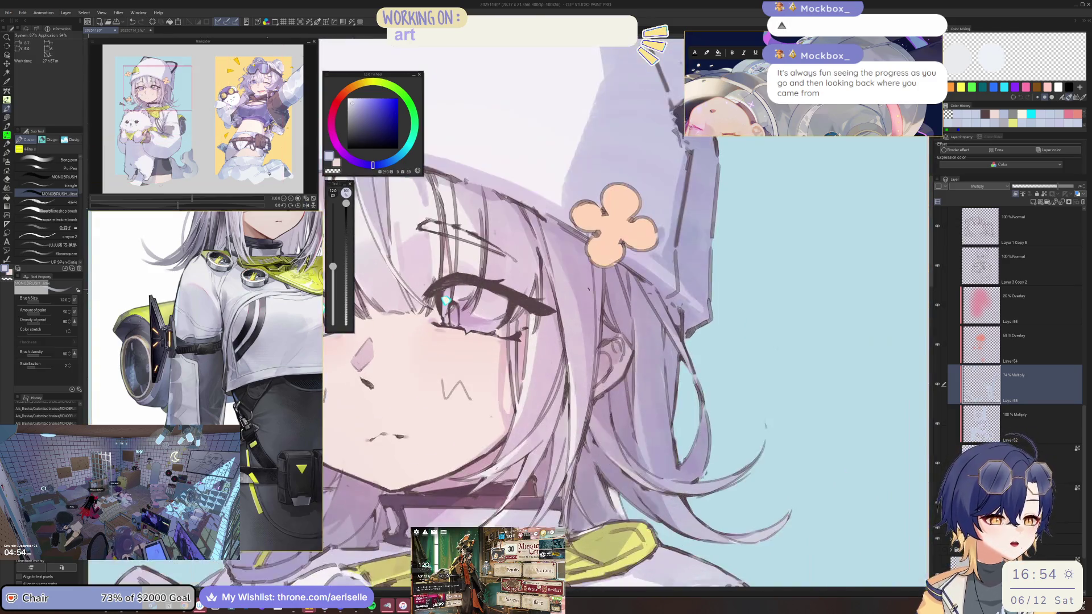
{"action": "scroll", "coordinate": [569, 307], "scroll_direction": "down", "scroll_amount": 2}
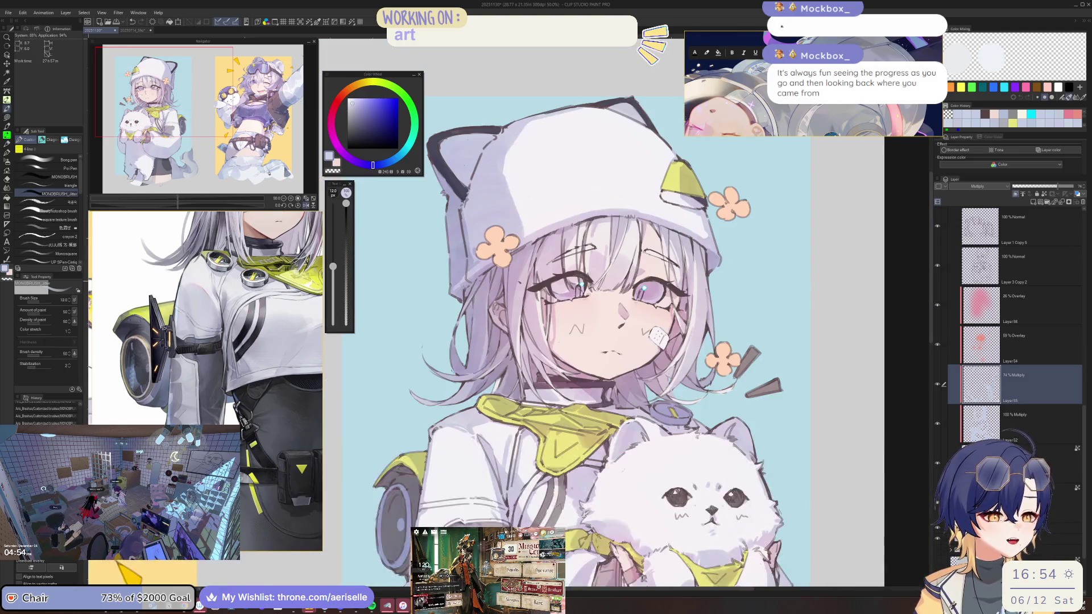
{"action": "scroll", "coordinate": [523, 270], "scroll_direction": "up", "scroll_amount": 1}
{"action": "left_click", "coordinate": [517, 272], "text": "alt"}
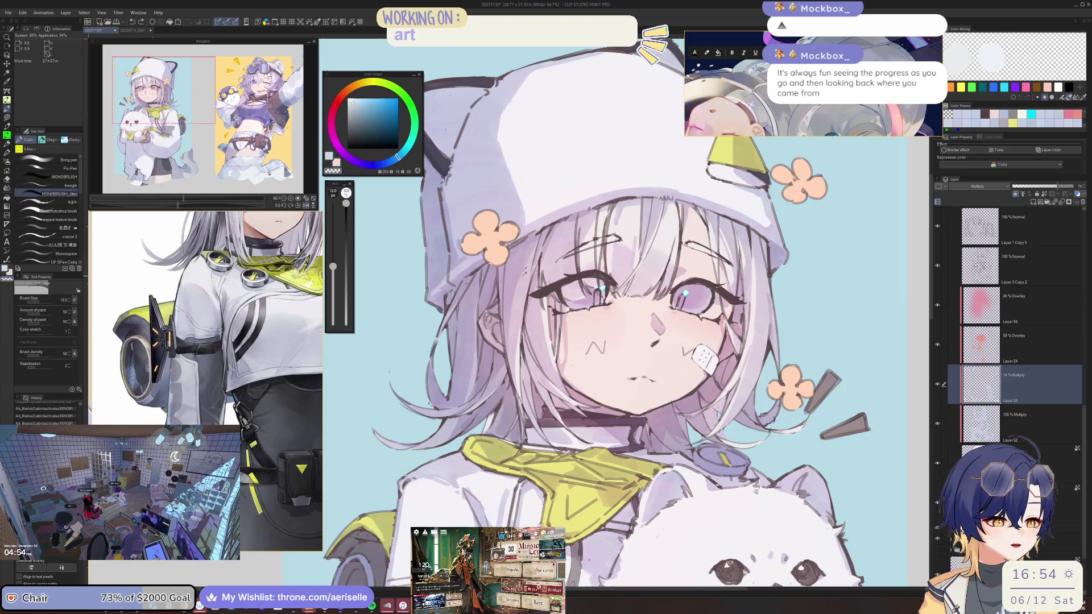
{"action": "left_click", "coordinate": [517, 272], "text": "alt"}
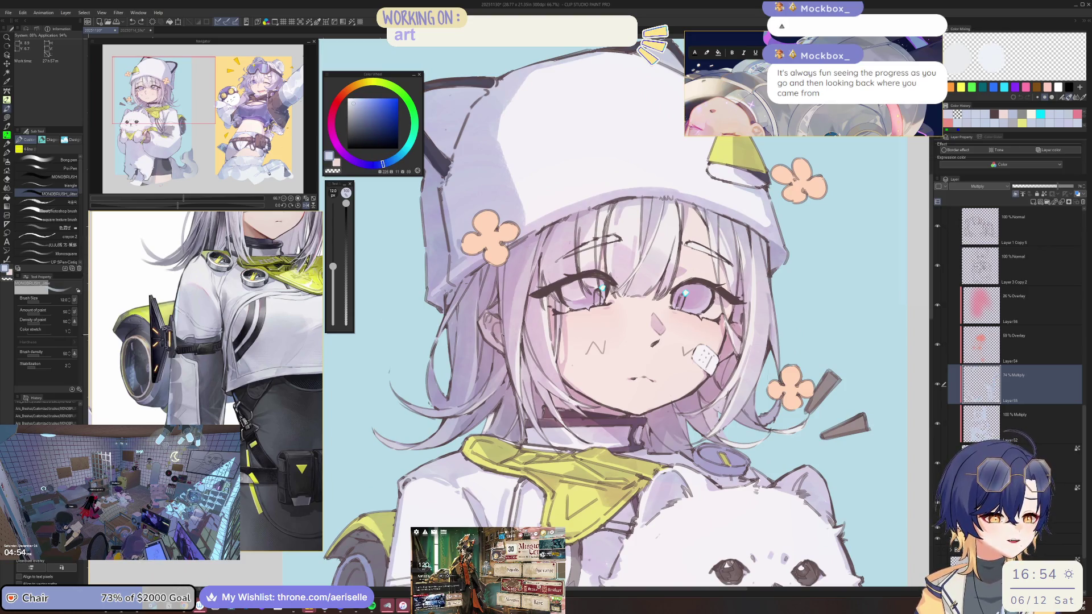
Step: Erase the stray strokes near the left hair and enlarge the reference board window
{"action": "left_click_drag", "start_coordinate": [517, 268], "coordinate": [517, 364]}
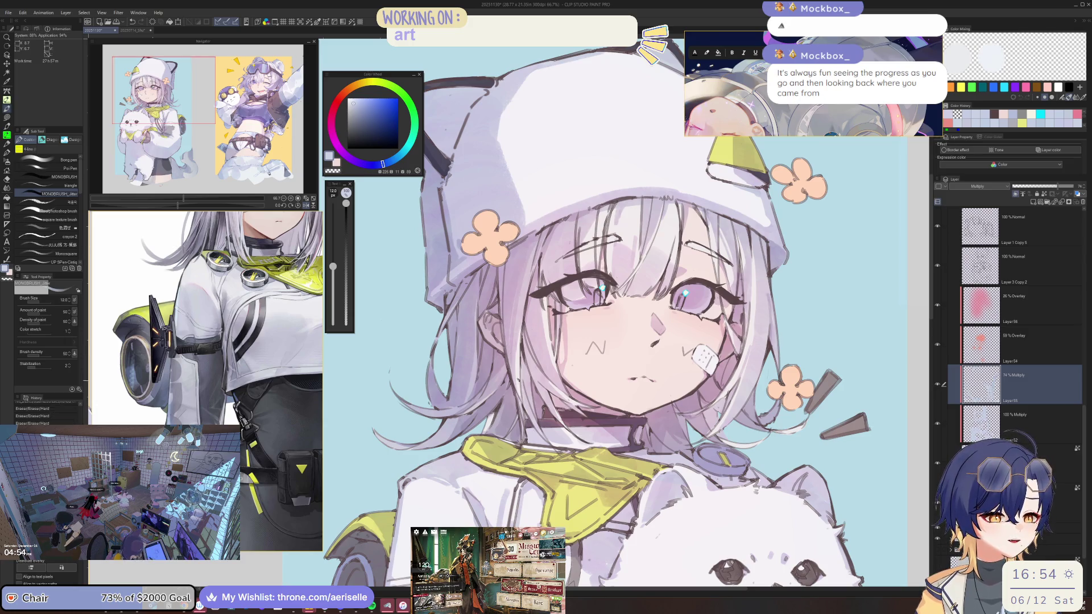
{"action": "scroll", "coordinate": [510, 185], "scroll_direction": "down", "scroll_amount": 1}
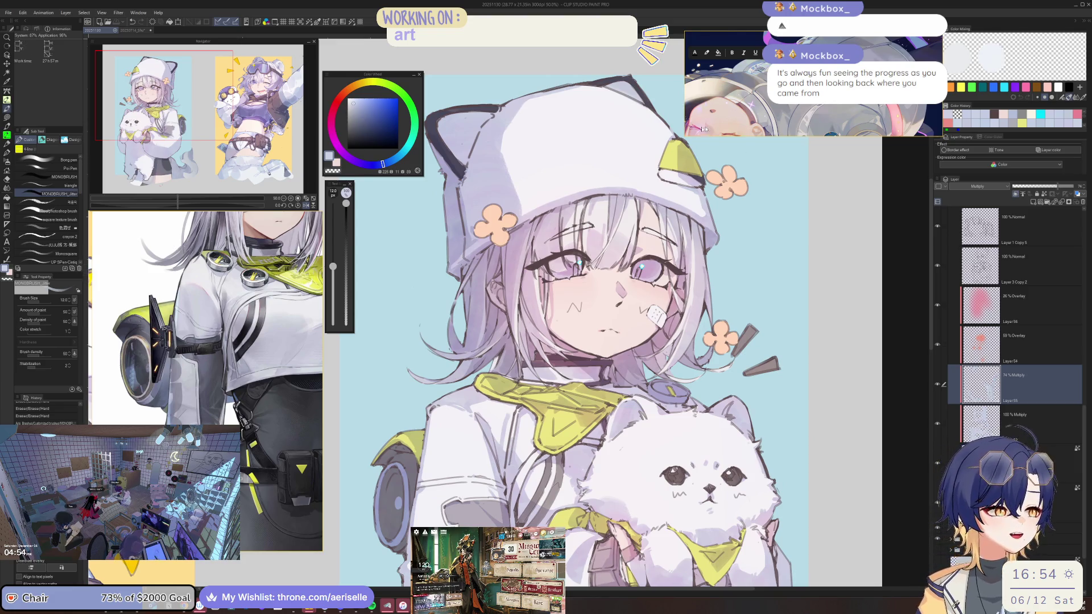
{"action": "left_click_drag", "start_coordinate": [685, 137], "coordinate": [624, 238]}
Step: Open the genderbendpersona.pur scene on the PureRef reference board
{"action": "right_click", "coordinate": [707, 165]}
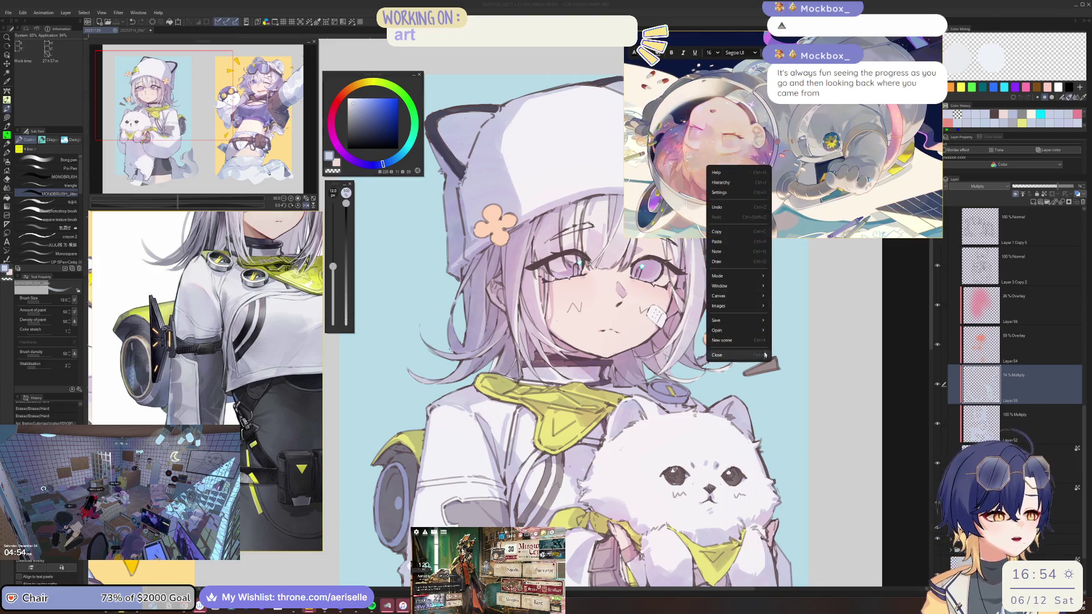
{"action": "mouse_move", "coordinate": [765, 333]}
{"action": "mouse_move", "coordinate": [796, 340]}
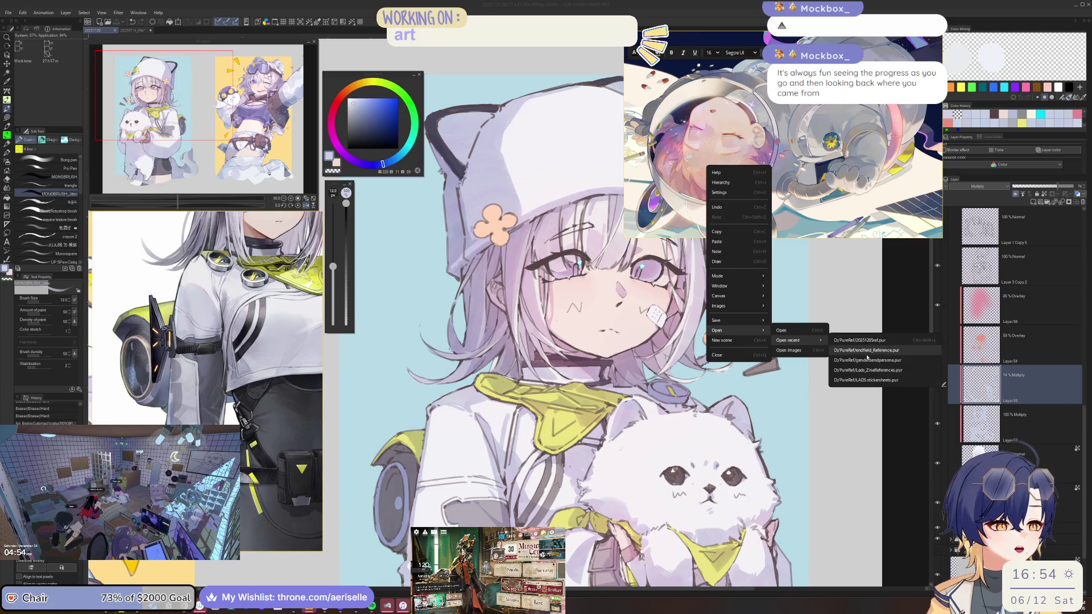
{"action": "left_click", "coordinate": [790, 330]}
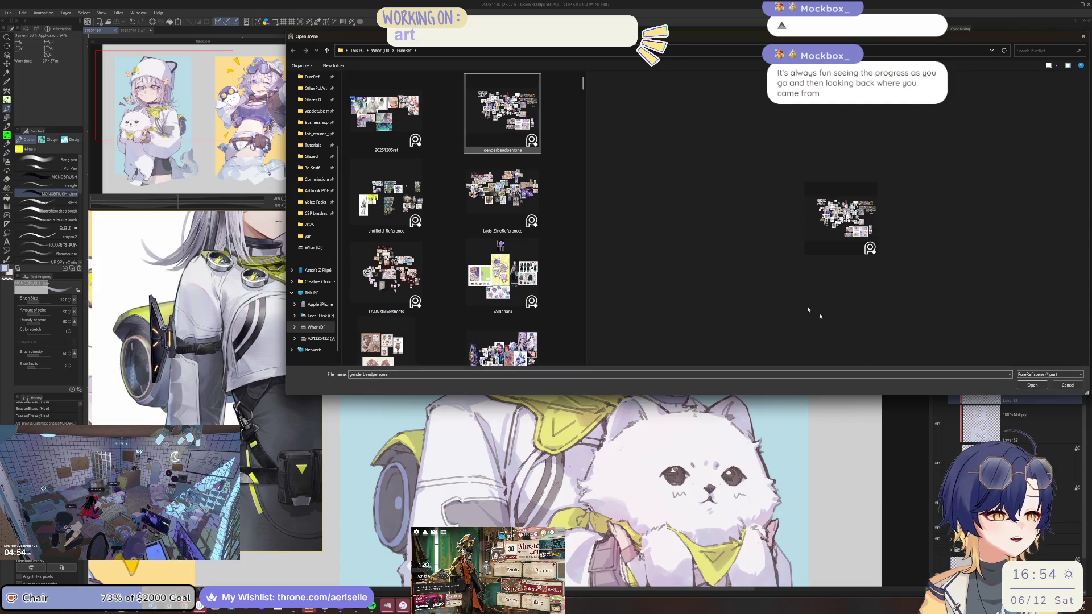
{"action": "left_click", "coordinate": [1018, 385]}
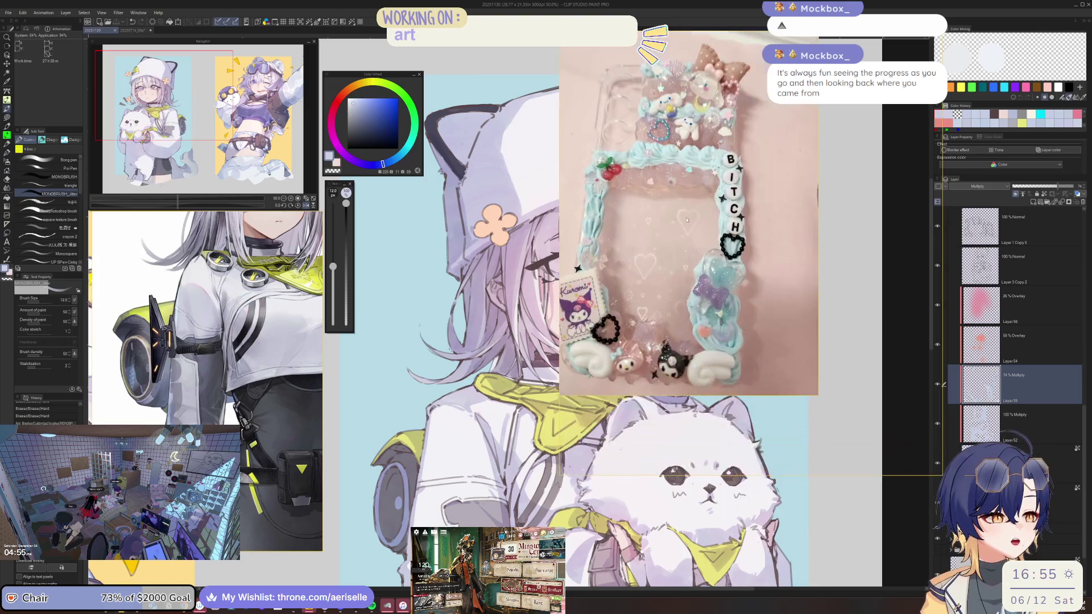
Step: Browse the PureRef board through the 2023 and 2024 art summary collages
{"action": "scroll", "coordinate": [686, 220], "scroll_direction": "down", "scroll_amount": 5}
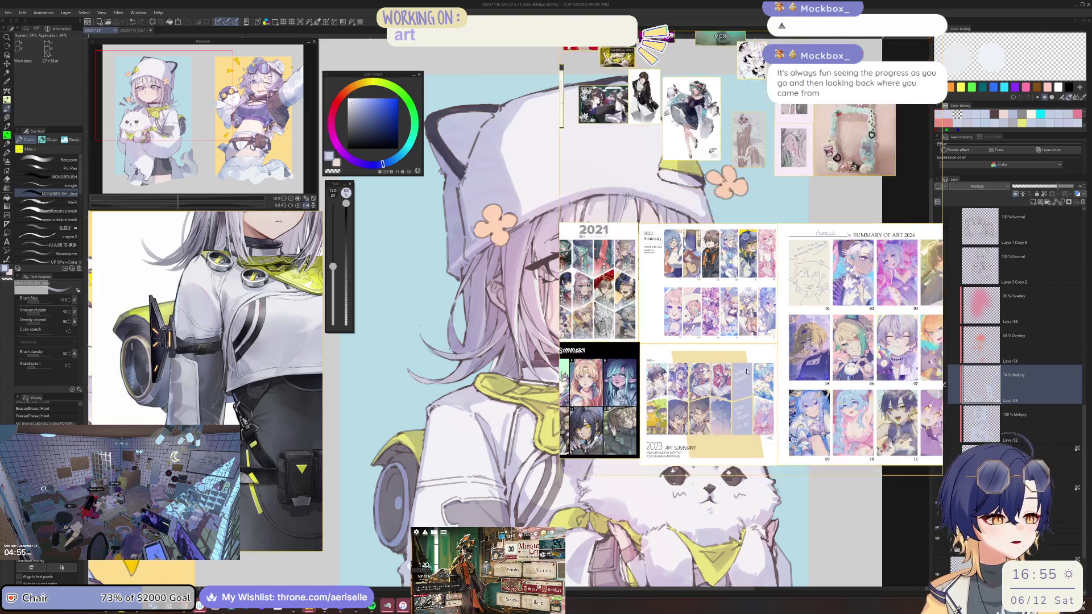
{"action": "scroll", "coordinate": [765, 338], "scroll_direction": "up", "scroll_amount": 5}
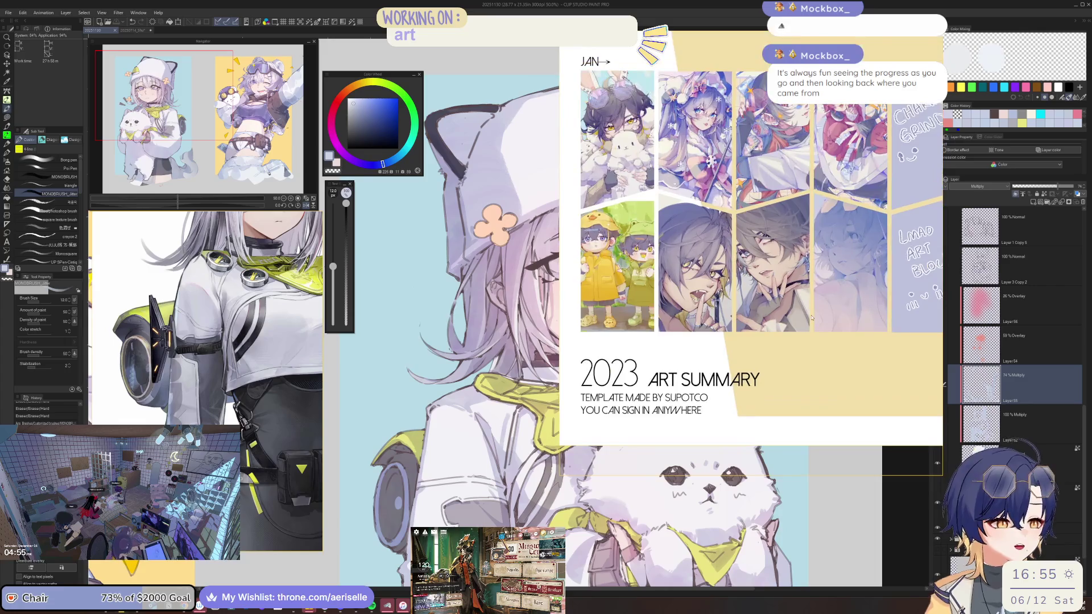
{"action": "scroll", "coordinate": [796, 378], "scroll_direction": "down", "scroll_amount": 2}
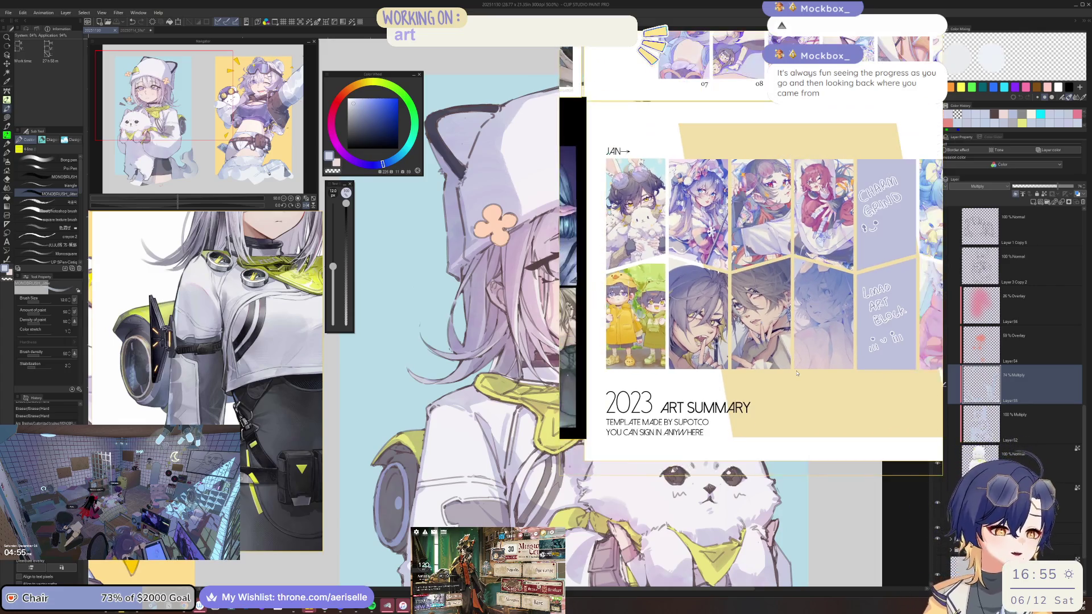
{"action": "scroll", "coordinate": [809, 340], "scroll_direction": "right", "scroll_amount": 5}
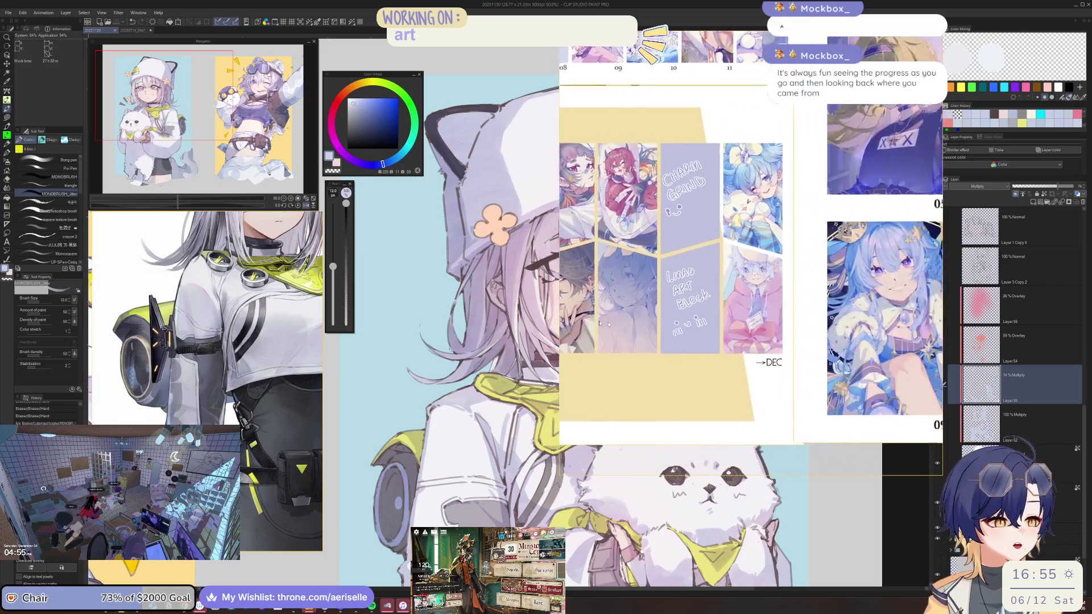
{"action": "scroll", "coordinate": [784, 271], "scroll_direction": "down", "scroll_amount": 4}
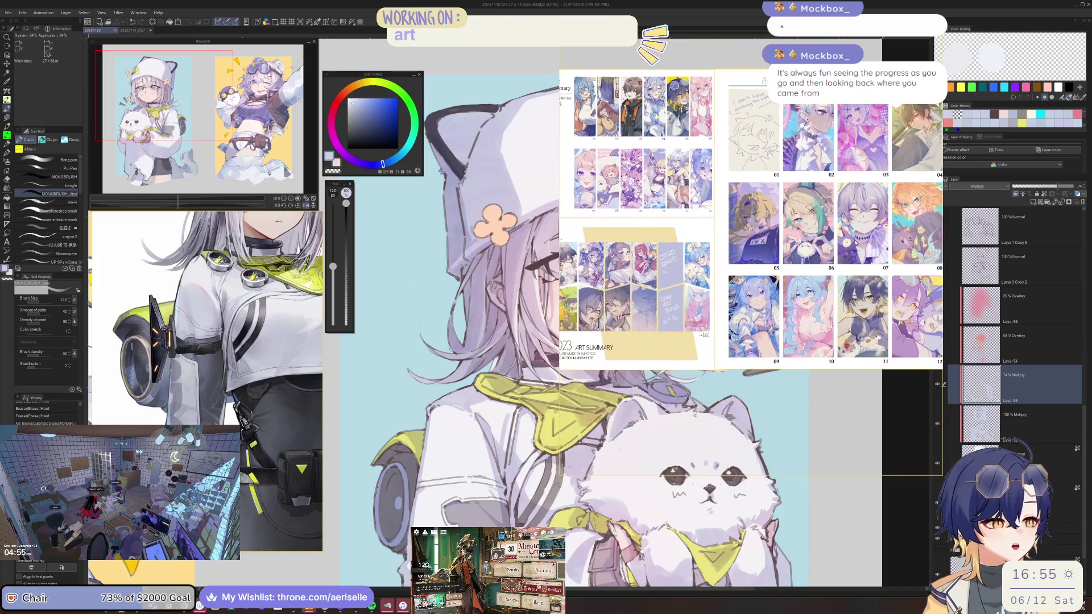
{"action": "left_click_drag", "start_coordinate": [842, 250], "coordinate": [794, 293]}
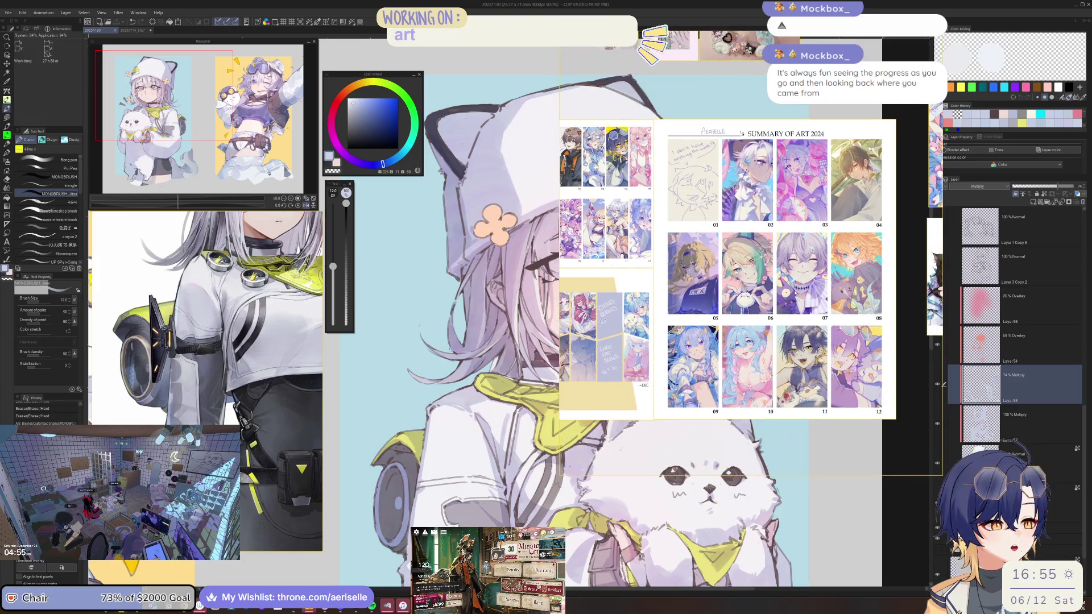
{"action": "scroll", "coordinate": [794, 293], "scroll_direction": "up", "scroll_amount": 3}
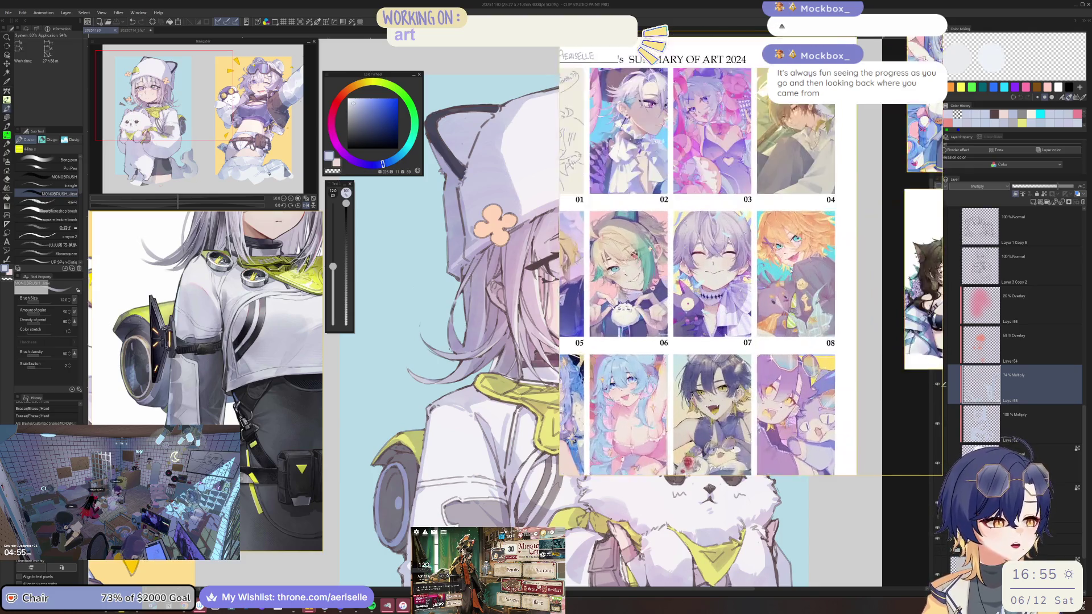
{"action": "scroll", "coordinate": [795, 281], "scroll_direction": "down", "scroll_amount": 3}
{"action": "scroll", "coordinate": [796, 280], "scroll_direction": "up", "scroll_amount": 1}
{"action": "scroll", "coordinate": [796, 279], "scroll_direction": "up", "scroll_amount": 2}
{"action": "scroll", "coordinate": [796, 279], "scroll_direction": "down", "scroll_amount": 2}
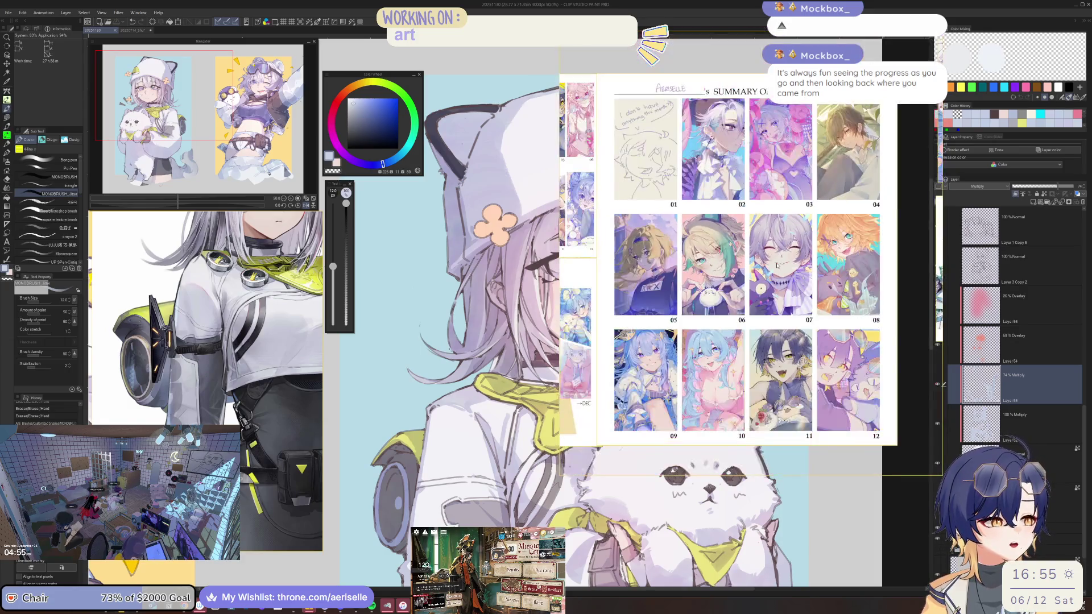
{"action": "left_click_drag", "start_coordinate": [785, 279], "coordinate": [680, 275]}
Step: Bring the 2021 and 2020 summaries beside the canvas and add a faint stroke near the ear
{"action": "scroll", "coordinate": [680, 274], "scroll_direction": "down", "scroll_amount": 1}
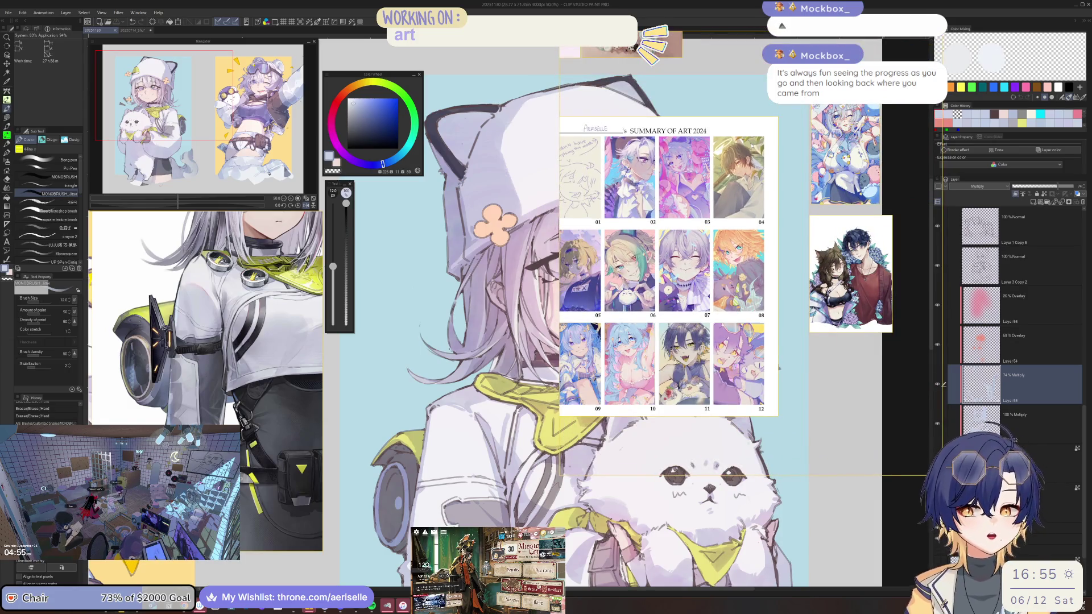
{"action": "scroll", "coordinate": [677, 301], "scroll_direction": "down", "scroll_amount": 3}
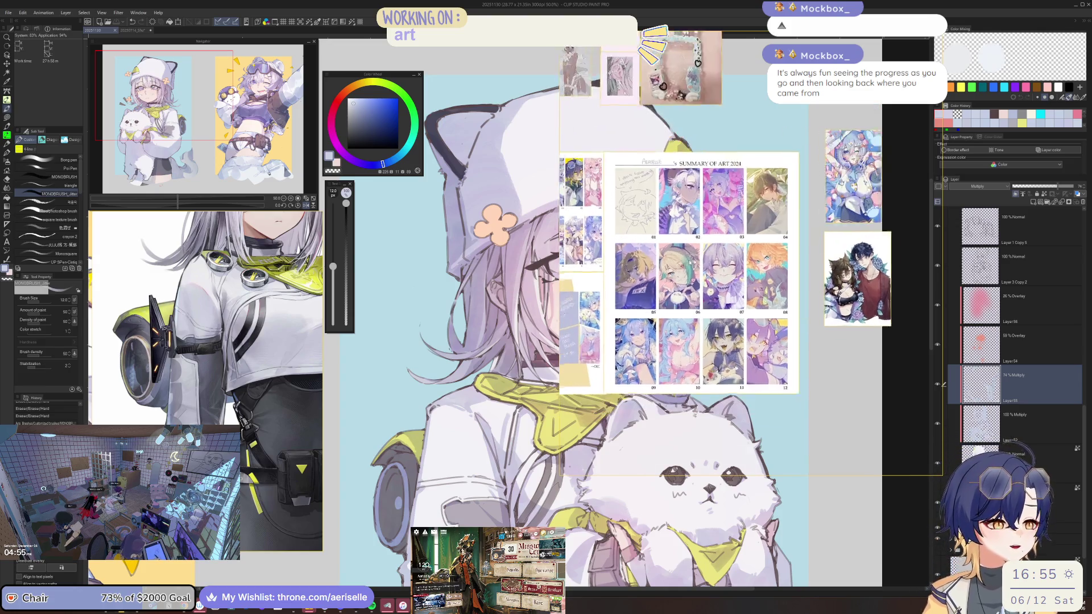
{"action": "left_click_drag", "start_coordinate": [676, 300], "coordinate": [801, 259]}
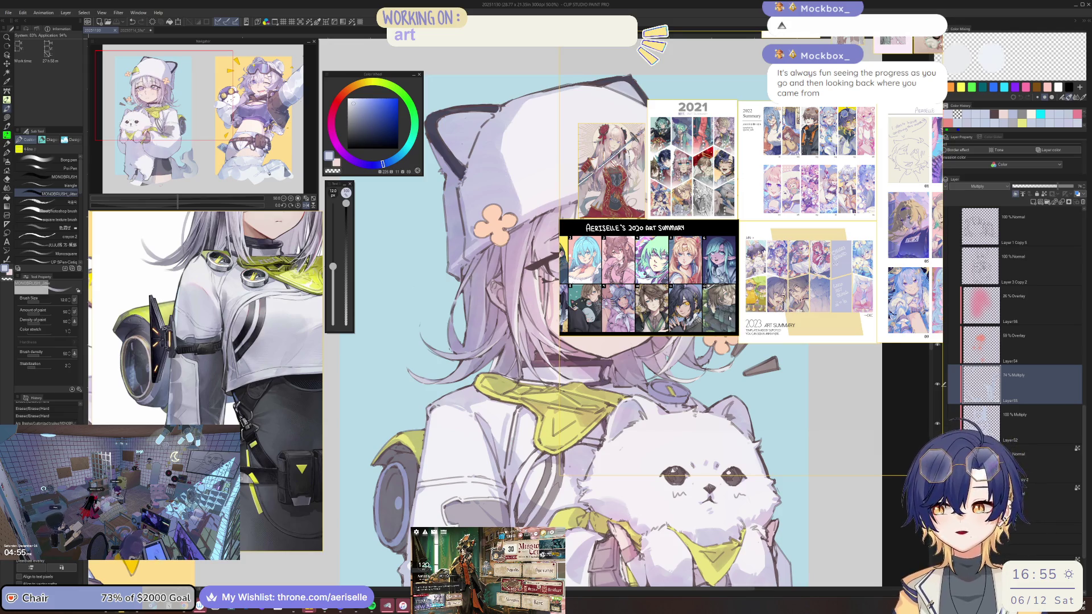
{"action": "scroll", "coordinate": [727, 311], "scroll_direction": "down", "scroll_amount": 1}
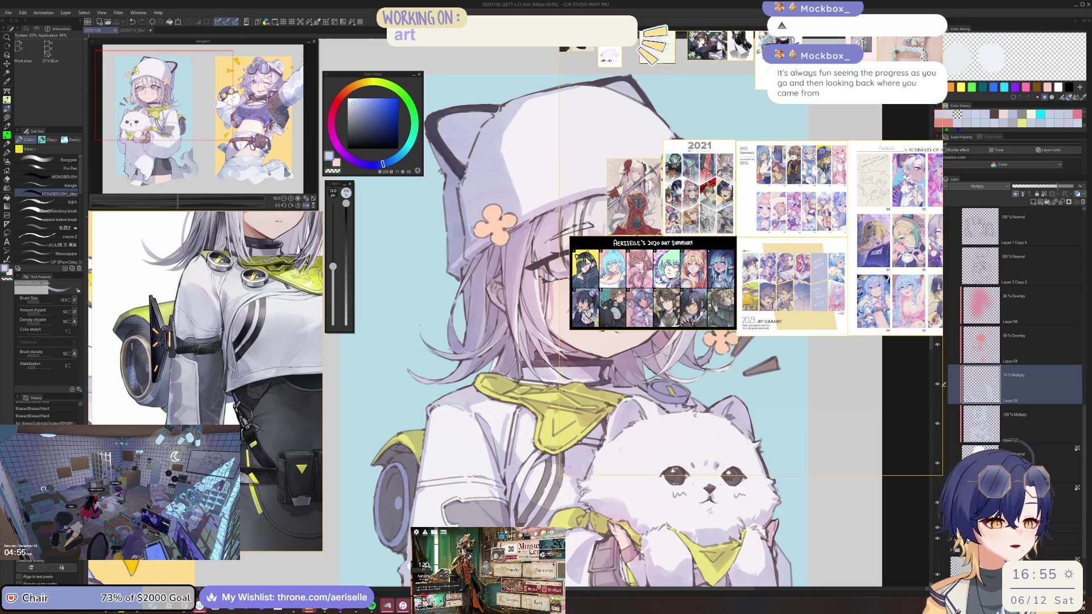
{"action": "left_click_drag", "start_coordinate": [767, 267], "coordinate": [905, 245]}
{"action": "scroll", "coordinate": [905, 245], "scroll_direction": "down", "scroll_amount": 1}
{"action": "scroll", "coordinate": [905, 246], "scroll_direction": "up", "scroll_amount": 1}
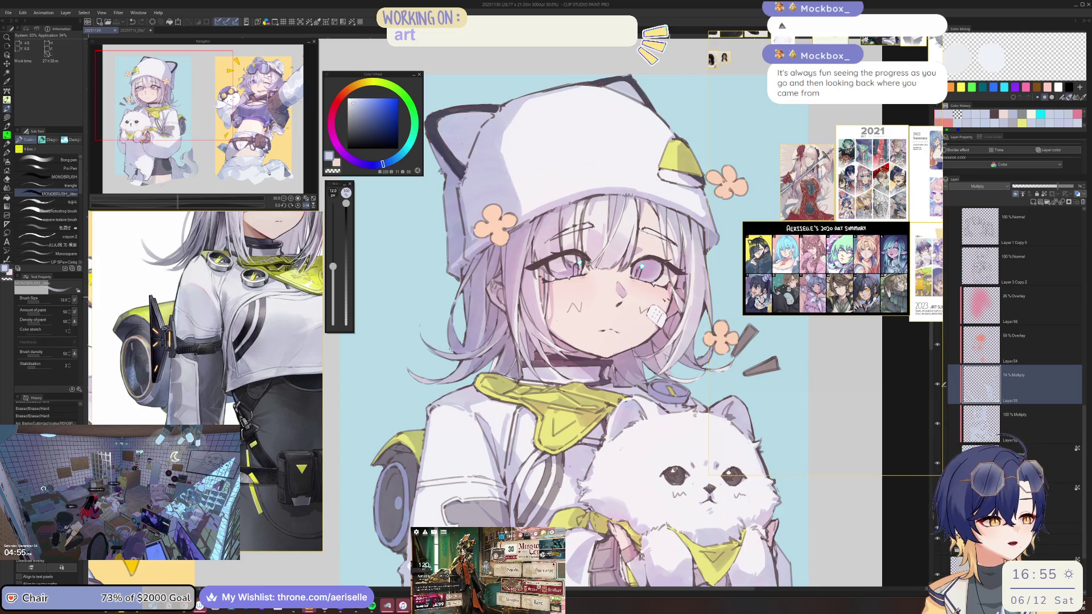
{"action": "left_click_drag", "start_coordinate": [745, 392], "coordinate": [762, 405]}
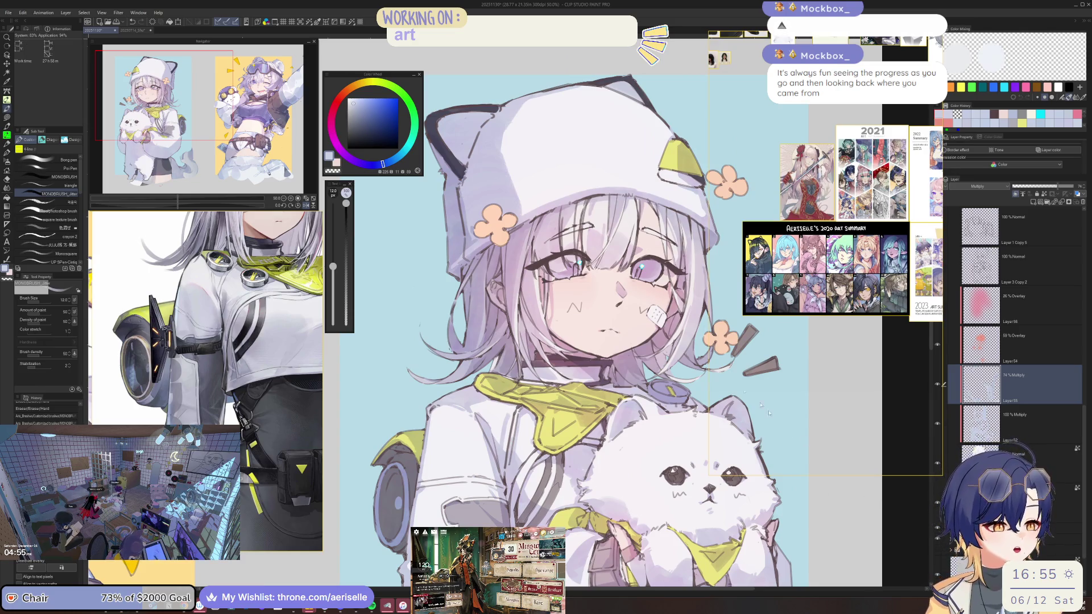
Step: Flip the canvas view horizontally and pan to recenter the girl's face
{"action": "key", "text": "h"}
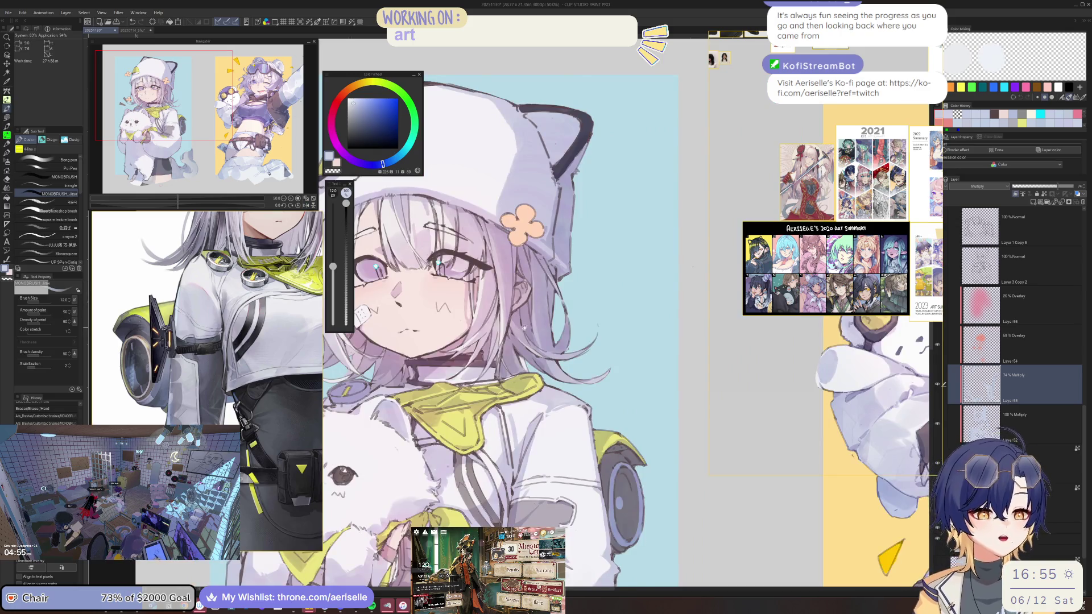
{"action": "left_click_drag", "start_coordinate": [523, 327], "coordinate": [651, 327]}
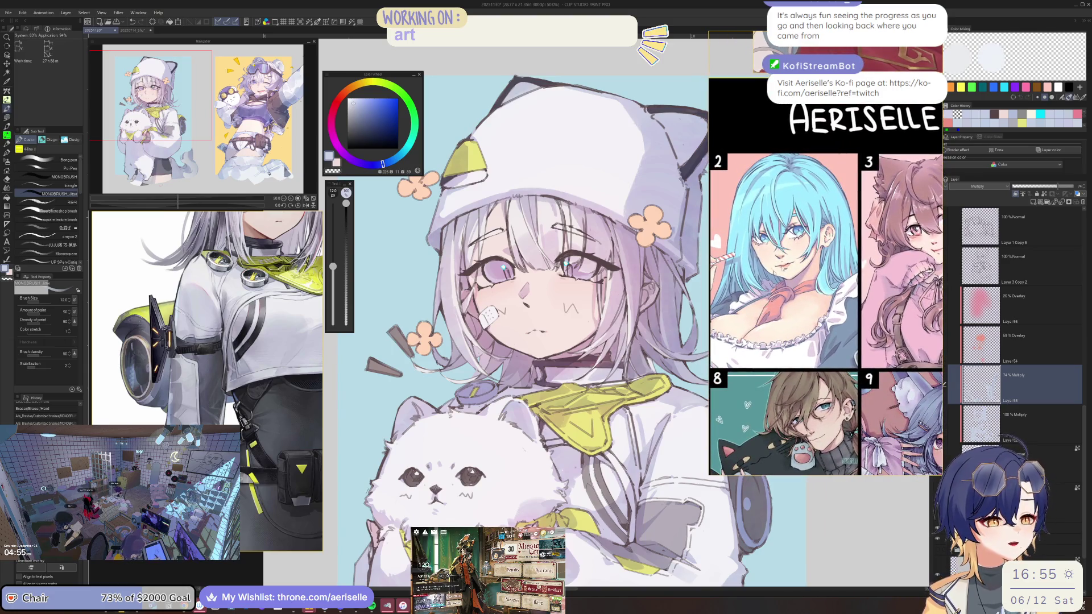
{"action": "left_click_drag", "start_coordinate": [512, 284], "coordinate": [498, 267]}
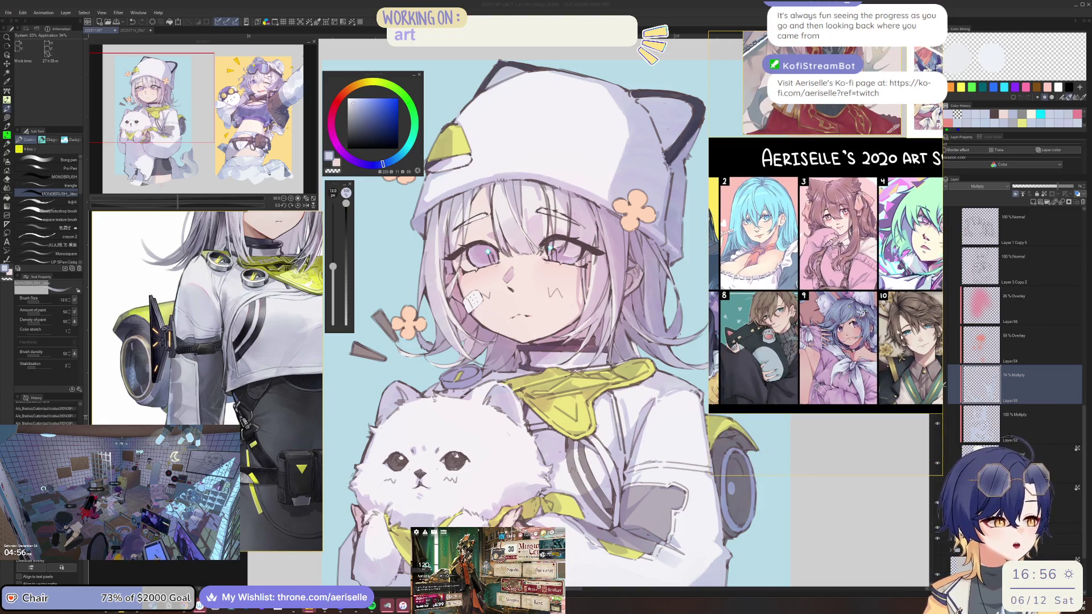
{"action": "scroll", "coordinate": [805, 223], "scroll_direction": "down", "scroll_amount": 2}
Step: Load the recent PureRef board with the astronaut and white-jacketed figure references
{"action": "right_click", "coordinate": [804, 223]}
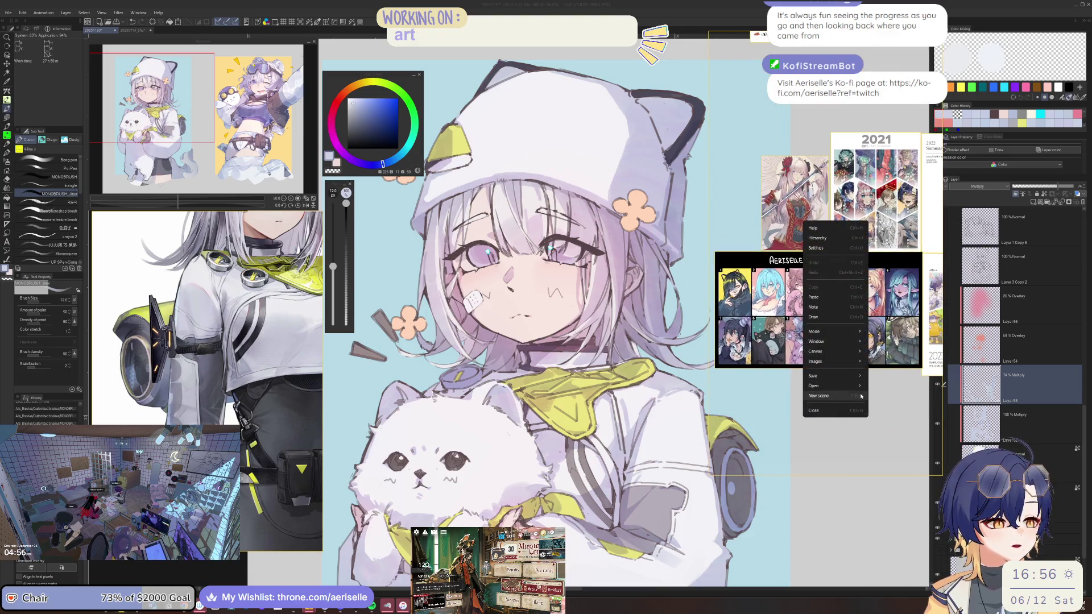
{"action": "mouse_move", "coordinate": [825, 386]}
{"action": "mouse_move", "coordinate": [909, 396]}
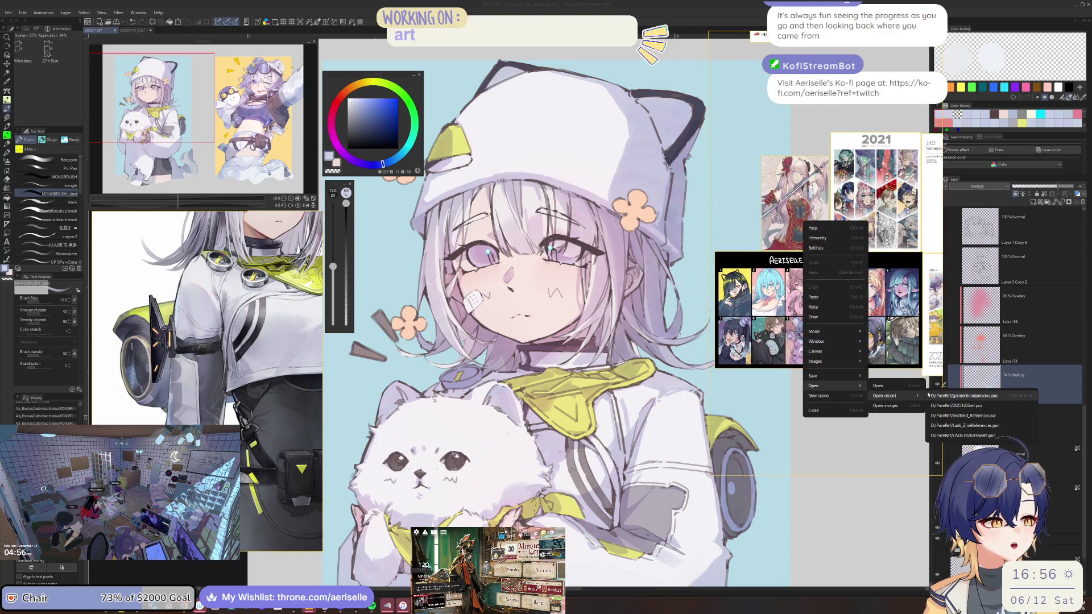
{"action": "left_click", "coordinate": [937, 405]}
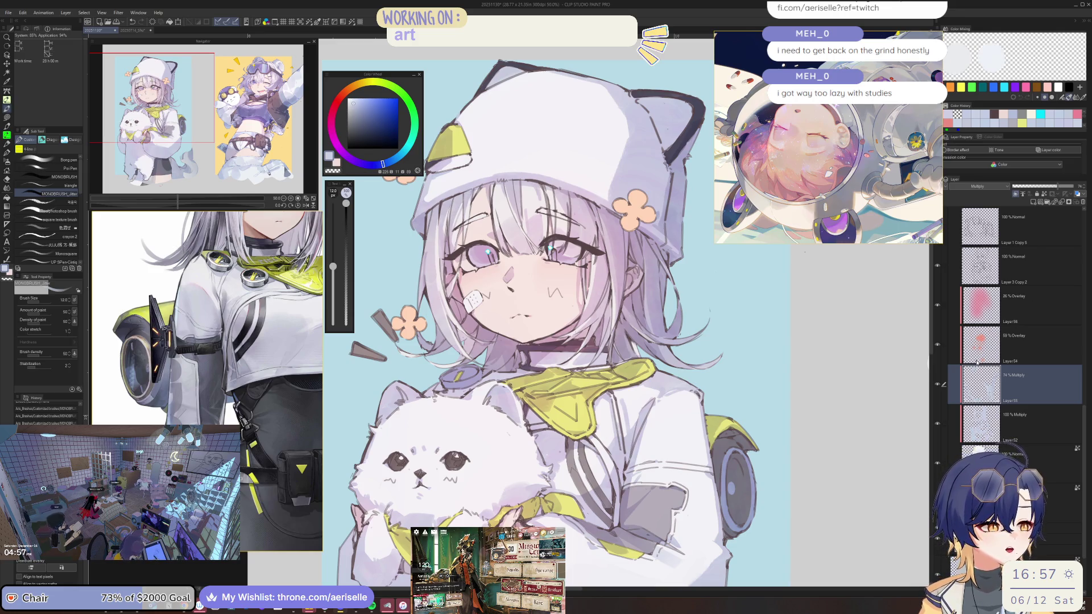
Step: Set the eraser to 12 and pen to 6, then erase a bit of line over the eyes
{"action": "scroll", "coordinate": [551, 292], "scroll_direction": "up", "scroll_amount": 3}
{"action": "scroll", "coordinate": [550, 292], "scroll_direction": "up", "scroll_amount": 5}
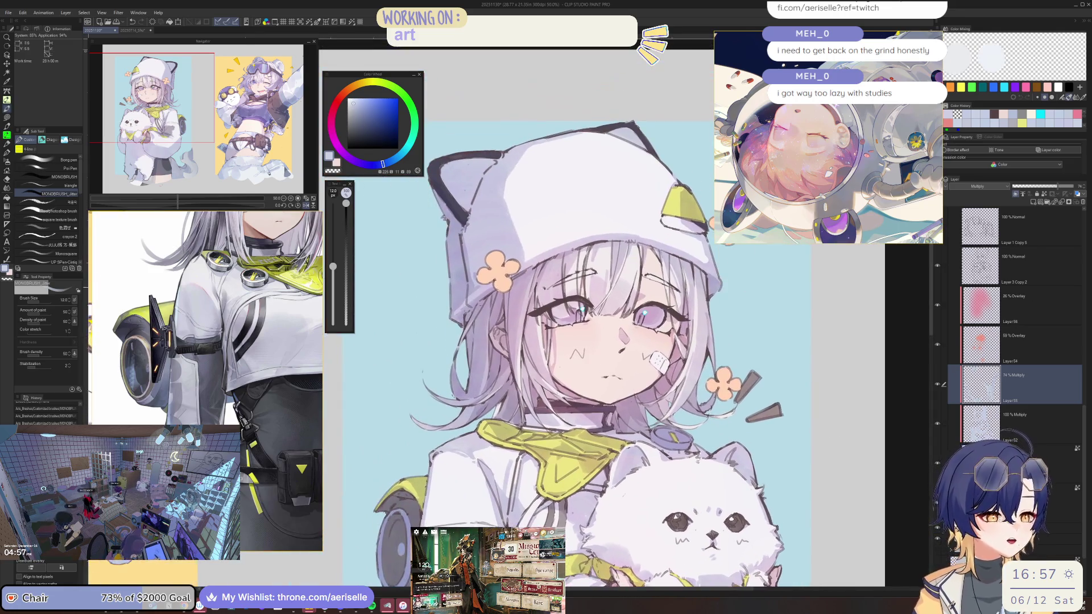
{"action": "key", "text": "e"}
{"action": "key", "text": "bracketright"}
{"action": "key", "text": "bracketright"}
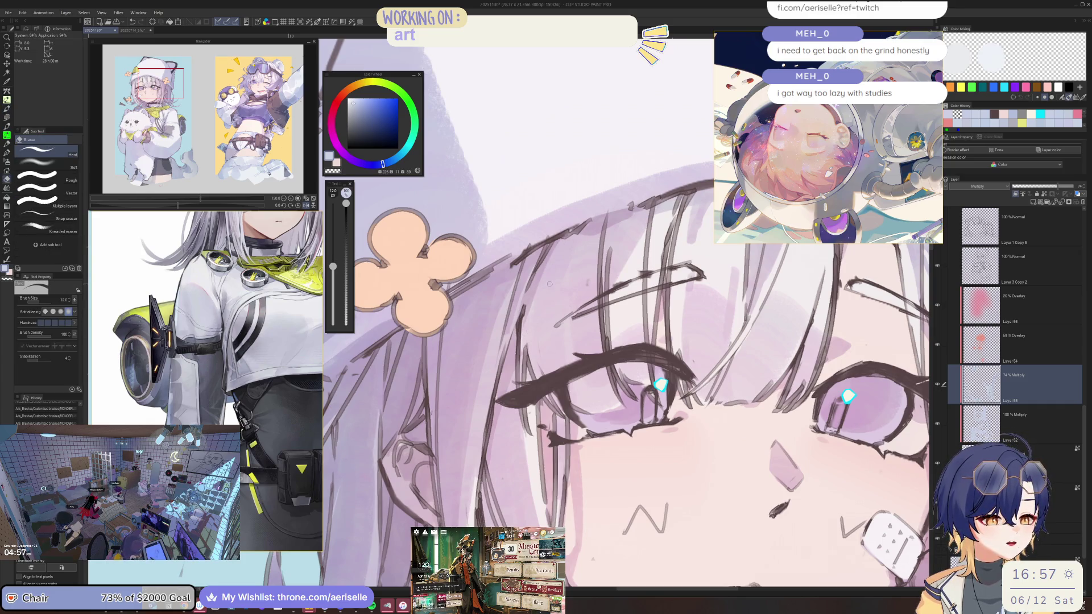
{"action": "key", "text": "p"}
{"action": "key", "text": "bracketleft"}
{"action": "key", "text": "bracketleft"}
{"action": "key", "text": "bracketleft"}
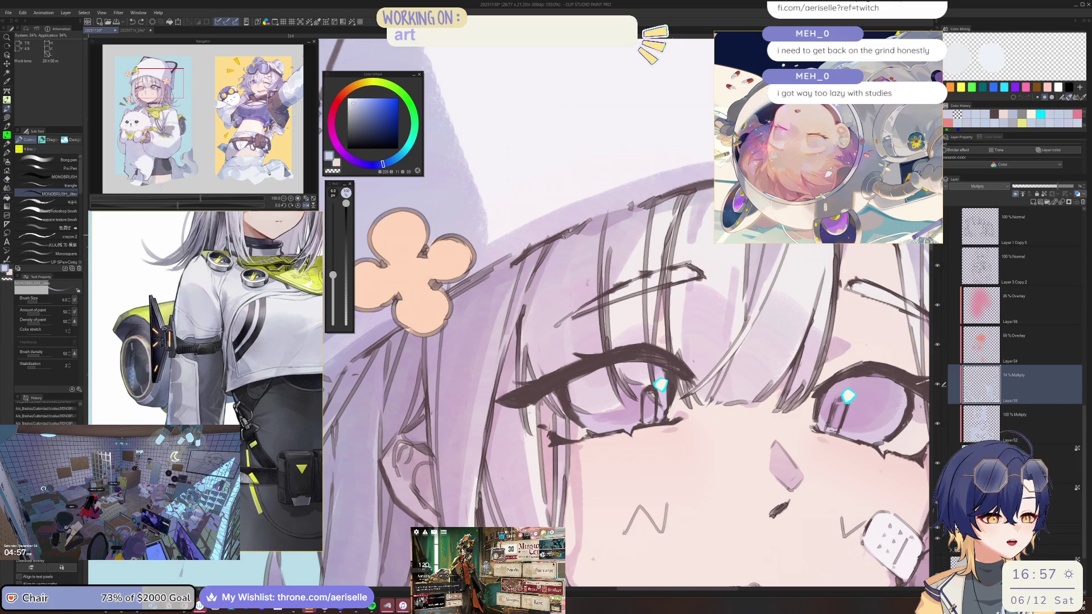
{"action": "key", "text": "e"}
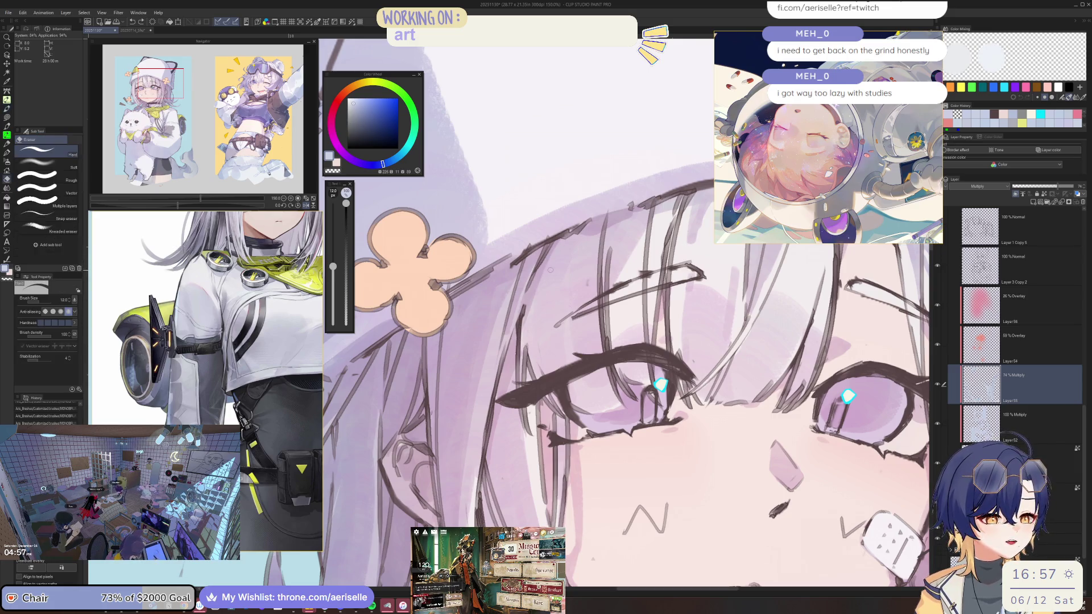
{"action": "key", "text": "p"}
{"action": "key", "text": "e"}
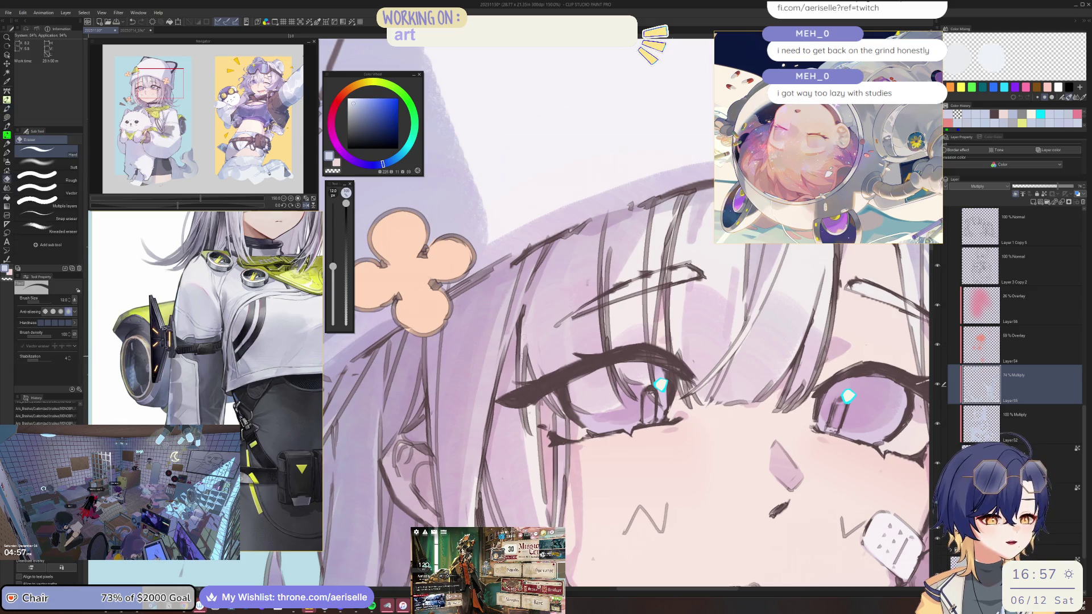
{"action": "key", "text": "p"}
{"action": "left_click_drag", "start_coordinate": [532, 328], "coordinate": [533, 358]}
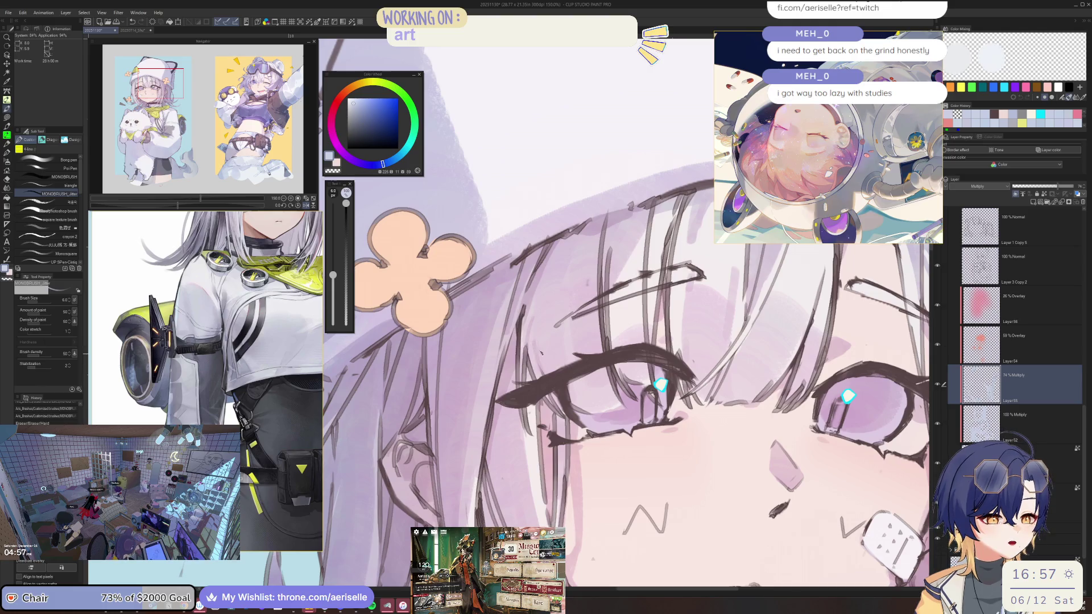
Step: Resize the brush to 30 and reframe the view around the face
{"action": "key", "text": "ctrl+minus"}
{"action": "key", "text": "ctrl+minus"}
{"action": "key", "text": "ctrl+minus"}
{"action": "key", "text": "ctrl+plus"}
{"action": "key", "text": "ctrl+plus"}
{"action": "key", "text": "ctrl+plus"}
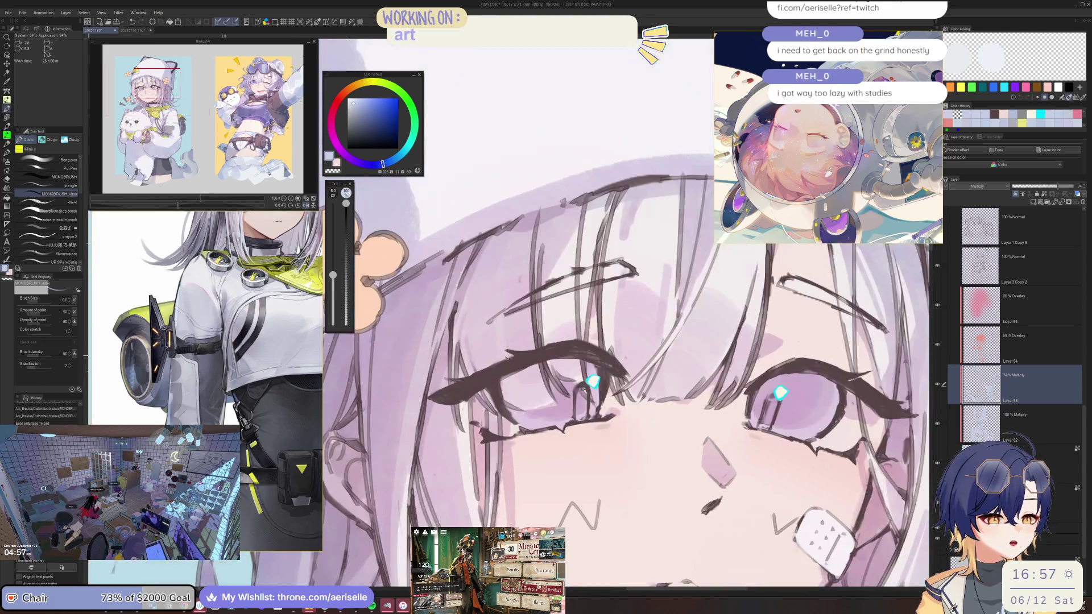
{"action": "key", "text": "bracketright"}
{"action": "key", "text": "bracketright"}
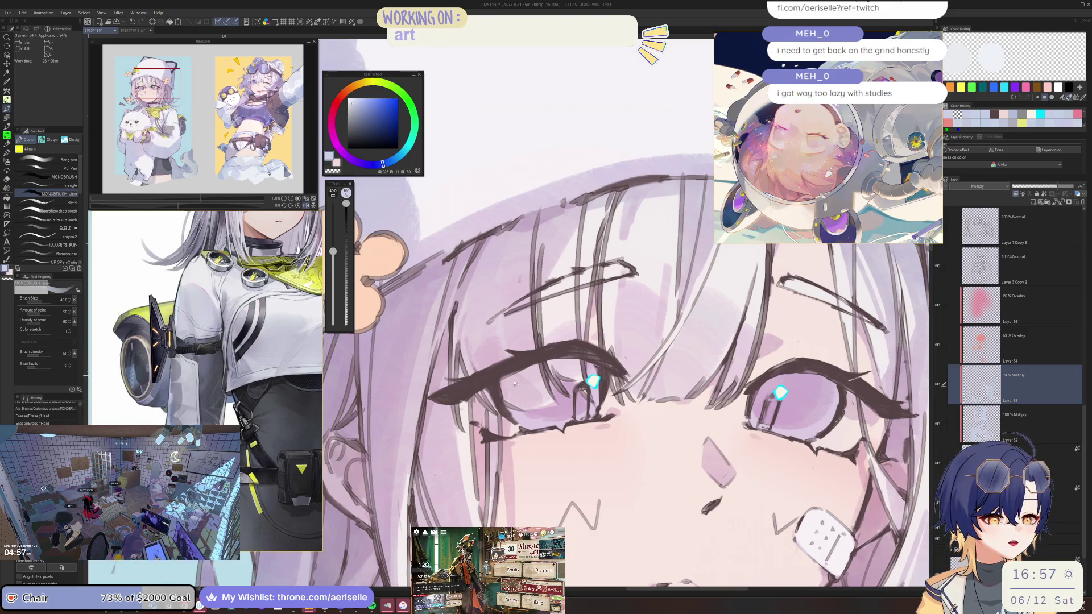
{"action": "key", "text": "bracketleft"}
{"action": "key", "text": "ctrl+minus"}
{"action": "key", "text": "ctrl+minus"}
{"action": "key", "text": "ctrl+minus"}
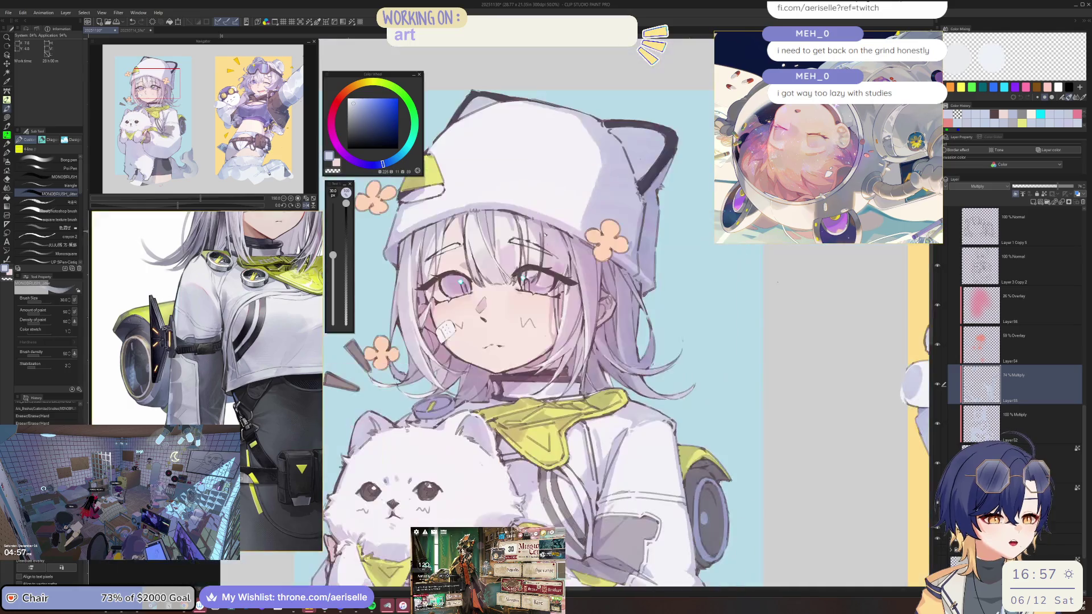
{"action": "key", "text": "ctrl+plus"}
{"action": "key", "text": "ctrl+plus"}
{"action": "key", "text": "ctrl+plus"}
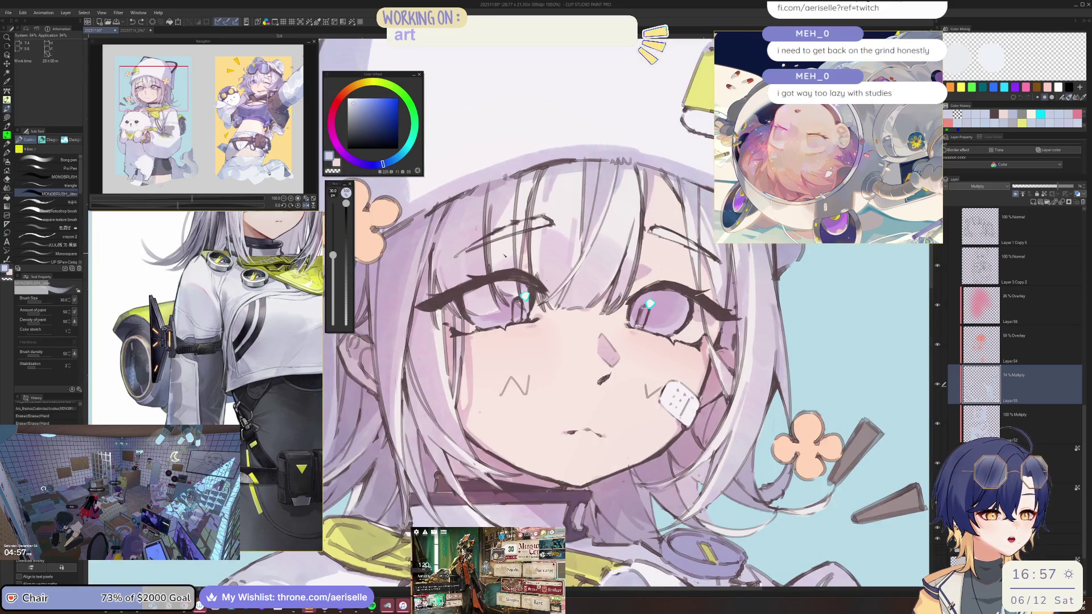
{"action": "key", "text": "ctrl+minus"}
{"action": "key", "text": "ctrl+minus"}
{"action": "key", "text": "ctrl+minus"}
{"action": "mouse_move", "coordinate": [517, 315]}
{"action": "left_mouse_down"}
{"action": "mouse_move", "coordinate": [528, 305]}
{"action": "mouse_move", "coordinate": [545, 362]}
{"action": "left_mouse_up"}
{"action": "scroll", "coordinate": [532, 314], "scroll_direction": "up", "scroll_amount": 3}
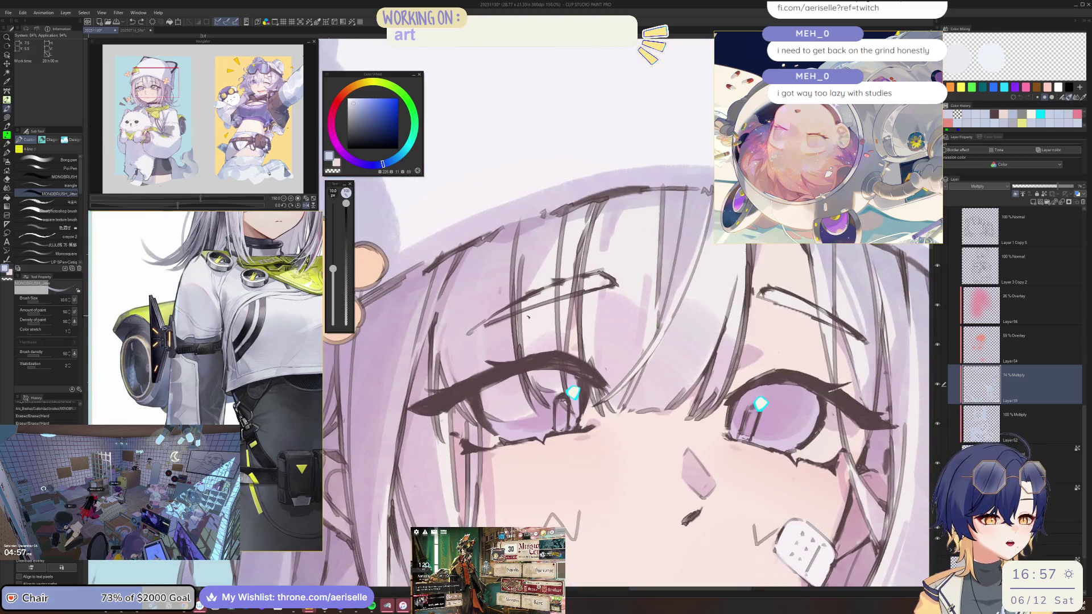
{"action": "scroll", "coordinate": [533, 313], "scroll_direction": "down", "scroll_amount": 4}
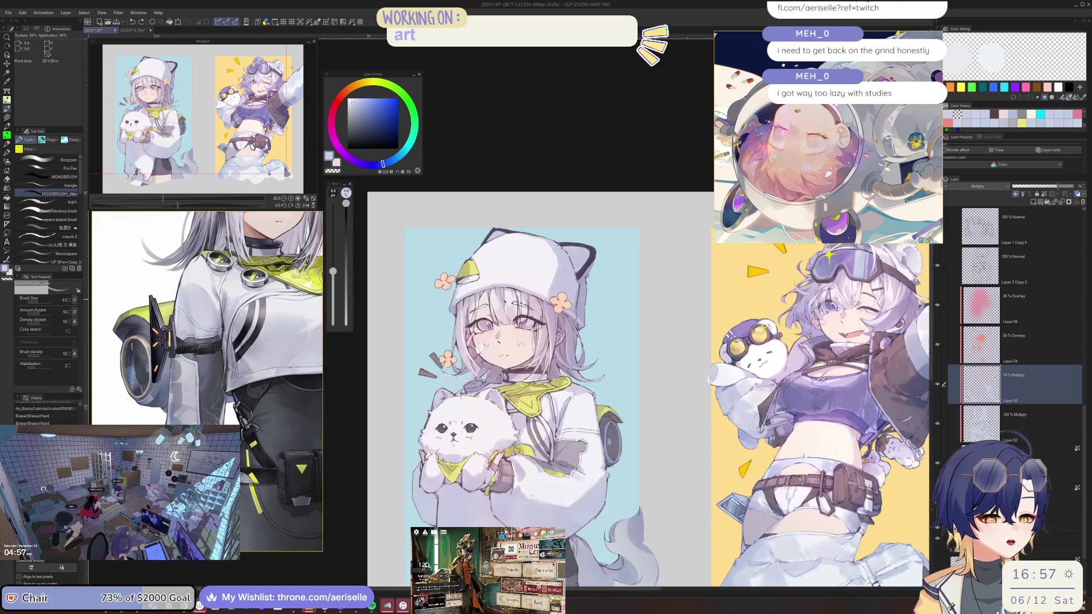
{"action": "scroll", "coordinate": [478, 289], "scroll_direction": "up", "scroll_amount": 3}
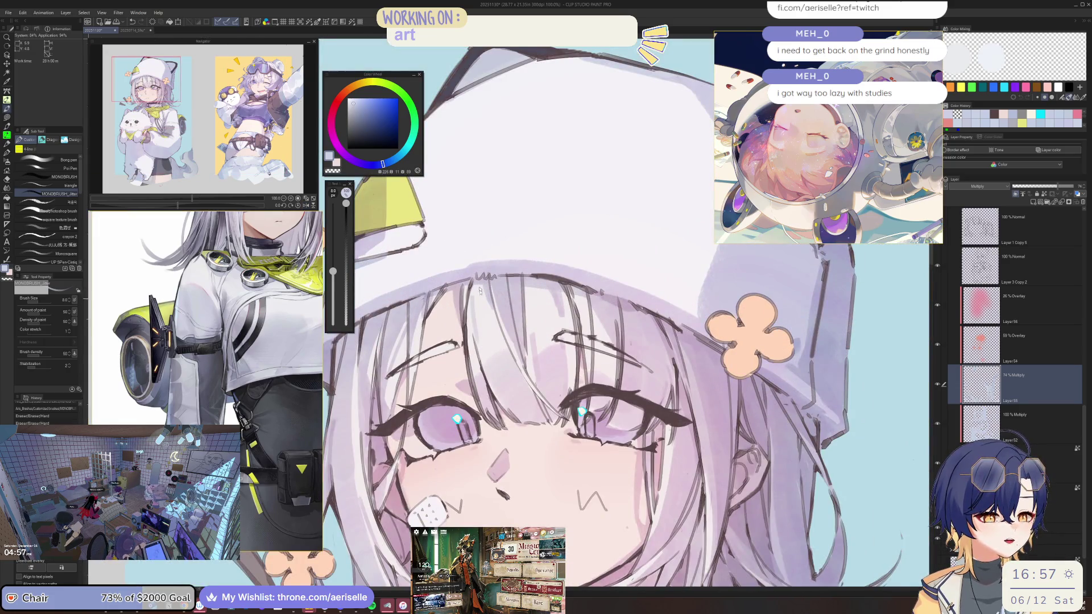
Step: At size 6, erase a stray hair line, add a touch-up stroke, and flip the view back
{"action": "key", "text": "bracketleft"}
{"action": "key", "text": "bracketleft"}
{"action": "left_click_drag", "start_coordinate": [476, 303], "coordinate": [481, 317]}
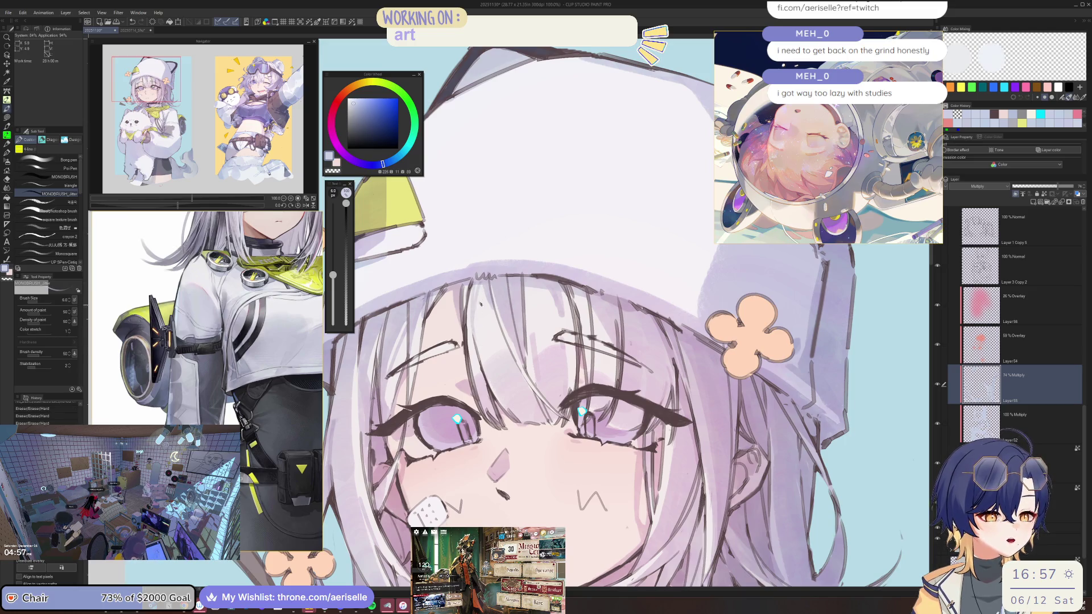
{"action": "scroll", "coordinate": [498, 256], "scroll_direction": "down", "scroll_amount": 4}
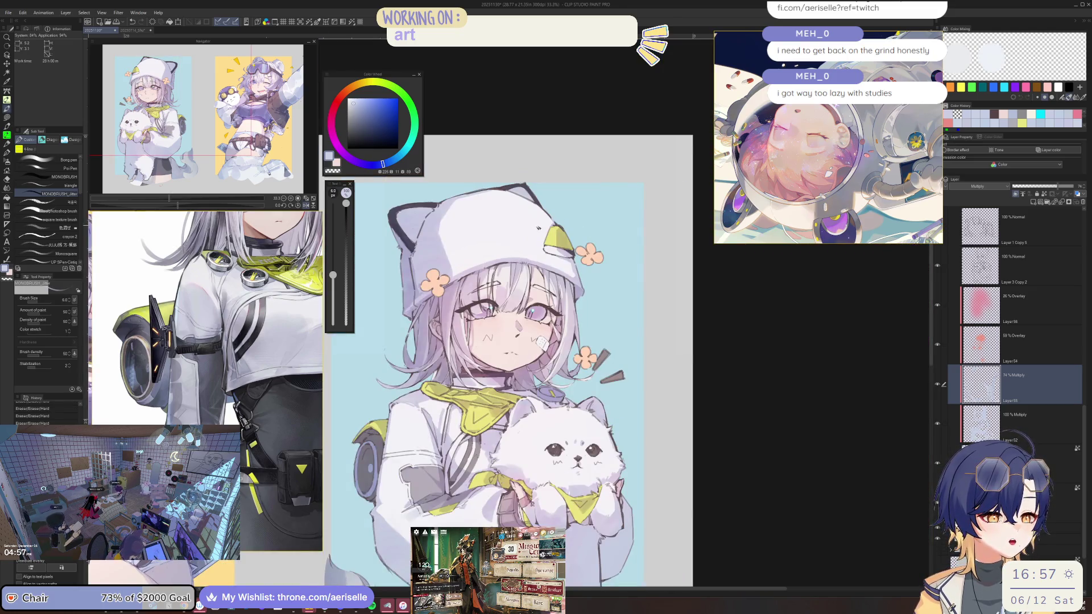
{"action": "scroll", "coordinate": [538, 228], "scroll_direction": "up", "scroll_amount": 4}
{"action": "left_click", "coordinate": [529, 265]}
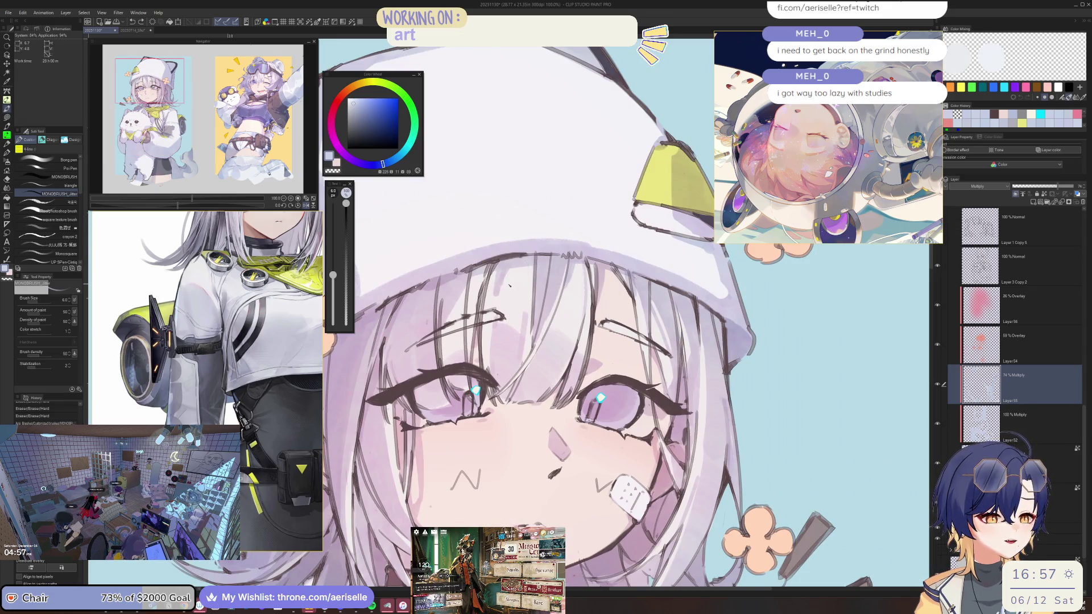
{"action": "key", "text": "h"}
{"action": "key", "text": "h"}
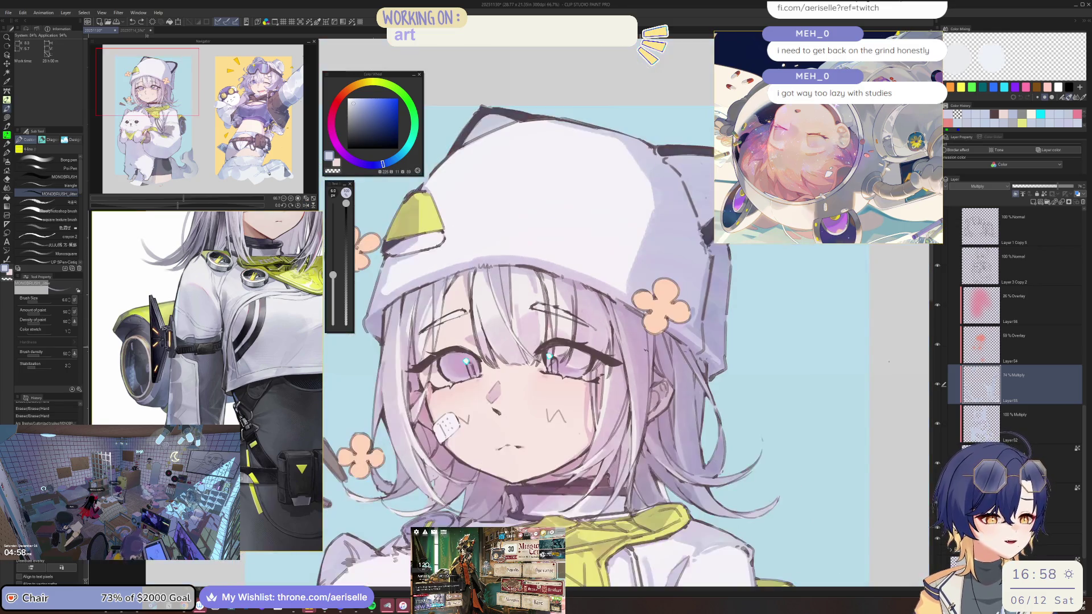
{"action": "left_click", "coordinate": [979, 422]}
{"action": "scroll", "coordinate": [481, 281], "scroll_direction": "up", "scroll_amount": 3}
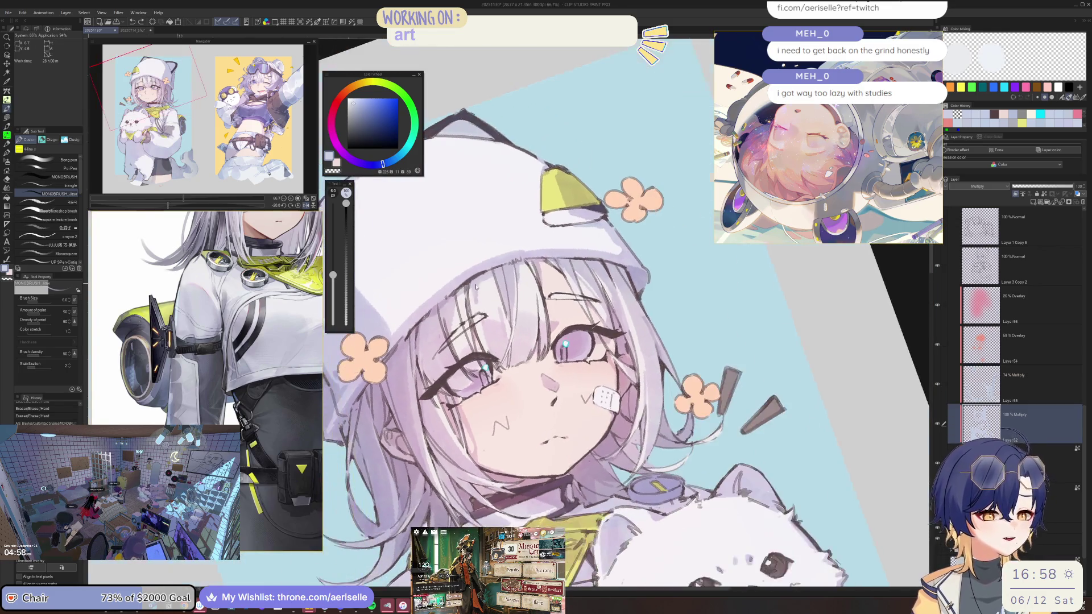
Step: Erase lines near the hairline, then return to a size 5 brush with the whole character in view
{"action": "key", "text": "e"}
{"action": "mouse_move", "coordinate": [483, 282]}
{"action": "left_mouse_down"}
{"action": "mouse_move", "coordinate": [472, 313]}
{"action": "mouse_move", "coordinate": [480, 318]}
{"action": "left_mouse_up"}
{"action": "key", "text": "bracketright"}
{"action": "key", "text": "bracketright"}
{"action": "key", "text": "bracketright"}
{"action": "key", "text": "minus"}
{"action": "key", "text": "minus"}
{"action": "key", "text": "minus"}
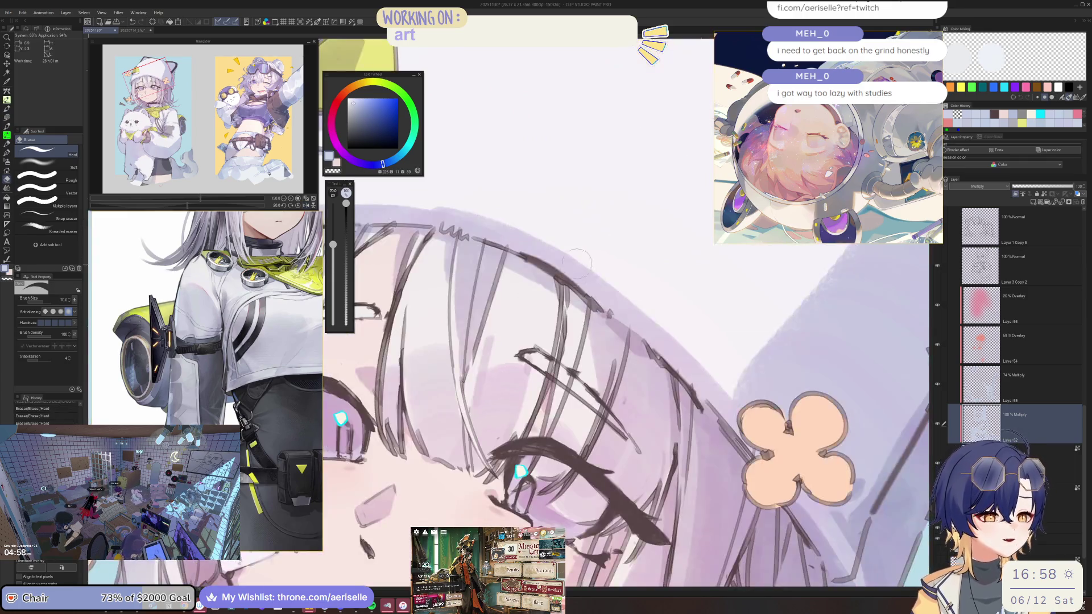
{"action": "key", "text": "b"}
{"action": "key", "text": "bracketright"}
{"action": "key", "text": "ctrl+0"}
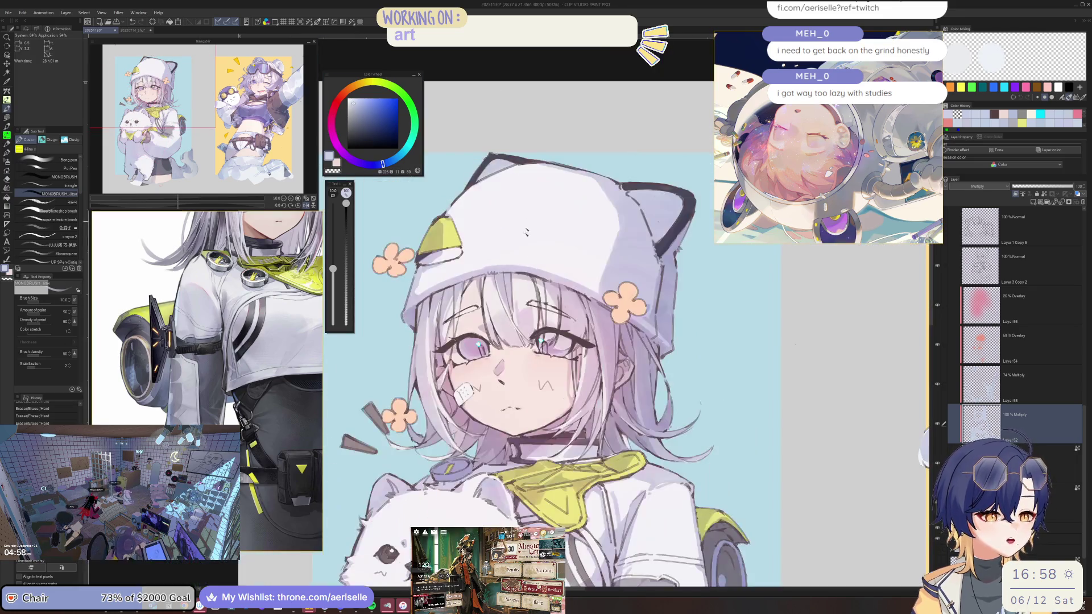
{"action": "scroll", "coordinate": [512, 277], "scroll_direction": "up", "scroll_amount": 3}
{"action": "key", "text": "bracketleft"}
{"action": "key", "text": "bracketleft"}
{"action": "key", "text": "bracketleft"}
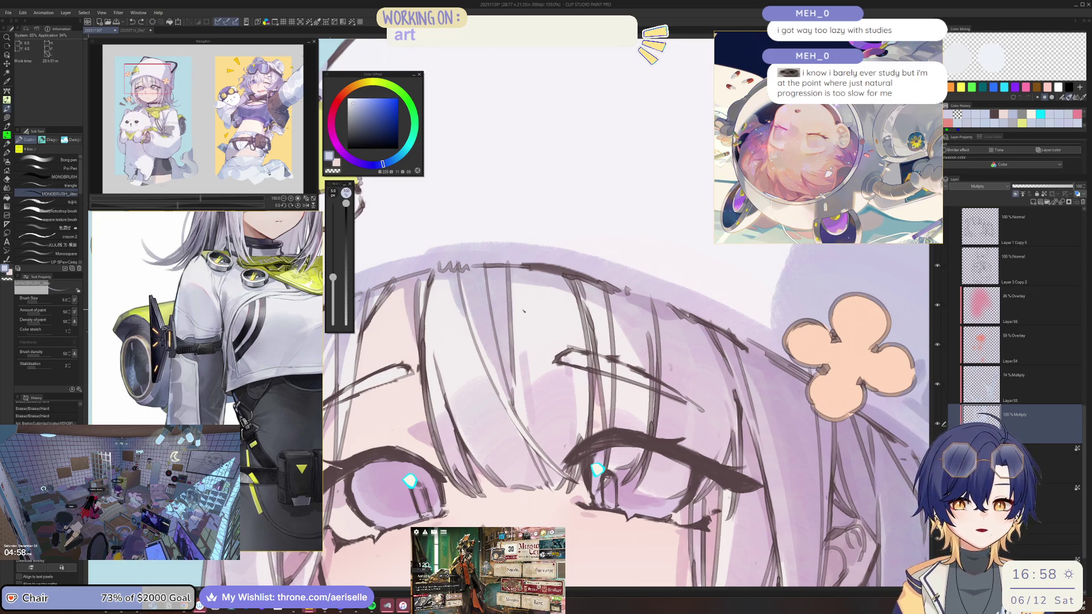
Step: Bump the brush to about 7 and mirror the view to check the face
{"action": "scroll", "coordinate": [523, 311], "scroll_direction": "down", "scroll_amount": 3}
{"action": "scroll", "coordinate": [475, 347], "scroll_direction": "up", "scroll_amount": 4}
{"action": "key", "text": "bracketright"}
{"action": "key", "text": "bracketright"}
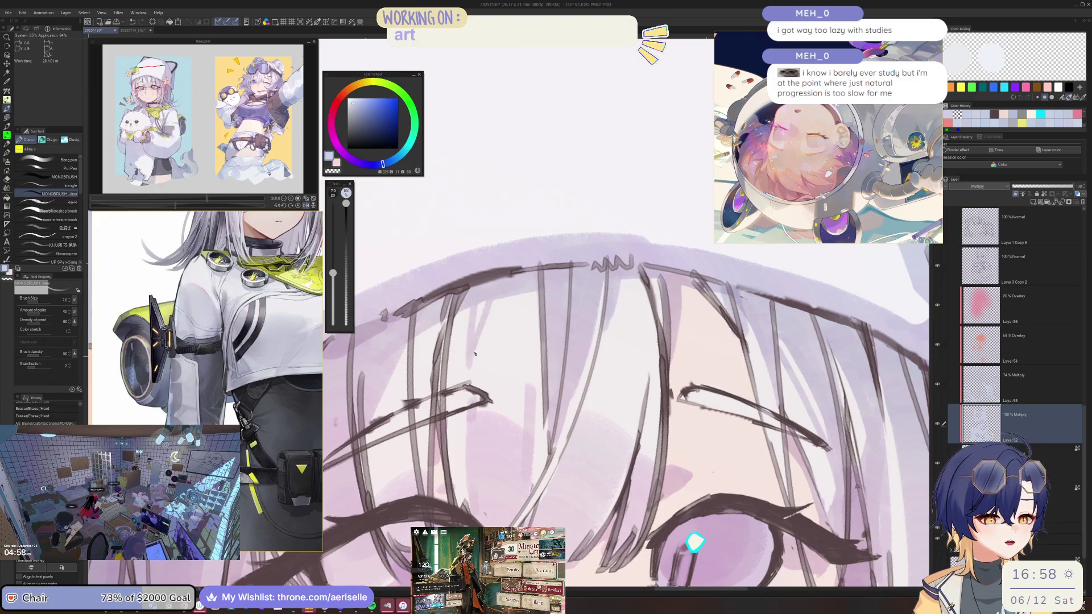
{"action": "scroll", "coordinate": [474, 353], "scroll_direction": "down", "scroll_amount": 5}
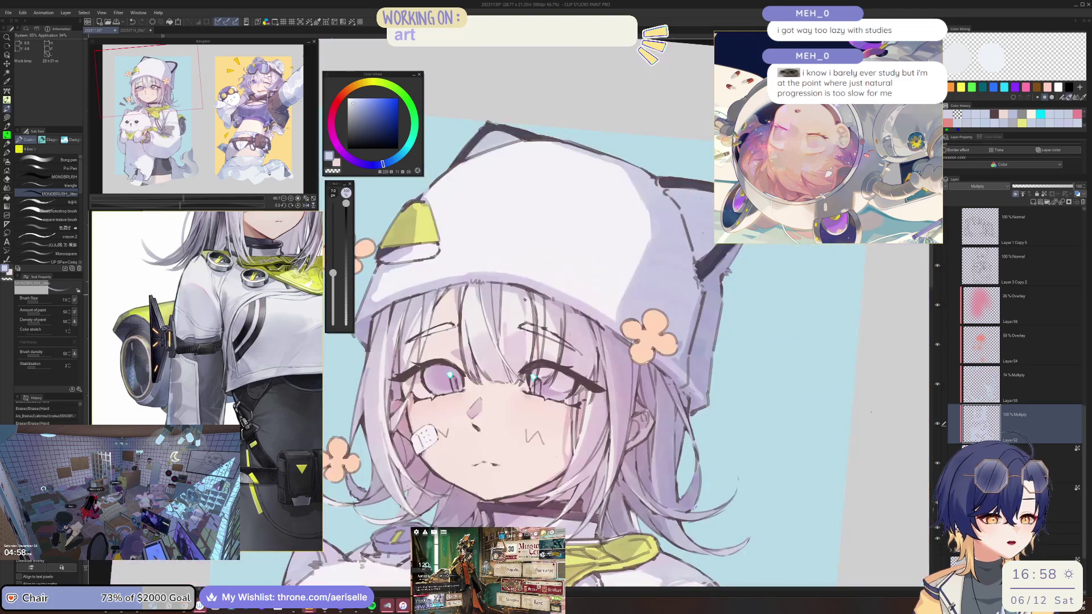
{"action": "scroll", "coordinate": [511, 293], "scroll_direction": "up", "scroll_amount": 4}
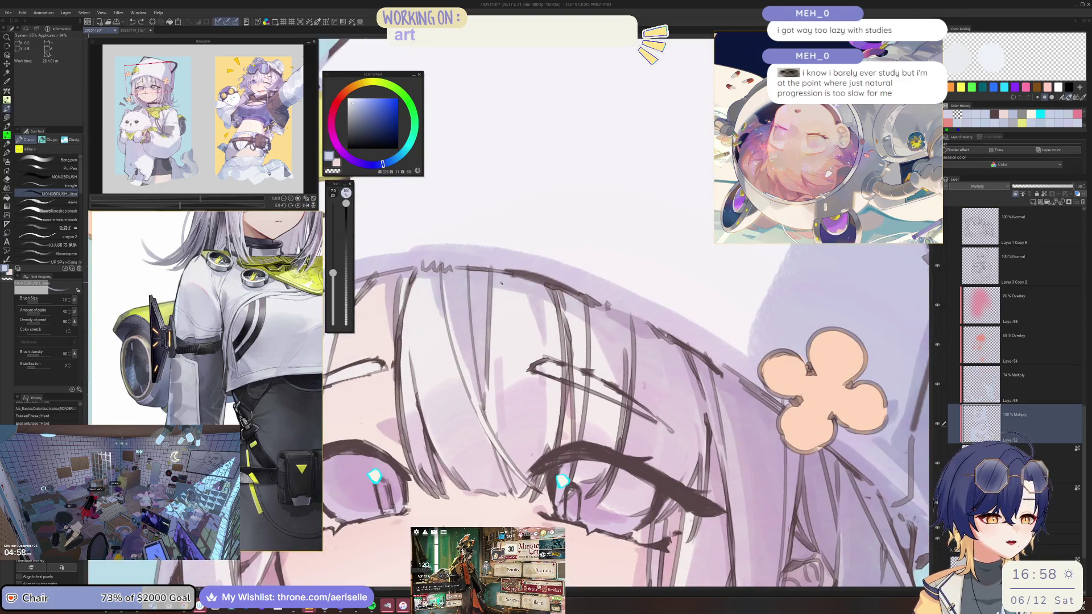
{"action": "scroll", "coordinate": [500, 284], "scroll_direction": "down", "scroll_amount": 4}
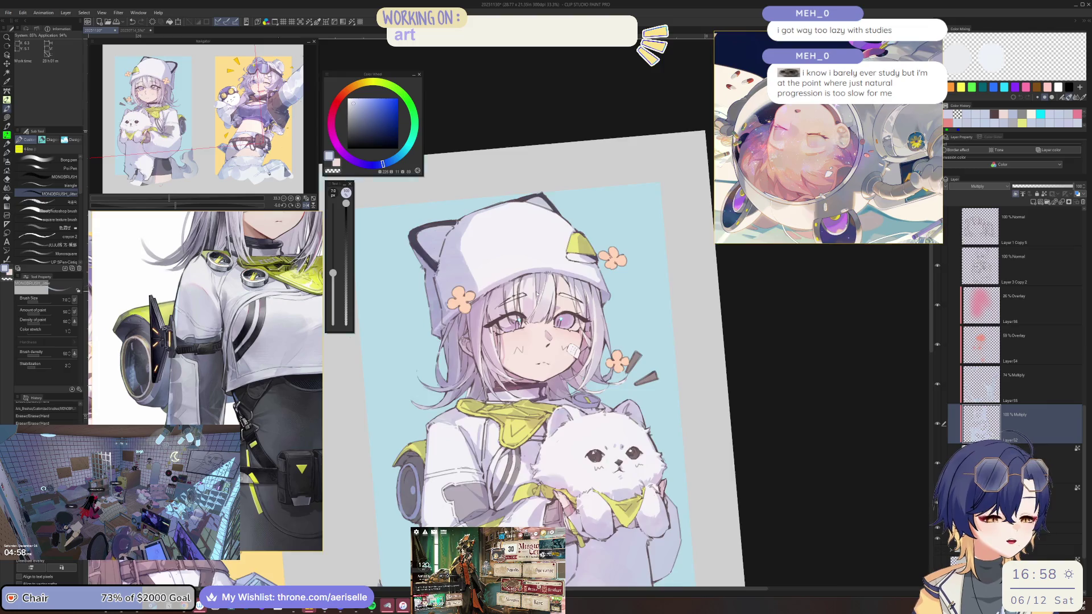
{"action": "scroll", "coordinate": [537, 295], "scroll_direction": "up", "scroll_amount": 4}
{"action": "key", "text": "bracketright"}
{"action": "key", "text": "h"}
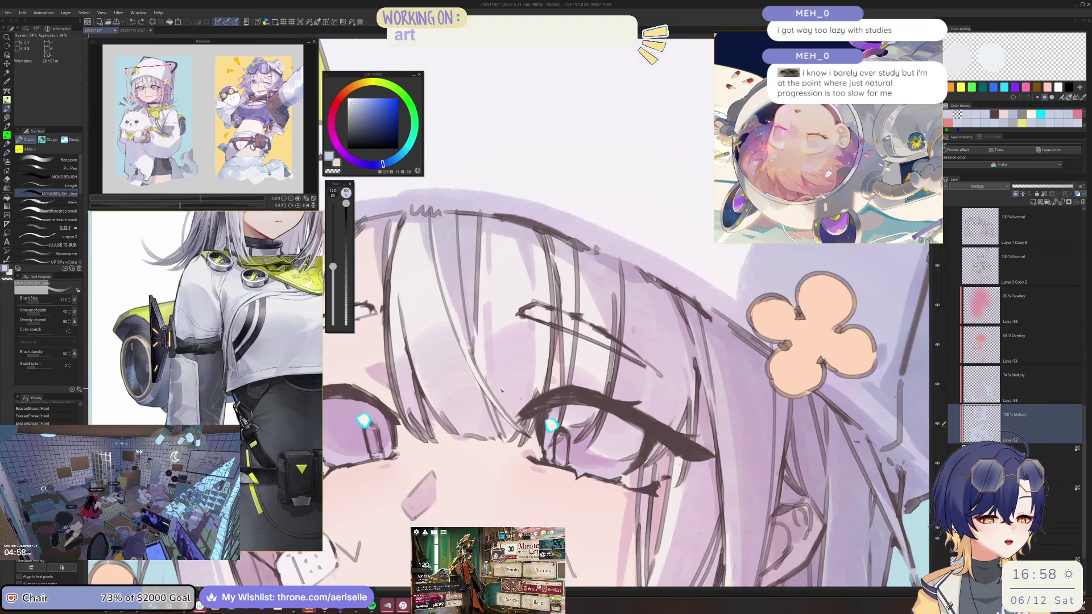
{"action": "scroll", "coordinate": [546, 369], "scroll_direction": "up", "scroll_amount": 2}
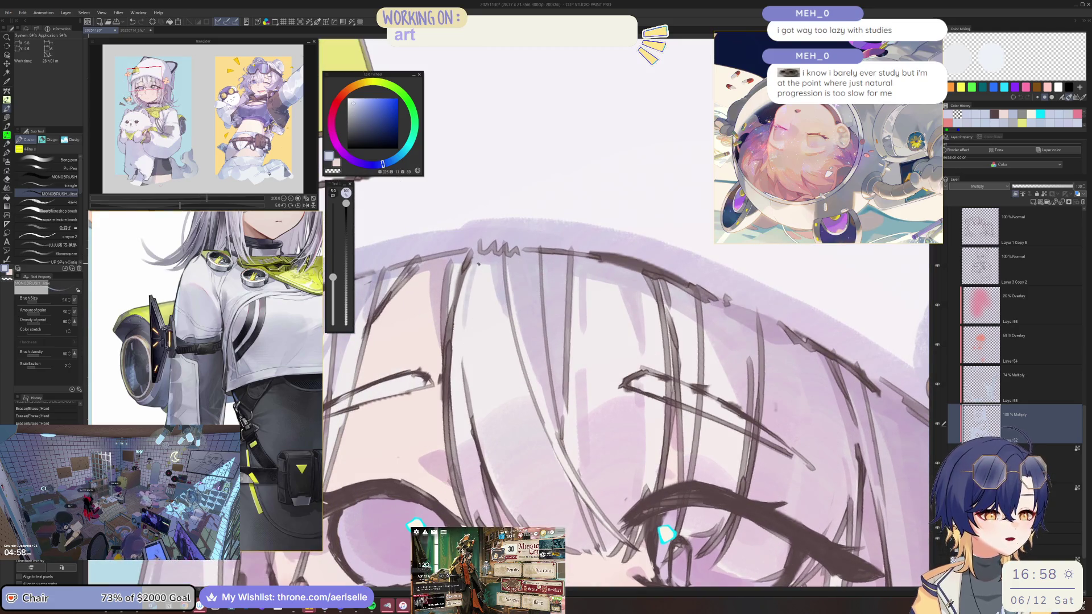
{"action": "scroll", "coordinate": [546, 341], "scroll_direction": "down", "scroll_amount": 4}
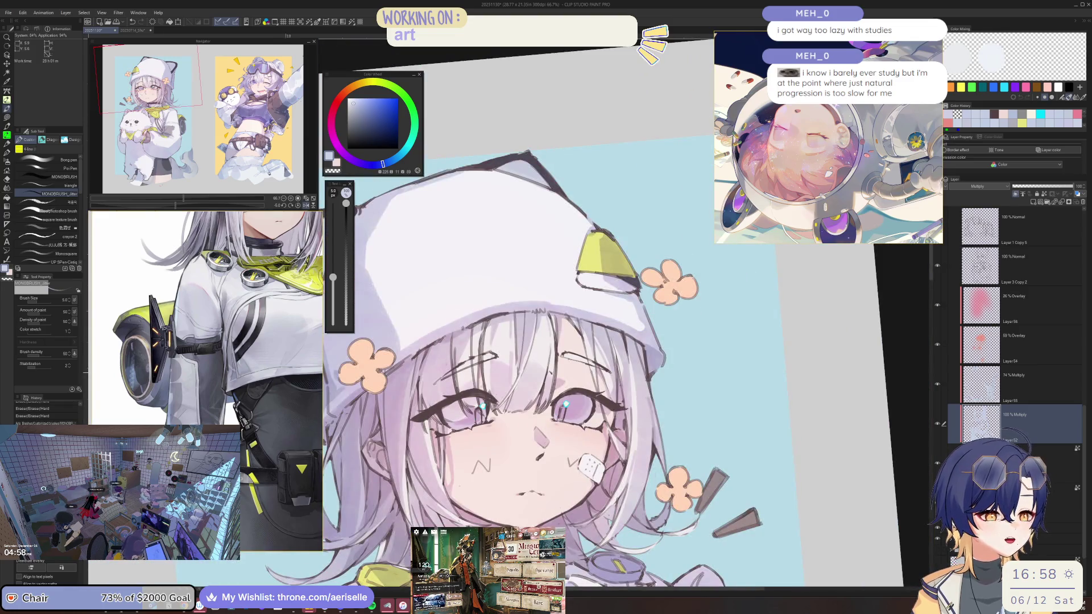
{"action": "scroll", "coordinate": [594, 332], "scroll_direction": "up", "scroll_amount": 3}
{"action": "scroll", "coordinate": [528, 337], "scroll_direction": "up", "scroll_amount": 2}
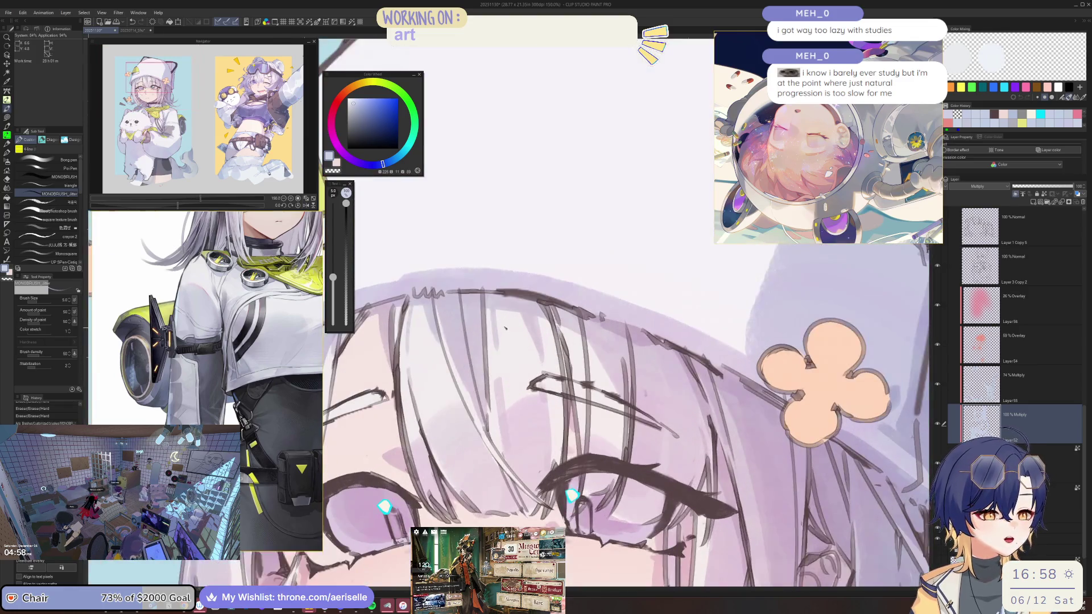
Step: Erase stray bang lines over the eyes, then go back to the pen
{"action": "key", "text": "e"}
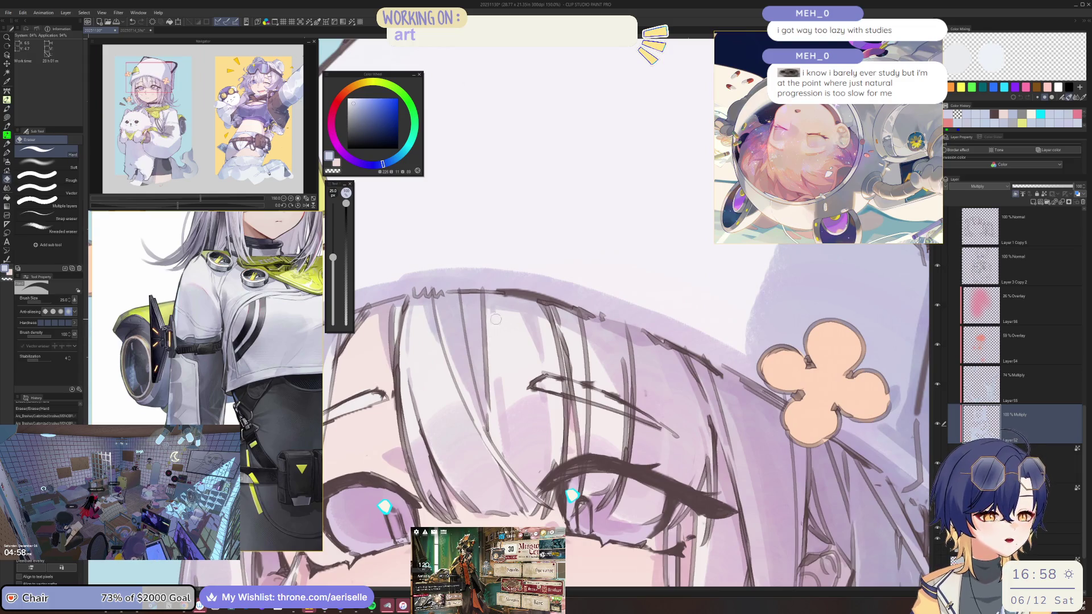
{"action": "scroll", "coordinate": [496, 324], "scroll_direction": "down", "scroll_amount": 2}
{"action": "scroll", "coordinate": [526, 322], "scroll_direction": "up", "scroll_amount": 1}
{"action": "scroll", "coordinate": [528, 320], "scroll_direction": "up", "scroll_amount": 1}
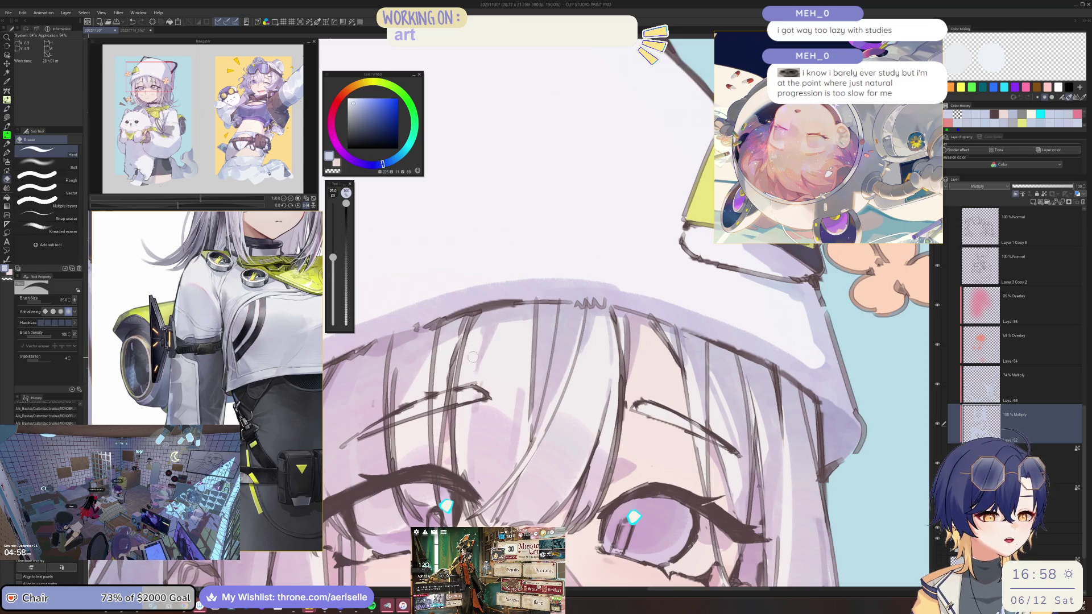
{"action": "key", "text": "p"}
{"action": "scroll", "coordinate": [520, 343], "scroll_direction": "down", "scroll_amount": 3}
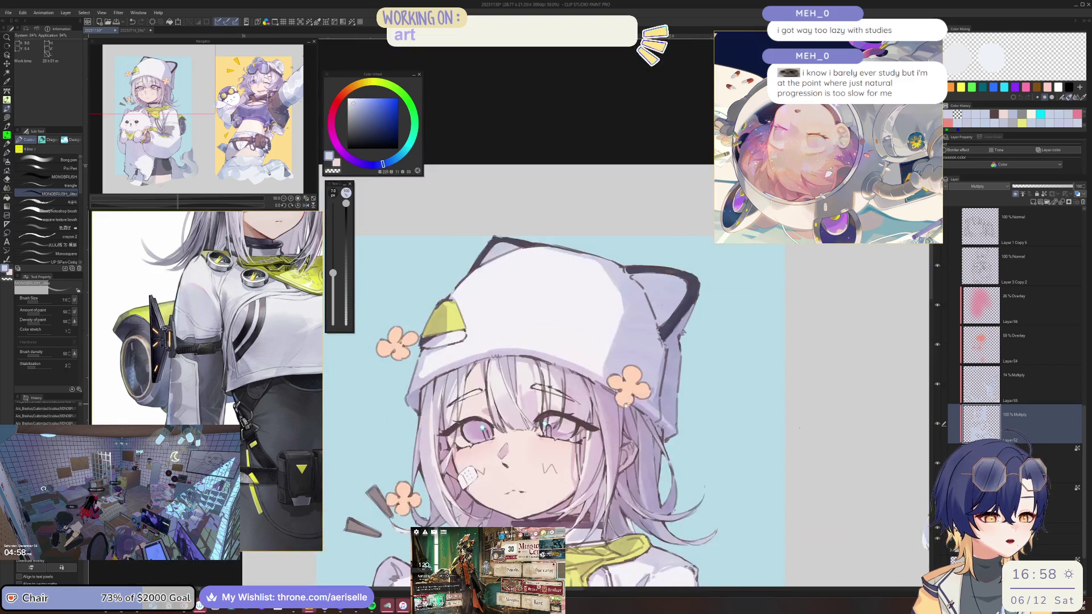
{"action": "scroll", "coordinate": [501, 281], "scroll_direction": "up", "scroll_amount": 3}
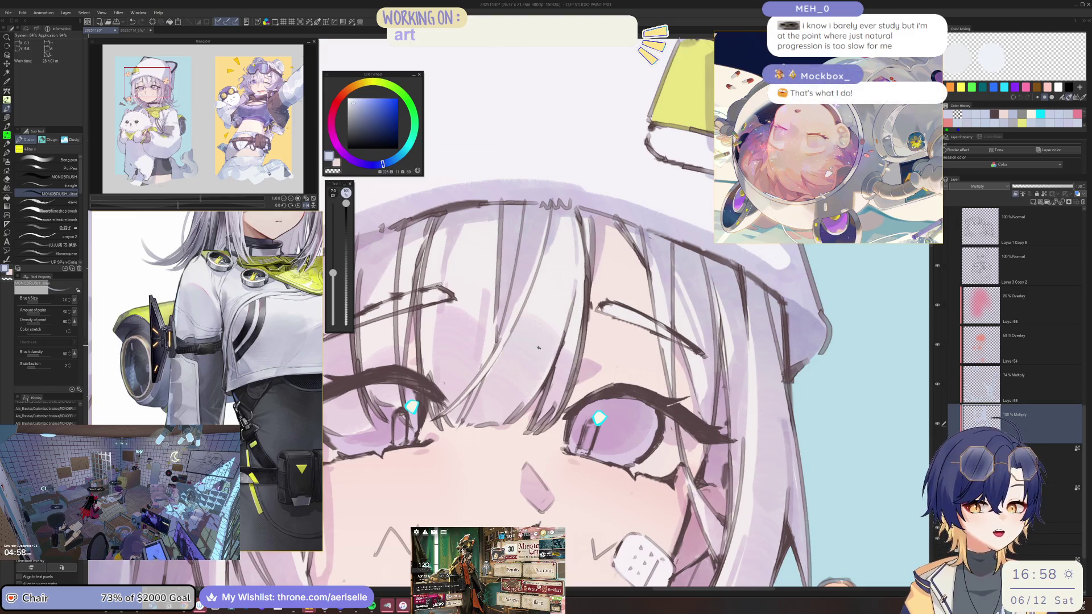
Step: Redraw bang strands with a slightly larger pen, then unmirror and zoom out to the full illustration
{"action": "left_click_drag", "start_coordinate": [506, 337], "coordinate": [550, 260]}
{"action": "scroll", "coordinate": [562, 276], "scroll_direction": "down", "scroll_amount": 3}
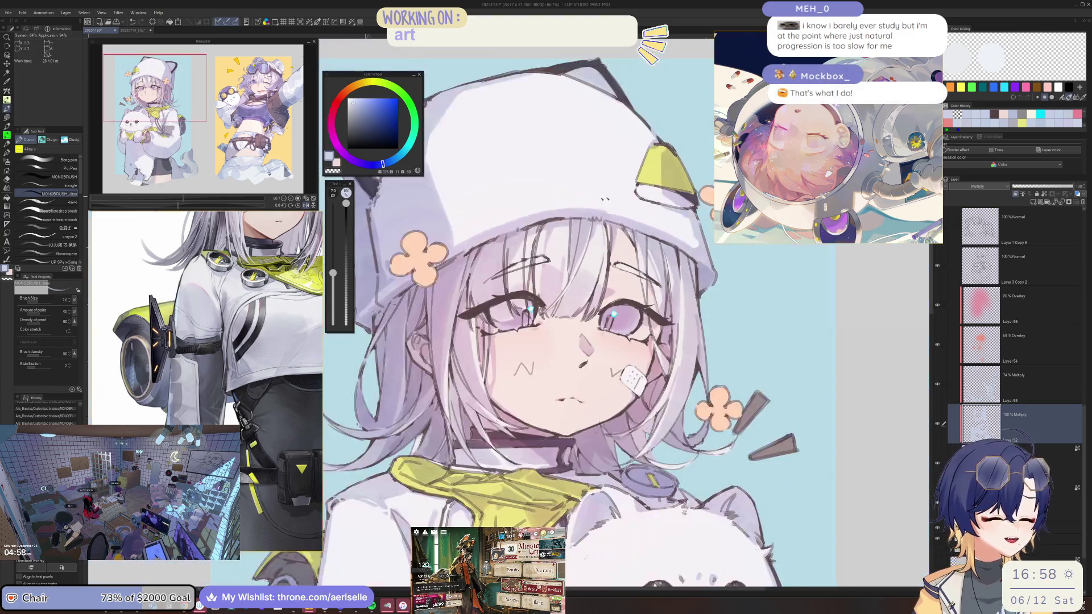
{"action": "scroll", "coordinate": [524, 289], "scroll_direction": "up", "scroll_amount": 4}
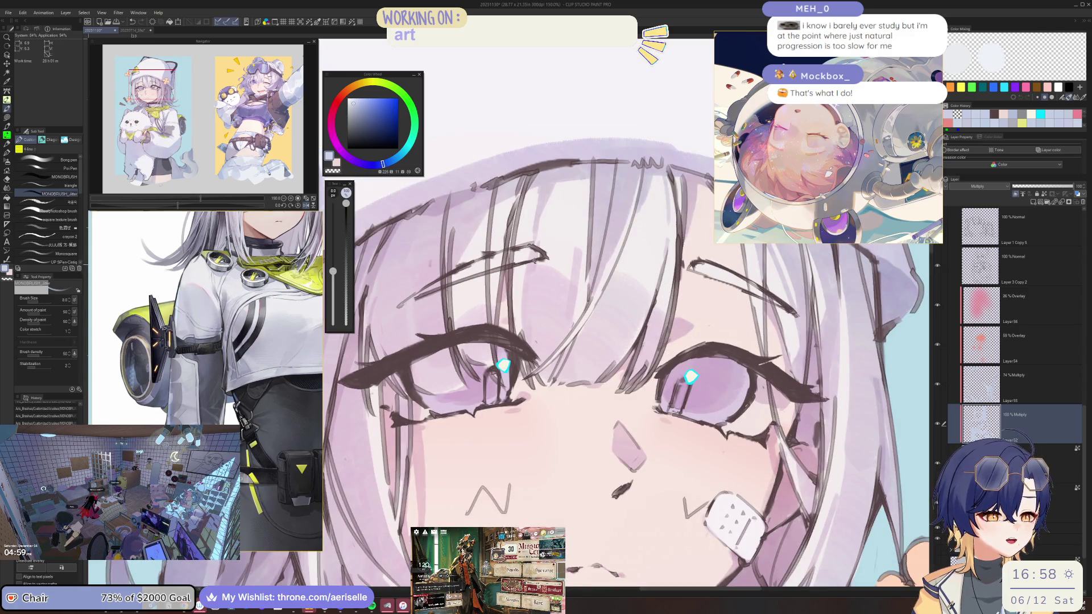
{"action": "scroll", "coordinate": [528, 284], "scroll_direction": "down", "scroll_amount": 6}
{"action": "scroll", "coordinate": [486, 262], "scroll_direction": "up", "scroll_amount": 2}
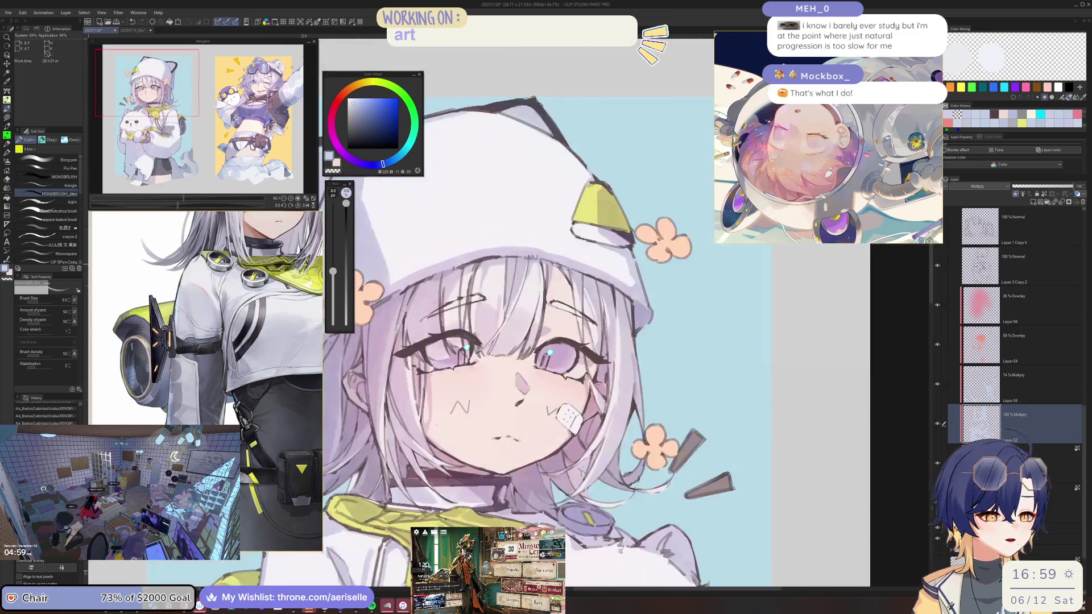
{"action": "scroll", "coordinate": [486, 261], "scroll_direction": "up", "scroll_amount": 2}
{"action": "key", "text": "bracketright"}
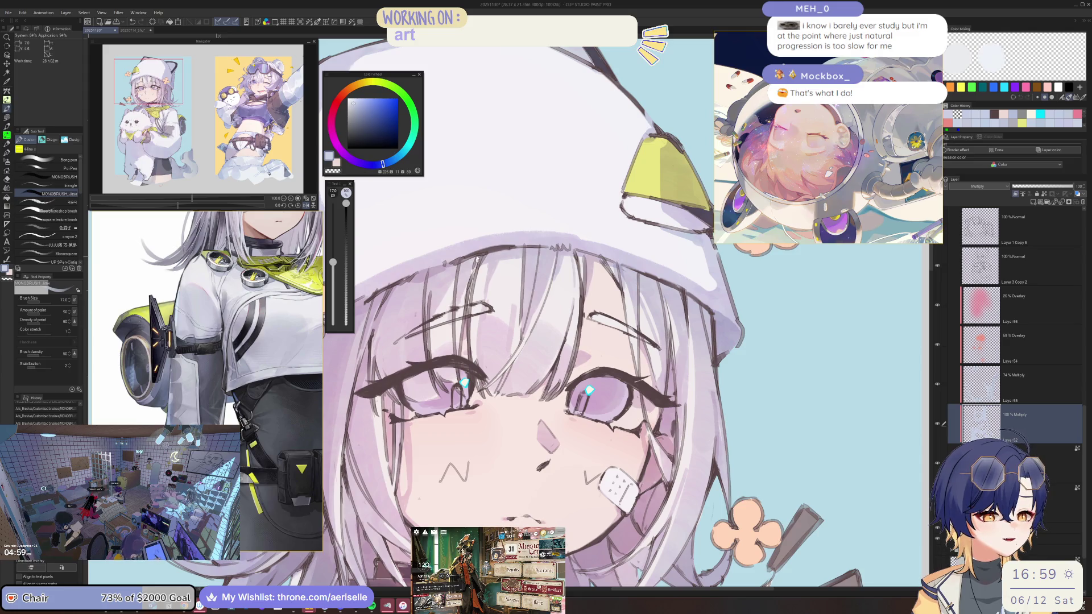
{"action": "scroll", "coordinate": [509, 303], "scroll_direction": "down", "scroll_amount": 3}
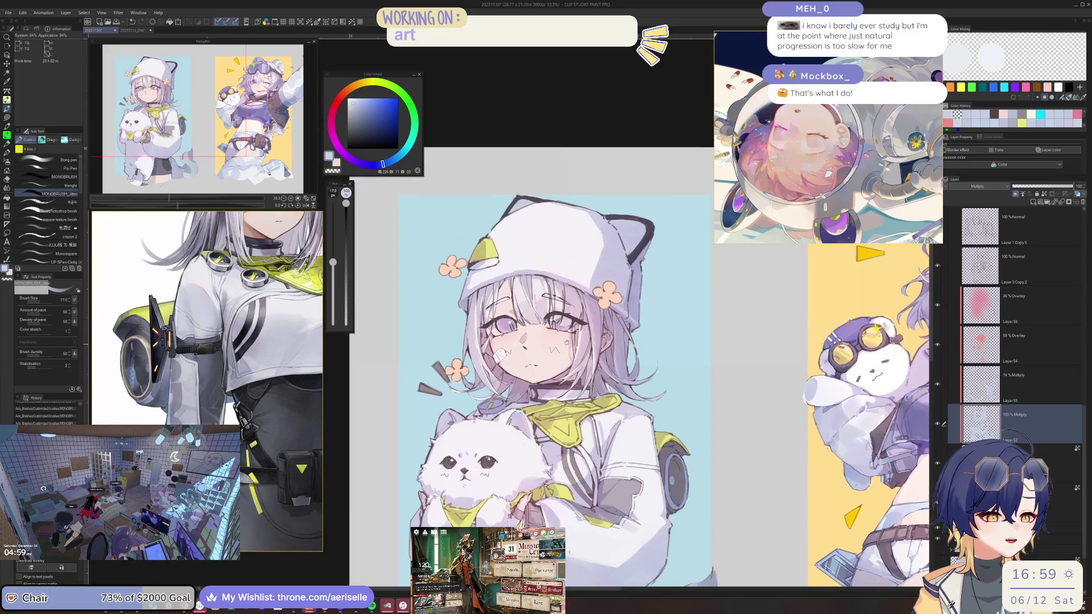
{"action": "scroll", "coordinate": [573, 330], "scroll_direction": "up", "scroll_amount": 2}
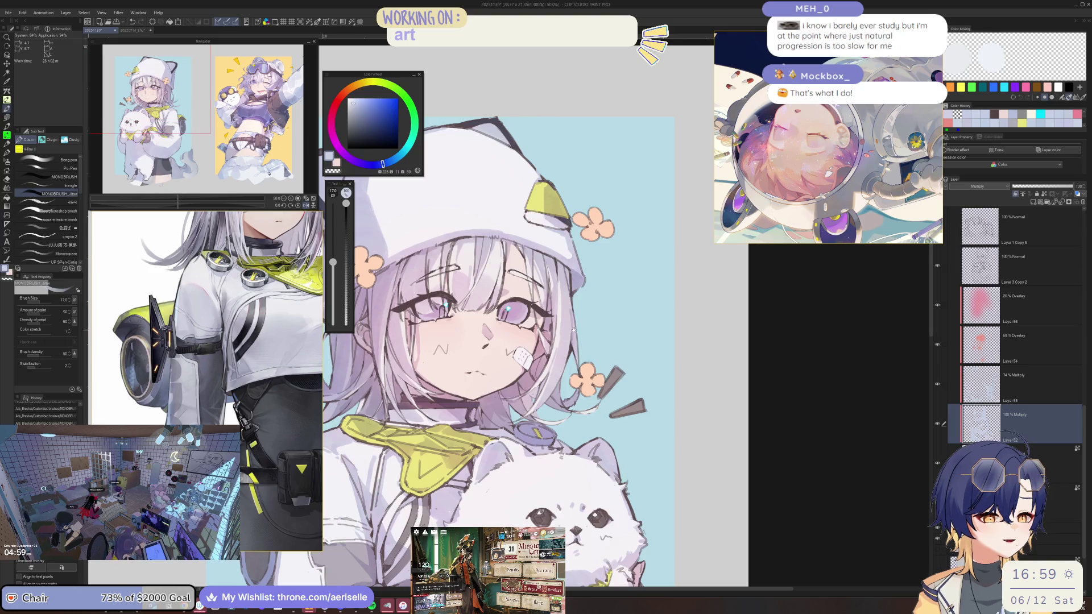
{"action": "mouse_move", "coordinate": [573, 329]}
{"action": "left_mouse_down"}
{"action": "mouse_move", "coordinate": [652, 267]}
{"action": "mouse_move", "coordinate": [699, 204]}
{"action": "left_mouse_up"}
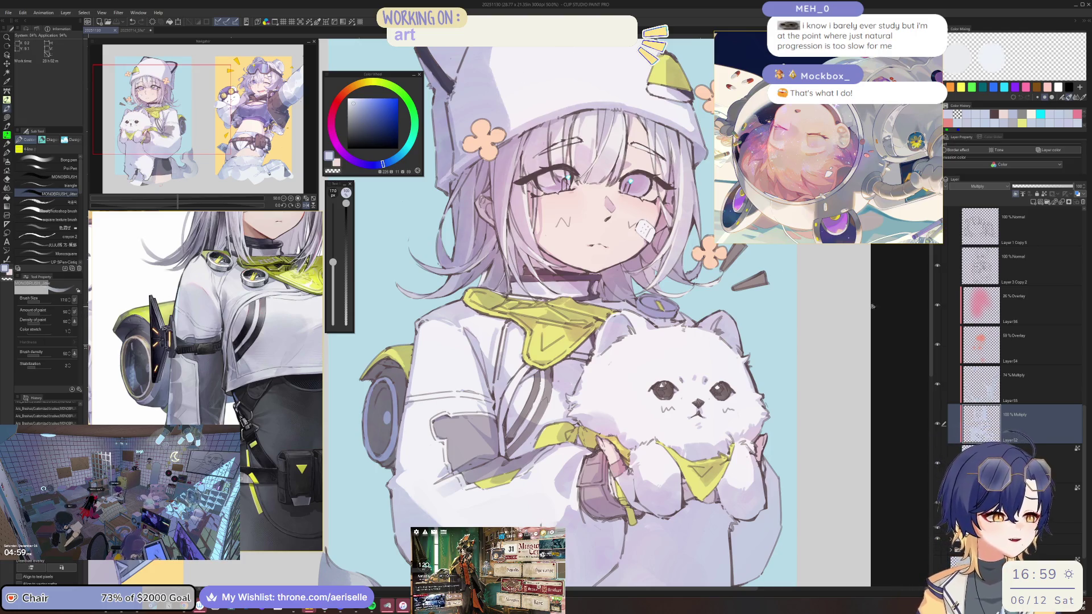
{"action": "key", "text": "h"}
{"action": "key", "text": "ctrl+minus"}
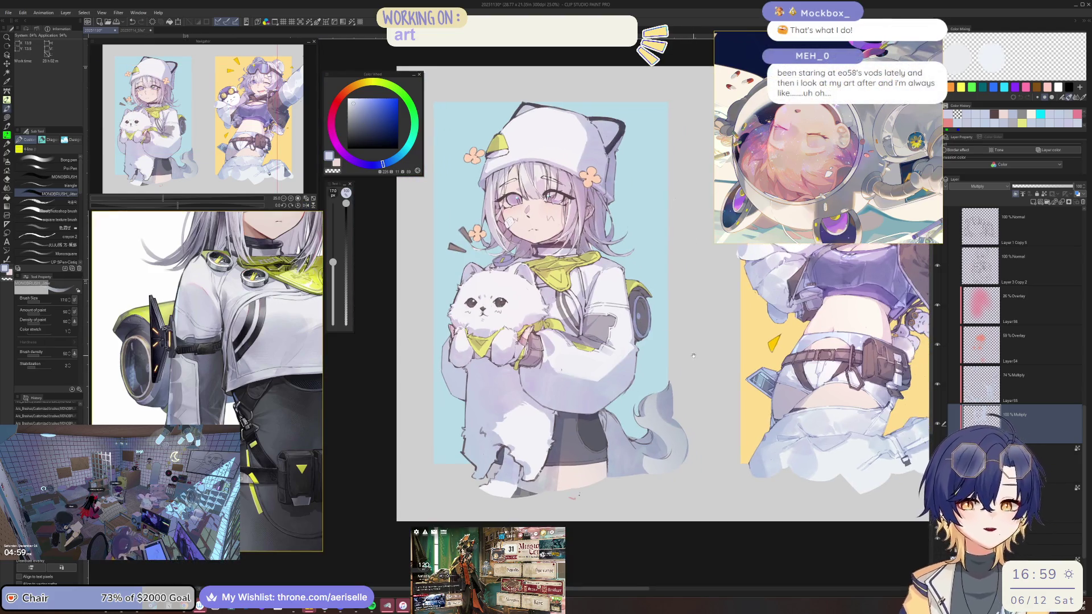
{"action": "scroll", "coordinate": [562, 245], "scroll_direction": "up", "scroll_amount": 2}
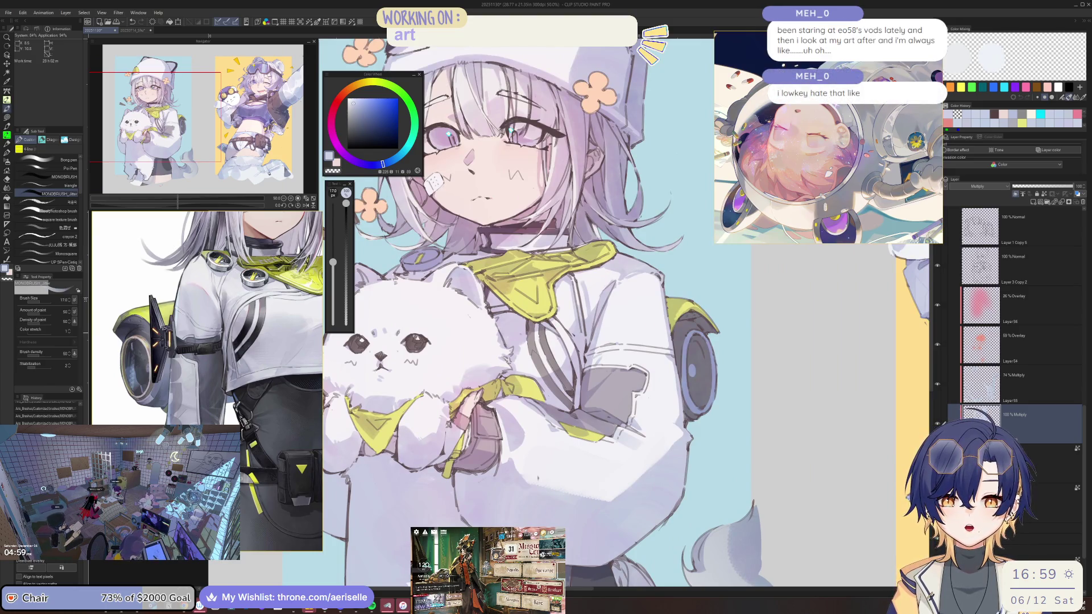
{"action": "scroll", "coordinate": [557, 324], "scroll_direction": "up", "scroll_amount": 1}
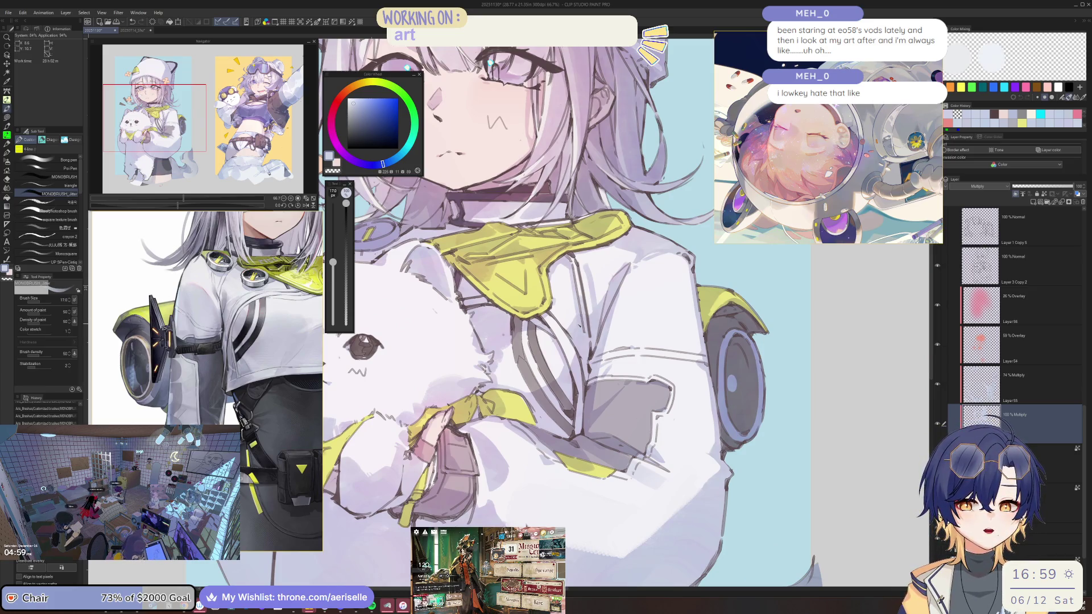
{"action": "scroll", "coordinate": [636, 307], "scroll_direction": "down", "scroll_amount": 1}
{"action": "scroll", "coordinate": [635, 307], "scroll_direction": "down", "scroll_amount": 1}
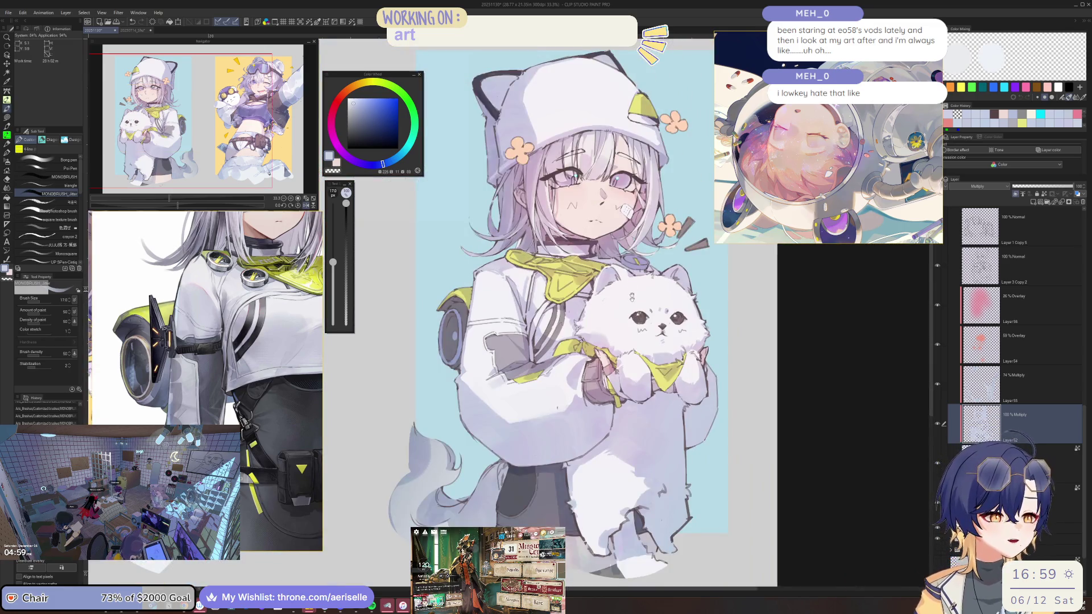
{"action": "scroll", "coordinate": [635, 307], "scroll_direction": "up", "scroll_amount": 4}
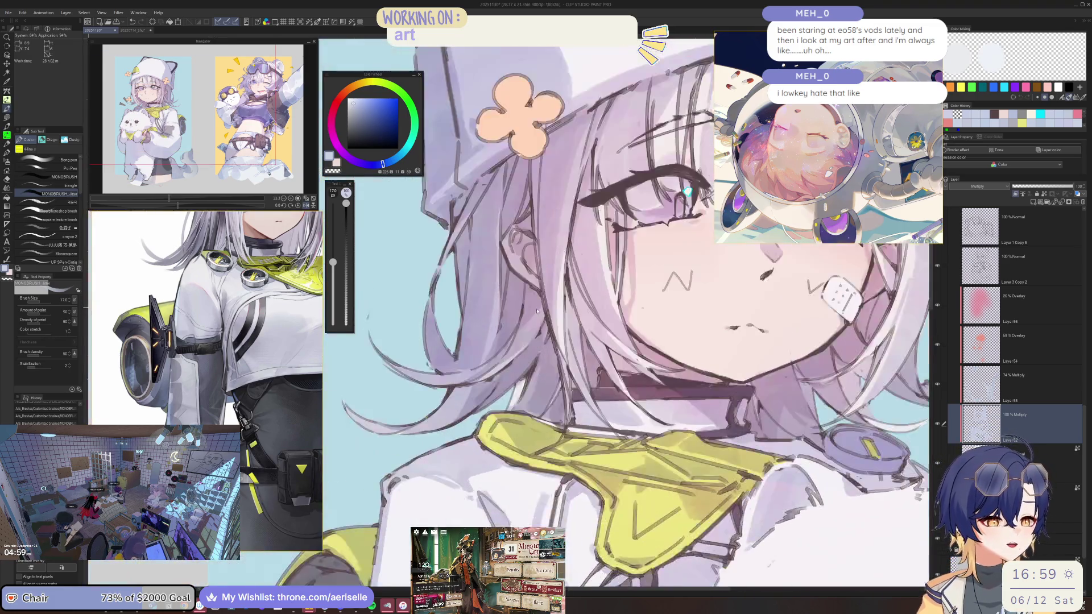
{"action": "key", "text": "h"}
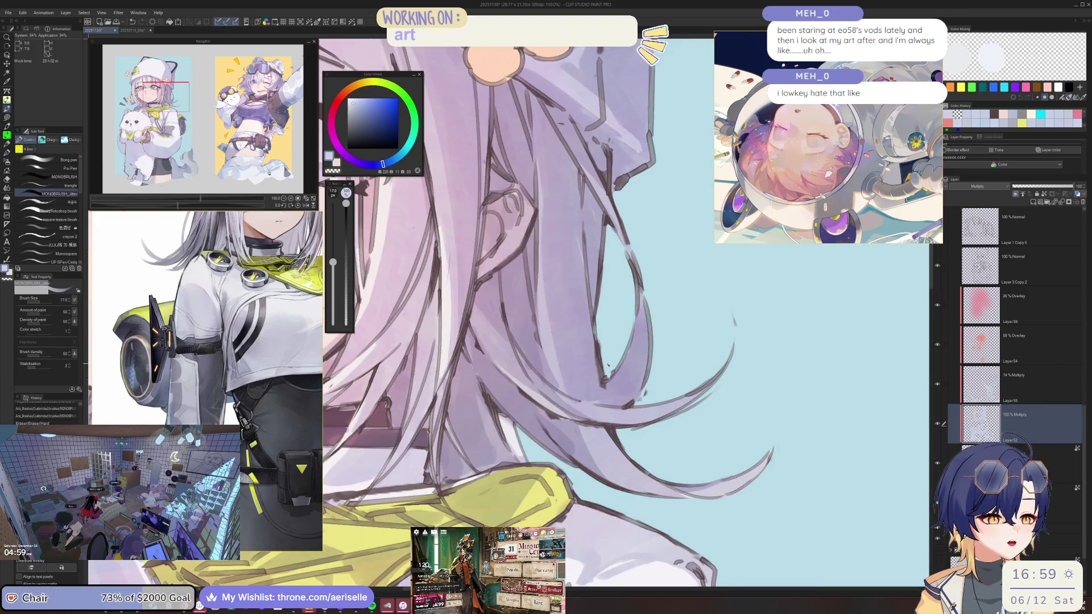
{"action": "key", "text": "^"}
{"action": "key", "text": "^"}
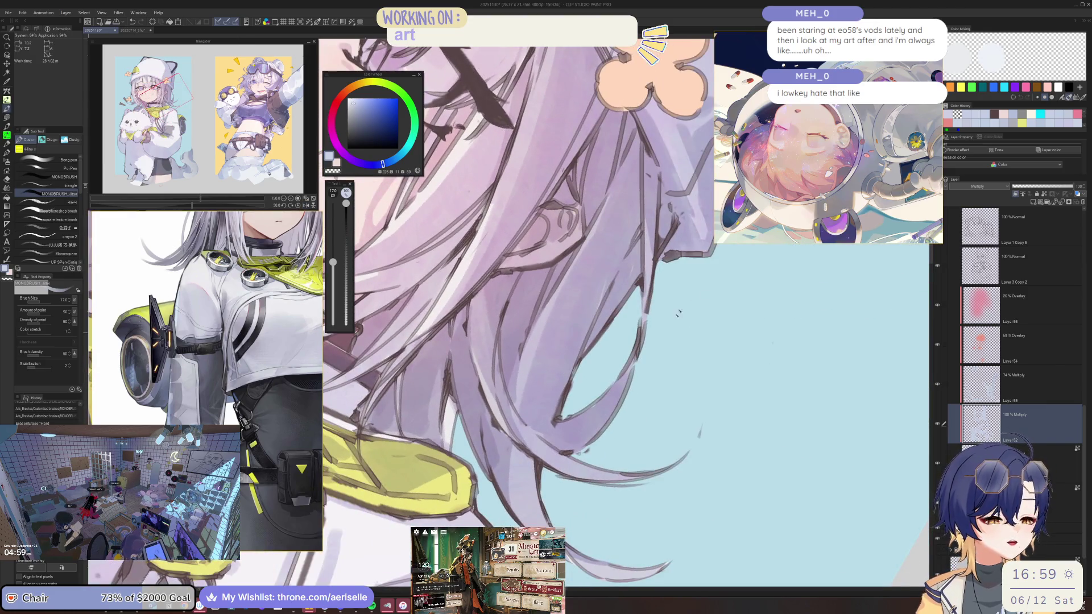
{"action": "key", "text": "minus"}
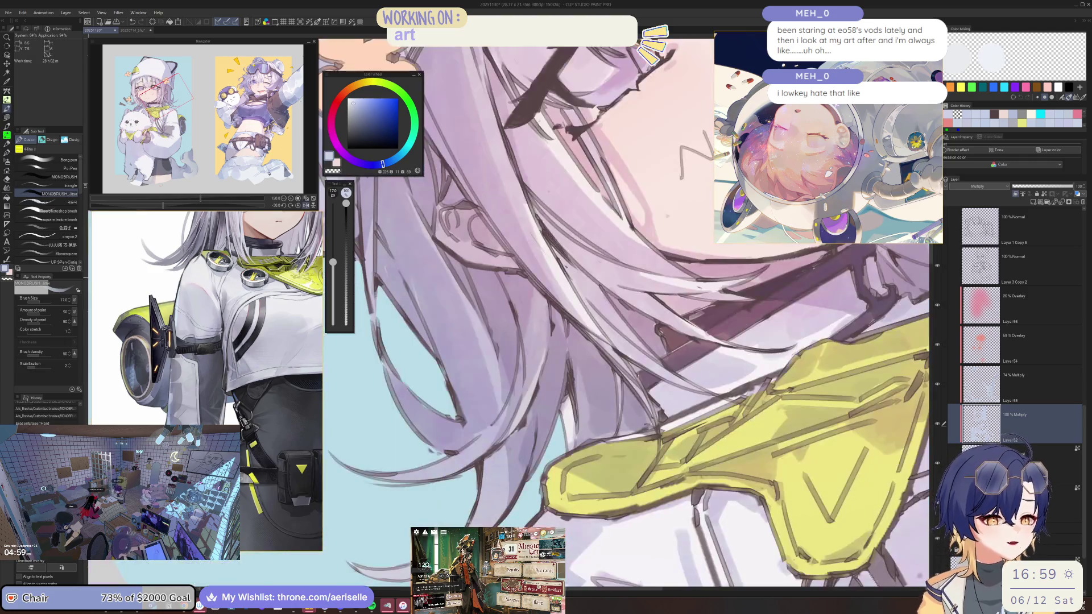
{"action": "key", "text": "minus"}
{"action": "scroll", "coordinate": [593, 349], "scroll_direction": "down", "scroll_amount": 2}
{"action": "left_click_drag", "start_coordinate": [593, 349], "coordinate": [580, 398]}
{"action": "scroll", "coordinate": [580, 398], "scroll_direction": "up", "scroll_amount": 2}
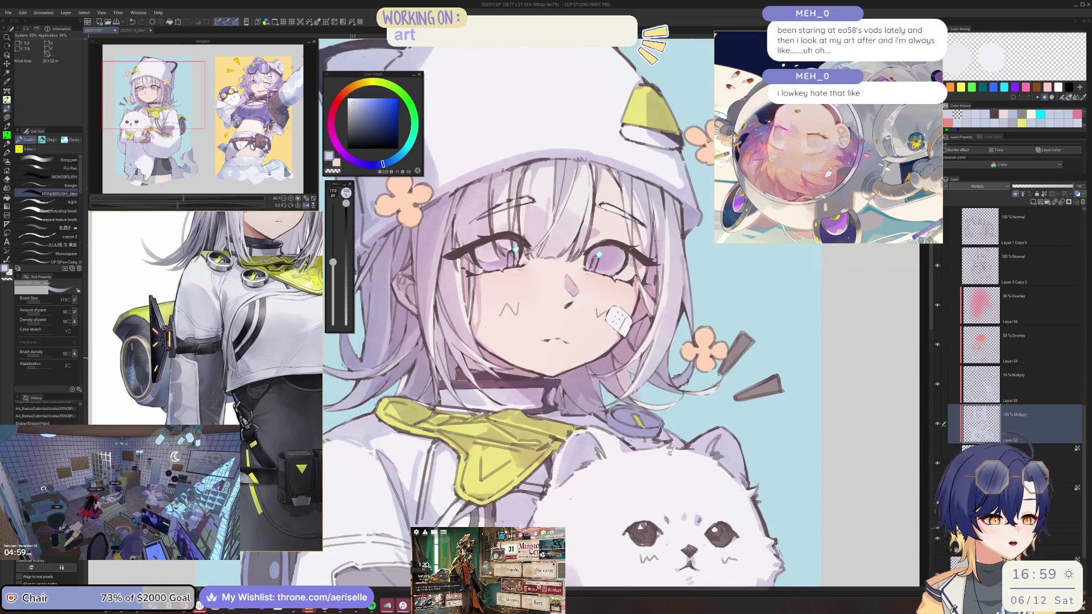
{"action": "scroll", "coordinate": [582, 378], "scroll_direction": "up", "scroll_amount": 3}
{"action": "left_click_drag", "start_coordinate": [630, 426], "coordinate": [630, 420]}
{"action": "key", "text": "ctrl+s"}
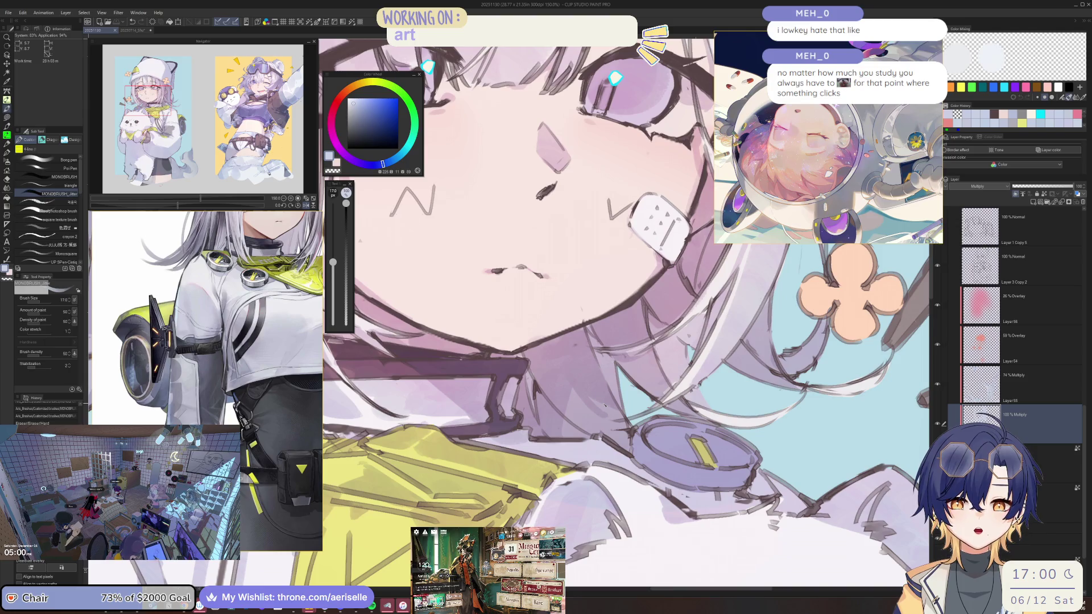
{"action": "scroll", "coordinate": [604, 404], "scroll_direction": "down", "scroll_amount": 5}
{"action": "scroll", "coordinate": [564, 344], "scroll_direction": "up", "scroll_amount": 5}
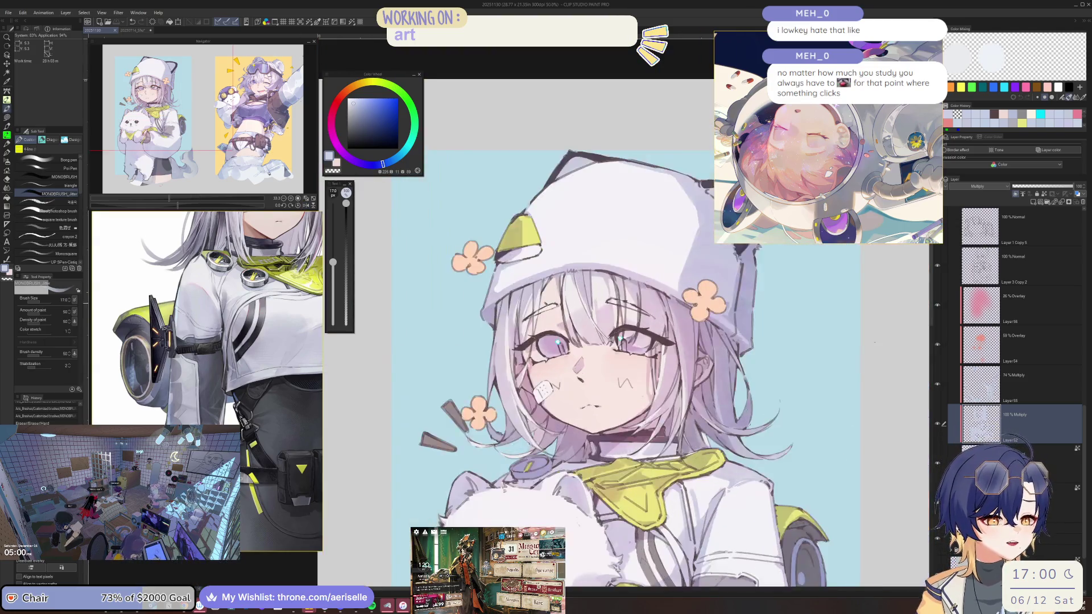
{"action": "scroll", "coordinate": [565, 344], "scroll_direction": "down", "scroll_amount": 2}
{"action": "scroll", "coordinate": [565, 344], "scroll_direction": "up", "scroll_amount": 2}
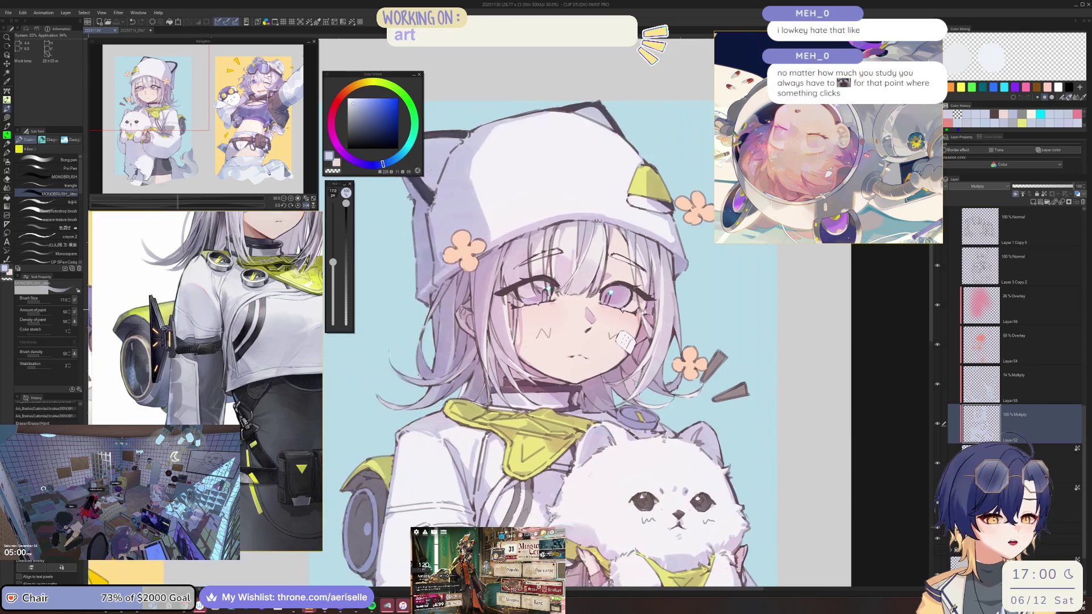
{"action": "scroll", "coordinate": [565, 344], "scroll_direction": "up", "scroll_amount": 1}
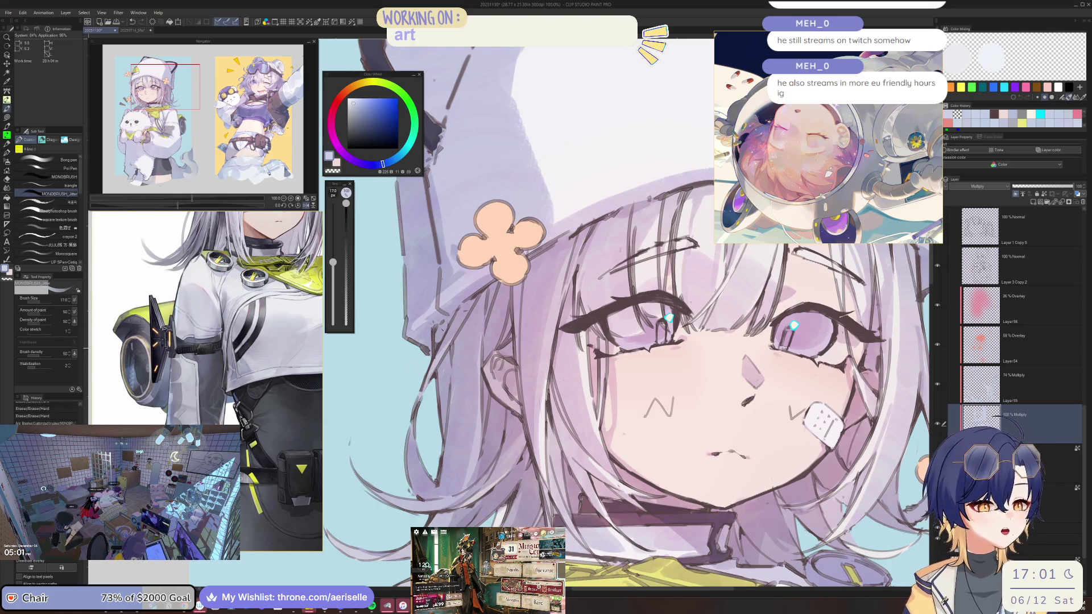
Step: Check the face in mirrored view and erase a small mark on it
{"action": "key", "text": "h"}
{"action": "scroll", "coordinate": [625, 271], "scroll_direction": "down", "scroll_amount": 3}
{"action": "key", "text": "h"}
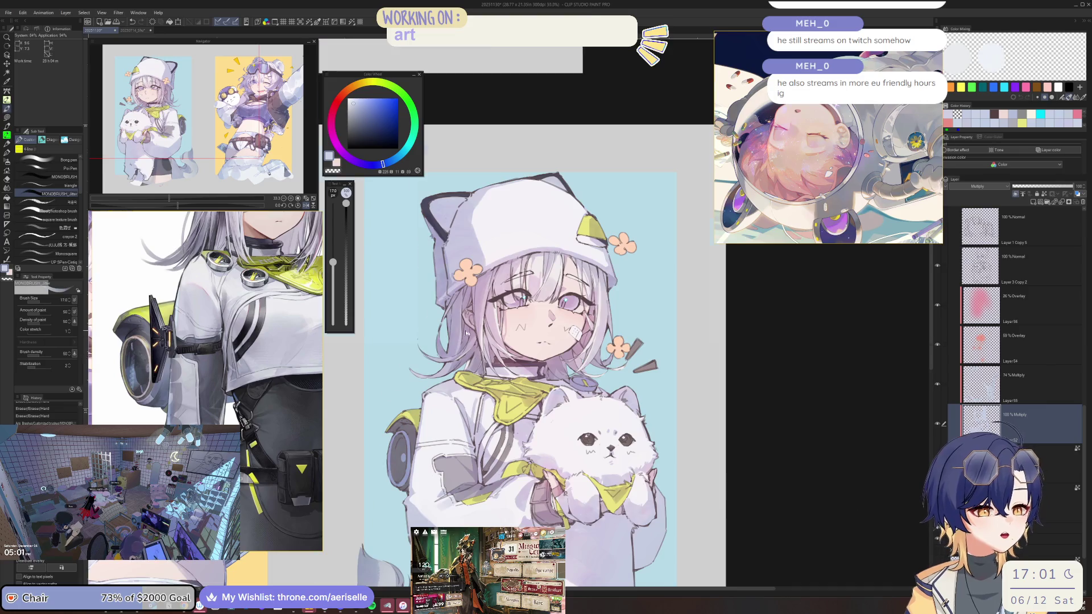
{"action": "scroll", "coordinate": [635, 230], "scroll_direction": "up", "scroll_amount": 3}
{"action": "left_click", "coordinate": [636, 232]}
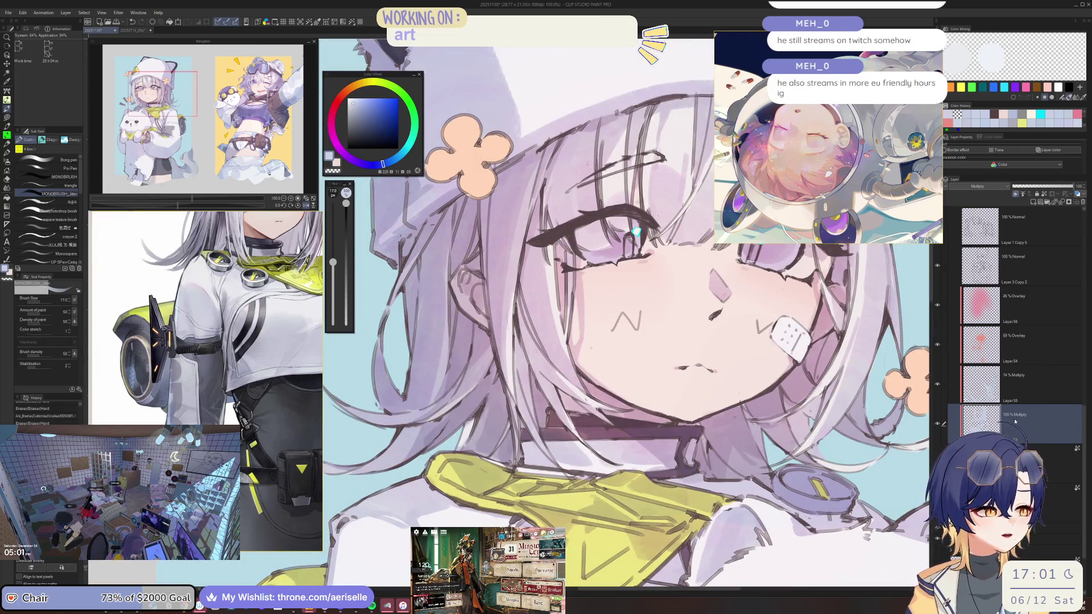
Step: Shade the hair strands beside the face on Layer55 with MONOBRUSH
{"action": "left_click", "coordinate": [1015, 387]}
{"action": "key", "text": "h"}
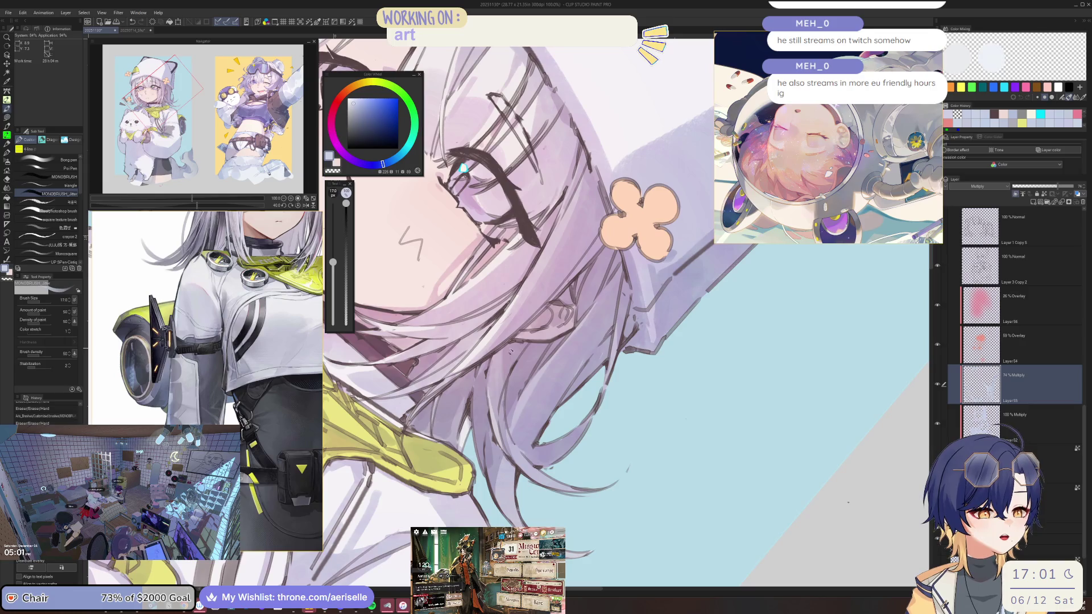
{"action": "left_click_drag", "start_coordinate": [498, 356], "coordinate": [500, 398]}
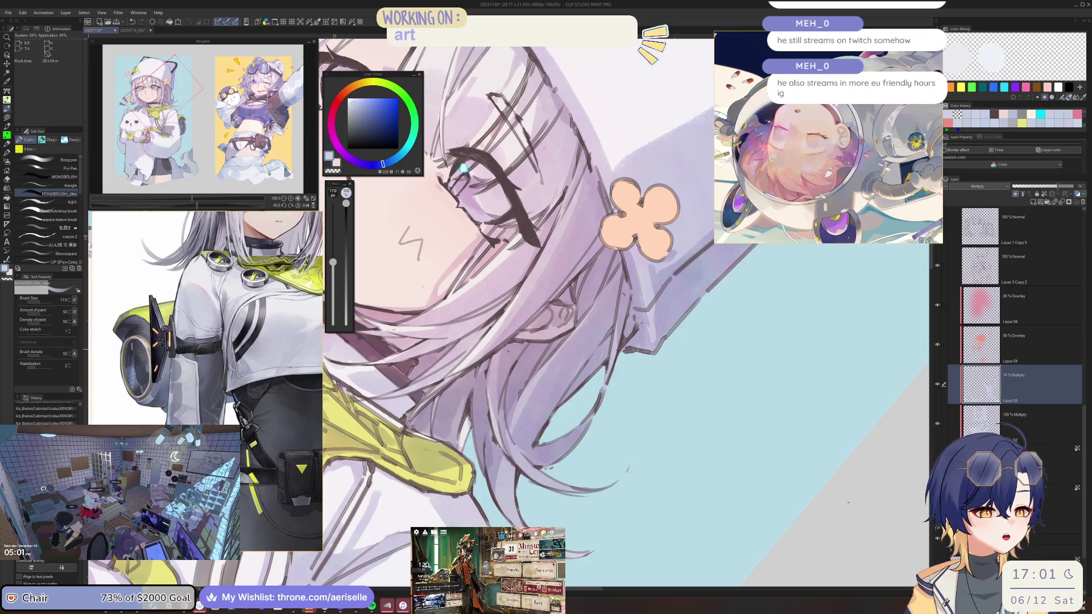
{"action": "key", "text": "bracketleft"}
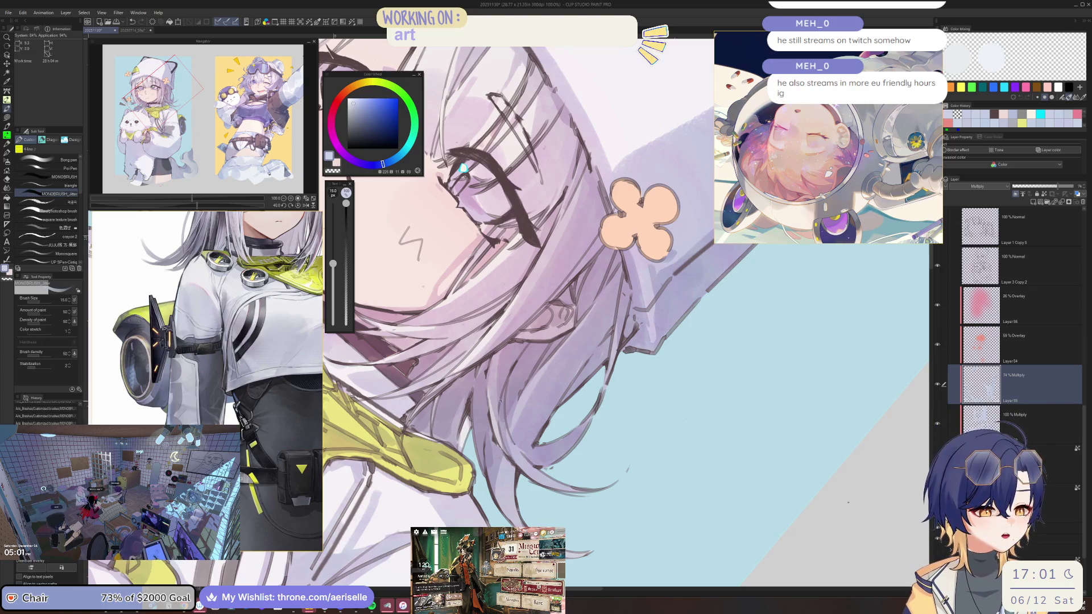
{"action": "key", "text": "bracketleft"}
{"action": "key", "text": "bracketleft"}
{"action": "key", "text": "ctrl+minus"}
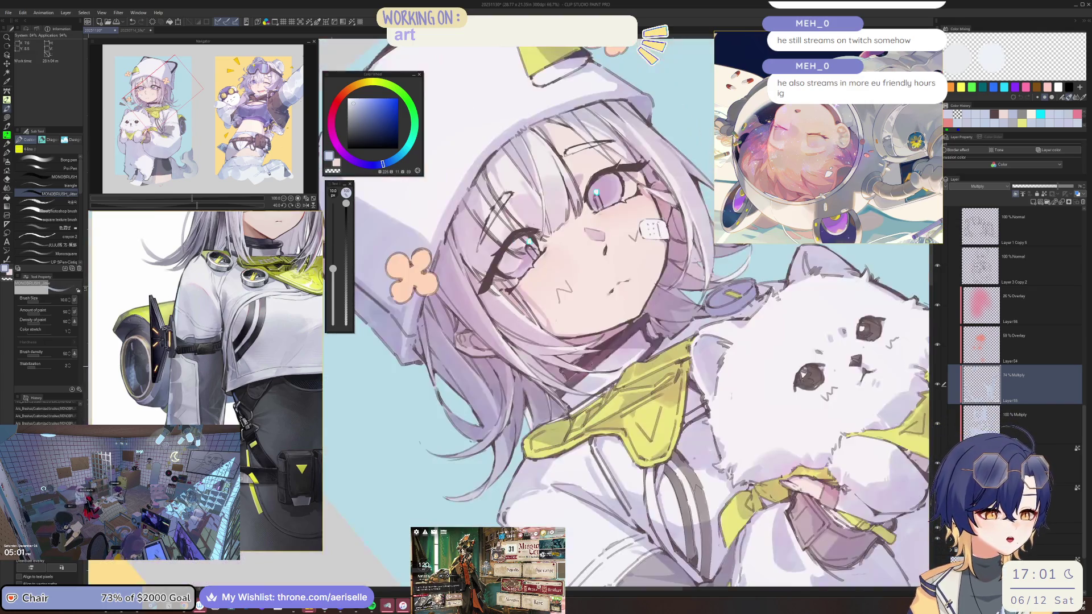
{"action": "key", "text": "ctrl+plus"}
{"action": "key", "text": "bracketright"}
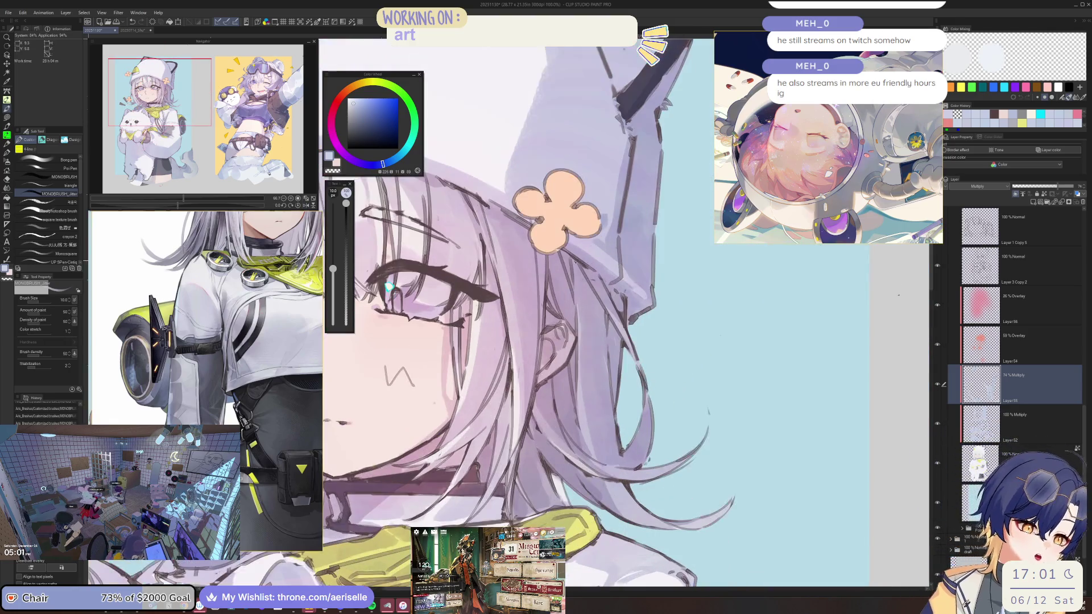
Step: Zoom out, save the illustration, and switch to the Eagle image library
{"action": "key", "text": "ctrl+minus"}
{"action": "key", "text": "ctrl+minus"}
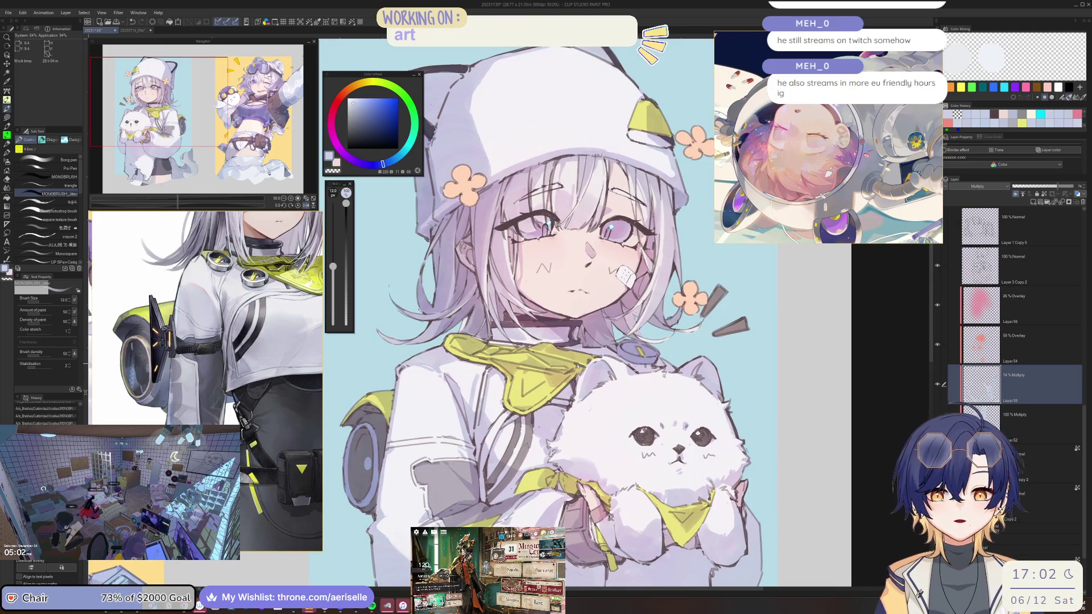
{"action": "key", "text": "ctrl+s"}
{"action": "key", "text": "ctrl+plus"}
{"action": "key", "text": "alt+Tab"}
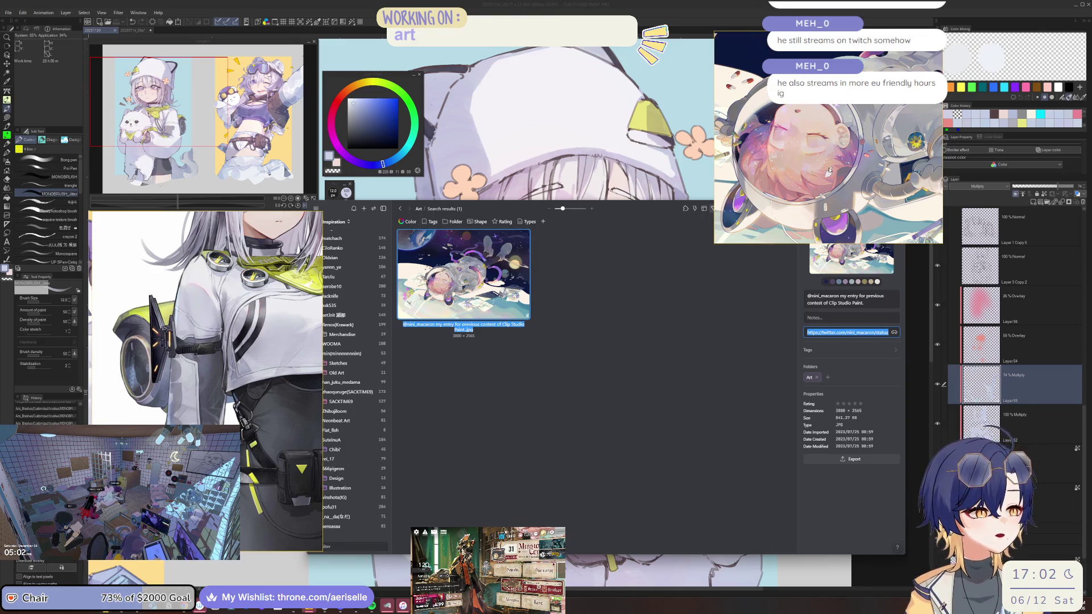
Step: Trim the floating reference image, move the Eagle library right, and clear the earlier search
{"action": "left_click_drag", "start_coordinate": [787, 244], "coordinate": [784, 192]}
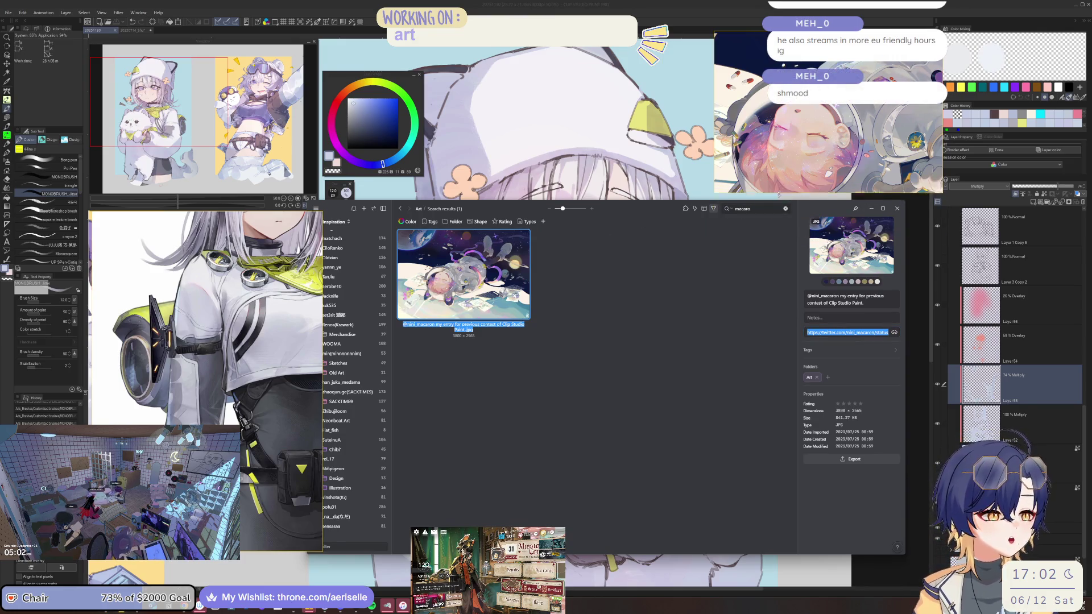
{"action": "left_click_drag", "start_coordinate": [633, 207], "coordinate": [705, 208]}
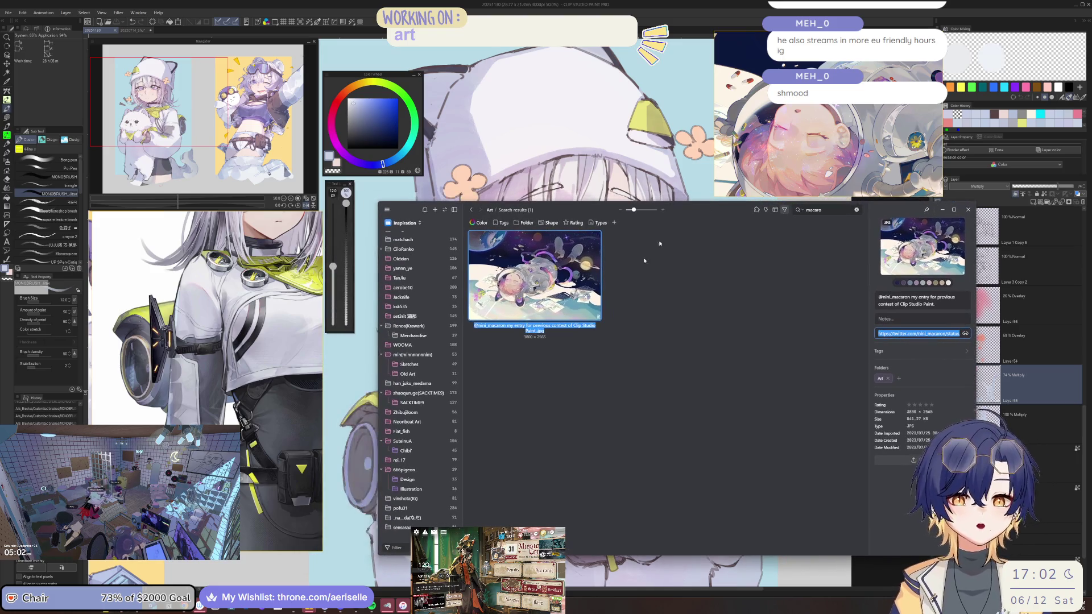
{"action": "scroll", "coordinate": [416, 269], "scroll_direction": "up", "scroll_amount": 4}
{"action": "scroll", "coordinate": [416, 269], "scroll_direction": "up", "scroll_amount": 5}
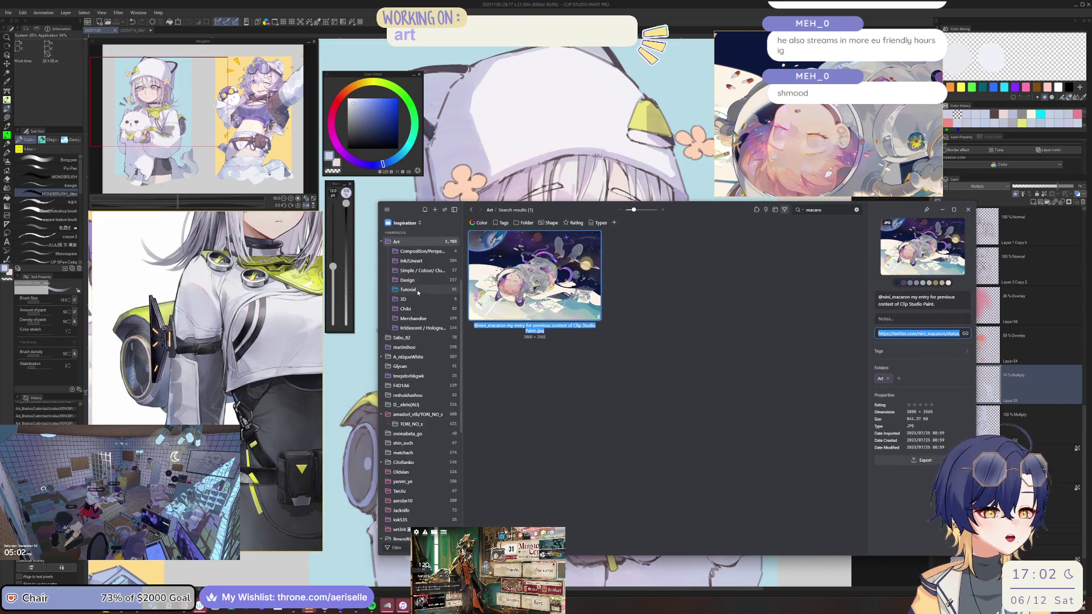
{"action": "left_click", "coordinate": [856, 210]}
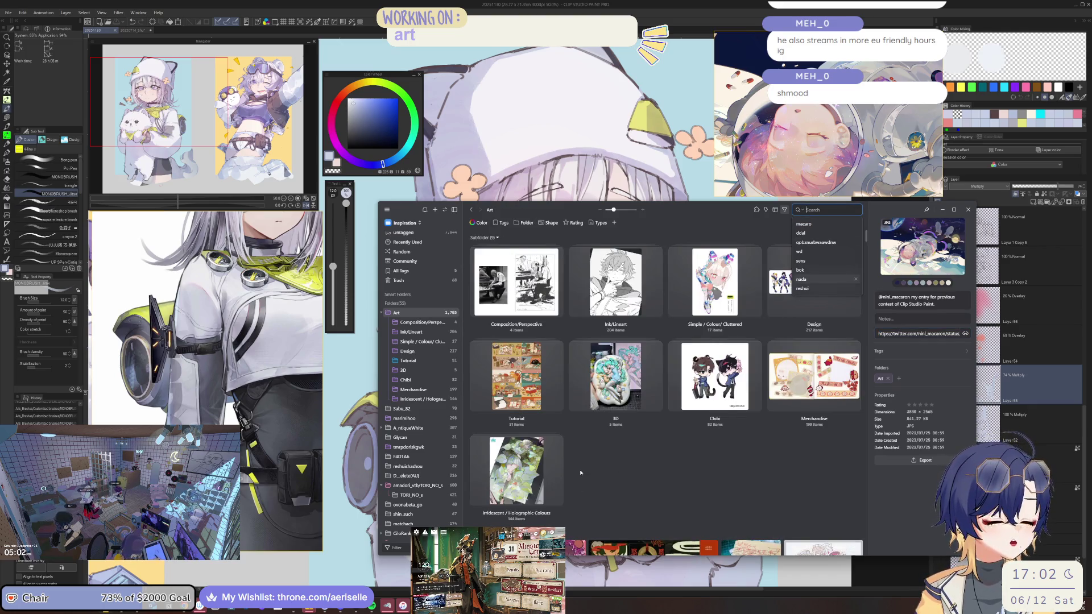
Step: Browse down through the Art folder's 1,783 reference images, then hide Eagle with Alt+Tab
{"action": "scroll", "coordinate": [581, 472], "scroll_direction": "down", "scroll_amount": 3}
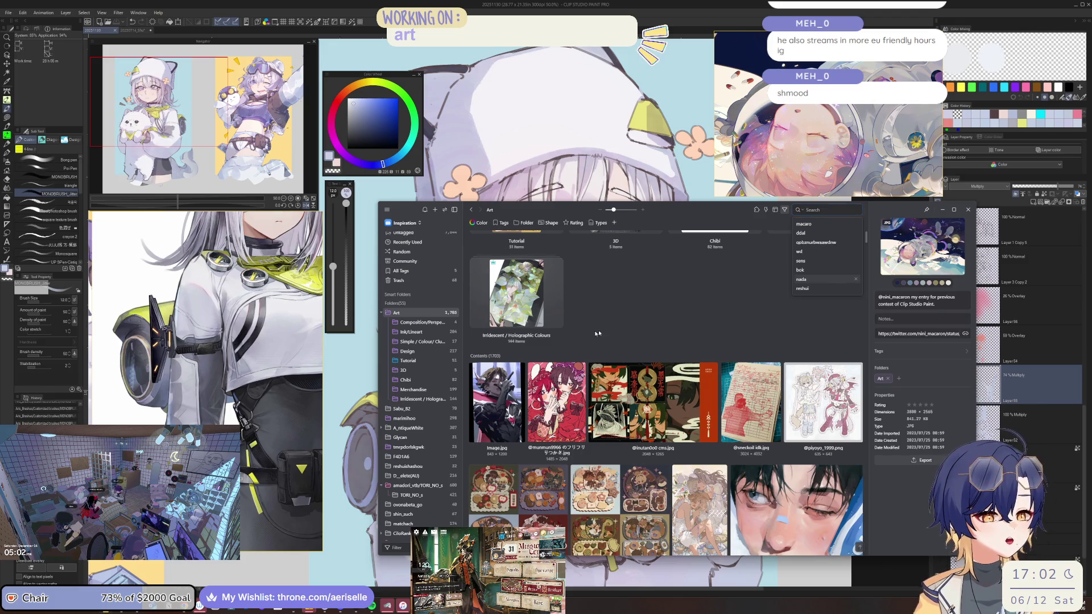
{"action": "left_click", "coordinate": [597, 334]}
{"action": "scroll", "coordinate": [597, 333], "scroll_direction": "down", "scroll_amount": 3}
{"action": "scroll", "coordinate": [613, 346], "scroll_direction": "down", "scroll_amount": 3}
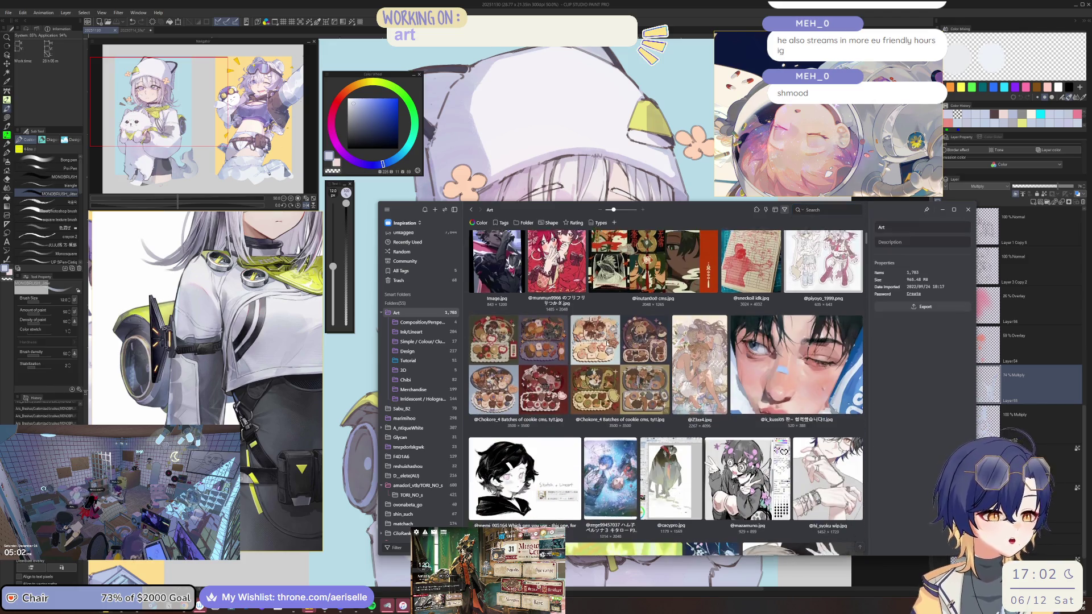
{"action": "scroll", "coordinate": [613, 346], "scroll_direction": "down", "scroll_amount": 3}
{"action": "scroll", "coordinate": [612, 346], "scroll_direction": "down", "scroll_amount": 1}
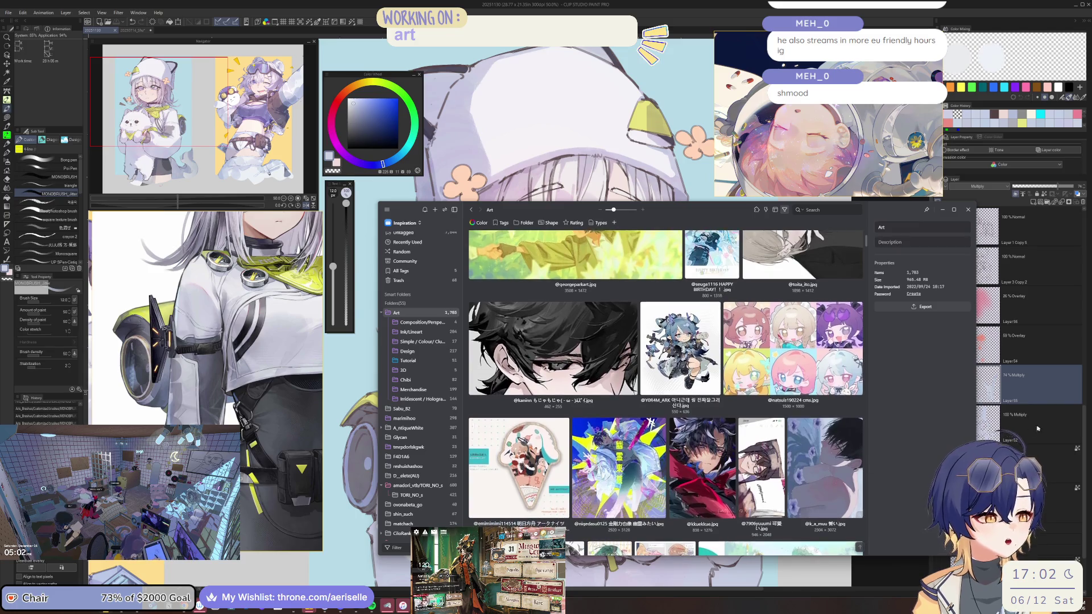
{"action": "key", "text": "alt+Tab"}
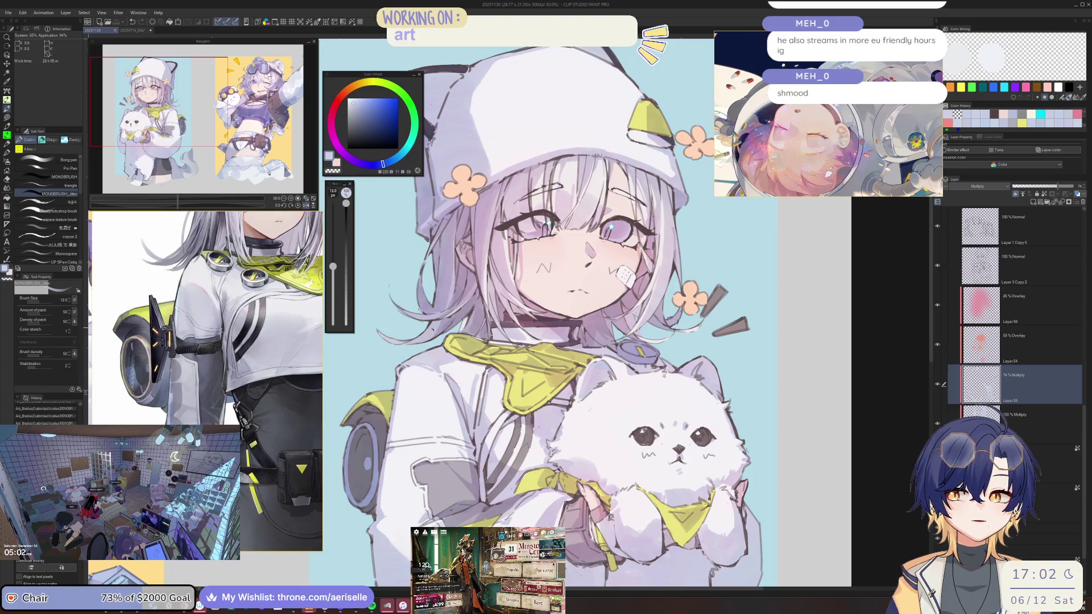
Step: Zoom in on the girl's face, adjust the brush, and add small dark touches to the linework
{"action": "key", "text": "ctrl+plus"}
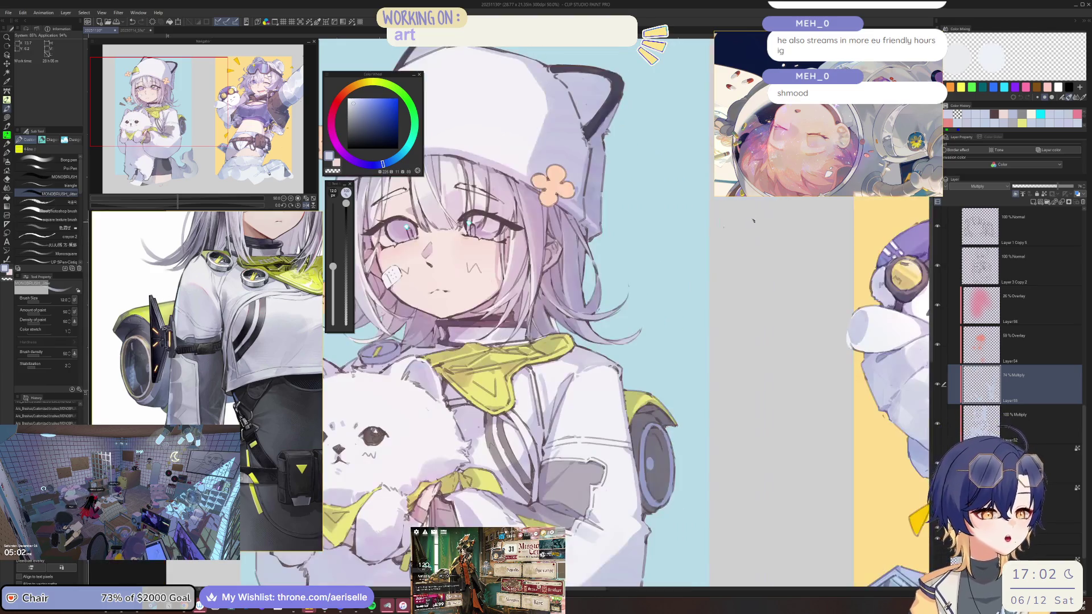
{"action": "key", "text": "ctrl+plus"}
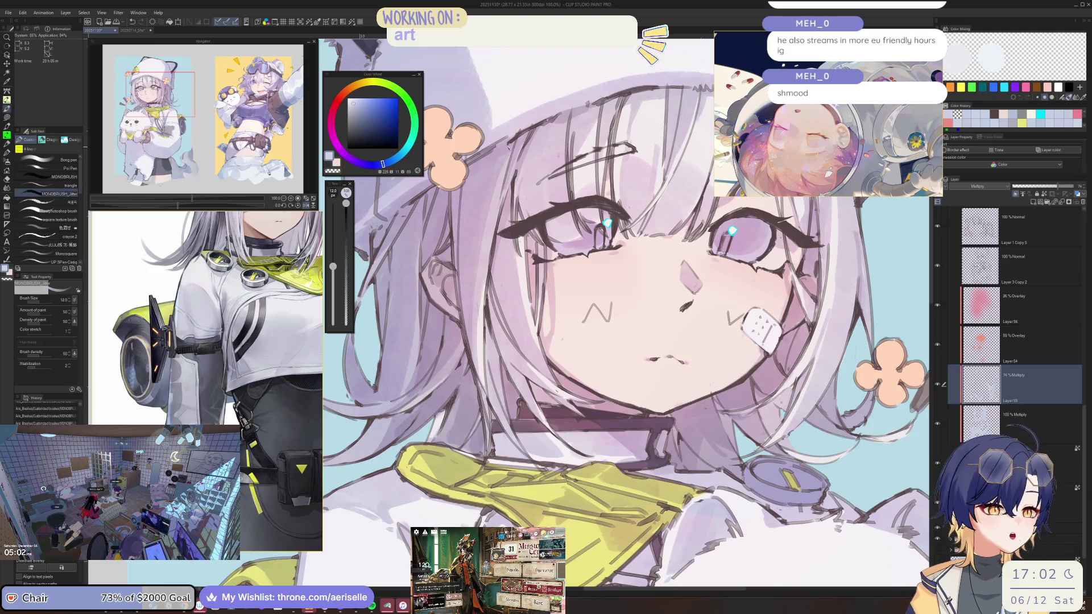
{"action": "key", "text": "bracketleft"}
{"action": "key", "text": "bracketleft"}
{"action": "key", "text": "bracketleft"}
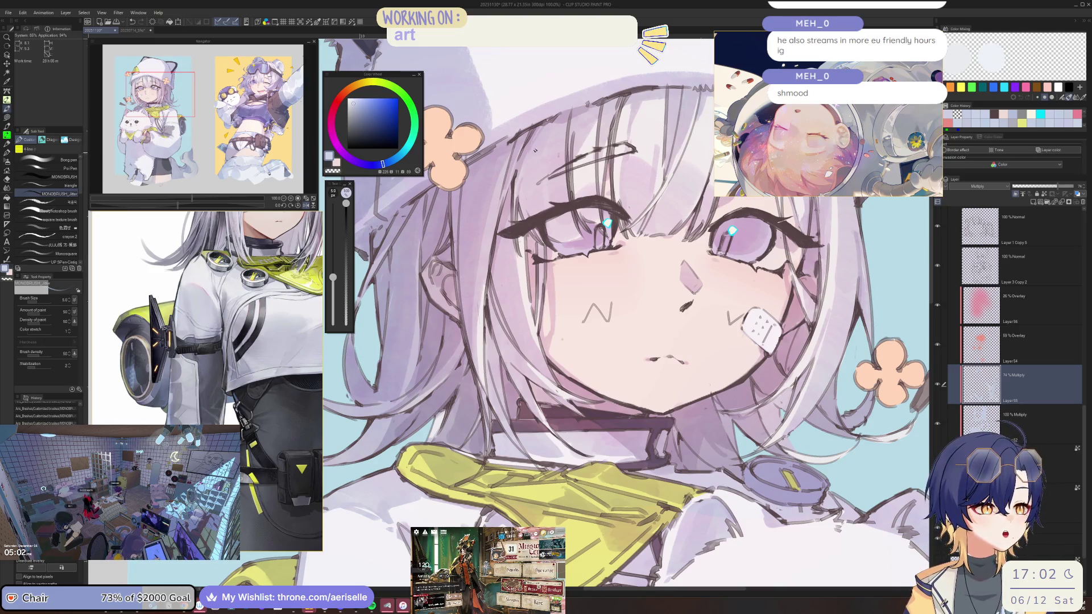
{"action": "left_click_drag", "start_coordinate": [625, 284], "coordinate": [577, 378]}
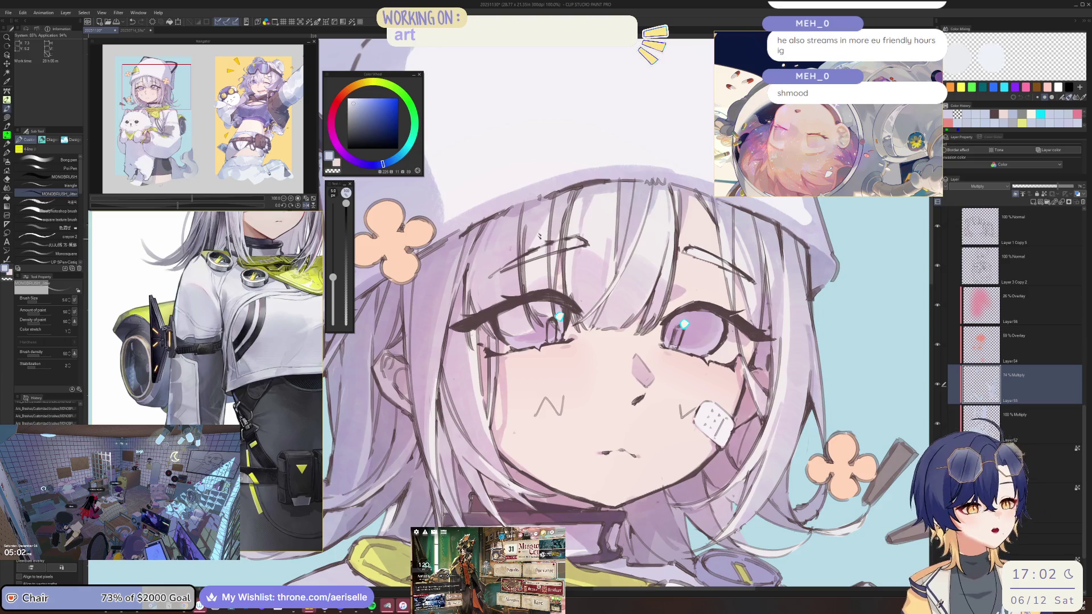
{"action": "key", "text": "bracketright"}
{"action": "key", "text": "bracketright"}
{"action": "key", "text": "bracketright"}
{"action": "key", "text": "bracketleft"}
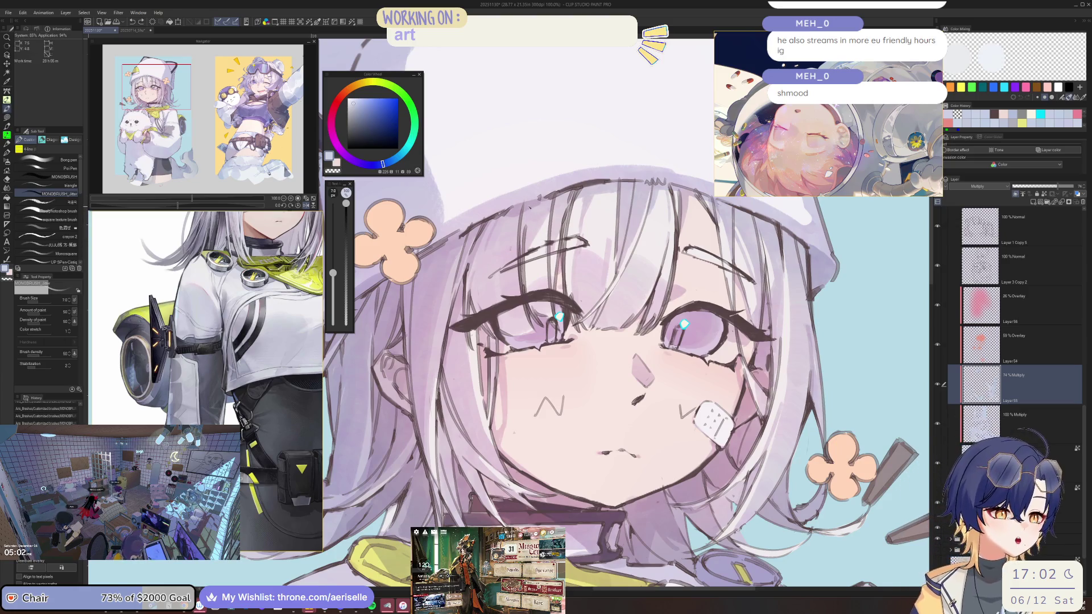
{"action": "key", "text": "h"}
{"action": "key", "text": "ctrl+minus"}
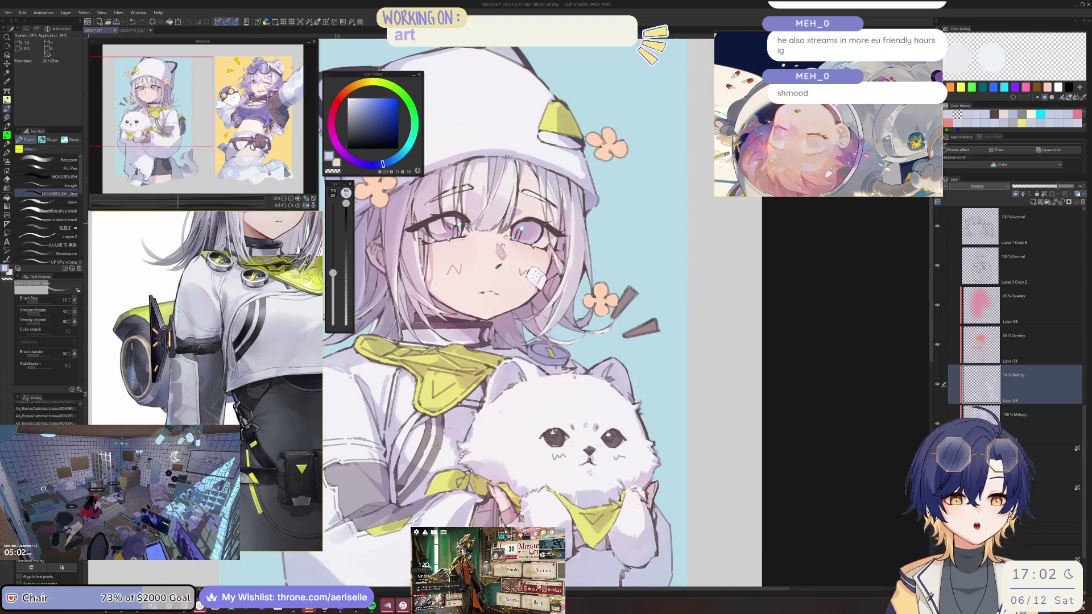
{"action": "key", "text": "ctrl+plus"}
{"action": "key", "text": "ctrl+plus"}
{"action": "key", "text": "ctrl+plus"}
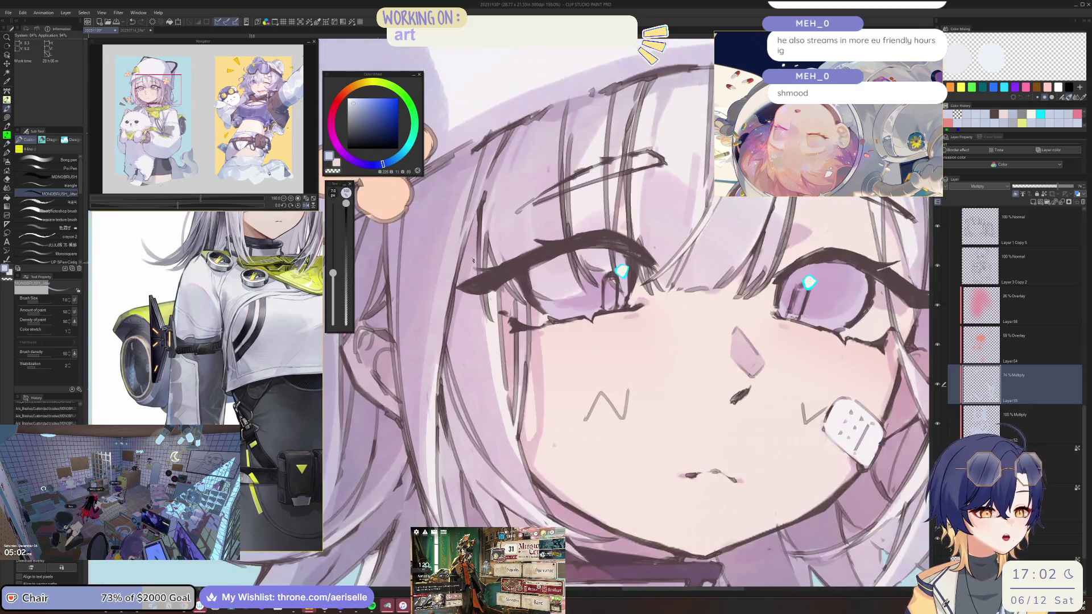
{"action": "key", "text": "bracketright"}
{"action": "key", "text": "bracketright"}
{"action": "key", "text": "bracketright"}
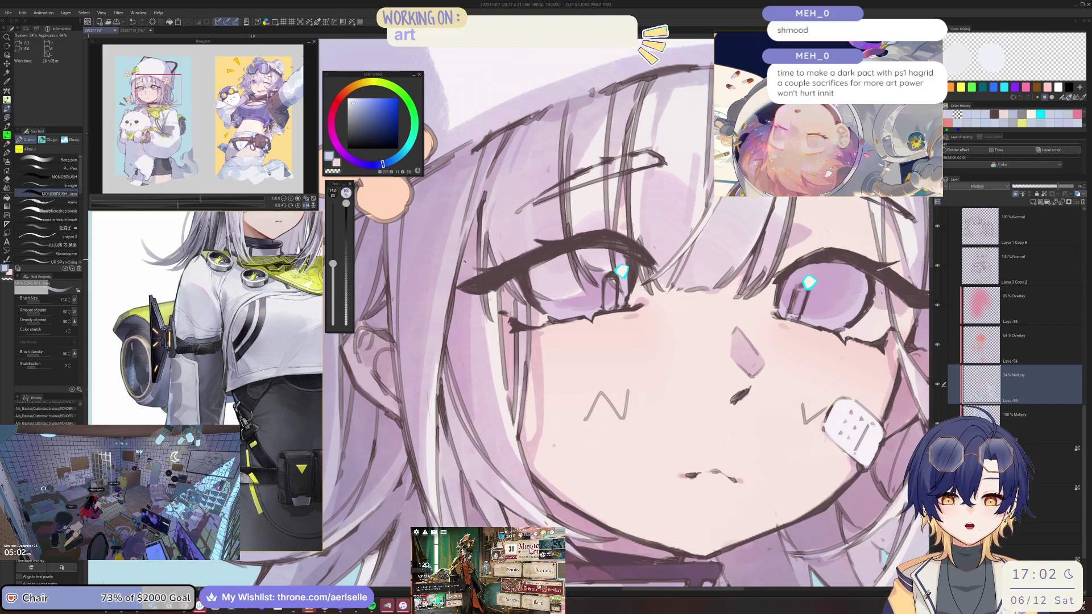
{"action": "key", "text": "h"}
{"action": "left_click_drag", "start_coordinate": [545, 296], "coordinate": [549, 390]}
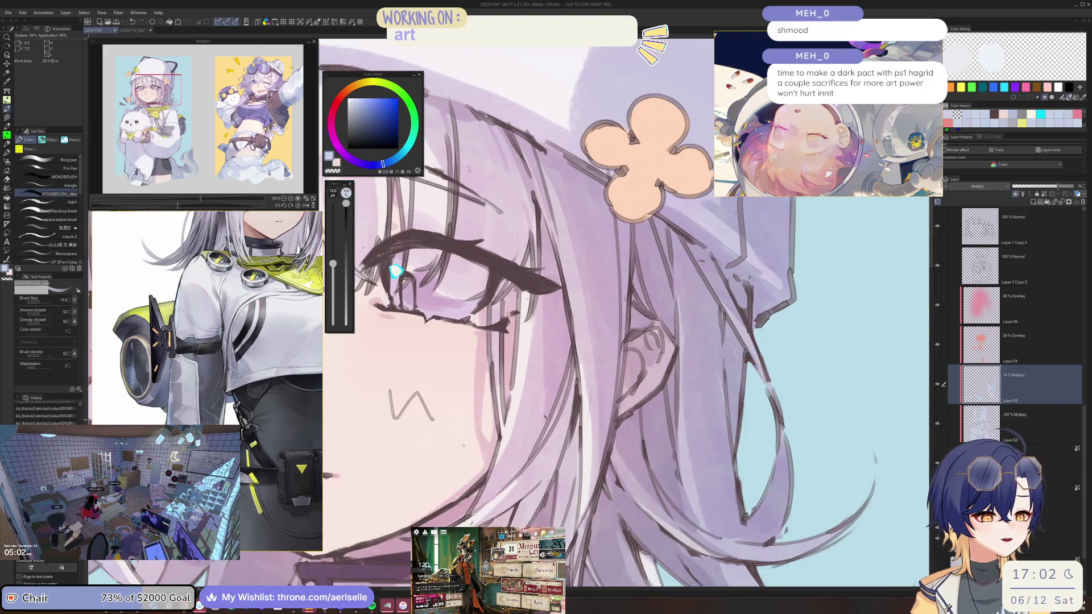
Step: Shrink the brush to 10, then 6, and check the head and hat mirrored and normal
{"action": "key", "text": "bracketleft"}
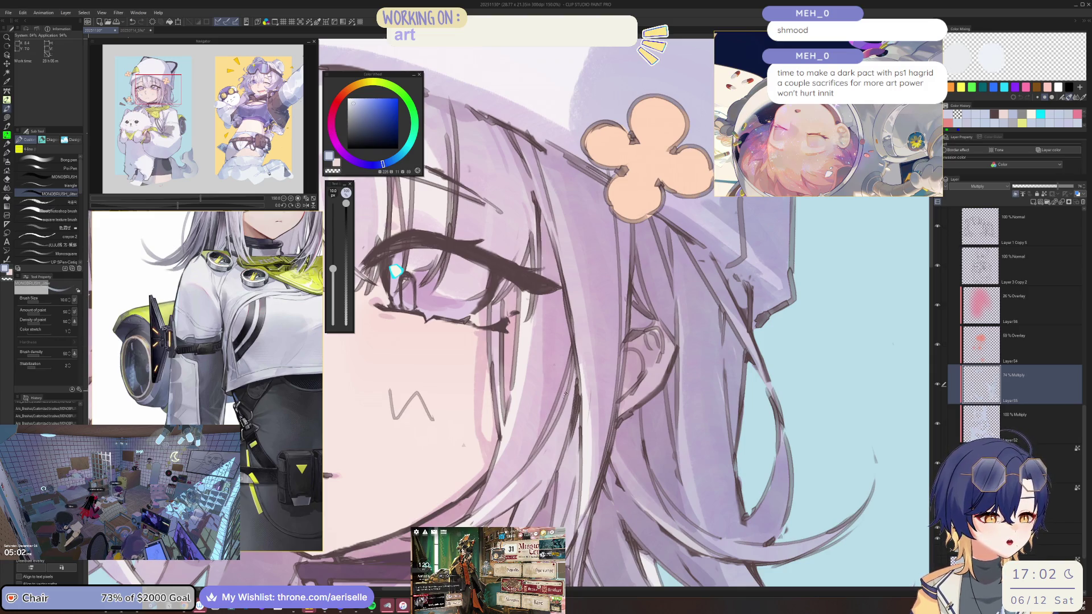
{"action": "key", "text": "ctrl+minus"}
{"action": "key", "text": "ctrl+minus"}
{"action": "key", "text": "ctrl+minus"}
{"action": "key", "text": "ctrl+plus"}
{"action": "key", "text": "ctrl+plus"}
{"action": "key", "text": "ctrl+plus"}
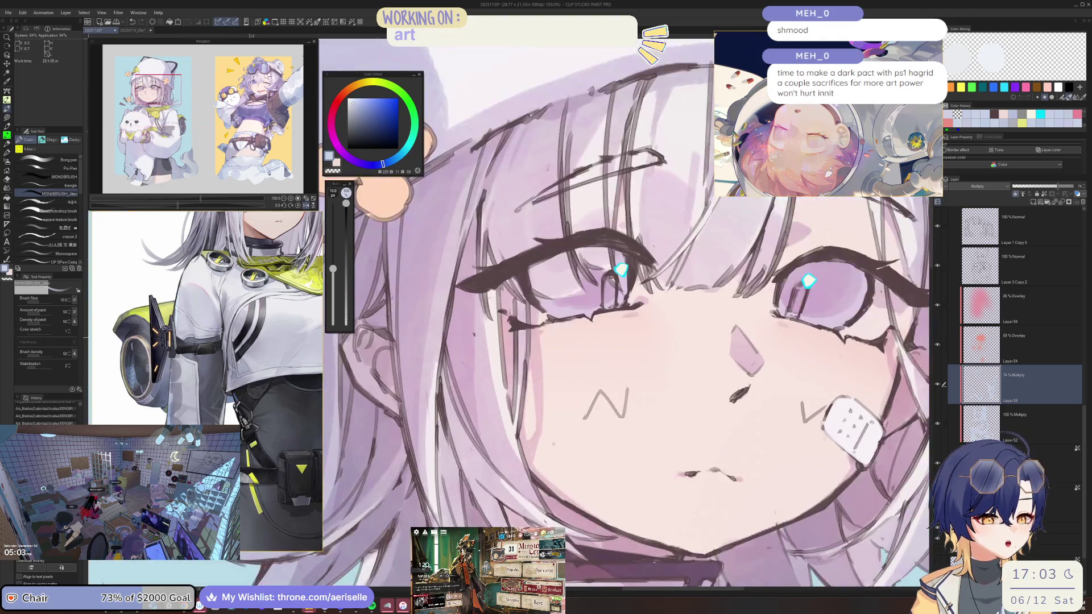
{"action": "key", "text": "bracketleft"}
{"action": "key", "text": "bracketleft"}
{"action": "key", "text": "bracketleft"}
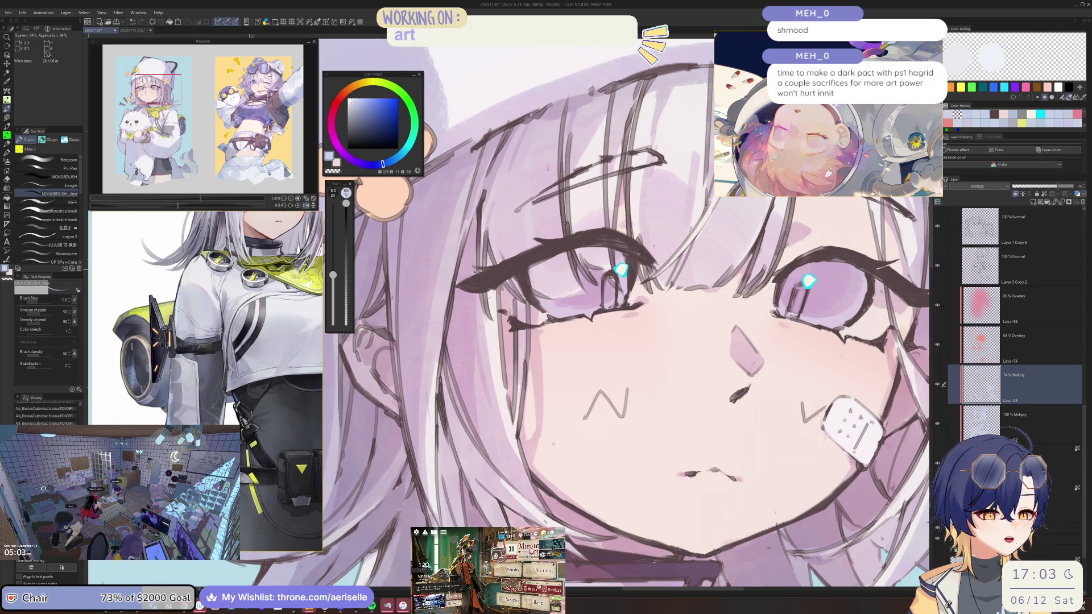
{"action": "key", "text": "ctrl+minus"}
{"action": "key", "text": "ctrl+minus"}
{"action": "key", "text": "ctrl+minus"}
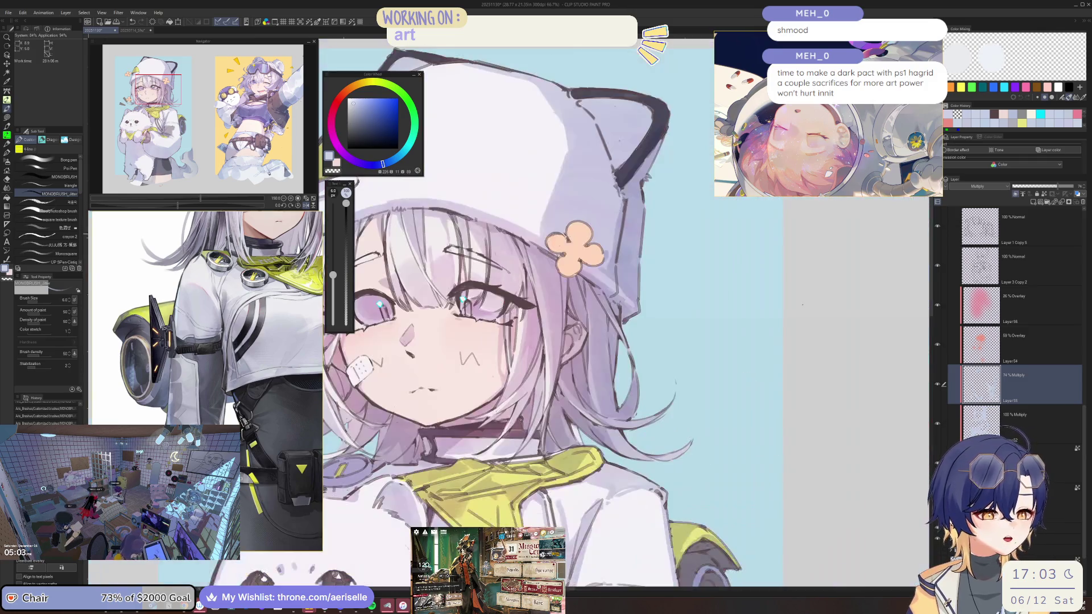
{"action": "key", "text": "ctrl+plus"}
{"action": "key", "text": "ctrl+plus"}
{"action": "key", "text": "ctrl+plus"}
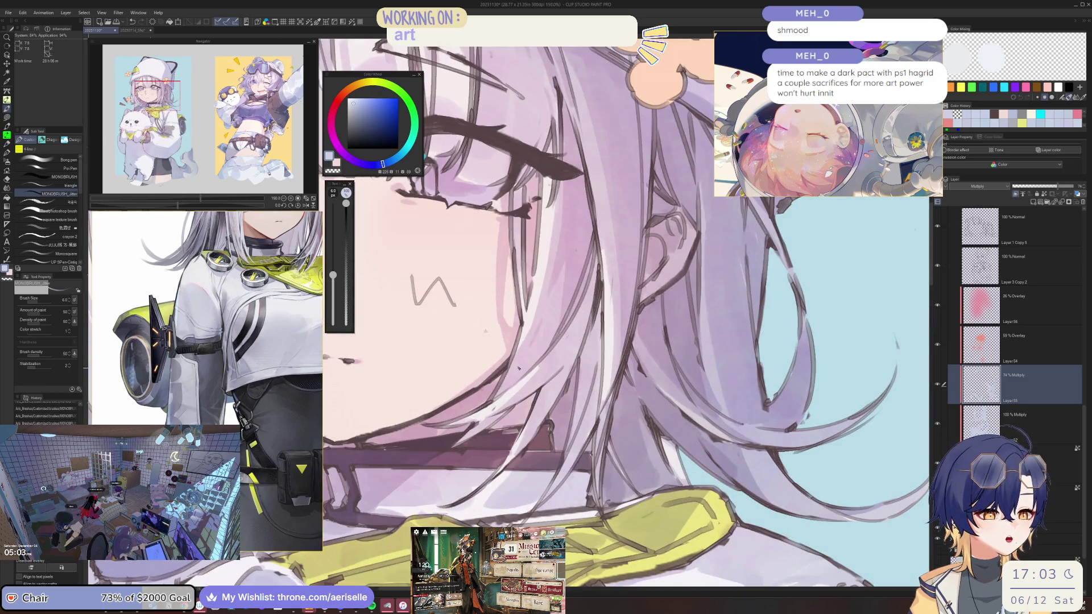
{"action": "key", "text": "ctrl+minus"}
{"action": "key", "text": "ctrl+minus"}
{"action": "key", "text": "ctrl+minus"}
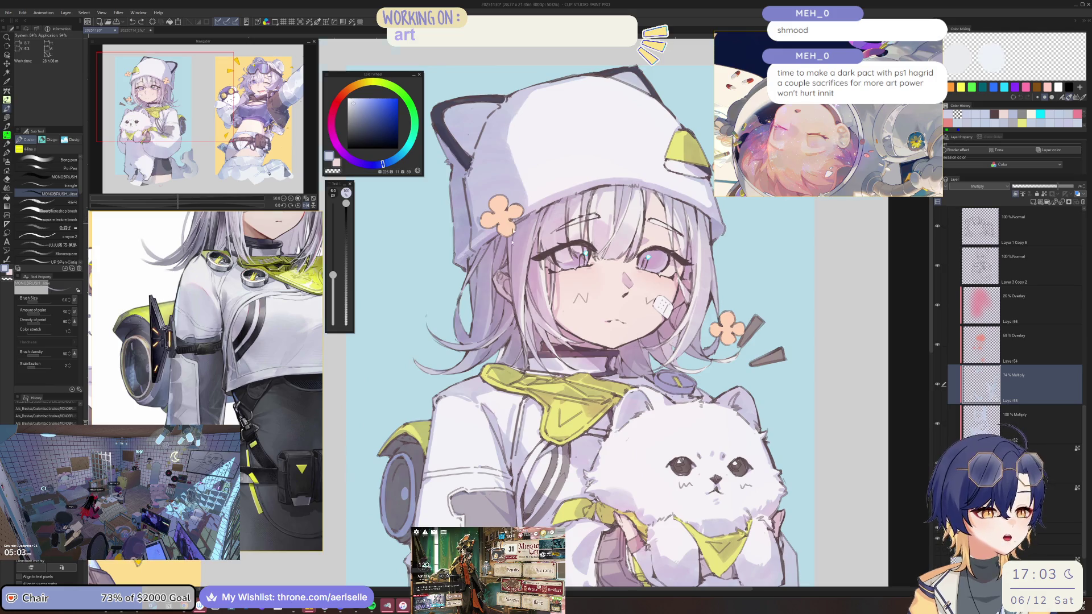
{"action": "scroll", "coordinate": [512, 233], "scroll_direction": "up", "scroll_amount": 2}
{"action": "scroll", "coordinate": [589, 297], "scroll_direction": "up", "scroll_amount": 1}
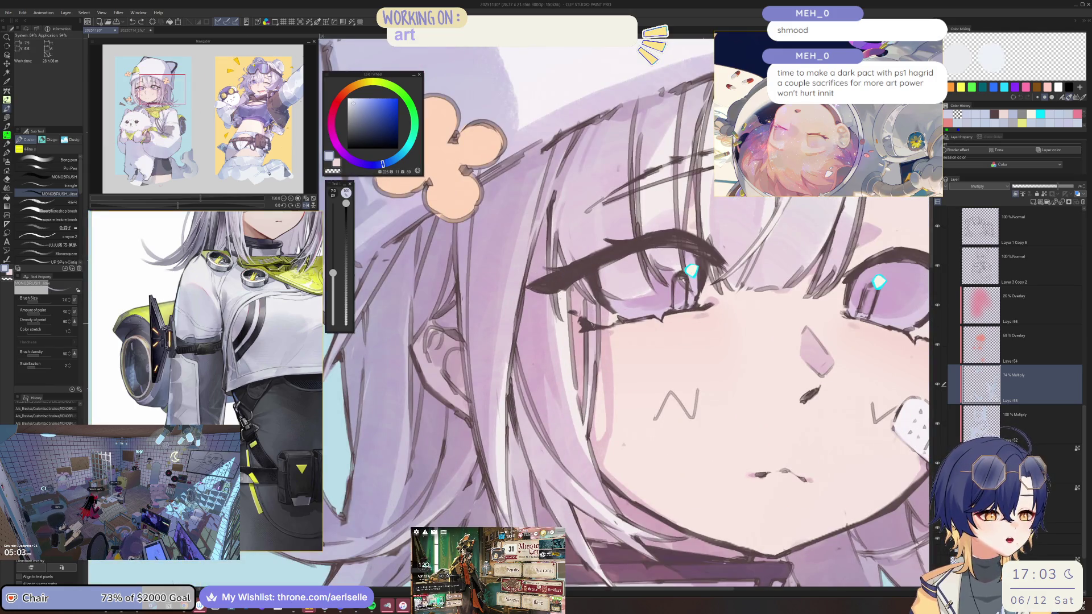
{"action": "scroll", "coordinate": [586, 321], "scroll_direction": "down", "scroll_amount": 5}
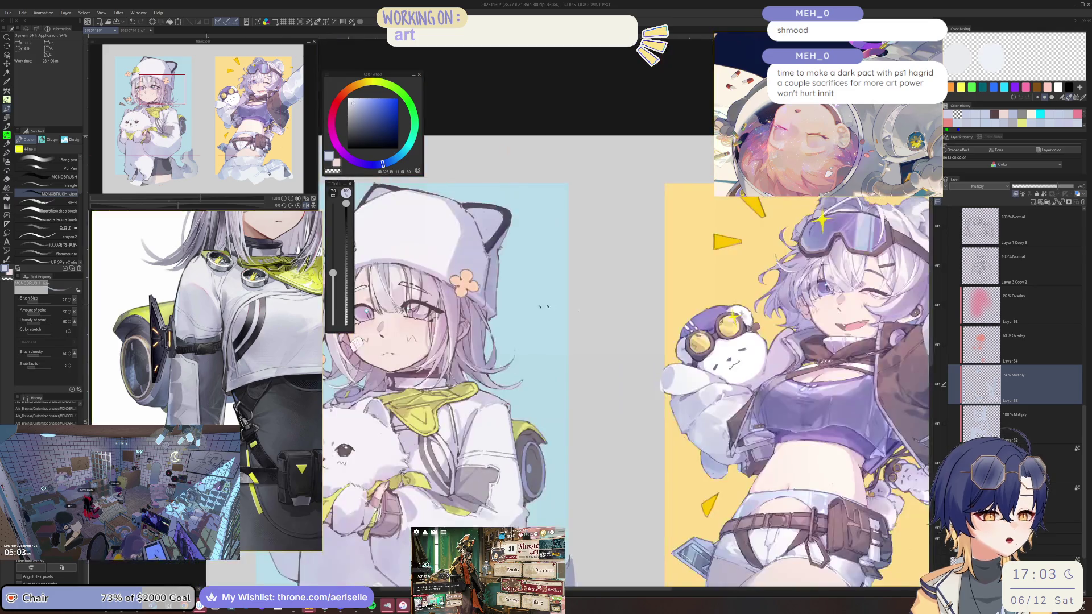
{"action": "scroll", "coordinate": [366, 303], "scroll_direction": "up", "scroll_amount": 3}
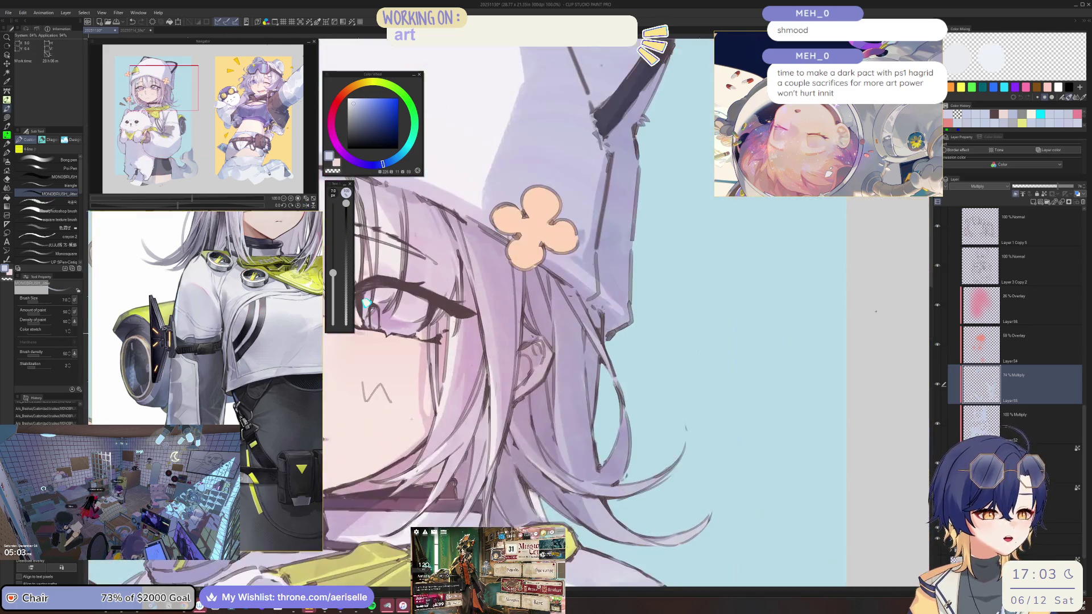
{"action": "scroll", "coordinate": [508, 333], "scroll_direction": "up", "scroll_amount": 2}
{"action": "scroll", "coordinate": [506, 333], "scroll_direction": "down", "scroll_amount": 4}
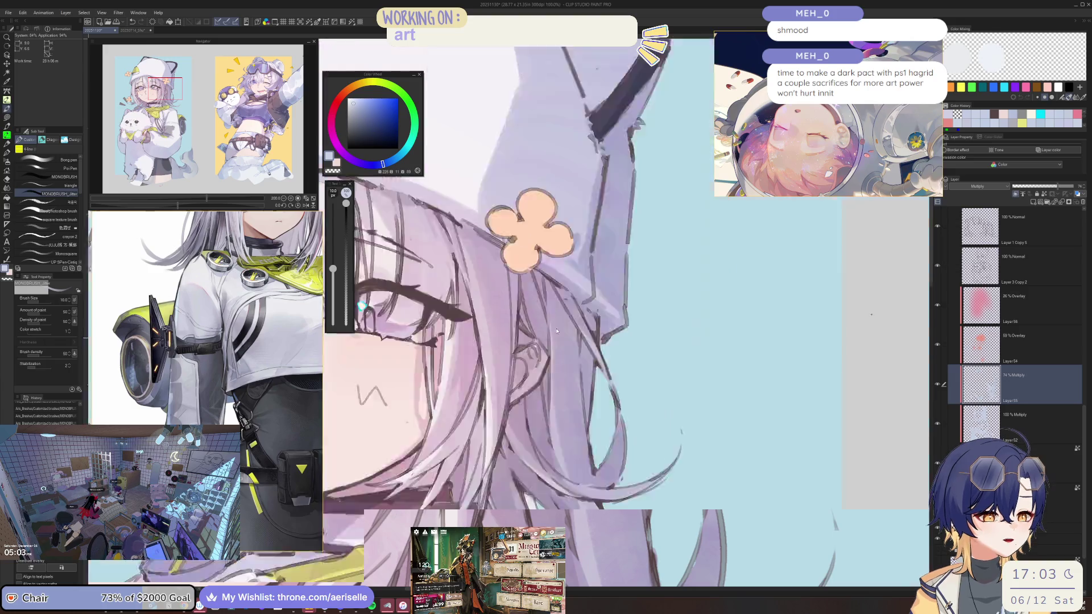
{"action": "key", "text": "h"}
{"action": "scroll", "coordinate": [719, 279], "scroll_direction": "up", "scroll_amount": 1}
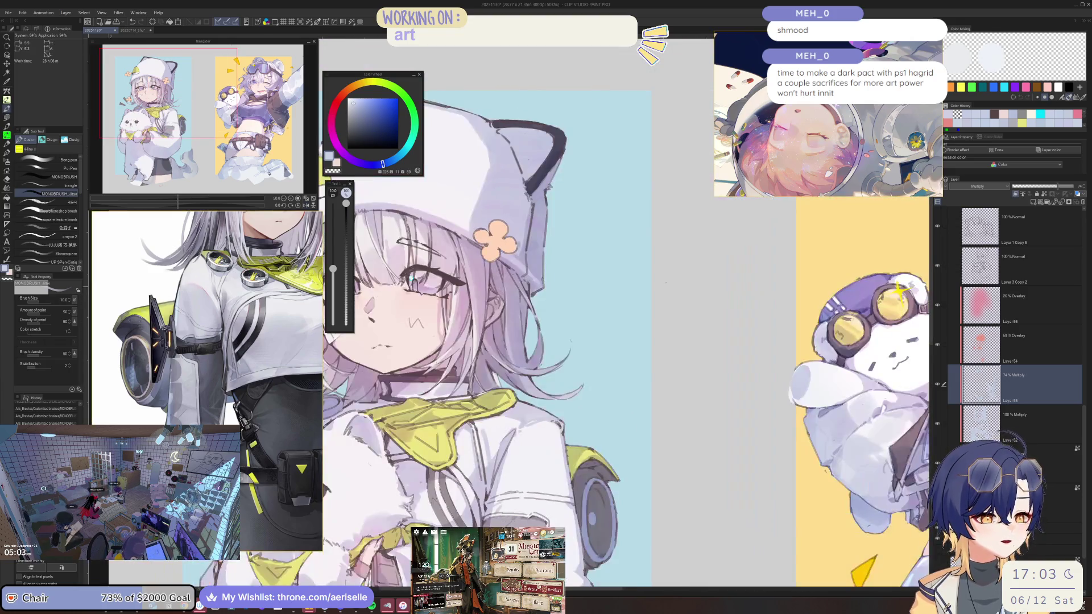
{"action": "scroll", "coordinate": [718, 279], "scroll_direction": "up", "scroll_amount": 1}
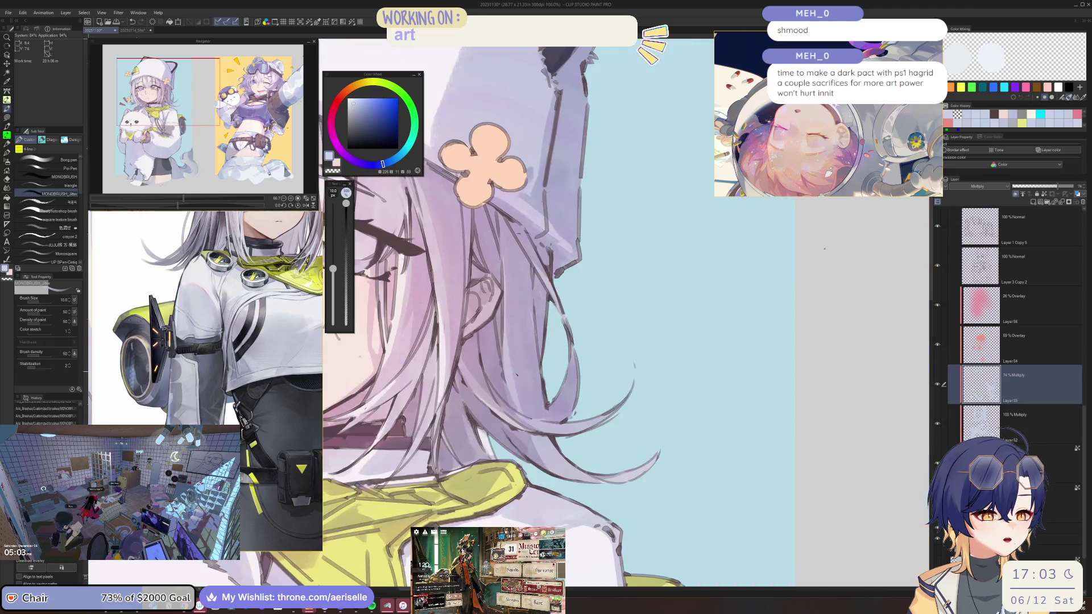
{"action": "key", "text": "h"}
{"action": "scroll", "coordinate": [625, 313], "scroll_direction": "down", "scroll_amount": 3}
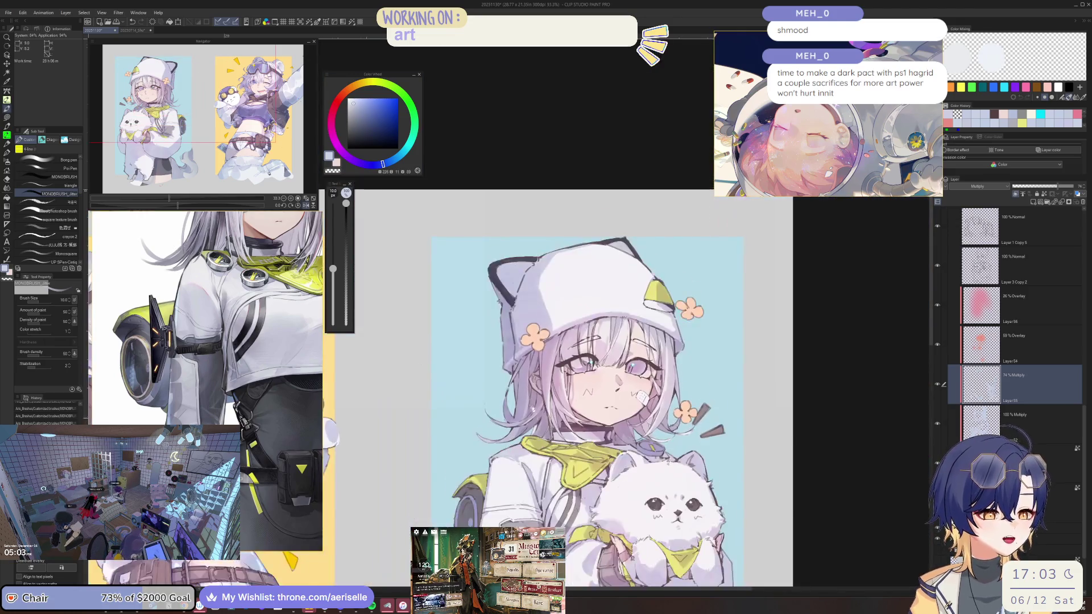
{"action": "scroll", "coordinate": [625, 313], "scroll_direction": "up", "scroll_amount": 3}
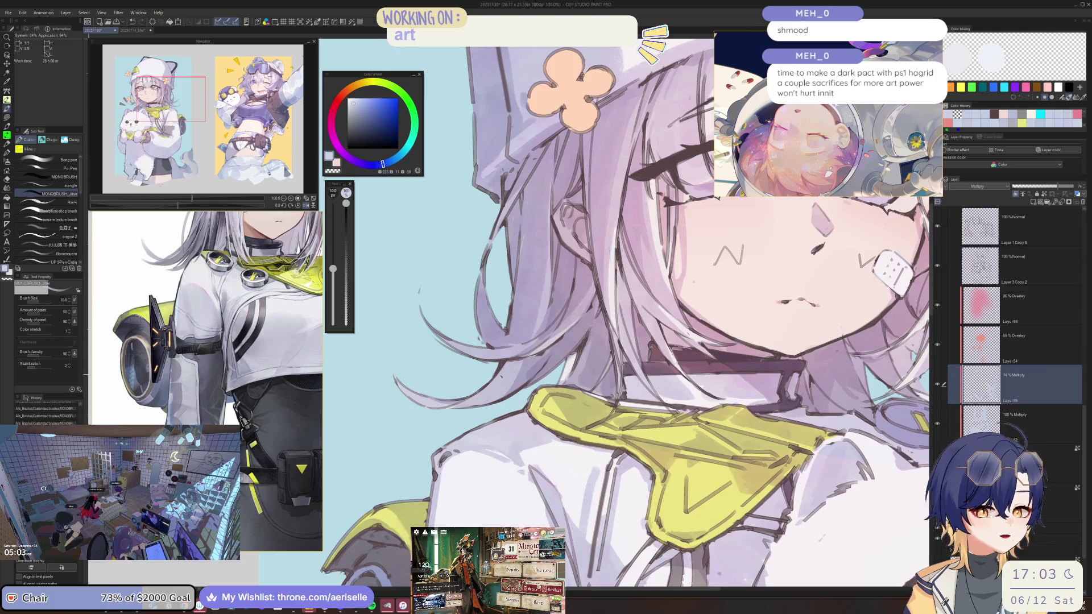
{"action": "scroll", "coordinate": [531, 338], "scroll_direction": "down", "scroll_amount": 1}
Step: Rotate the canvas view about 35 degrees and zoom in close on the face
{"action": "key", "text": "^"}
{"action": "key", "text": "^"}
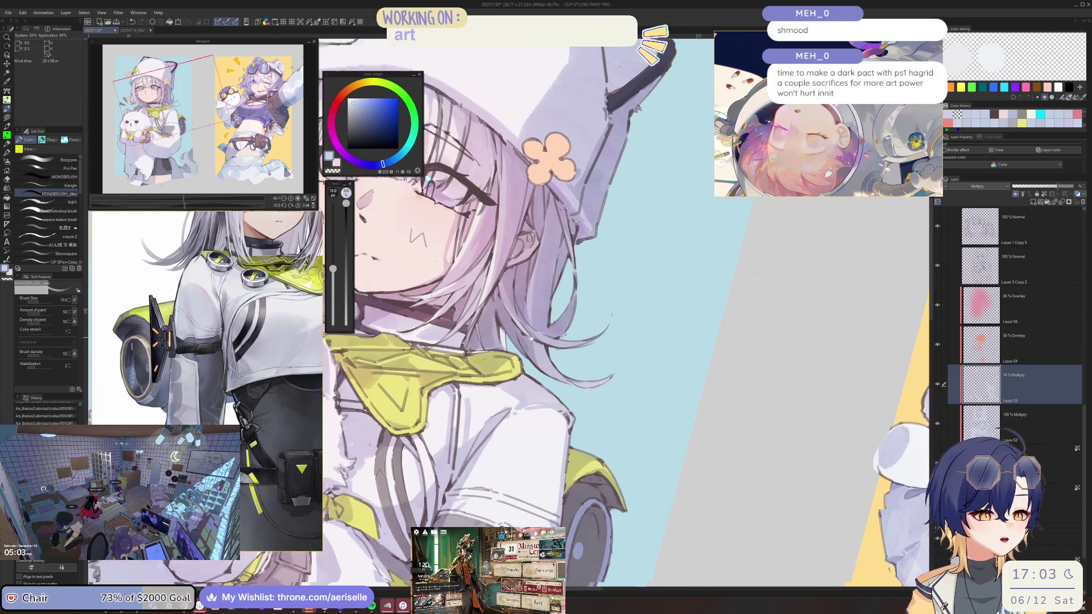
{"action": "scroll", "coordinate": [530, 338], "scroll_direction": "up", "scroll_amount": 1}
{"action": "scroll", "coordinate": [530, 338], "scroll_direction": "down", "scroll_amount": 2}
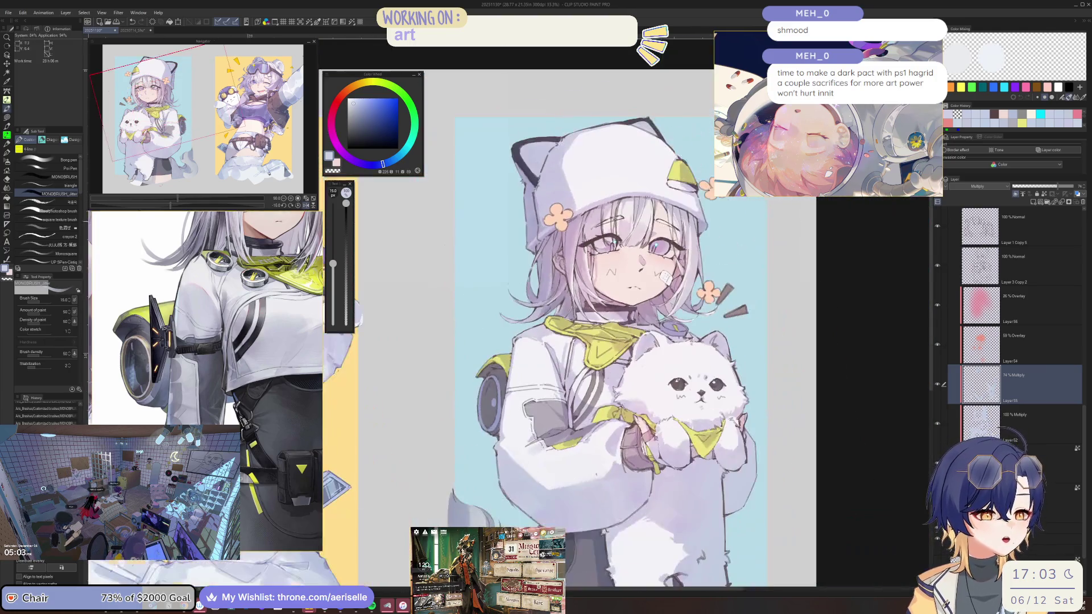
{"action": "scroll", "coordinate": [600, 195], "scroll_direction": "up", "scroll_amount": 3}
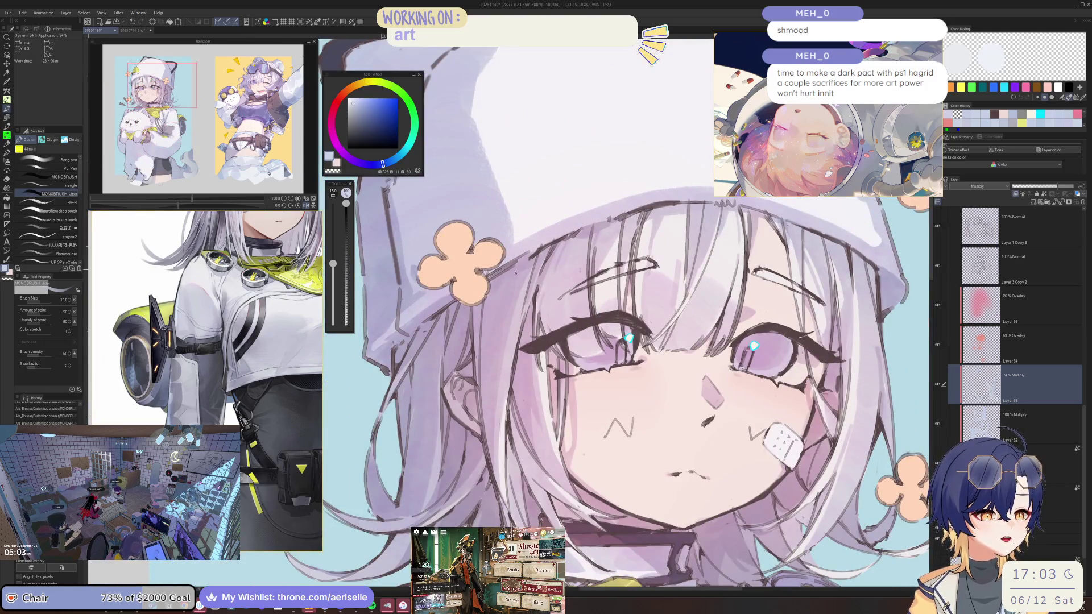
{"action": "scroll", "coordinate": [535, 256], "scroll_direction": "up", "scroll_amount": 1}
{"action": "scroll", "coordinate": [626, 313], "scroll_direction": "down", "scroll_amount": 2}
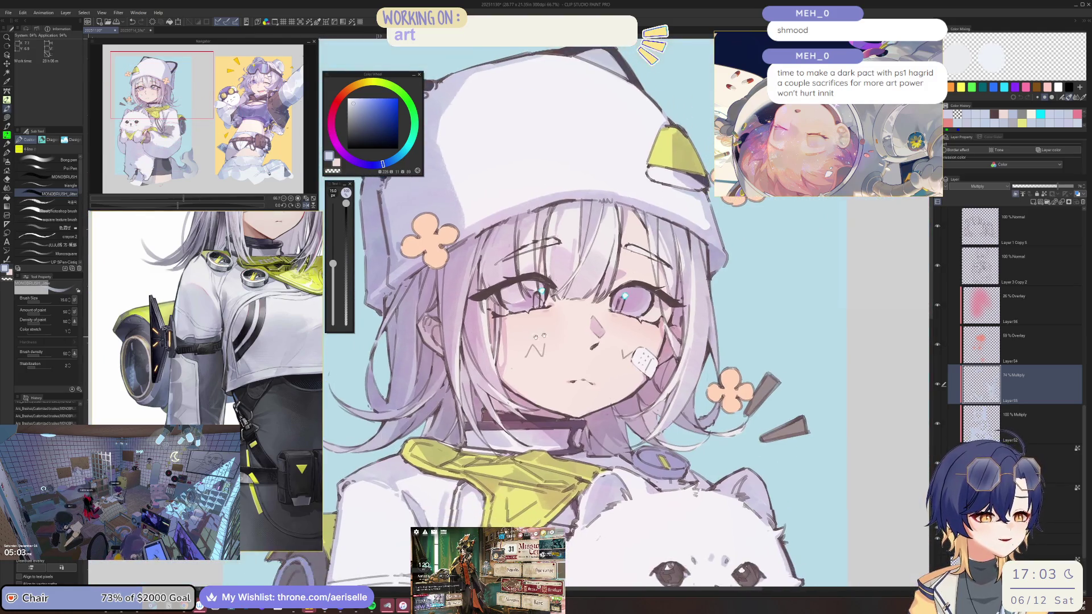
{"action": "scroll", "coordinate": [625, 313], "scroll_direction": "up", "scroll_amount": 1}
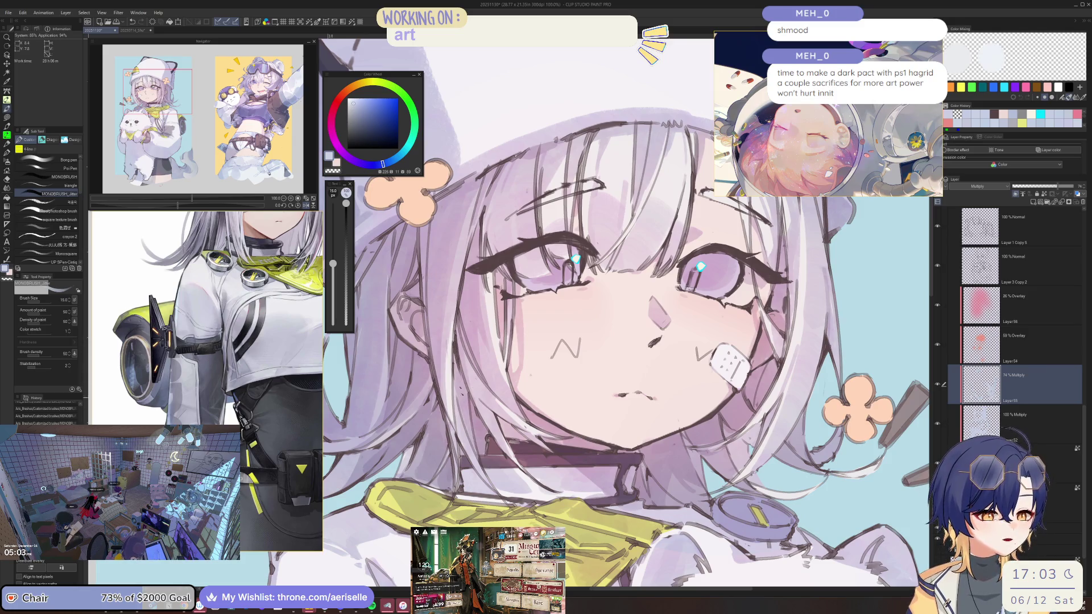
{"action": "key", "text": "ctrl+minus"}
{"action": "key", "text": "minus"}
{"action": "key", "text": "minus"}
{"action": "key", "text": "minus"}
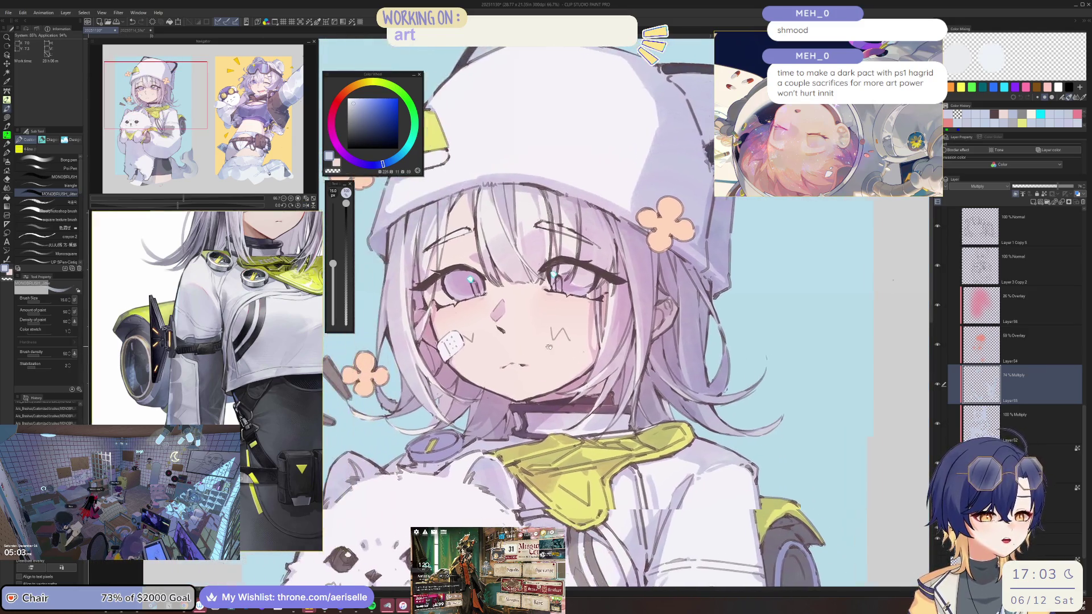
{"action": "key", "text": "ctrl+alt+0"}
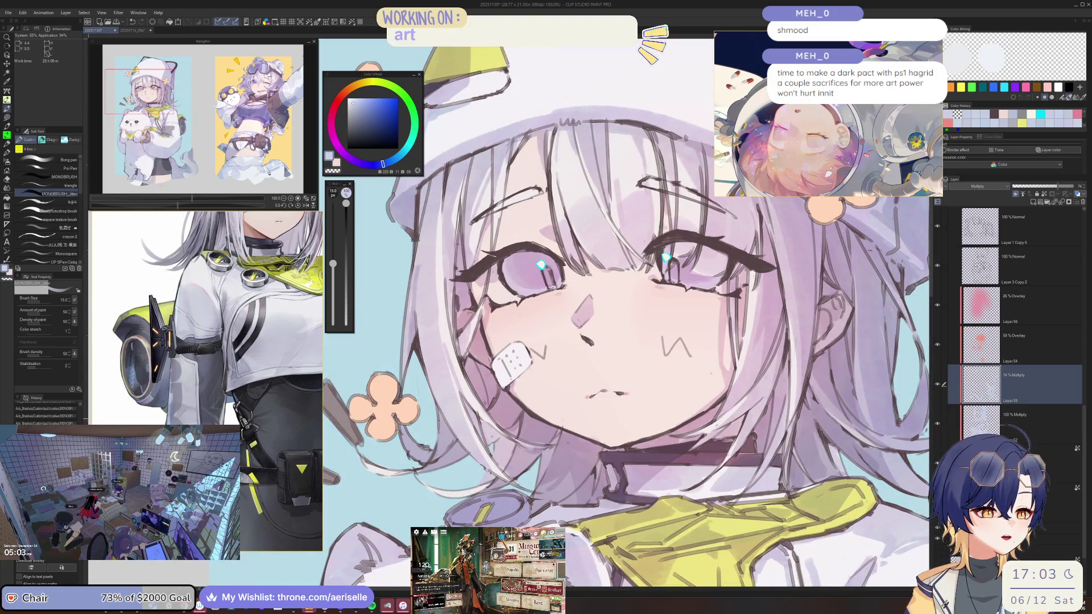
{"action": "left_click_drag", "start_coordinate": [569, 319], "coordinate": [465, 381]}
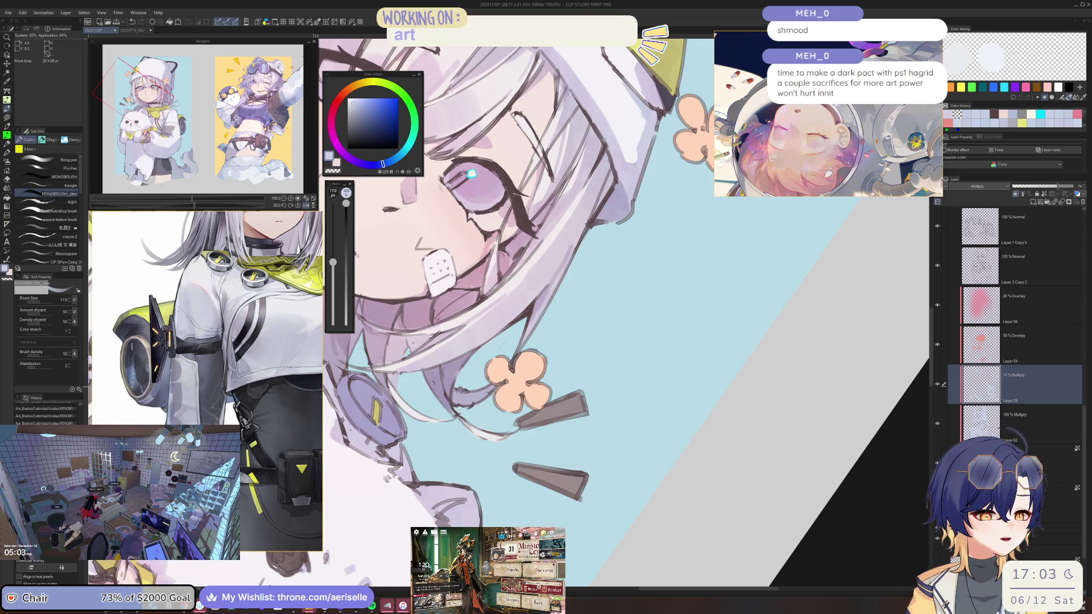
{"action": "scroll", "coordinate": [625, 313], "scroll_direction": "down", "scroll_amount": 6}
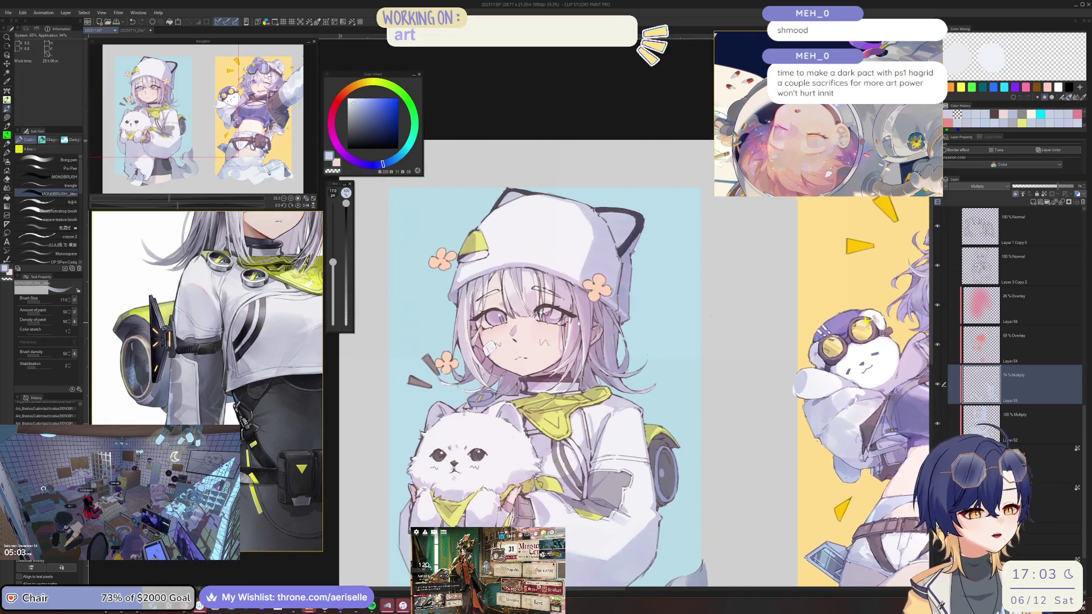
{"action": "scroll", "coordinate": [450, 304], "scroll_direction": "up", "scroll_amount": 3}
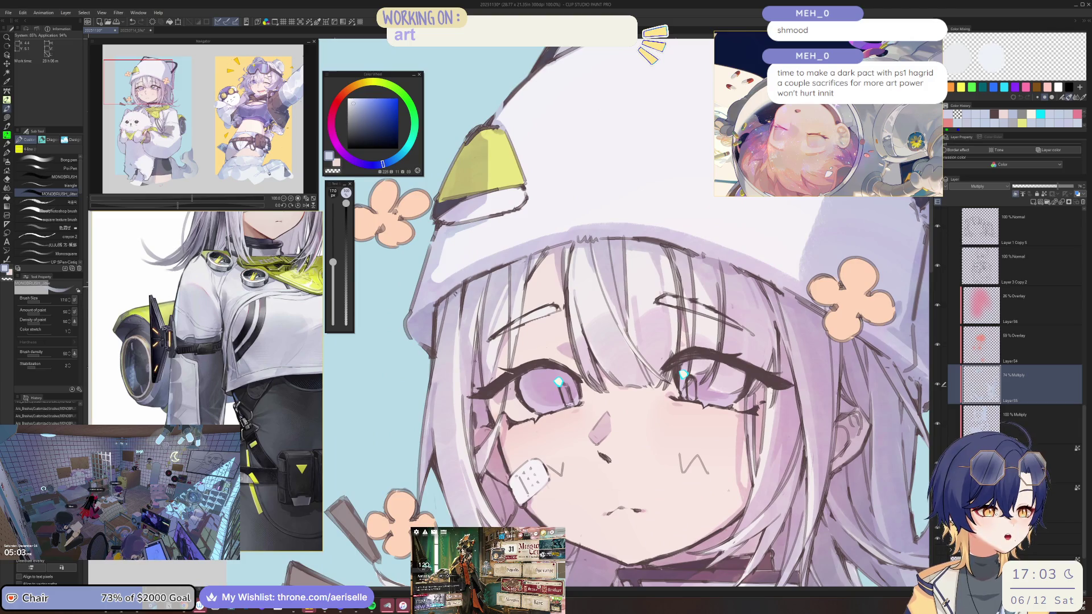
Step: Draw a thin line along the hair edge and a short dark stroke in the hair
{"action": "left_click_drag", "start_coordinate": [436, 344], "coordinate": [461, 293]}
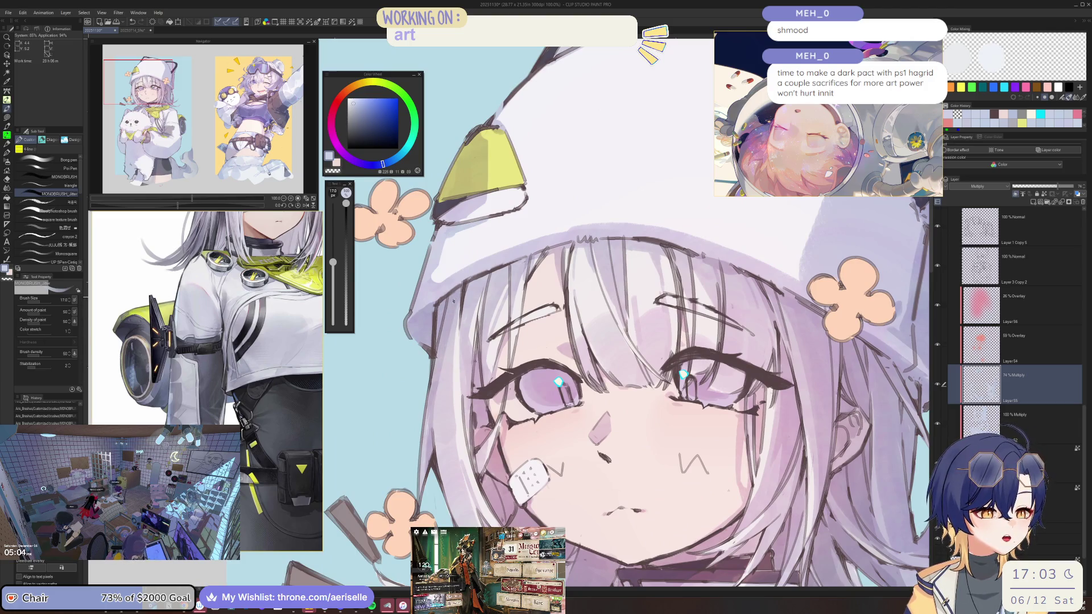
{"action": "left_click_drag", "start_coordinate": [468, 287], "coordinate": [499, 271]}
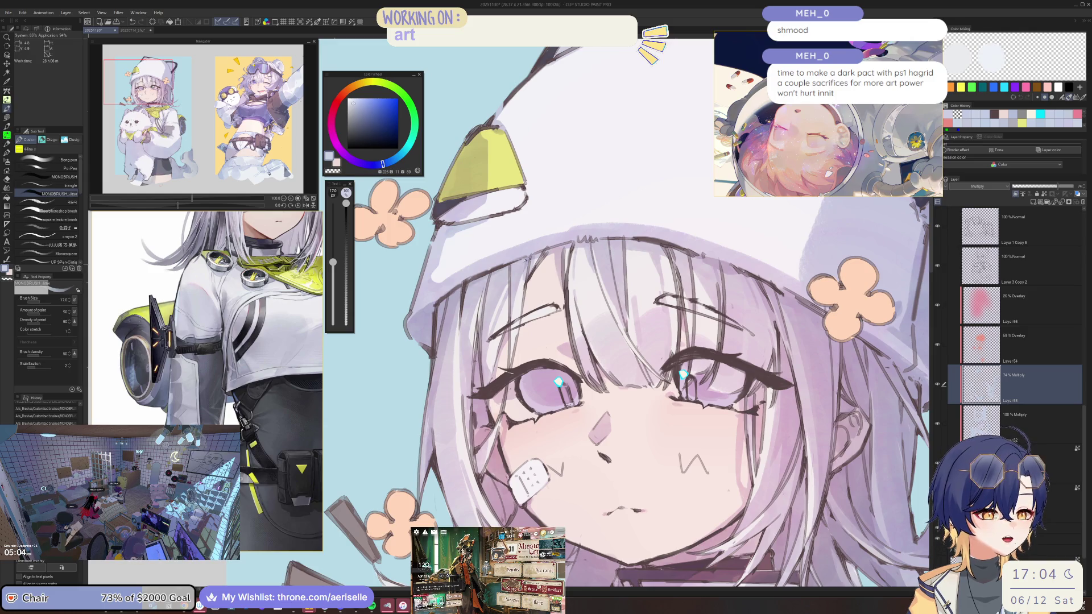
{"action": "key", "text": "ctrl+minus"}
{"action": "key", "text": "ctrl+minus"}
{"action": "key", "text": "ctrl+minus"}
{"action": "left_click_drag", "start_coordinate": [512, 364], "coordinate": [622, 372]}
Step: Mirror the face to check its balance, then zoom in to 100% on the hat with a smaller brush
{"action": "key", "text": "ctrl+plus"}
{"action": "key", "text": "ctrl+plus"}
{"action": "key", "text": "ctrl+plus"}
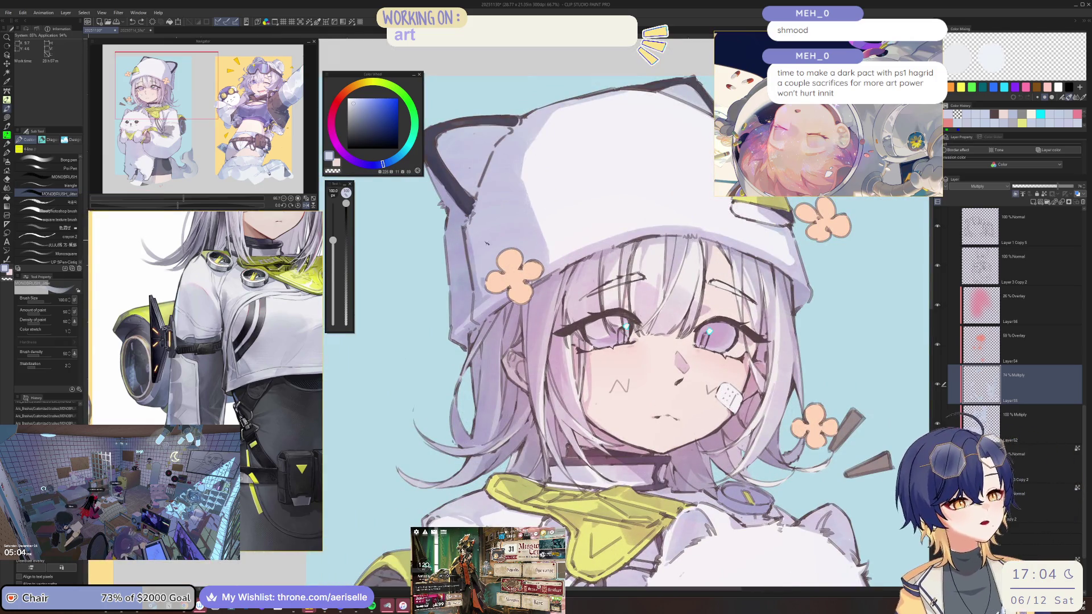
{"action": "key", "text": "h"}
{"action": "key", "text": "bracketright"}
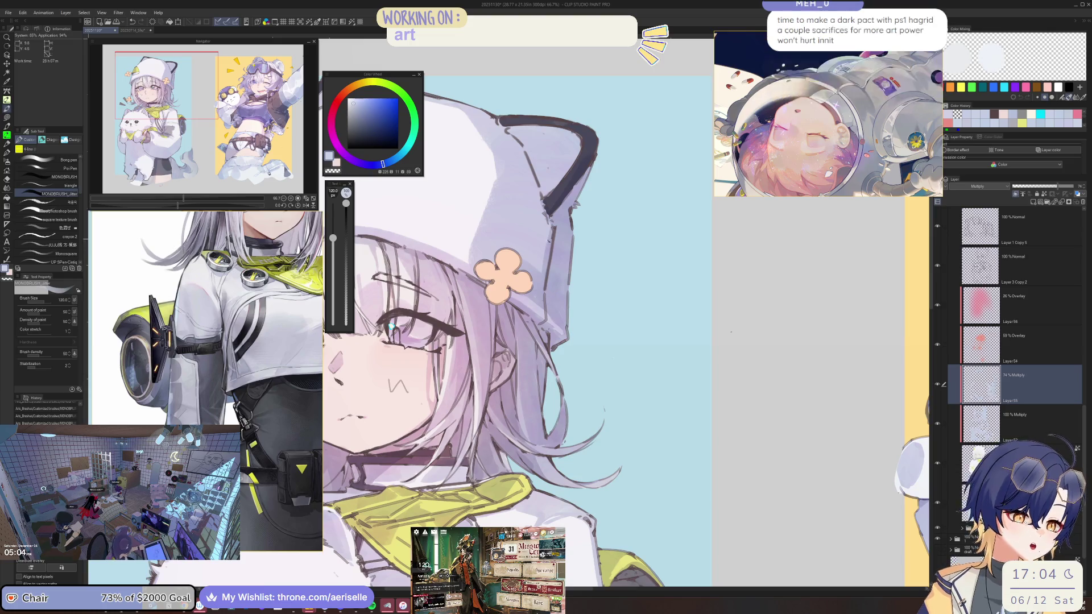
{"action": "key", "text": "bracketright"}
{"action": "key", "text": "bracketright"}
{"action": "left_click_drag", "start_coordinate": [572, 241], "coordinate": [620, 232]}
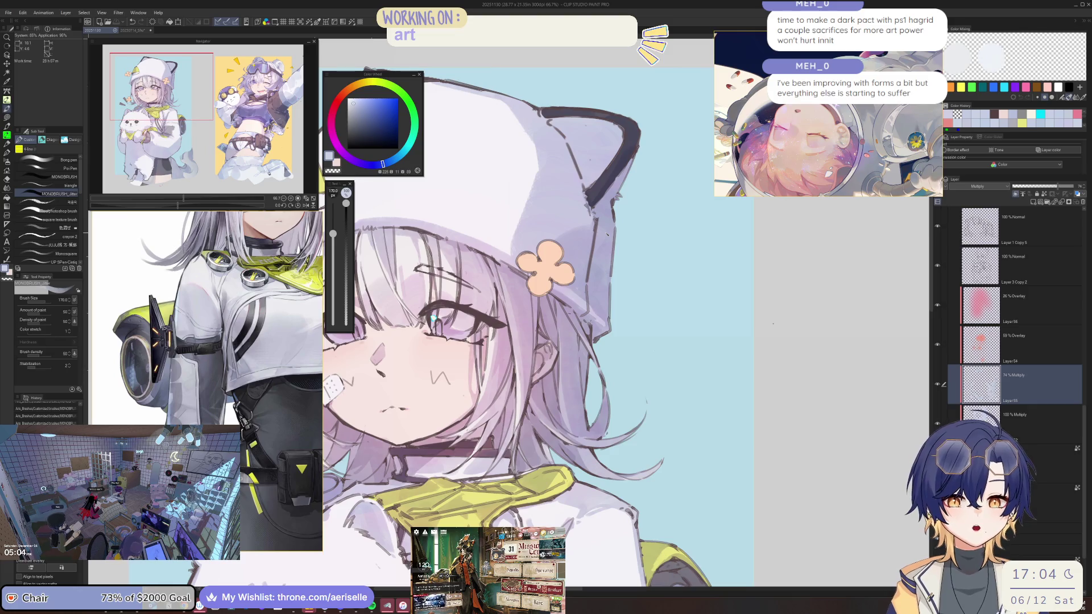
{"action": "key", "text": "h"}
{"action": "key", "text": "ctrl+0"}
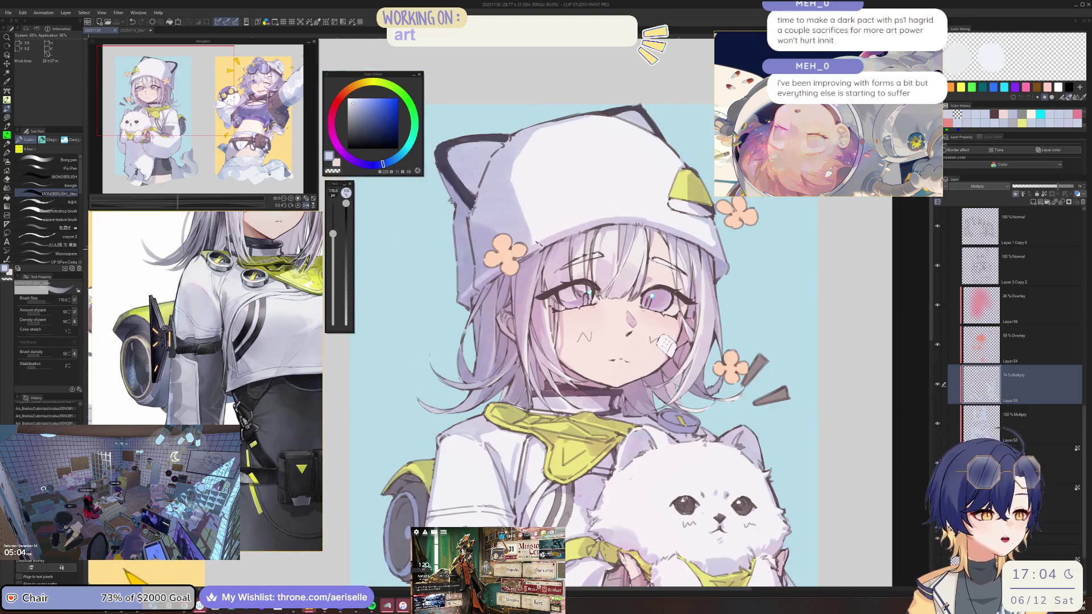
{"action": "key", "text": "ctrl+alt+0"}
{"action": "key", "text": "bracketleft"}
{"action": "key", "text": "bracketleft"}
{"action": "key", "text": "bracketleft"}
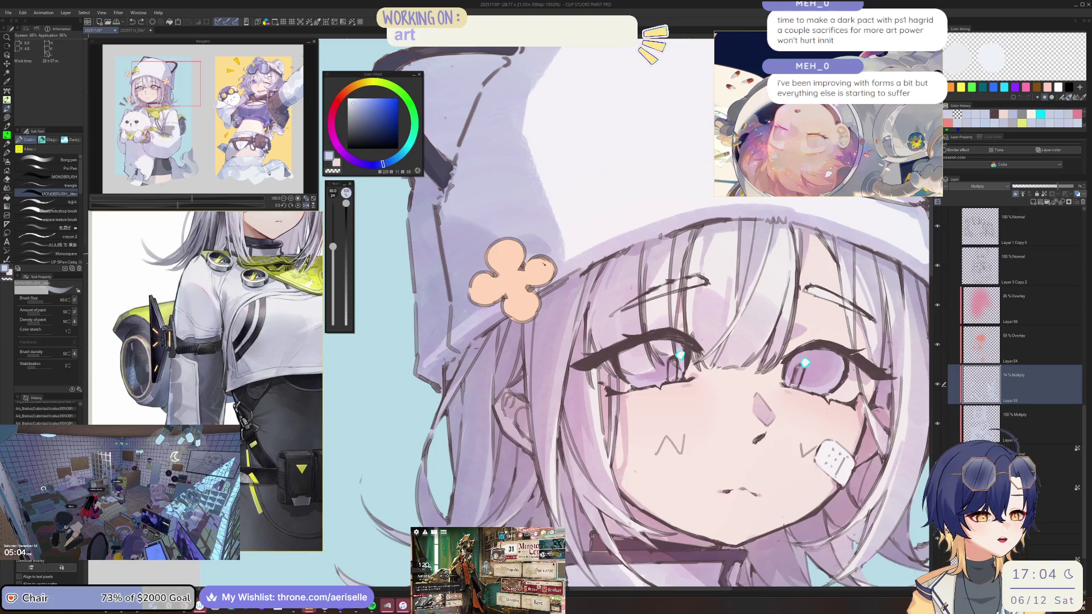
{"action": "key", "text": "ctrl+minus"}
{"action": "key", "text": "ctrl+minus"}
{"action": "key", "text": "ctrl+minus"}
{"action": "key", "text": "ctrl+plus"}
{"action": "key", "text": "ctrl+plus"}
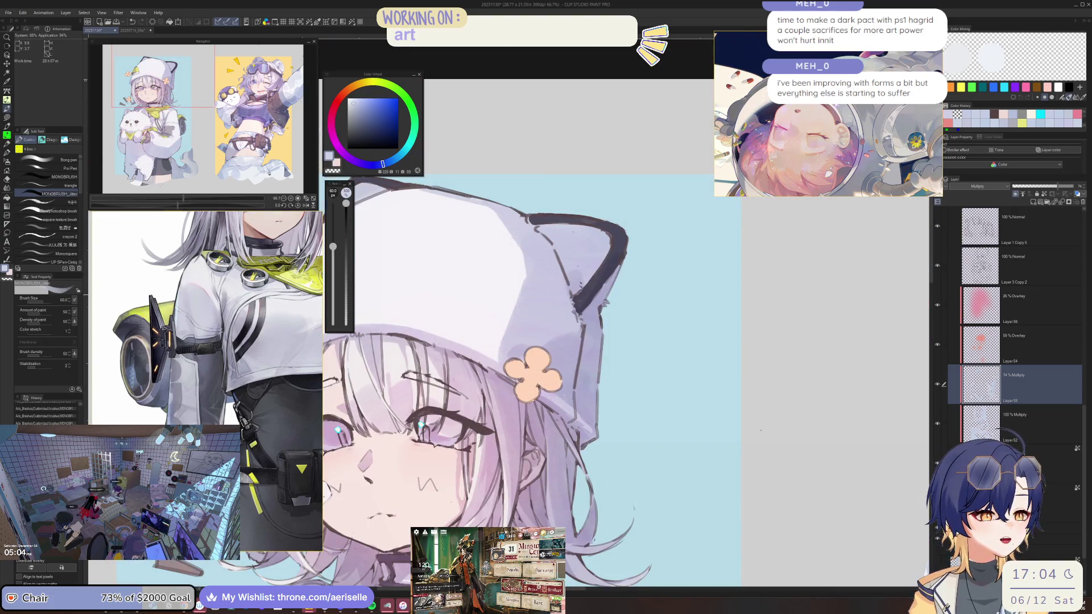
{"action": "key", "text": "ctrl+plus"}
Step: Paint dark shading along the hat's inner top edge with a smaller brush, then check it mirrored
{"action": "key", "text": "bracketleft"}
{"action": "key", "text": "bracketleft"}
{"action": "key", "text": "minus"}
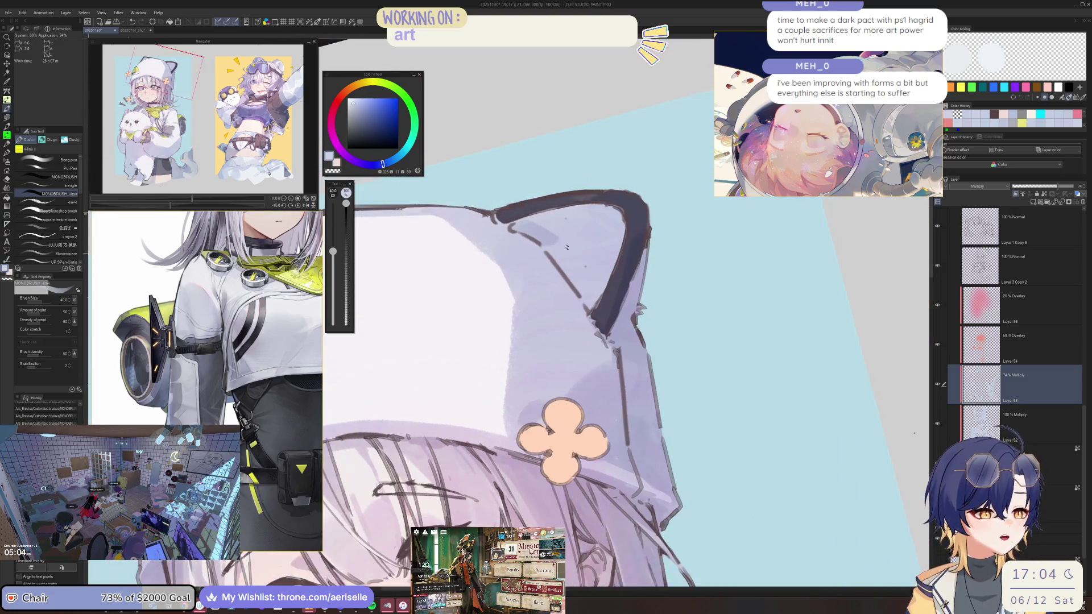
{"action": "mouse_move", "coordinate": [522, 255]}
{"action": "left_mouse_down"}
{"action": "mouse_move", "coordinate": [591, 259]}
{"action": "mouse_move", "coordinate": [554, 282]}
{"action": "mouse_move", "coordinate": [590, 252]}
{"action": "left_mouse_up"}
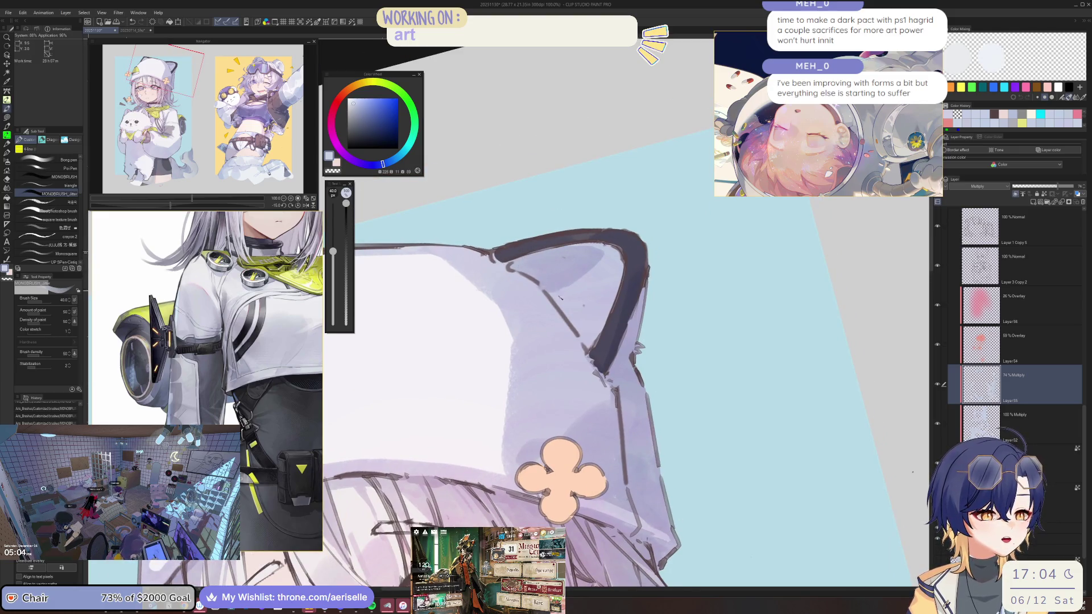
{"action": "key", "text": "ctrl+minus"}
{"action": "key", "text": "ctrl+minus"}
{"action": "key", "text": "ctrl+minus"}
{"action": "key", "text": "h"}
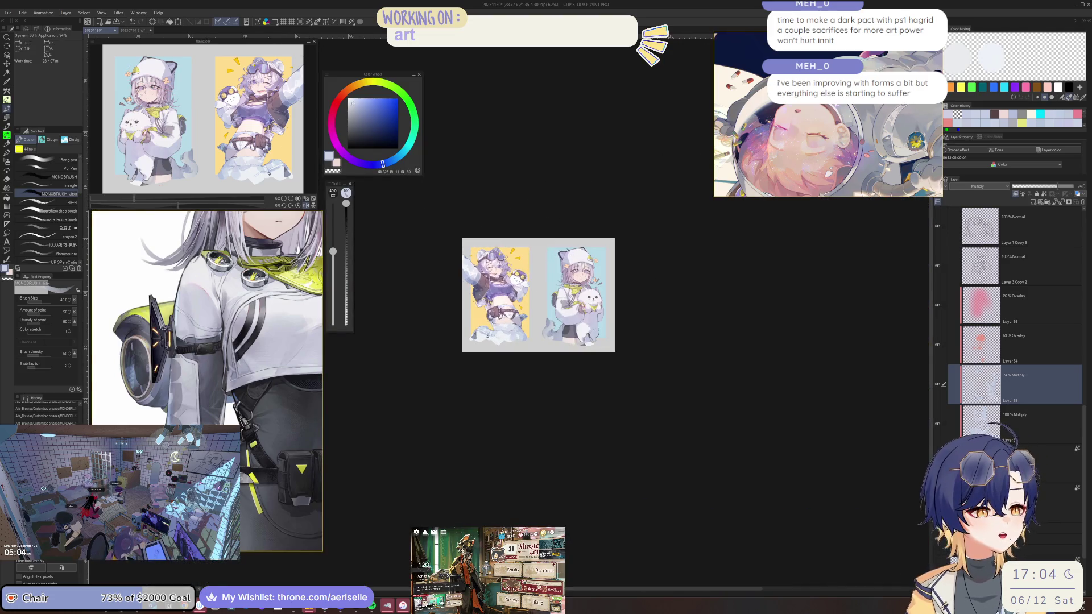
{"action": "key", "text": "h"}
{"action": "key", "text": "ctrl+plus"}
{"action": "key", "text": "ctrl+plus"}
{"action": "key", "text": "ctrl+plus"}
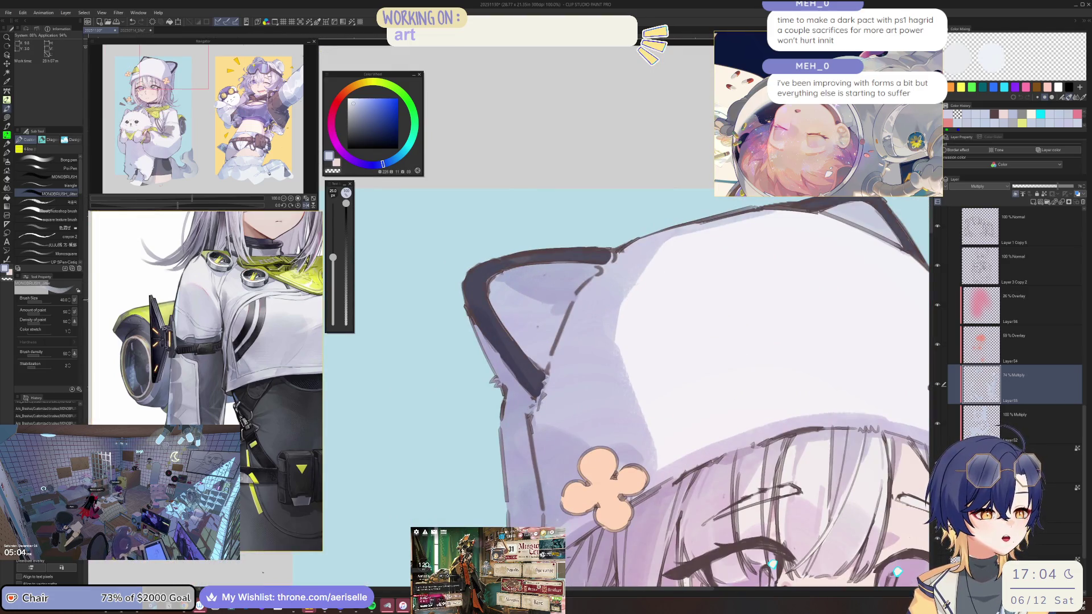
Step: Rotate the view around the hat edge, alternating eraser and brush, and pick a new painting colour
{"action": "key", "text": "e"}
{"action": "key", "text": "minus"}
{"action": "key", "text": "minus"}
{"action": "key", "text": "minus"}
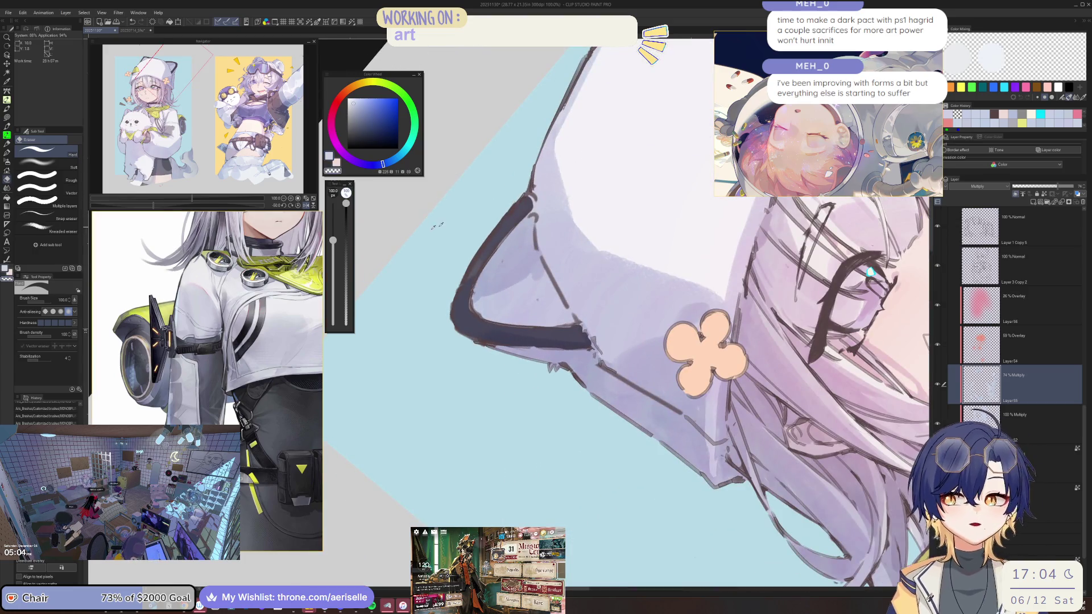
{"action": "key", "text": "p"}
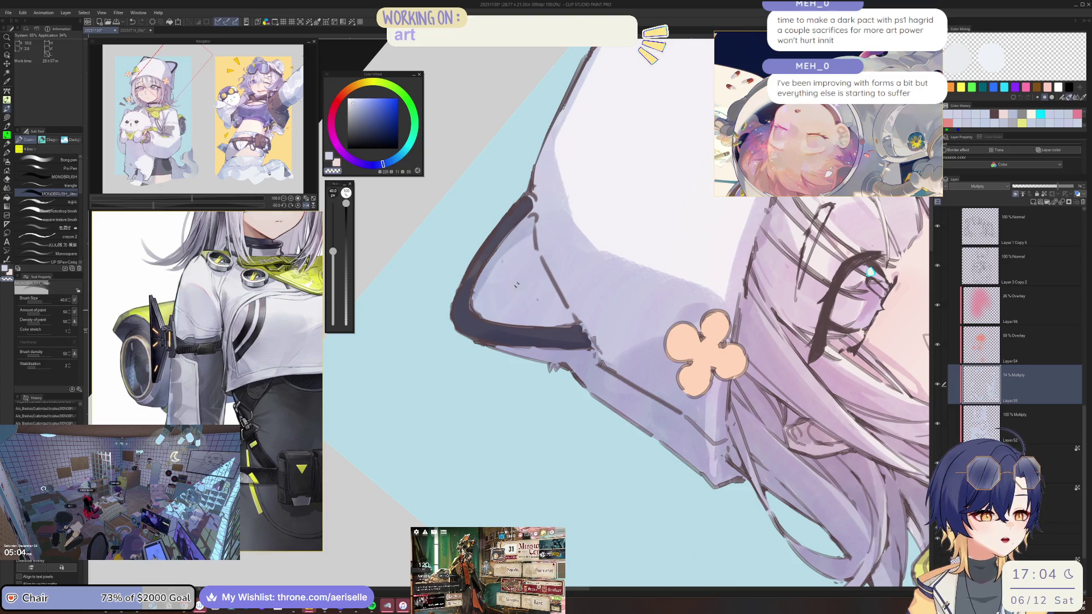
{"action": "key", "text": "minus"}
{"action": "key", "text": "minus"}
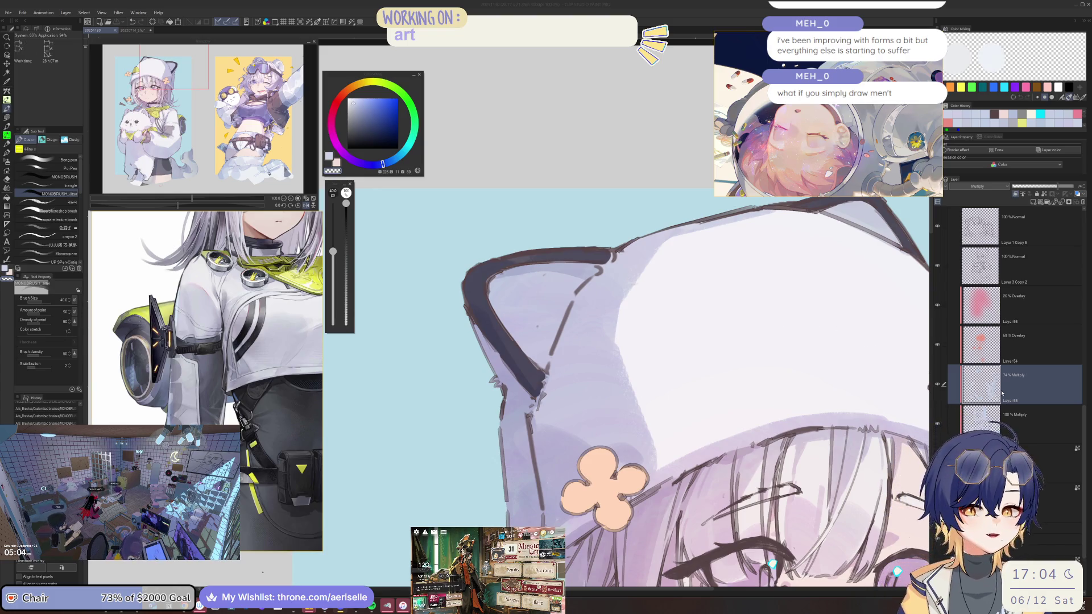
{"action": "left_click", "coordinate": [1040, 392]}
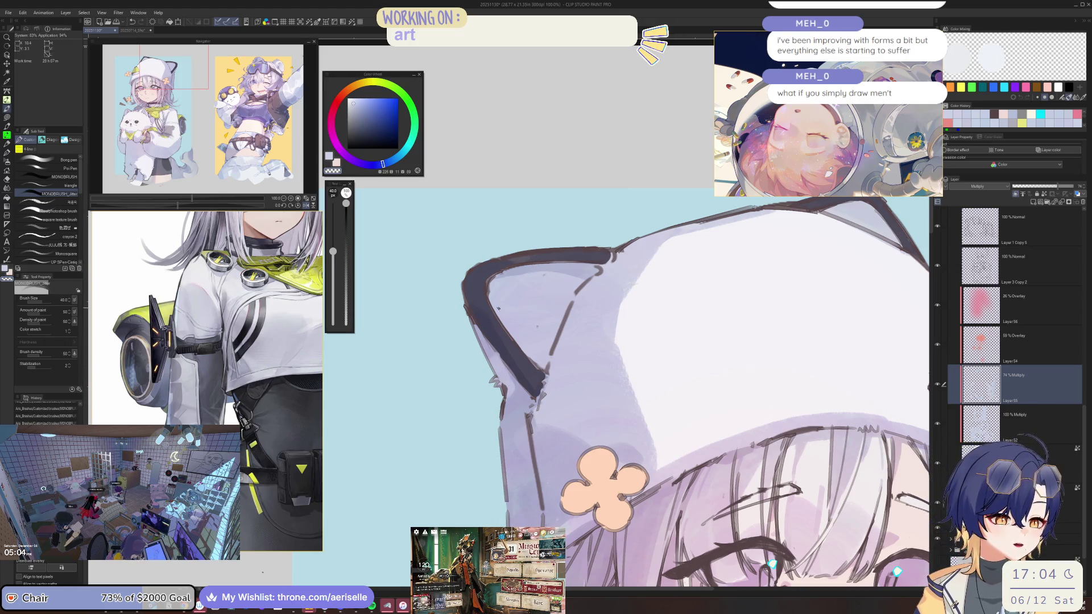
{"action": "left_click", "coordinate": [502, 380], "text": "alt"}
Step: Zoom to 150% on the hood edge, tilt the view, and set the brush to 20, then 25
{"action": "key", "text": "h"}
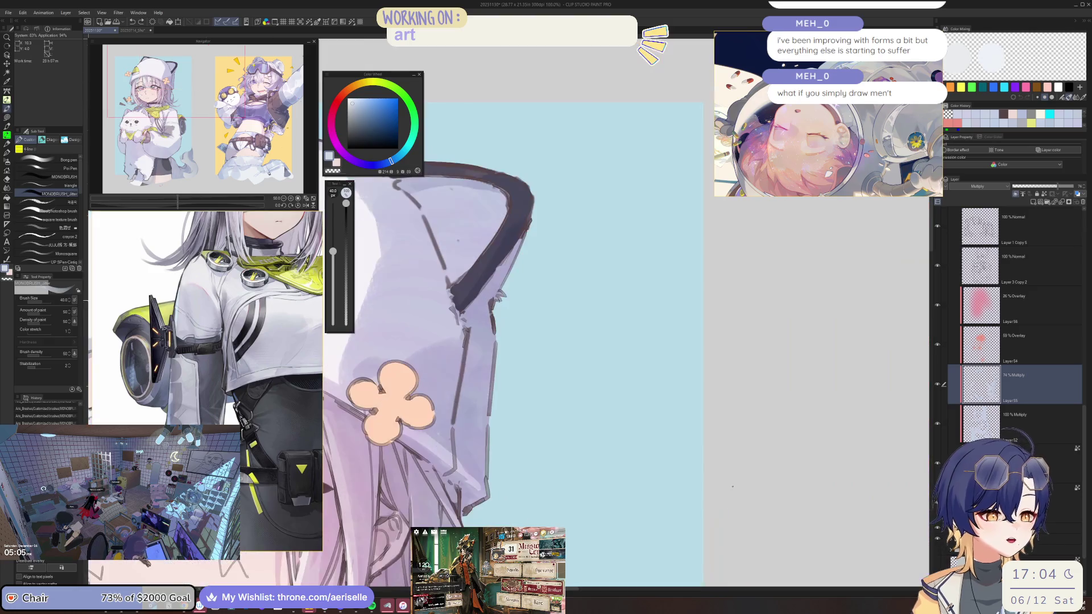
{"action": "key", "text": "ctrl+plus"}
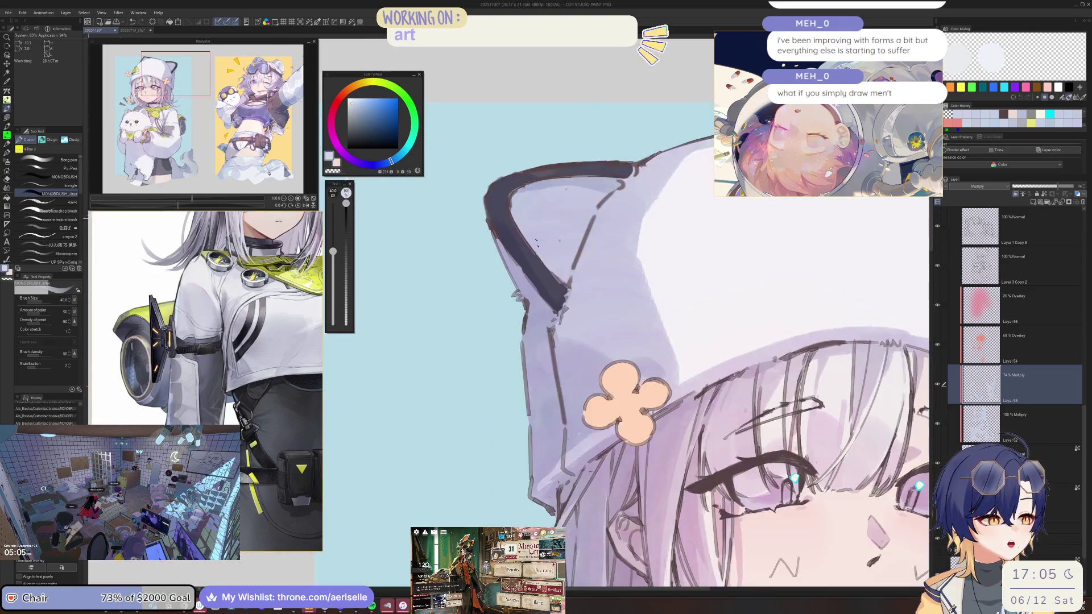
{"action": "key", "text": "ctrl+0"}
{"action": "key", "text": "ctrl+plus"}
{"action": "key", "text": "minus"}
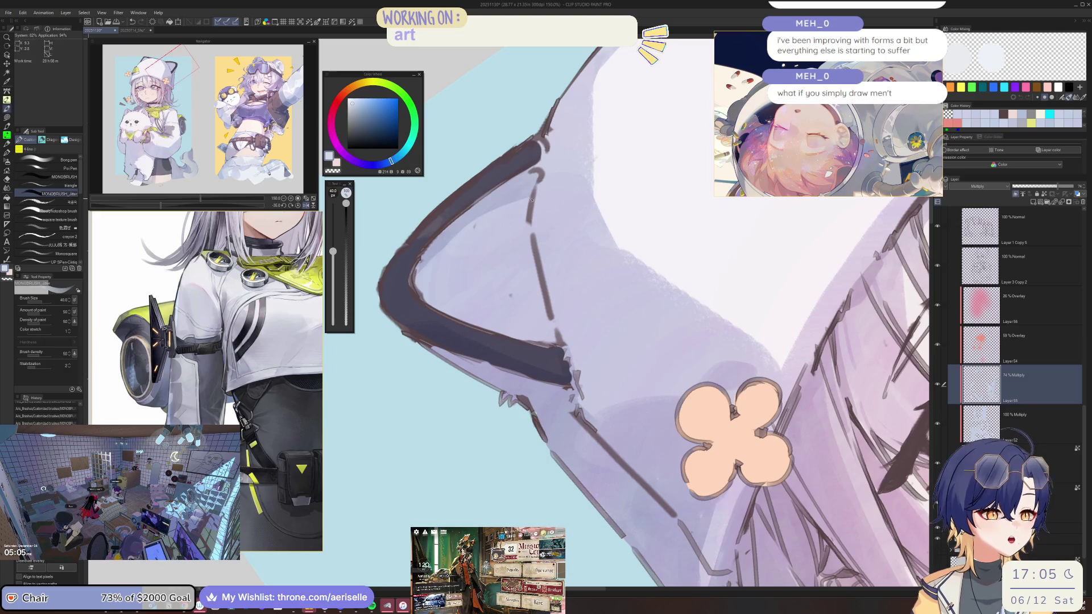
{"action": "key", "text": "e"}
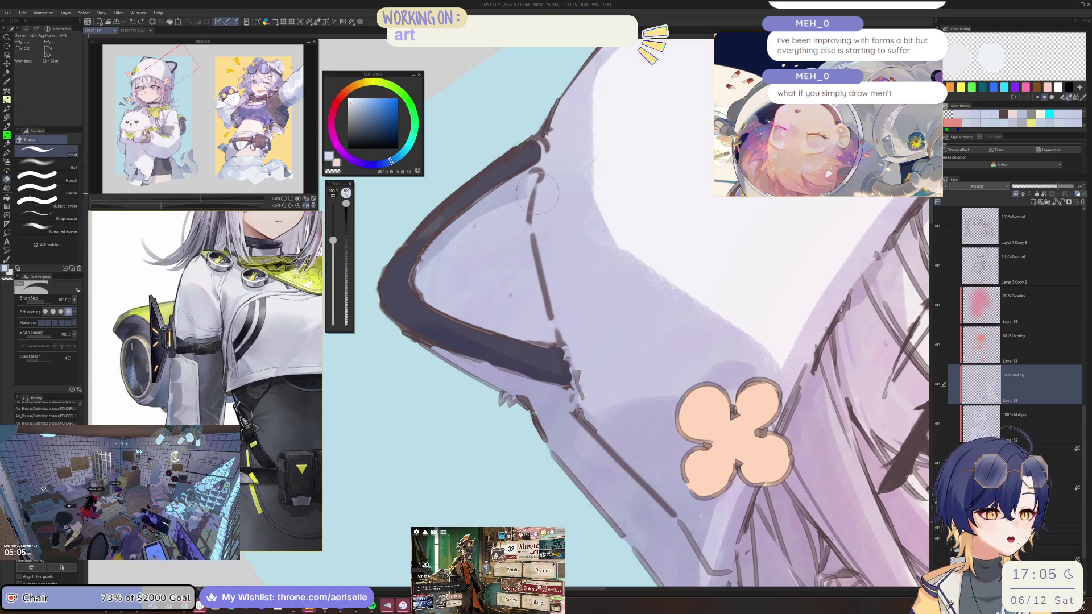
{"action": "key", "text": "b"}
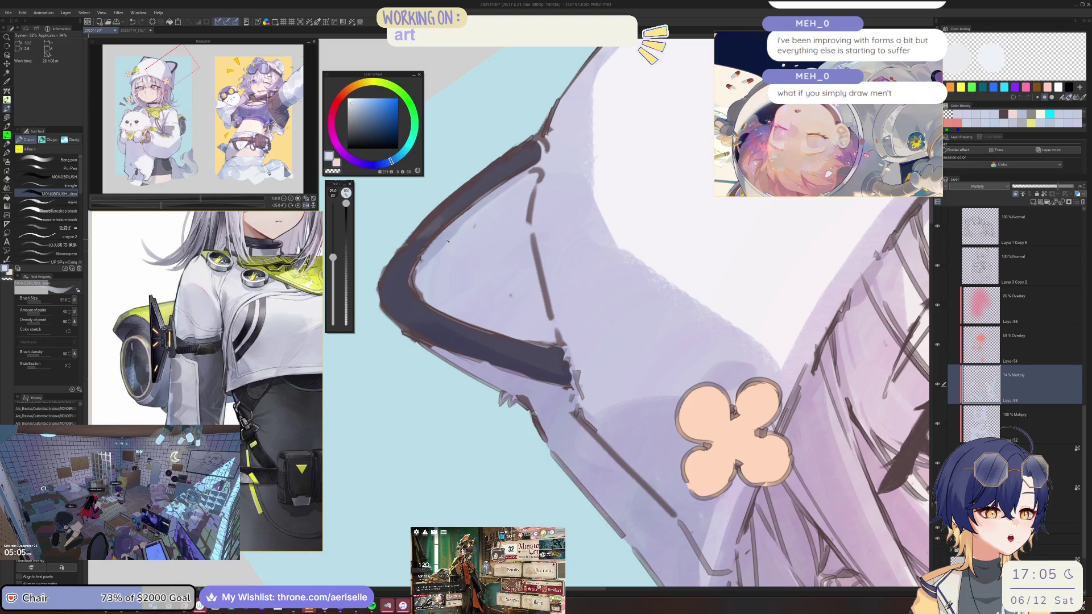
{"action": "key", "text": "bracketleft"}
{"action": "key", "text": "bracketleft"}
{"action": "key", "text": "ctrl+0"}
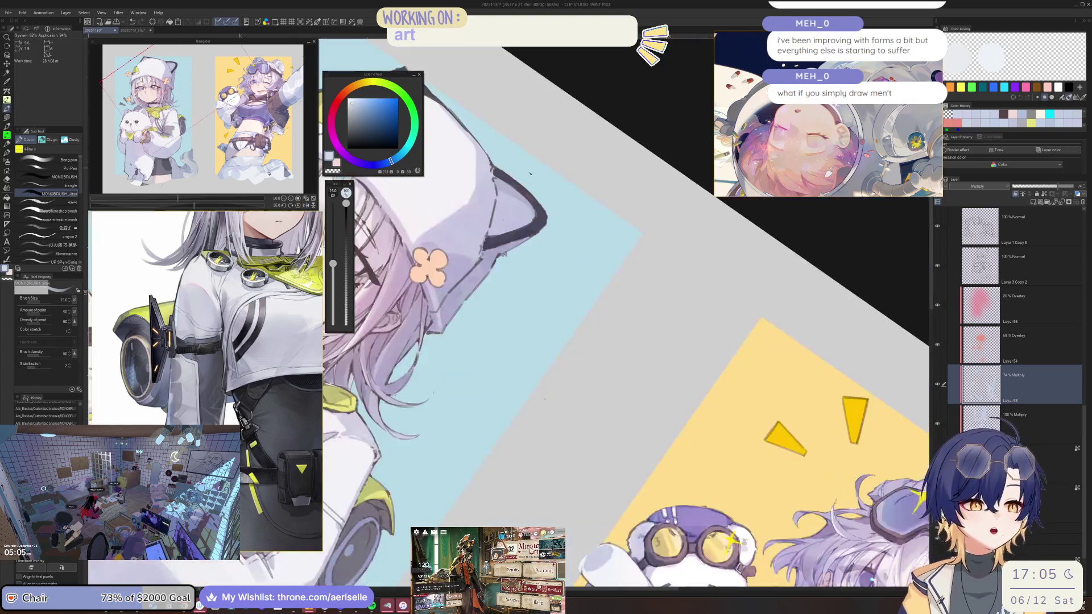
{"action": "key", "text": "bracketright"}
{"action": "key", "text": "bracketright"}
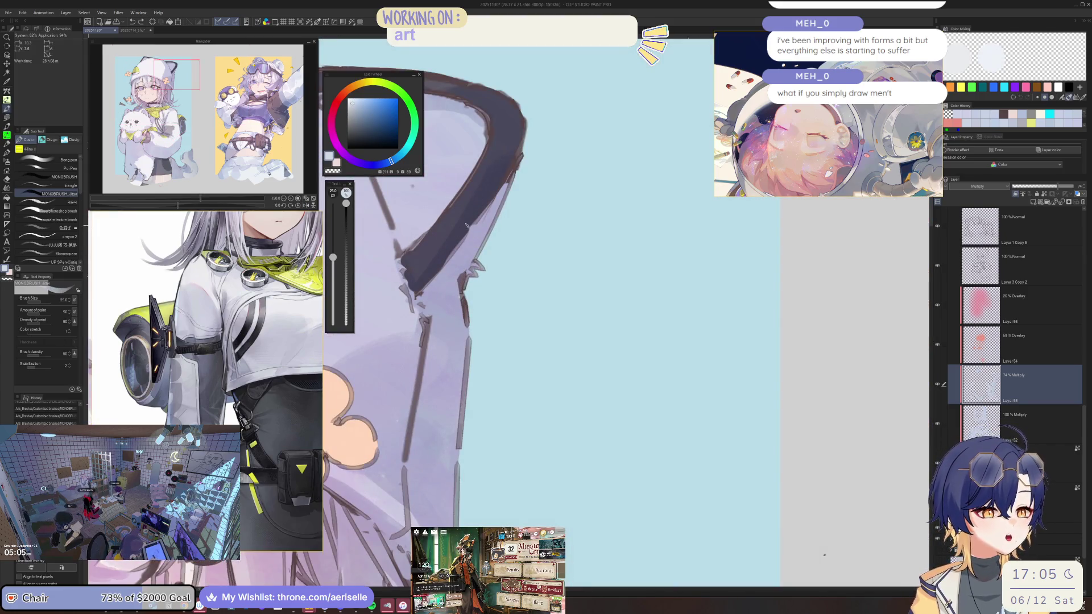
{"action": "key", "text": "ctrl+0"}
Step: Review the whole page while switching to a large eraser and back to the pen brushes
{"action": "scroll", "coordinate": [798, 460], "scroll_direction": "up", "scroll_amount": 3}
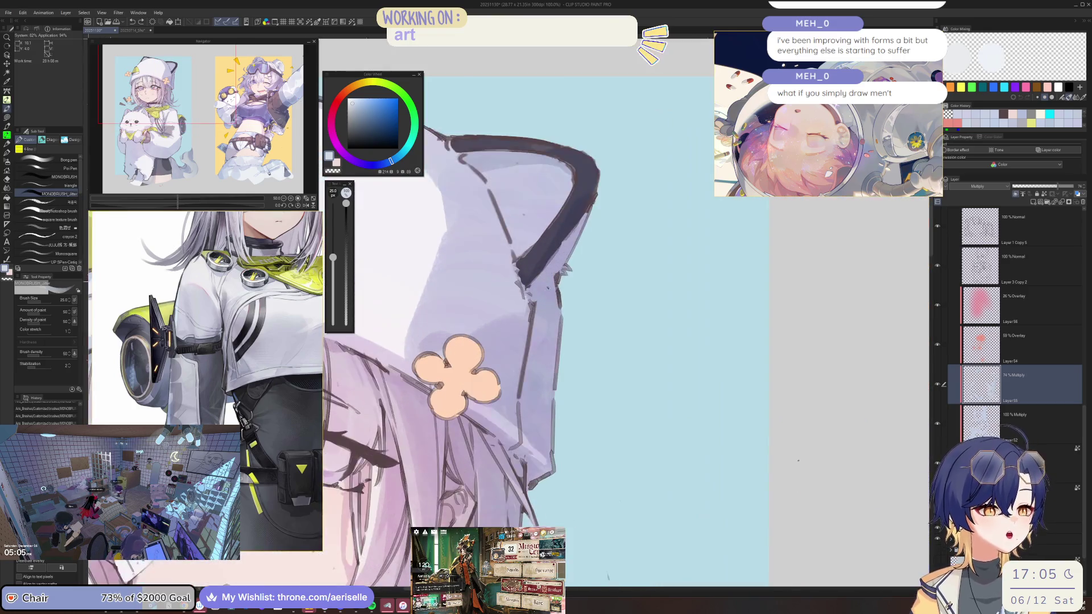
{"action": "scroll", "coordinate": [798, 461], "scroll_direction": "down", "scroll_amount": 3}
{"action": "scroll", "coordinate": [798, 461], "scroll_direction": "up", "scroll_amount": 1}
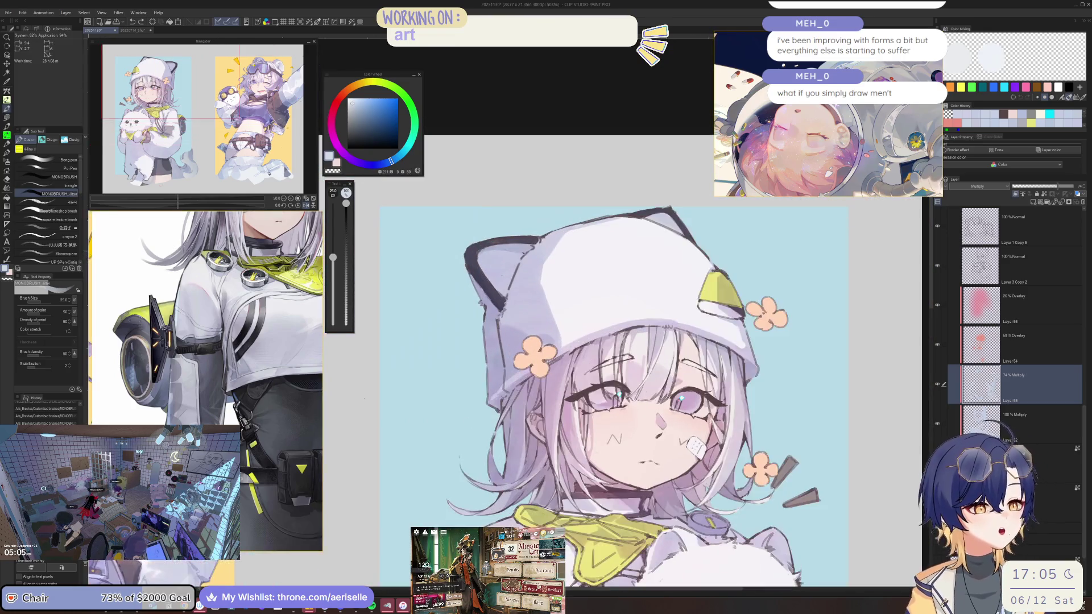
{"action": "key", "text": "e"}
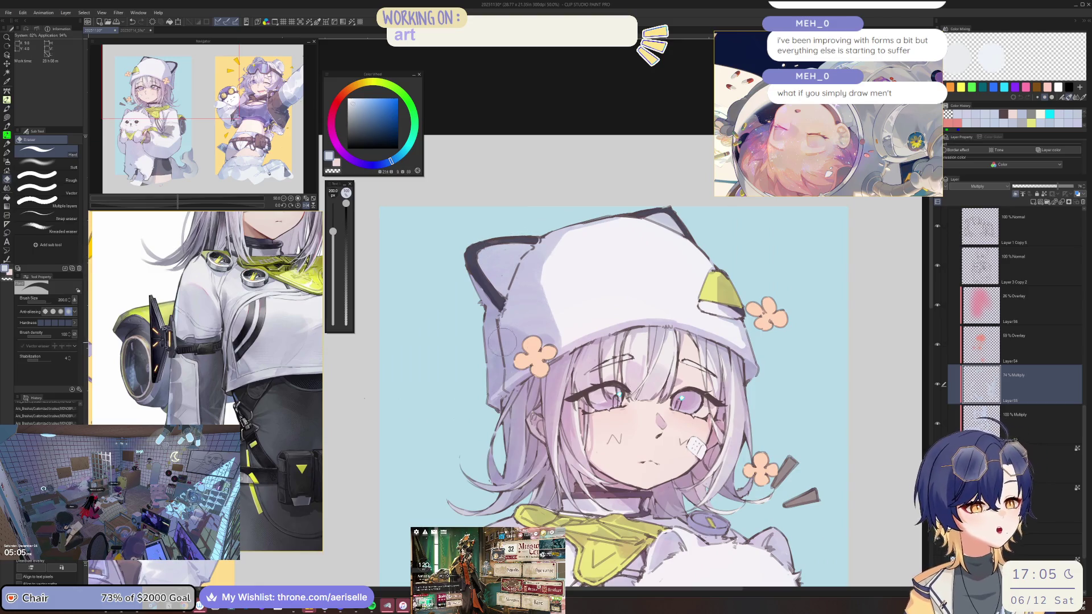
{"action": "key", "text": "p"}
{"action": "scroll", "coordinate": [506, 292], "scroll_direction": "up", "scroll_amount": 2}
{"action": "scroll", "coordinate": [580, 275], "scroll_direction": "down", "scroll_amount": 2}
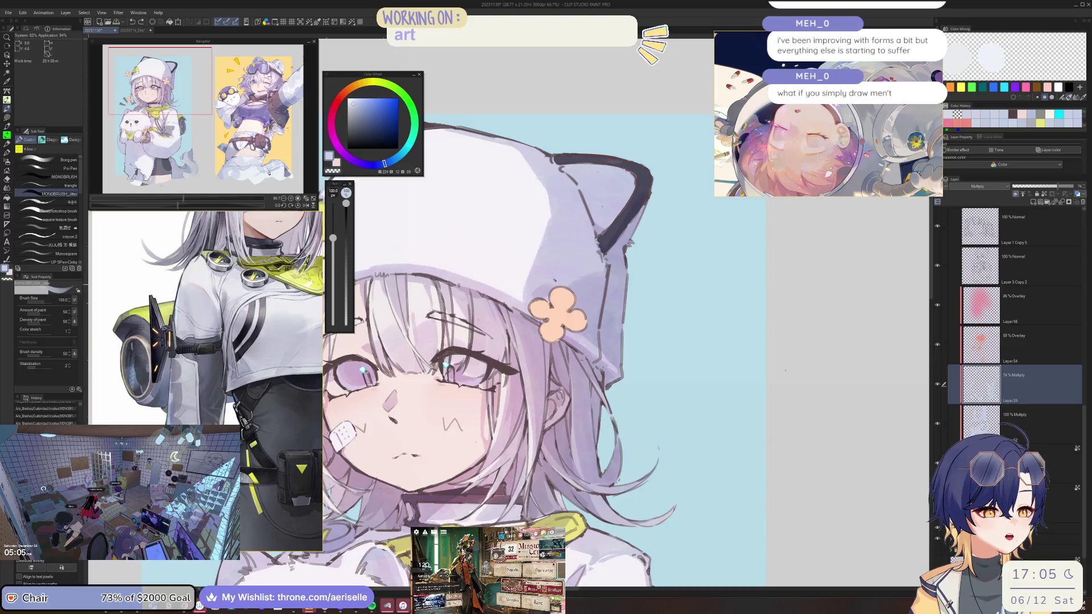
{"action": "scroll", "coordinate": [580, 275], "scroll_direction": "down", "scroll_amount": 1}
{"action": "scroll", "coordinate": [580, 275], "scroll_direction": "up", "scroll_amount": 1}
{"action": "scroll", "coordinate": [579, 273], "scroll_direction": "up", "scroll_amount": 1}
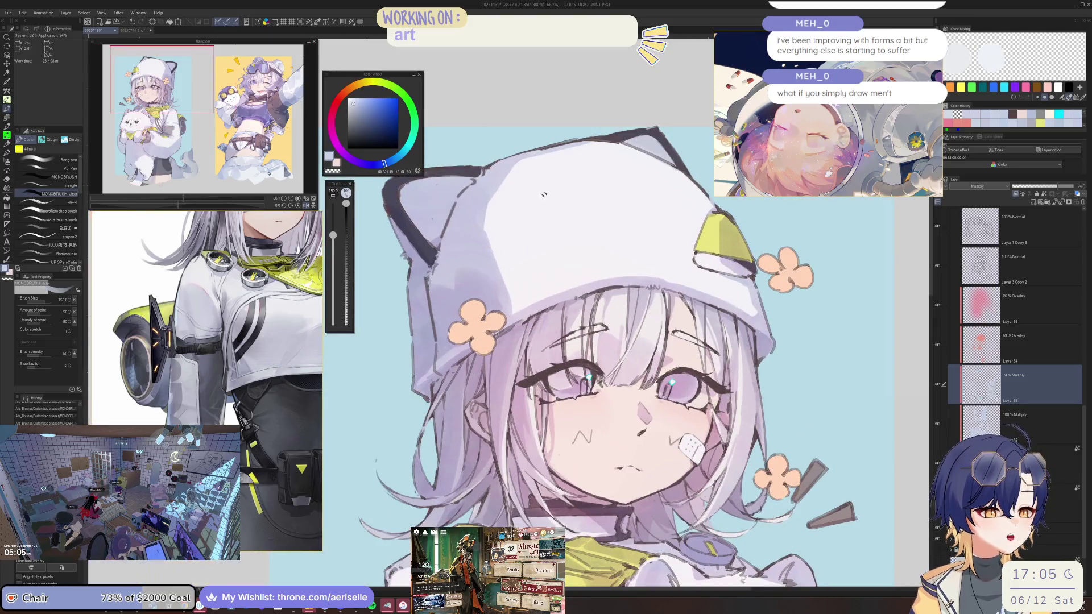
{"action": "scroll", "coordinate": [580, 272], "scroll_direction": "down", "scroll_amount": 2}
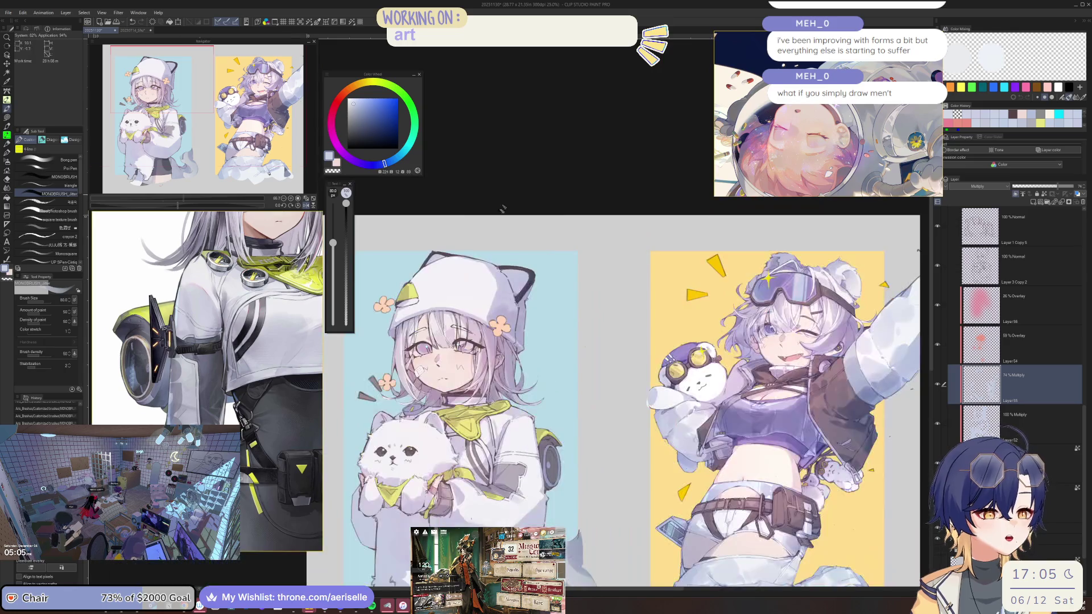
{"action": "scroll", "coordinate": [580, 273], "scroll_direction": "up", "scroll_amount": 4}
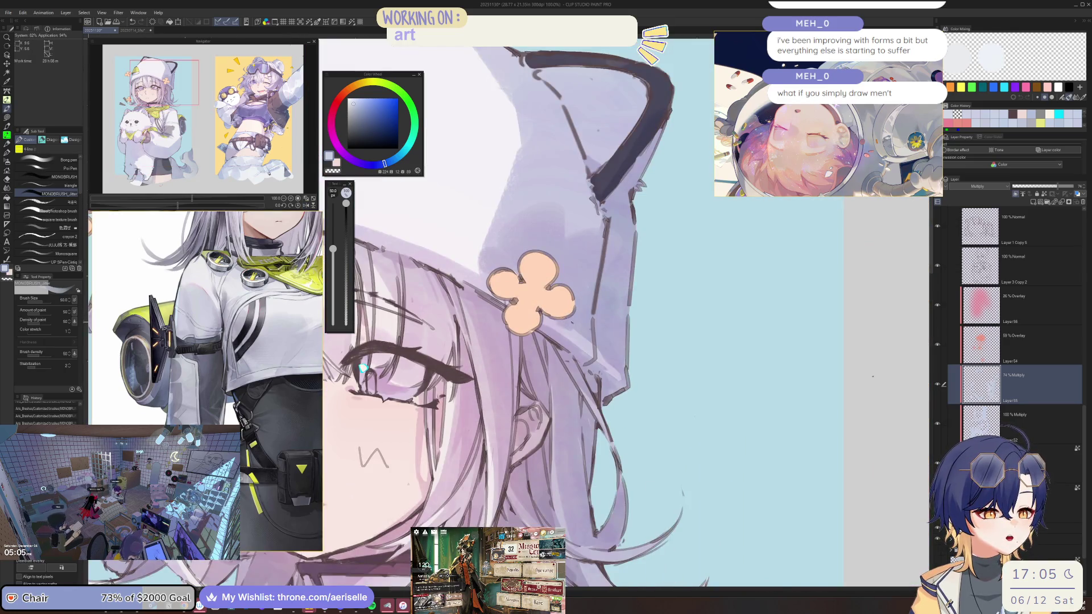
{"action": "scroll", "coordinate": [562, 324], "scroll_direction": "down", "scroll_amount": 2}
Step: Mirror the canvas to check the face and bring the top of the hat ear into view
{"action": "key", "text": "h"}
{"action": "scroll", "coordinate": [563, 324], "scroll_direction": "up", "scroll_amount": 3}
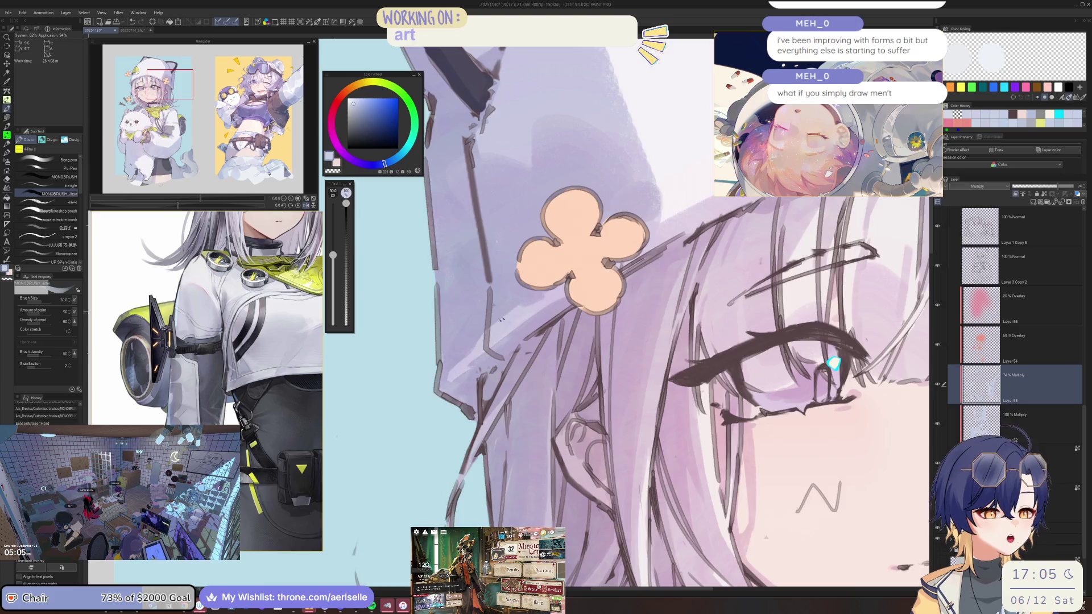
{"action": "scroll", "coordinate": [514, 305], "scroll_direction": "down", "scroll_amount": 3}
{"action": "scroll", "coordinate": [607, 263], "scroll_direction": "up", "scroll_amount": 2}
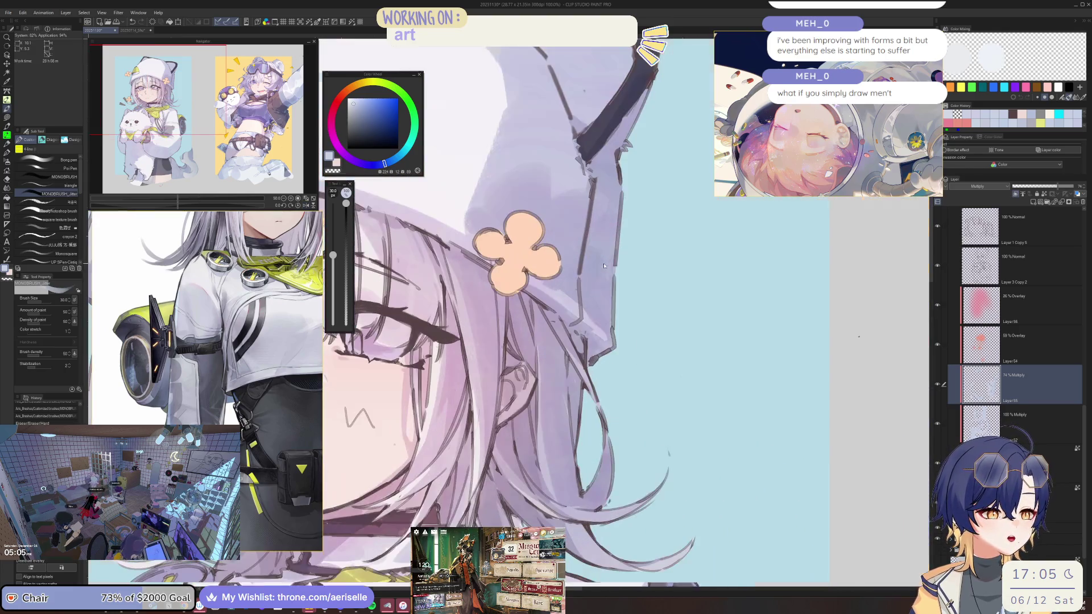
{"action": "scroll", "coordinate": [605, 256], "scroll_direction": "down", "scroll_amount": 3}
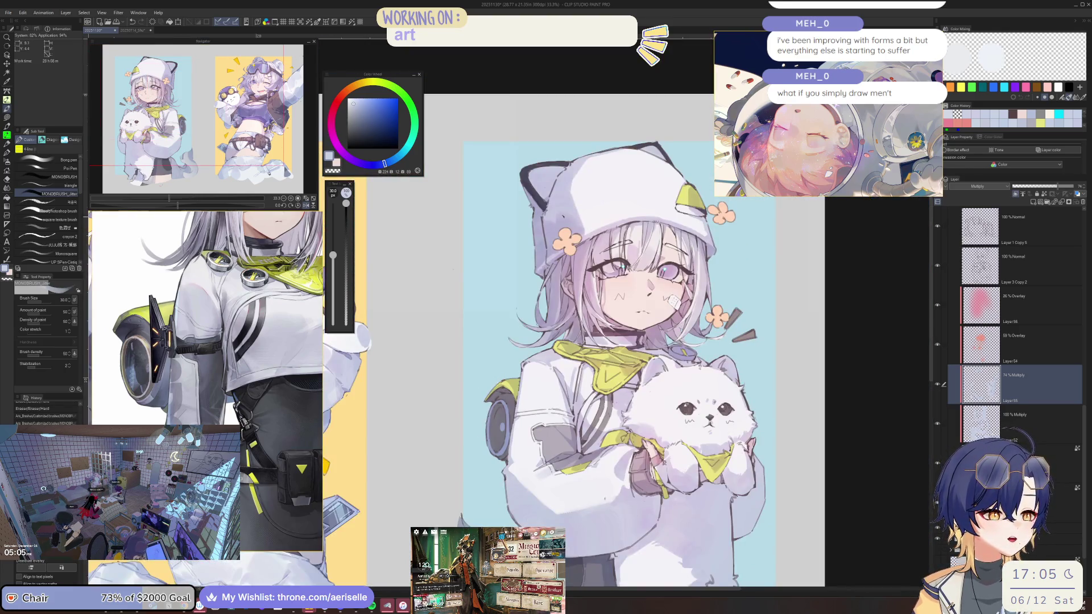
{"action": "scroll", "coordinate": [537, 208], "scroll_direction": "up", "scroll_amount": 4}
{"action": "scroll", "coordinate": [492, 262], "scroll_direction": "down", "scroll_amount": 3}
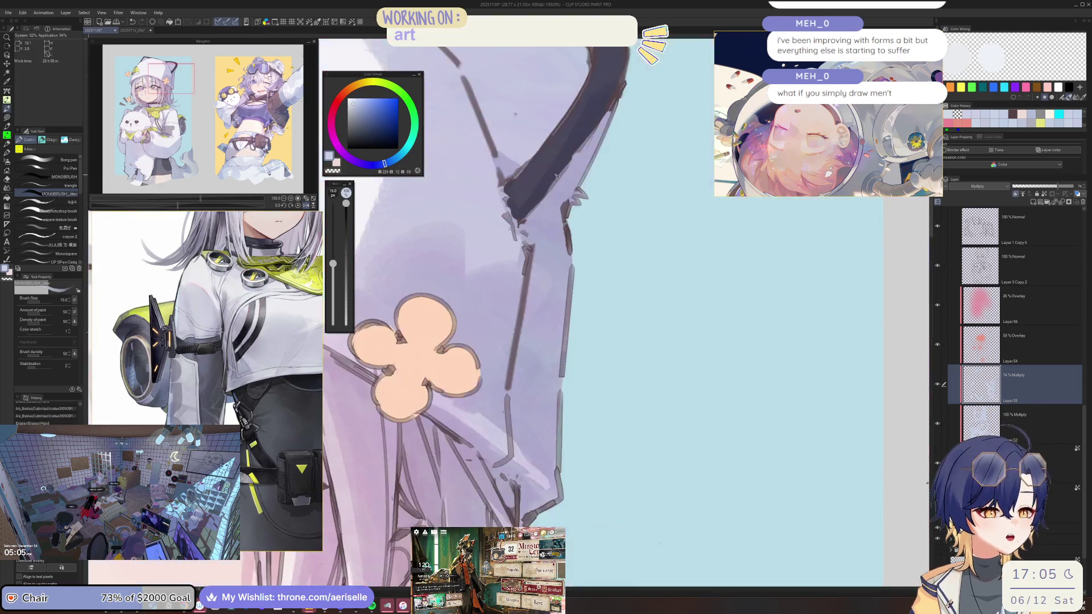
{"action": "scroll", "coordinate": [566, 250], "scroll_direction": "up", "scroll_amount": 2}
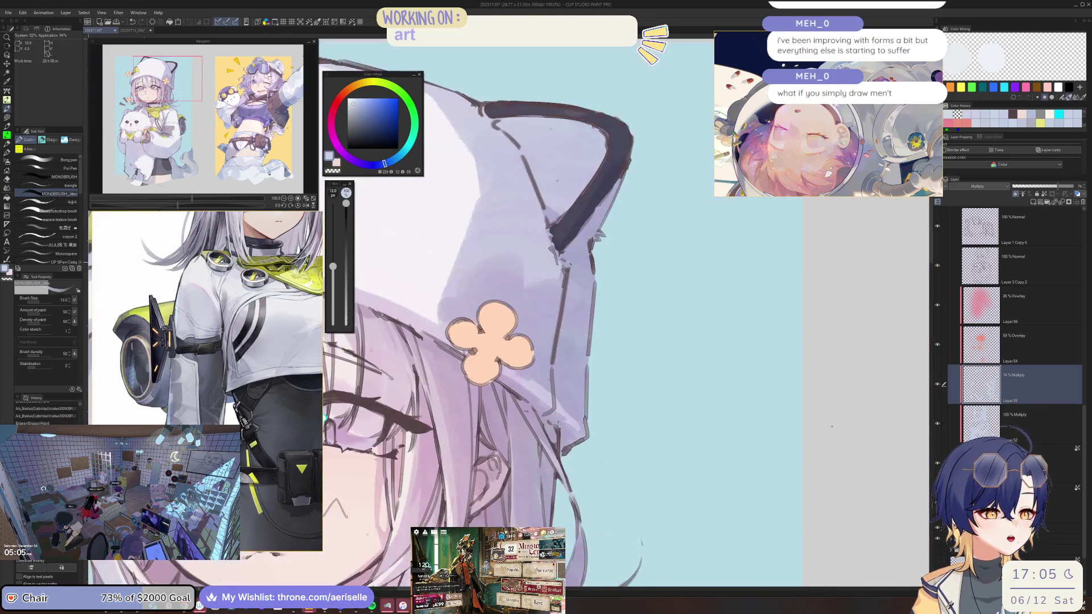
{"action": "left_click_drag", "start_coordinate": [585, 307], "coordinate": [590, 257]}
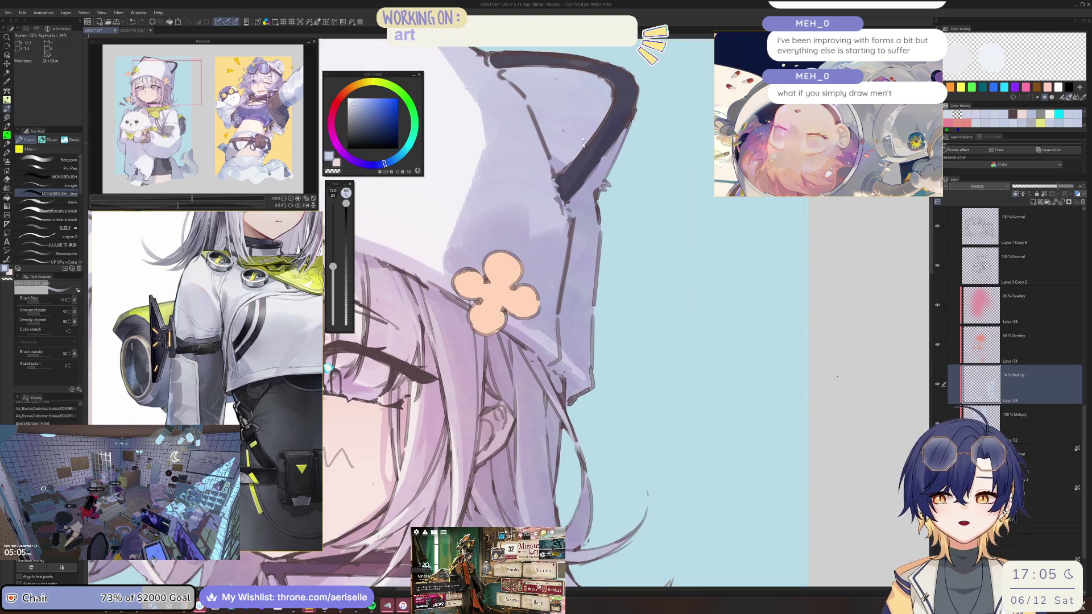
{"action": "scroll", "coordinate": [569, 312], "scroll_direction": "down", "scroll_amount": 3}
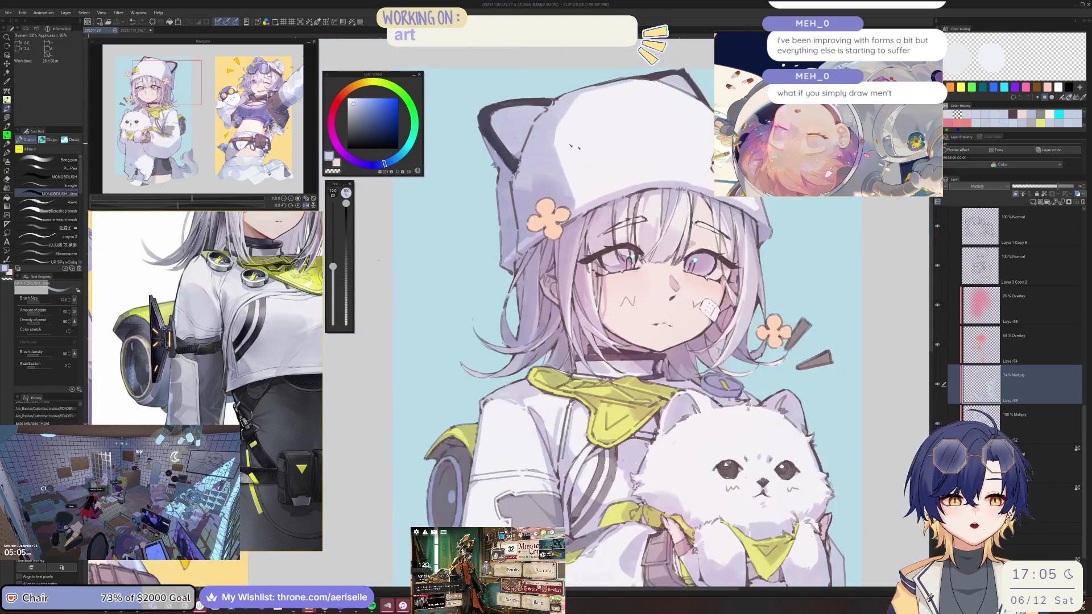
{"action": "scroll", "coordinate": [495, 259], "scroll_direction": "up", "scroll_amount": 2}
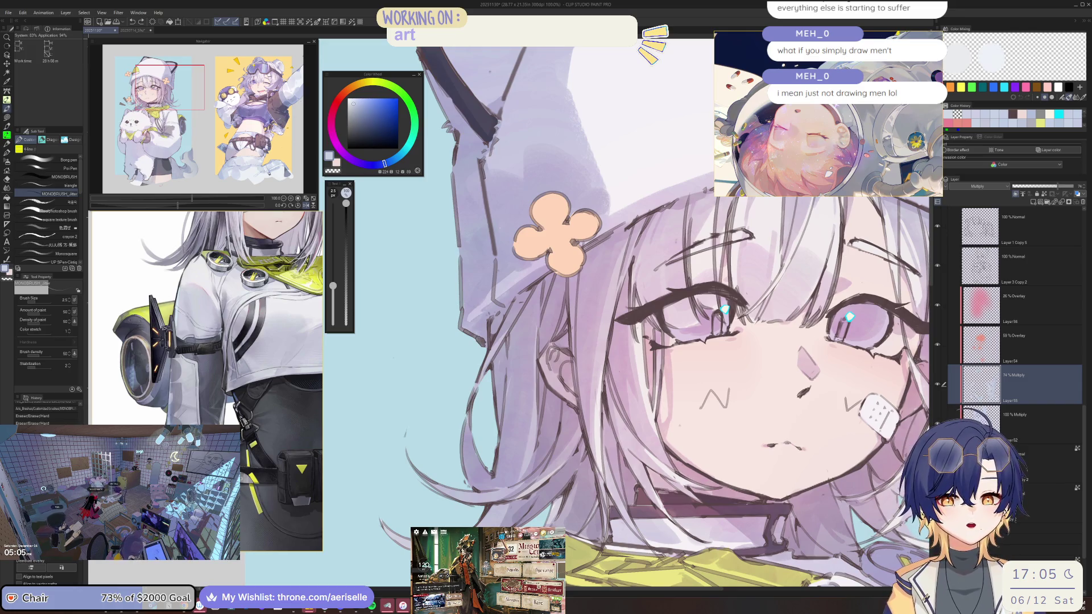
Step: Tilt the canvas for the hair strokes, enlarge the brush slightly, then reset the rotation upright
{"action": "key", "text": "minus"}
{"action": "key", "text": "minus"}
{"action": "key", "text": "minus"}
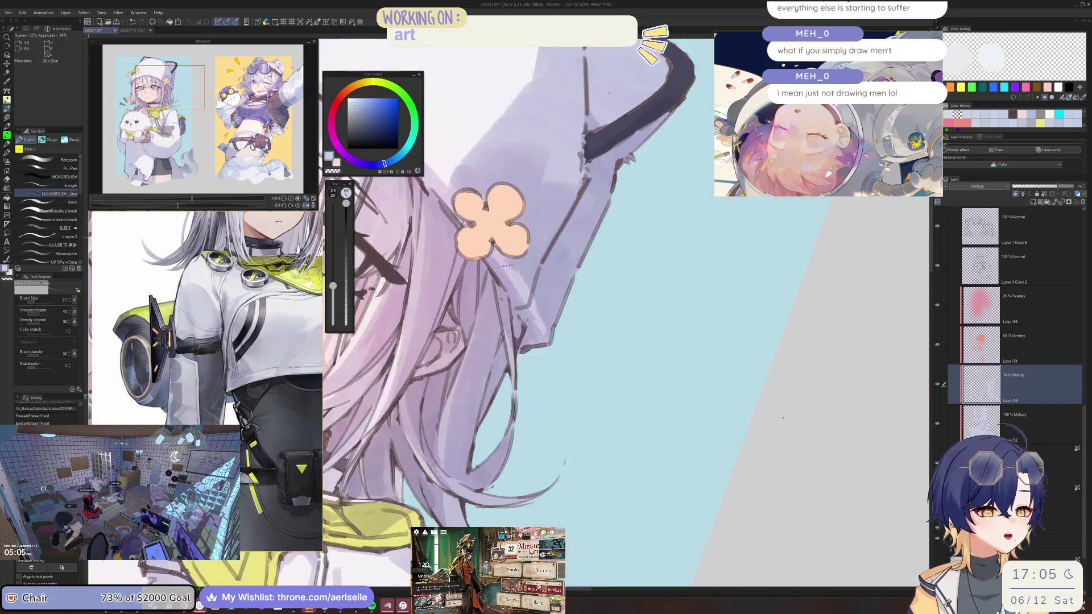
{"action": "key", "text": "bracketright"}
{"action": "key", "text": "bracketright"}
{"action": "key", "text": "bracketright"}
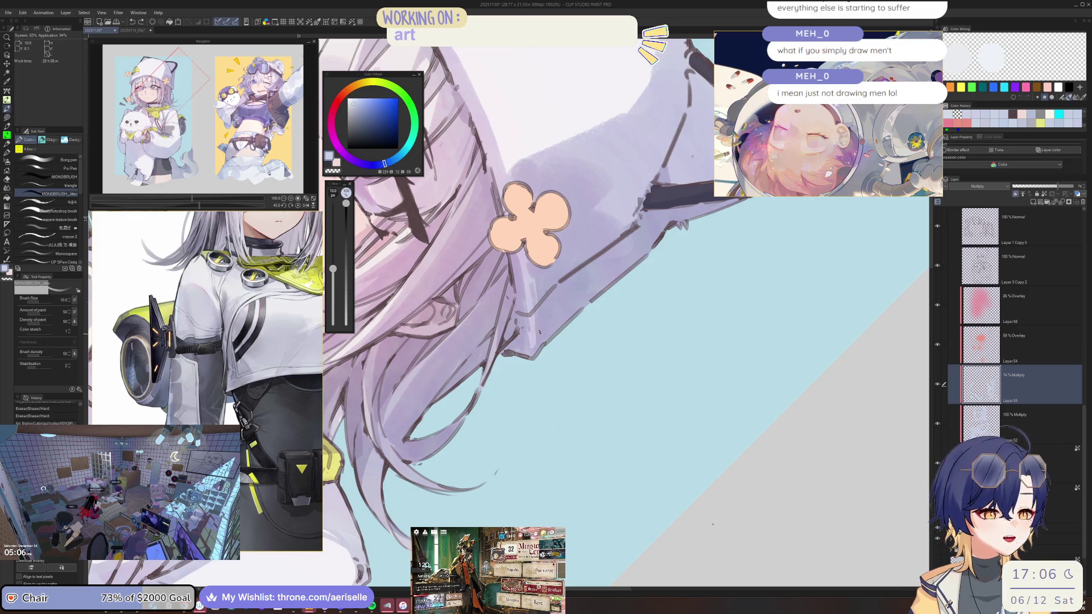
{"action": "key", "text": "ctrl+0"}
{"action": "key", "text": "ctrl+alt+0"}
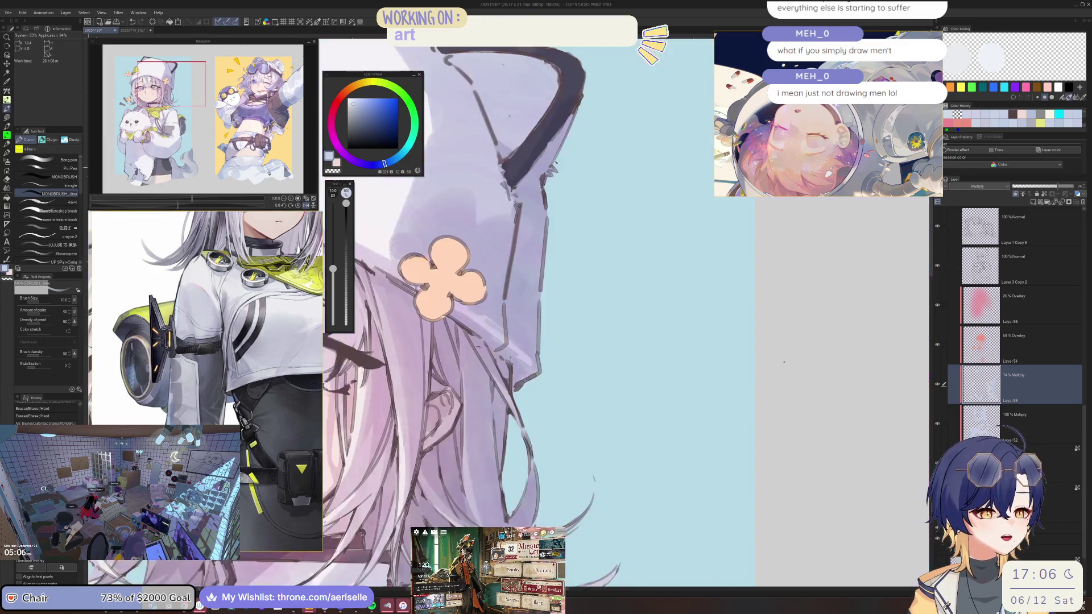
{"action": "scroll", "coordinate": [783, 361], "scroll_direction": "down", "scroll_amount": 3}
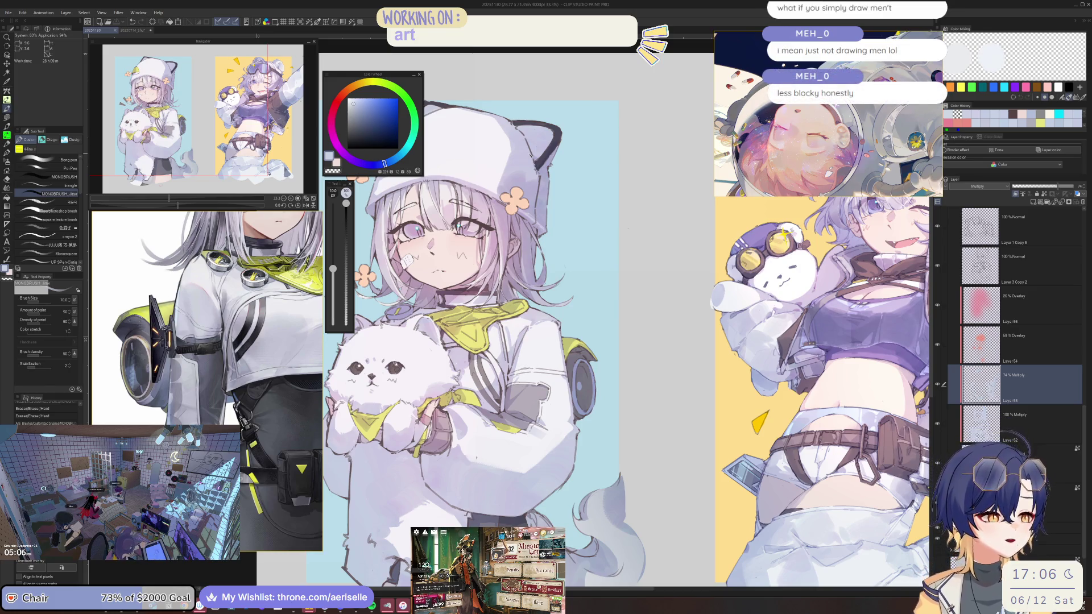
Step: Unflip the canvas view and zoom in and out around the girl's hat and face
{"action": "key", "text": "h"}
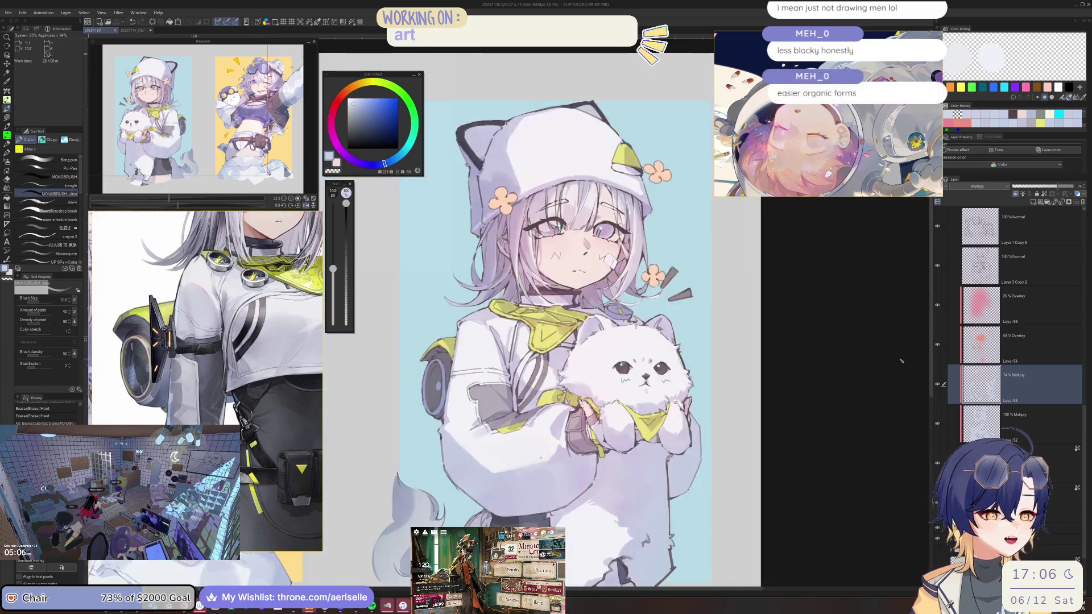
{"action": "scroll", "coordinate": [556, 341], "scroll_direction": "up", "scroll_amount": 3}
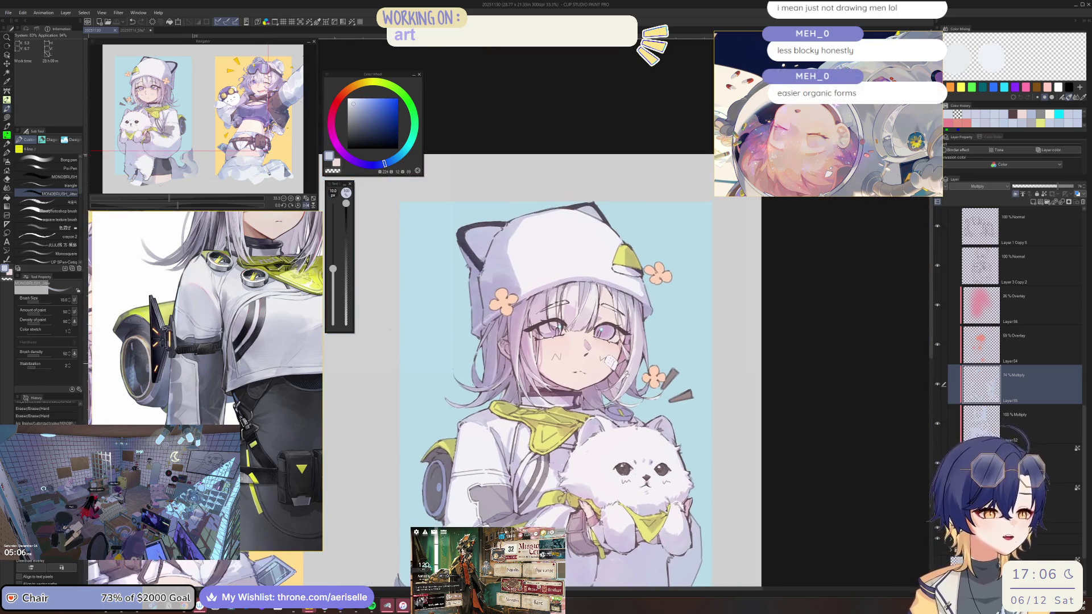
{"action": "scroll", "coordinate": [555, 341], "scroll_direction": "up", "scroll_amount": 5}
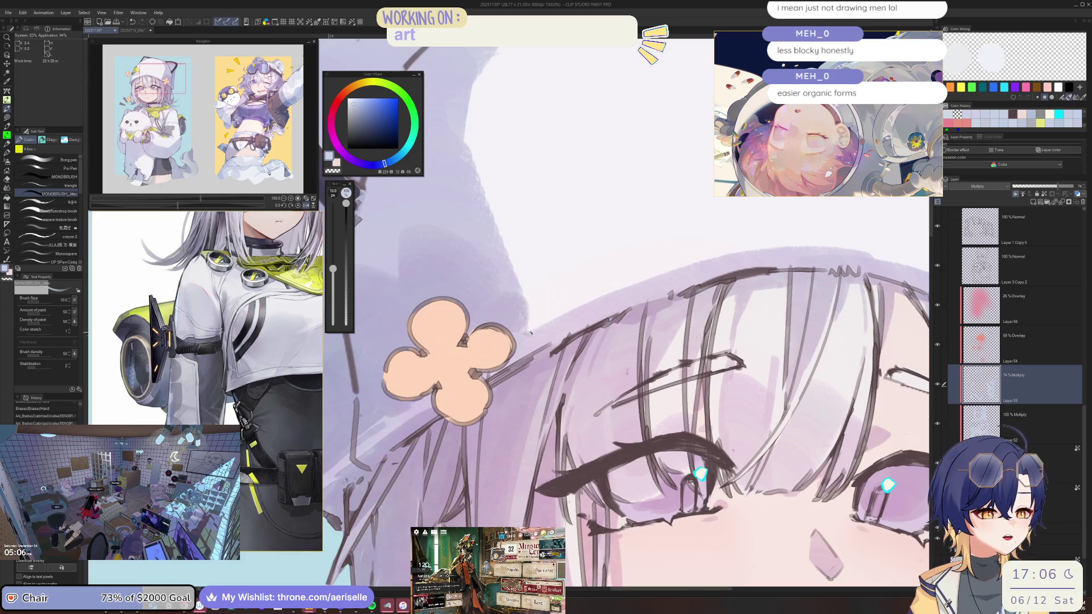
{"action": "scroll", "coordinate": [555, 342], "scroll_direction": "down", "scroll_amount": 3}
{"action": "scroll", "coordinate": [556, 341], "scroll_direction": "up", "scroll_amount": 3}
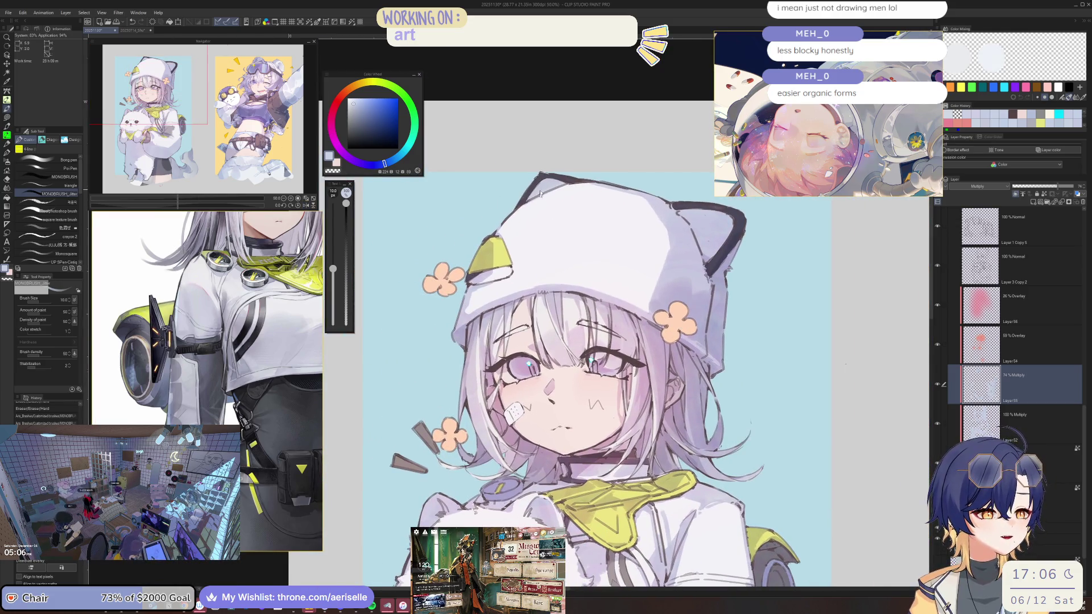
{"action": "scroll", "coordinate": [556, 341], "scroll_direction": "up", "scroll_amount": 2}
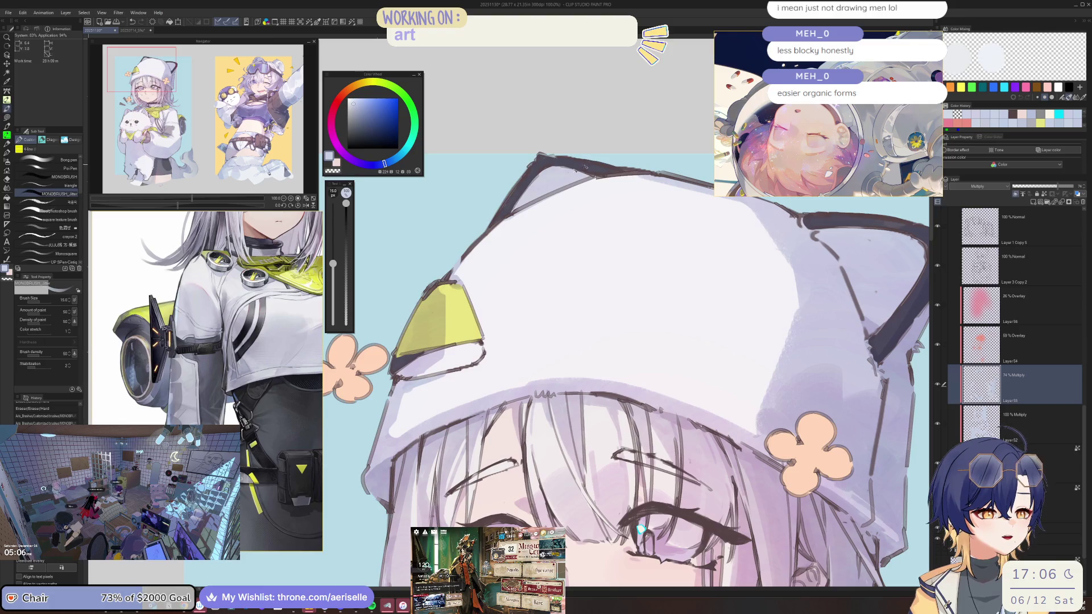
{"action": "scroll", "coordinate": [640, 529], "scroll_direction": "down", "scroll_amount": 3}
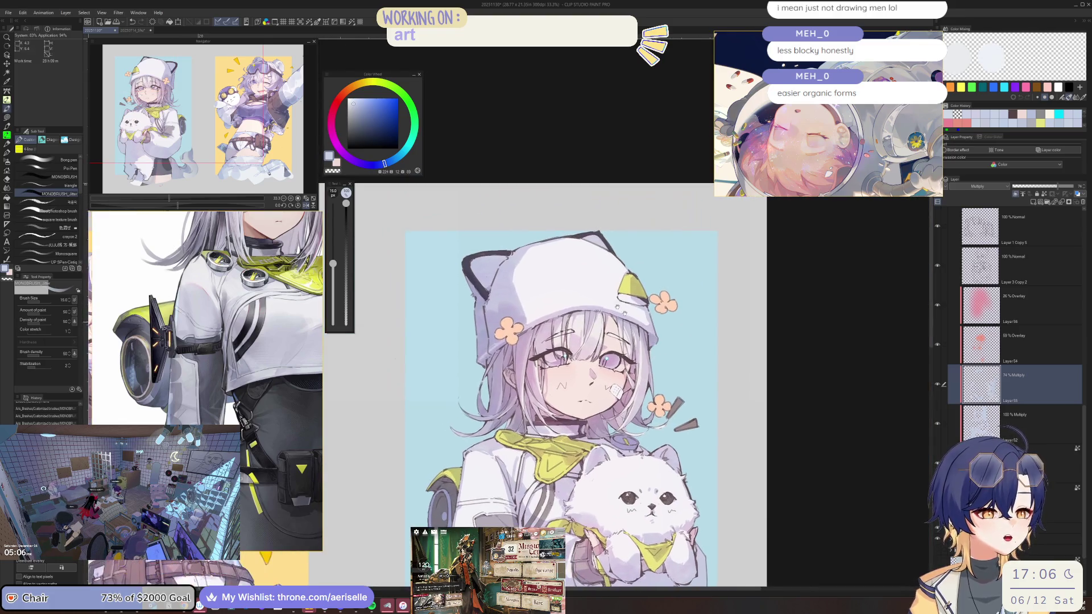
{"action": "scroll", "coordinate": [616, 306], "scroll_direction": "up", "scroll_amount": 3}
{"action": "scroll", "coordinate": [627, 241], "scroll_direction": "down", "scroll_amount": 4}
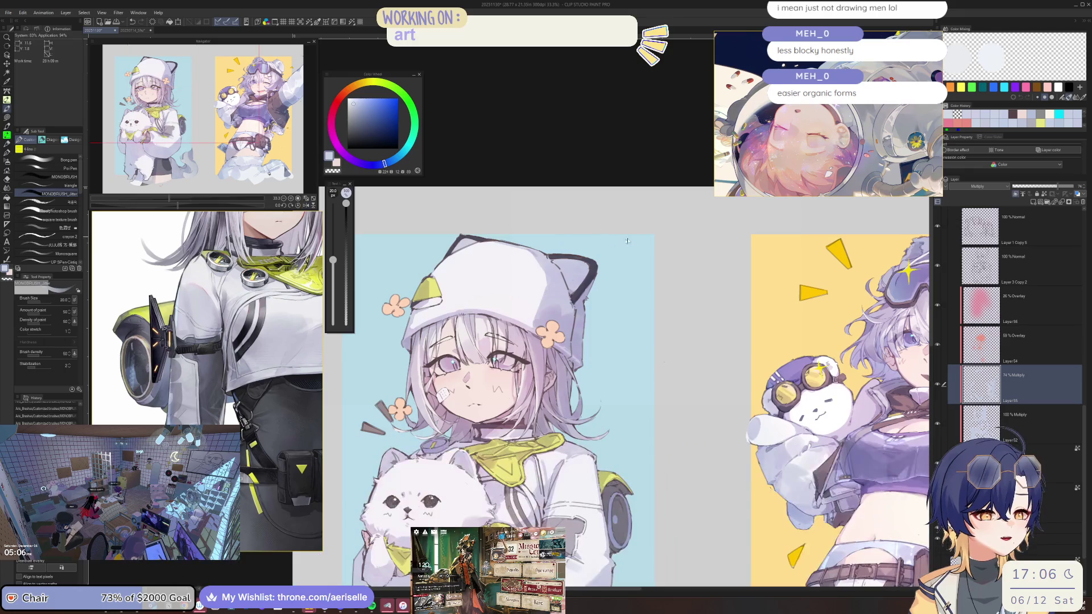
{"action": "scroll", "coordinate": [627, 241], "scroll_direction": "up", "scroll_amount": 2}
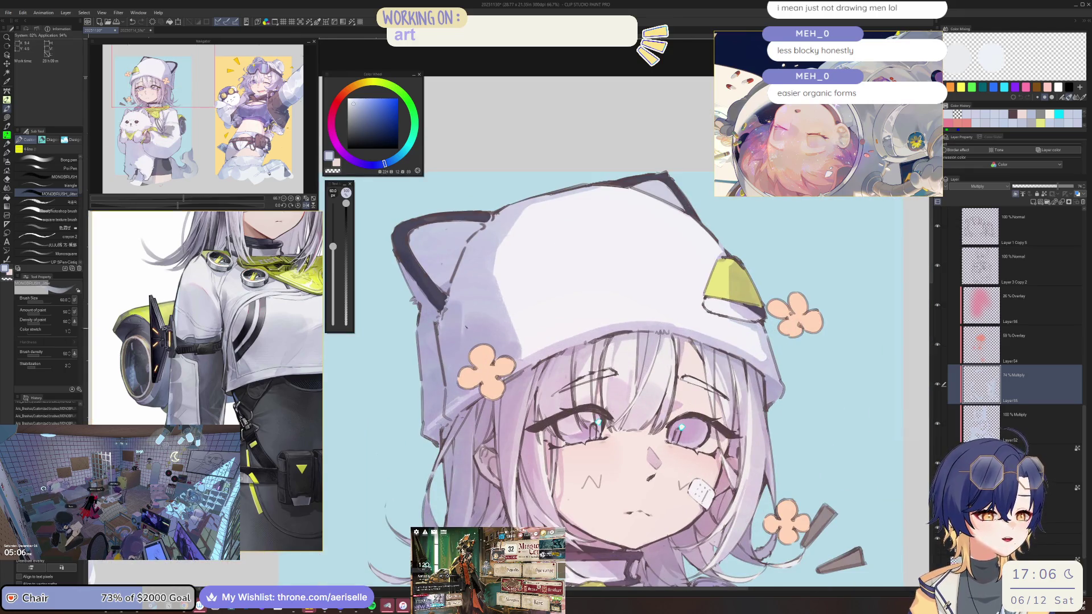
{"action": "scroll", "coordinate": [637, 363], "scroll_direction": "up", "scroll_amount": 1}
{"action": "scroll", "coordinate": [637, 363], "scroll_direction": "down", "scroll_amount": 2}
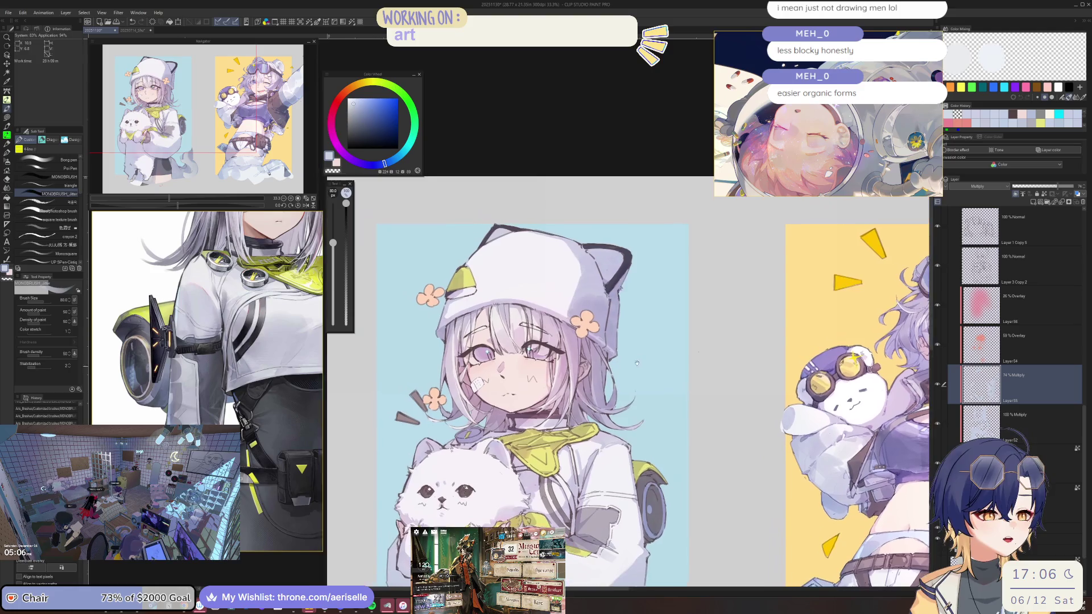
{"action": "scroll", "coordinate": [637, 363], "scroll_direction": "up", "scroll_amount": 2}
{"action": "scroll", "coordinate": [625, 341], "scroll_direction": "down", "scroll_amount": 2}
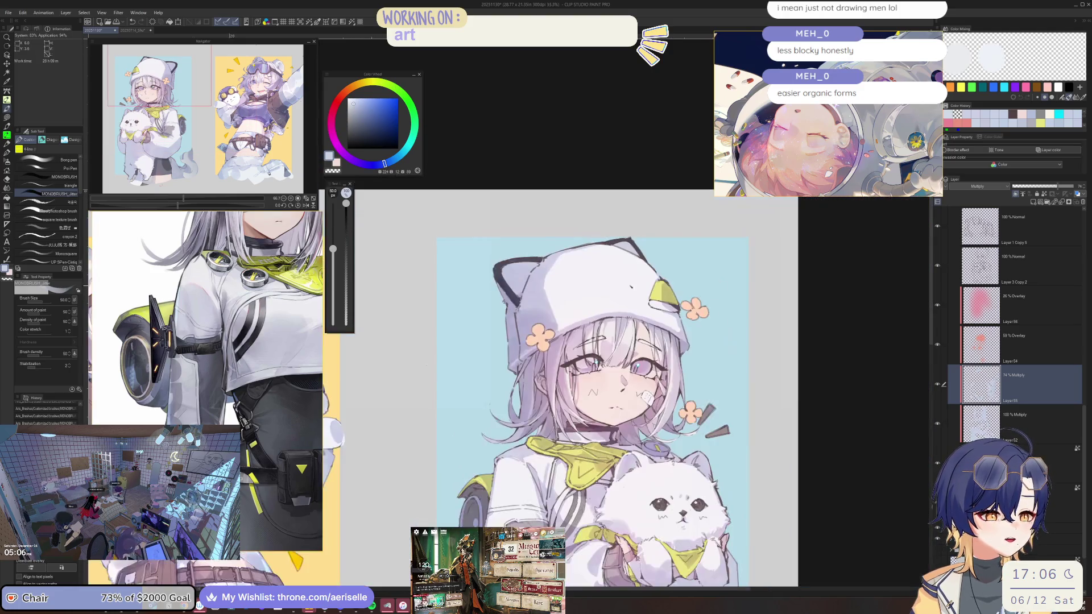
{"action": "scroll", "coordinate": [625, 341], "scroll_direction": "up", "scroll_amount": 3}
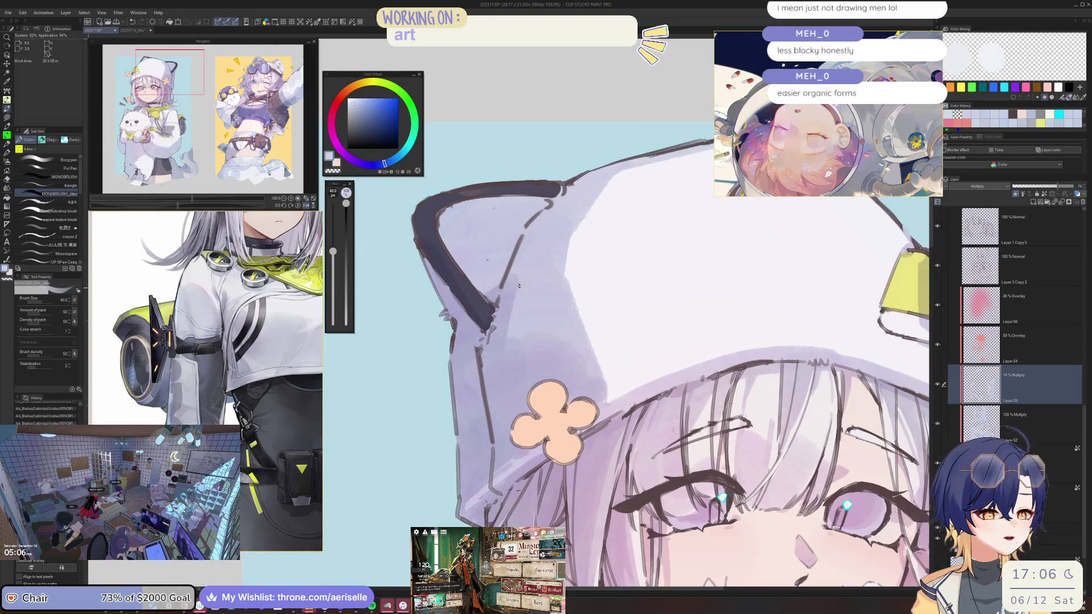
Step: Shrink the brush, zoom to about 150% on the face, and switch to the hard eraser
{"action": "key", "text": "bracketleft"}
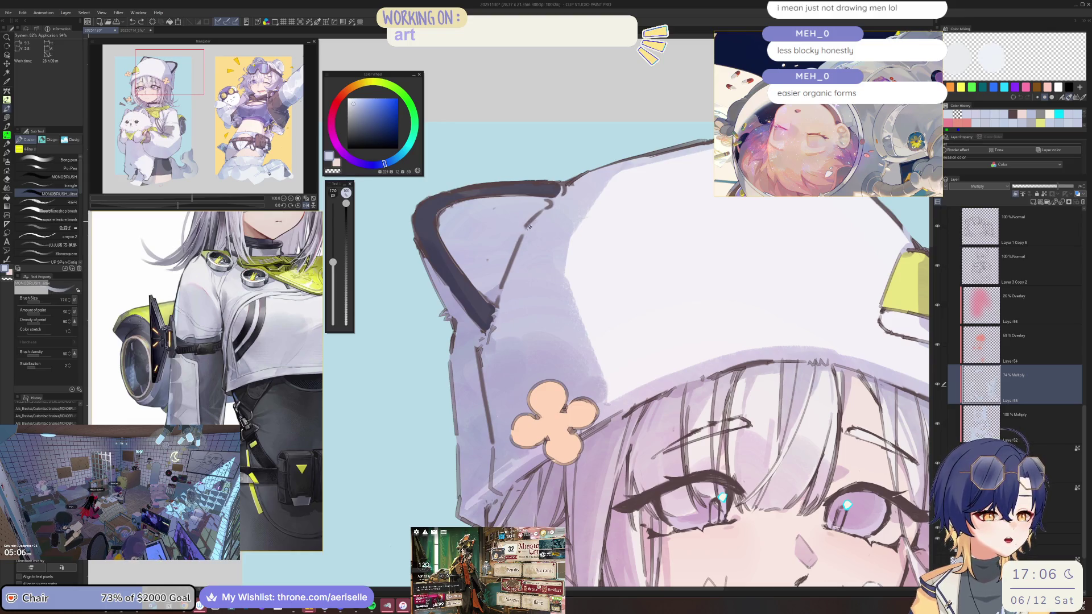
{"action": "scroll", "coordinate": [523, 233], "scroll_direction": "down", "scroll_amount": 2}
{"action": "scroll", "coordinate": [421, 290], "scroll_direction": "up", "scroll_amount": 5}
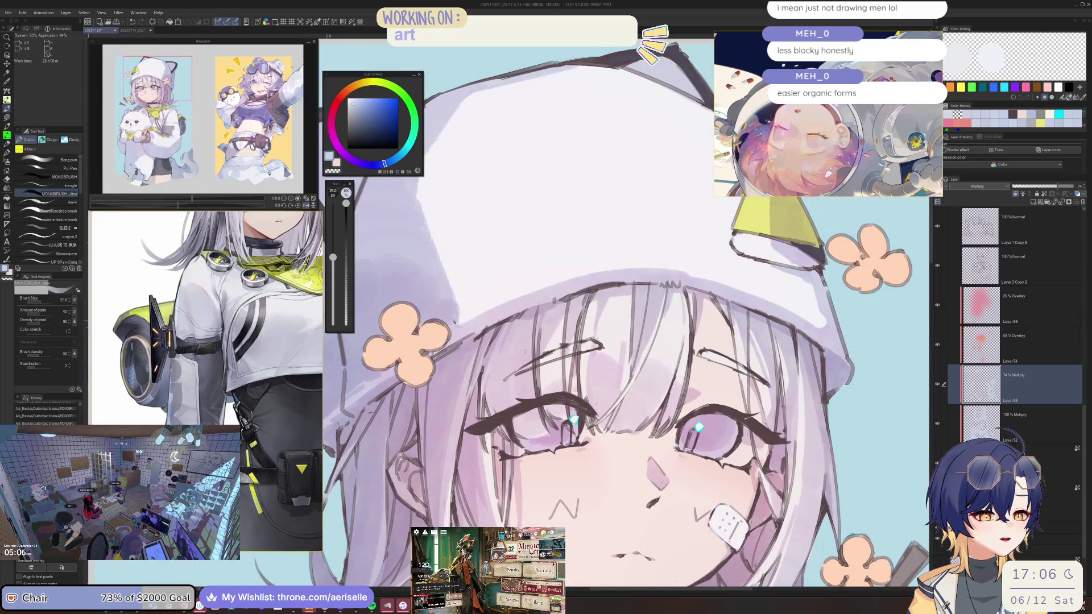
{"action": "scroll", "coordinate": [458, 320], "scroll_direction": "down", "scroll_amount": 4}
{"action": "scroll", "coordinate": [635, 310], "scroll_direction": "down", "scroll_amount": 2}
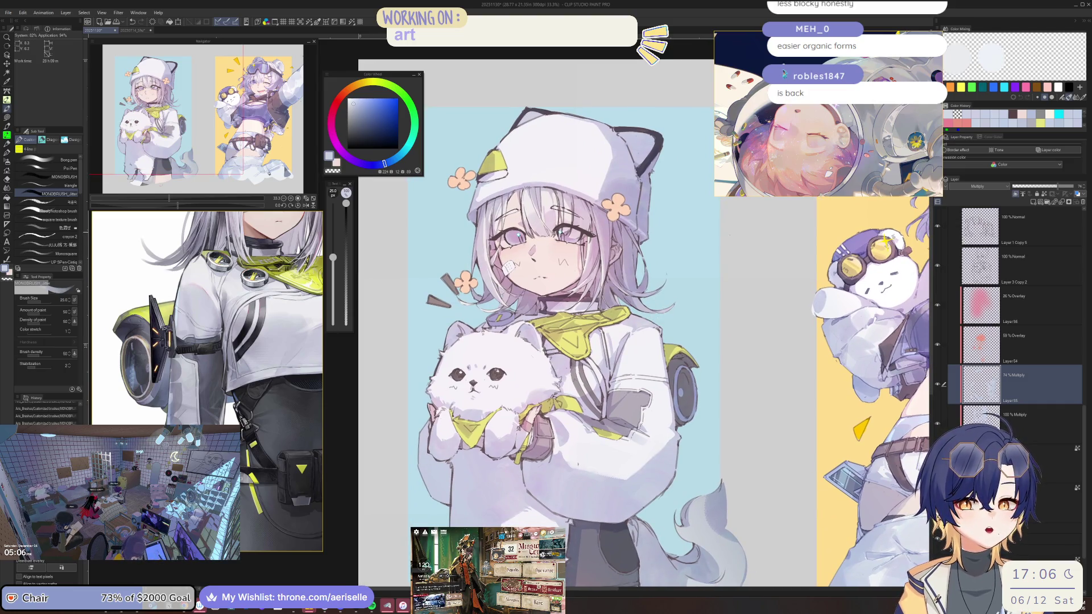
{"action": "scroll", "coordinate": [611, 245], "scroll_direction": "up", "scroll_amount": 2}
{"action": "scroll", "coordinate": [611, 244], "scroll_direction": "up", "scroll_amount": 3}
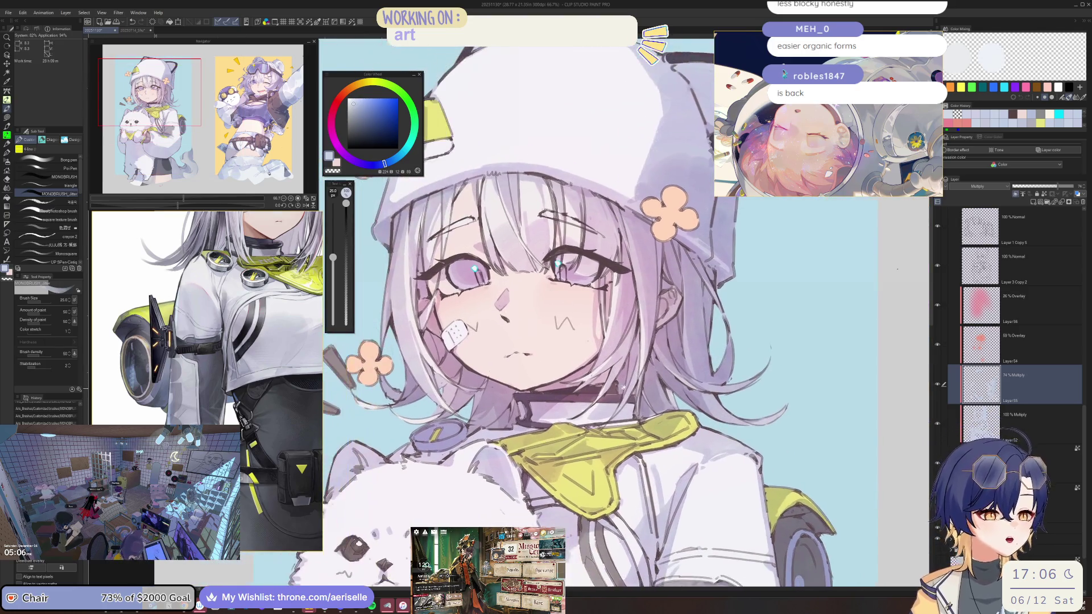
{"action": "key", "text": "e"}
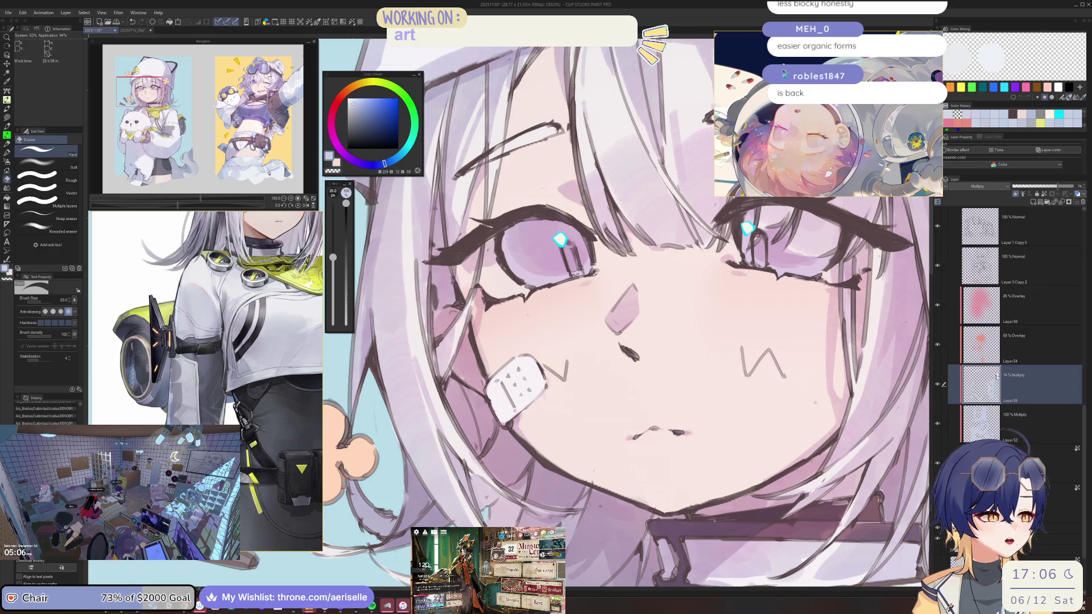
Step: Move to Layer 52 and shrink the eraser and brush for fine cleanup
{"action": "key", "text": "alt+bracketleft"}
{"action": "key", "text": "bracketleft"}
{"action": "key", "text": "bracketleft"}
{"action": "key", "text": "bracketleft"}
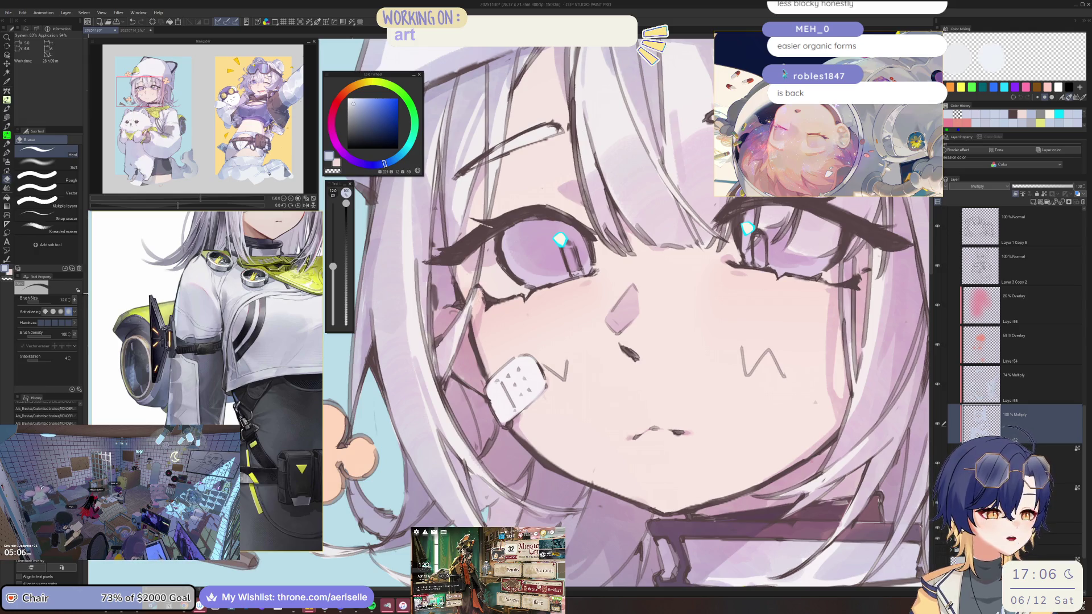
{"action": "key", "text": "p"}
{"action": "key", "text": "bracketleft"}
{"action": "key", "text": "bracketleft"}
{"action": "key", "text": "bracketleft"}
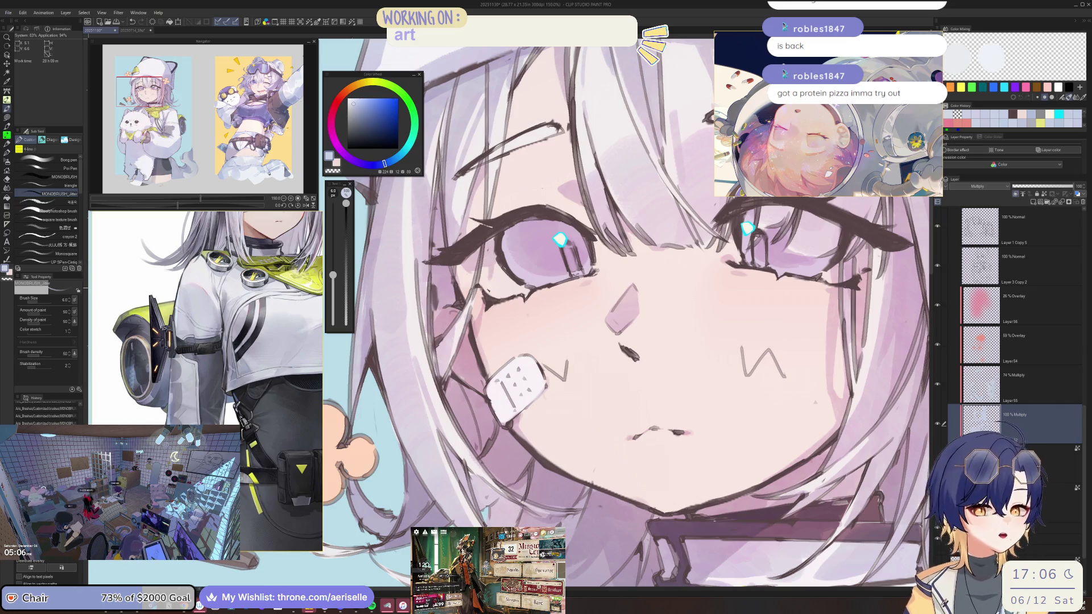
Step: Erase stray lineart marks near the eye and bandaged cheek, then recentre on the whole girl
{"action": "left_click_drag", "start_coordinate": [484, 295], "coordinate": [488, 305]}
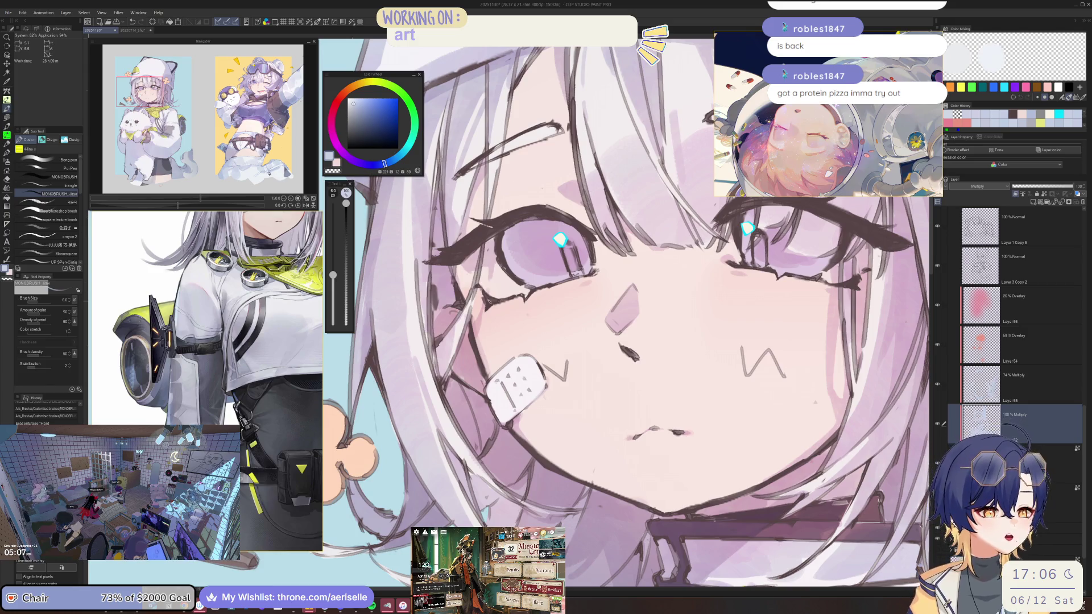
{"action": "scroll", "coordinate": [524, 348], "scroll_direction": "down", "scroll_amount": 2}
{"action": "scroll", "coordinate": [524, 348], "scroll_direction": "up", "scroll_amount": 3}
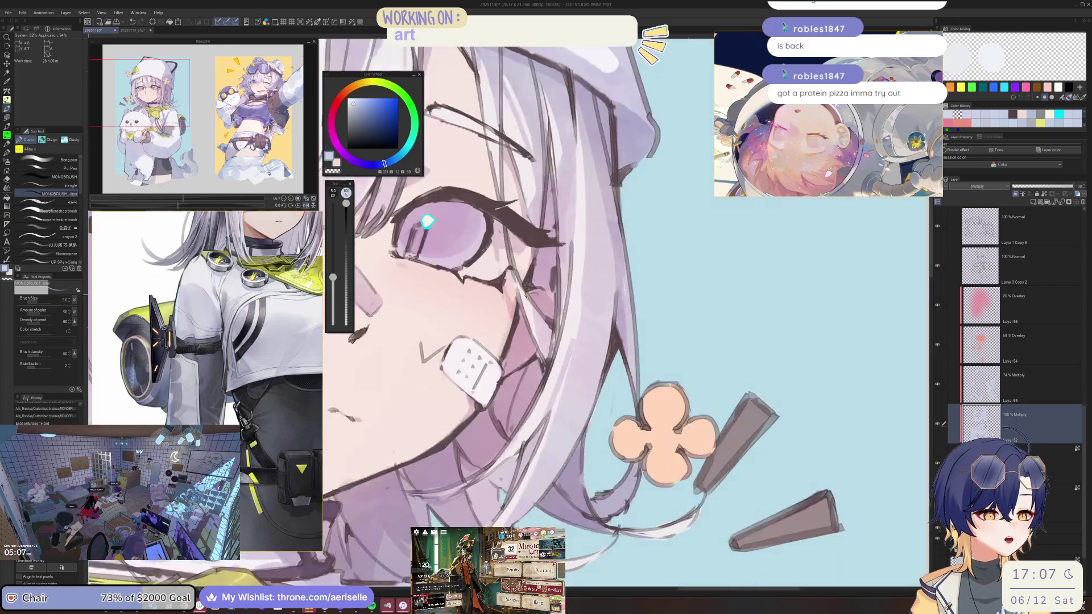
{"action": "left_click_drag", "start_coordinate": [500, 272], "coordinate": [506, 277]}
{"action": "key", "text": "bracketleft"}
{"action": "key", "text": "bracketleft"}
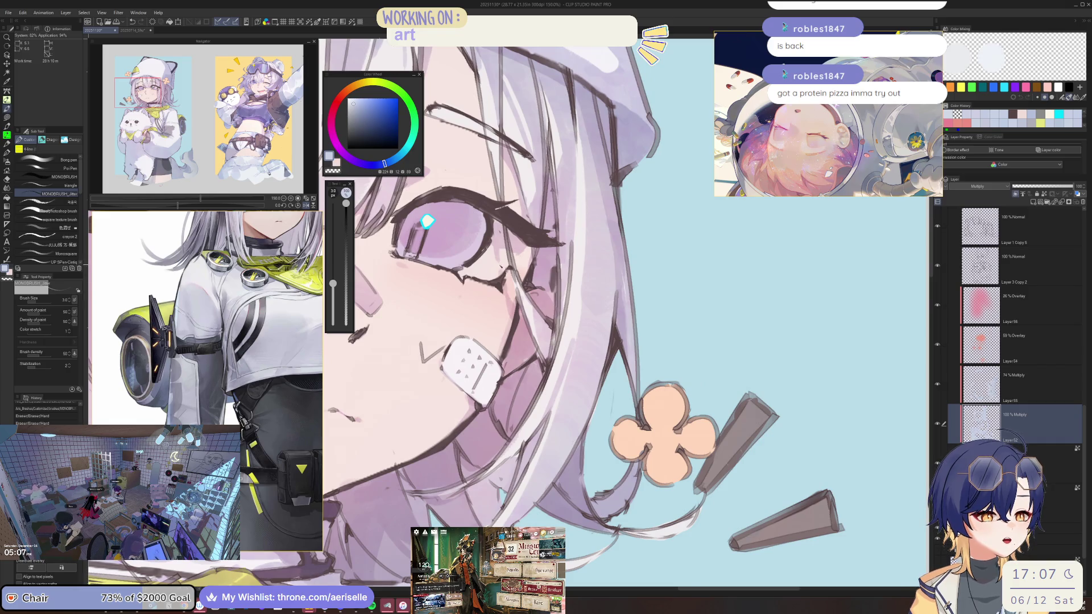
{"action": "scroll", "coordinate": [526, 222], "scroll_direction": "down", "scroll_amount": 4}
{"action": "scroll", "coordinate": [578, 163], "scroll_direction": "up", "scroll_amount": 4}
{"action": "key", "text": "bracketright"}
{"action": "key", "text": "bracketright"}
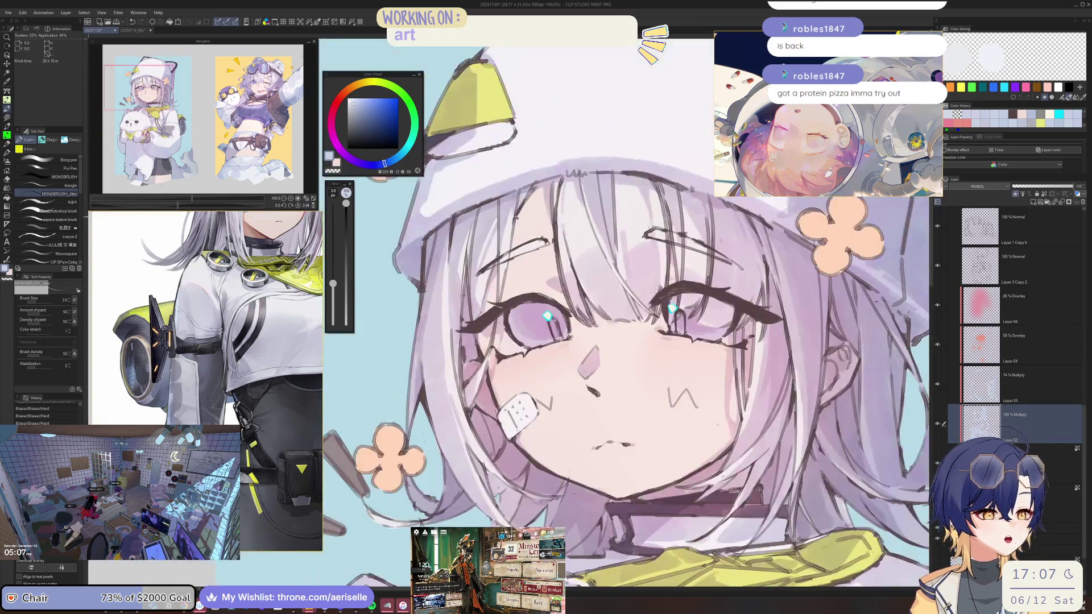
{"action": "scroll", "coordinate": [633, 296], "scroll_direction": "down", "scroll_amount": 4}
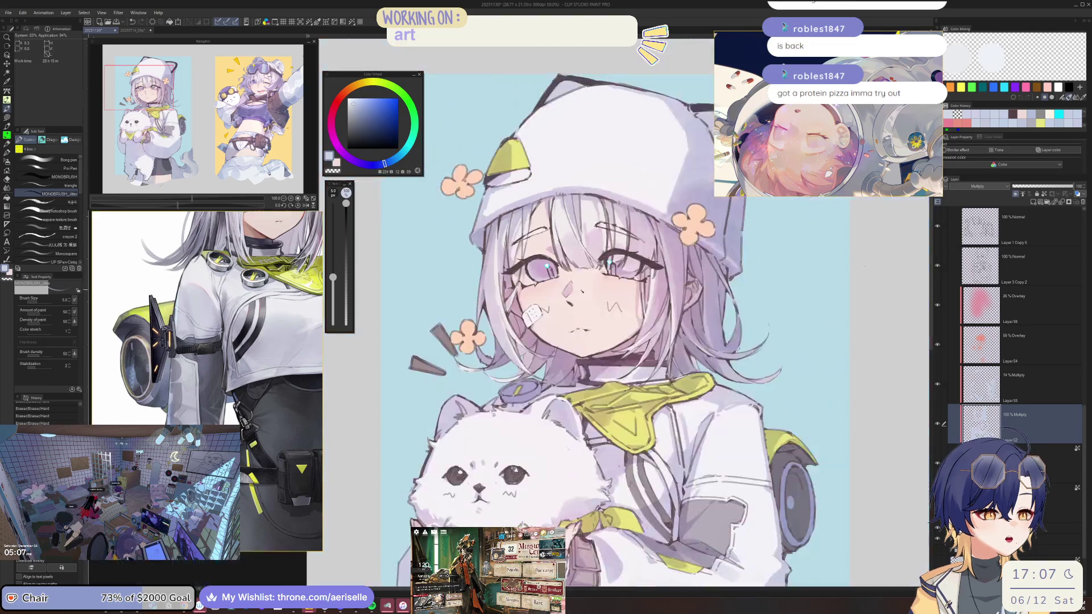
{"action": "left_click_drag", "start_coordinate": [630, 293], "coordinate": [670, 290]}
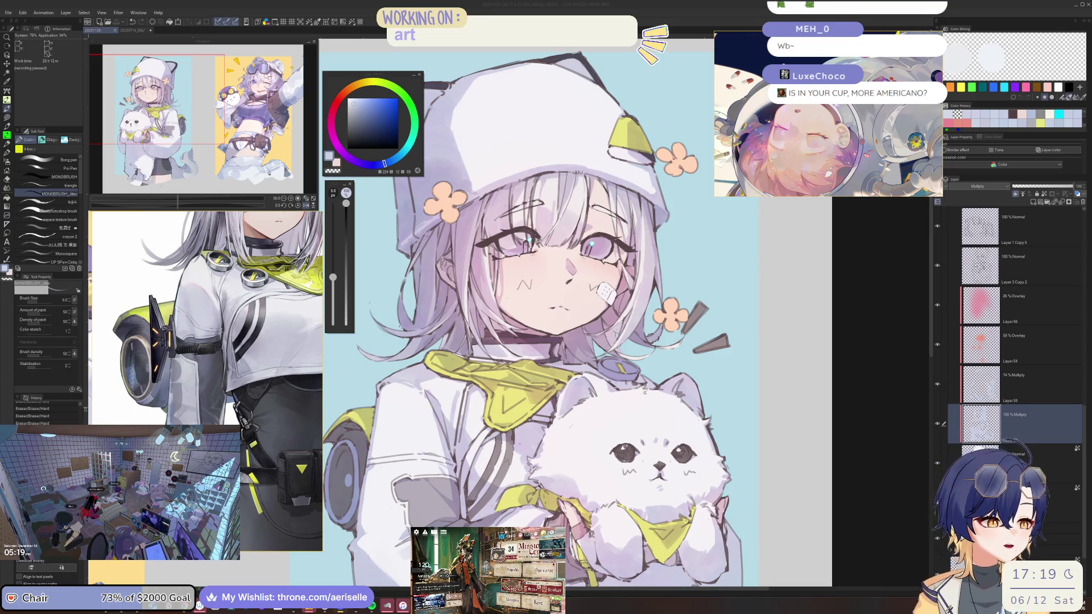
Step: Bring the Clip Studio Paint canvas window back into focus after the shading pass
{"action": "left_click", "coordinate": [1035, 337]}
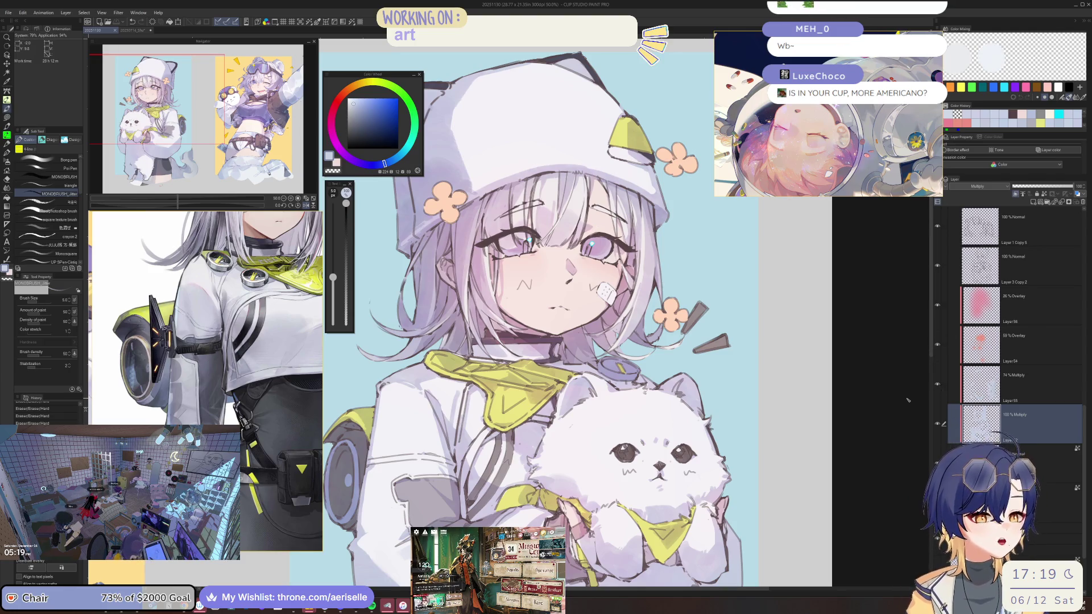
Step: Zoom in and out on the girl's face, mirroring the view briefly to check it
{"action": "key", "text": "ctrl+minus"}
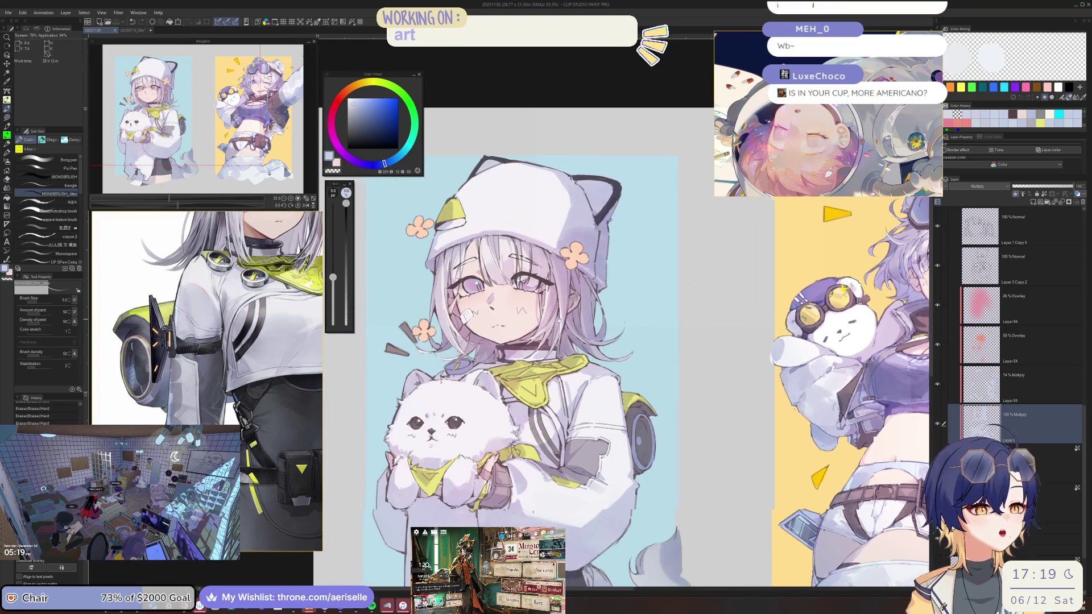
{"action": "key", "text": "ctrl+plus"}
{"action": "key", "text": "ctrl+plus"}
{"action": "key", "text": "ctrl+plus"}
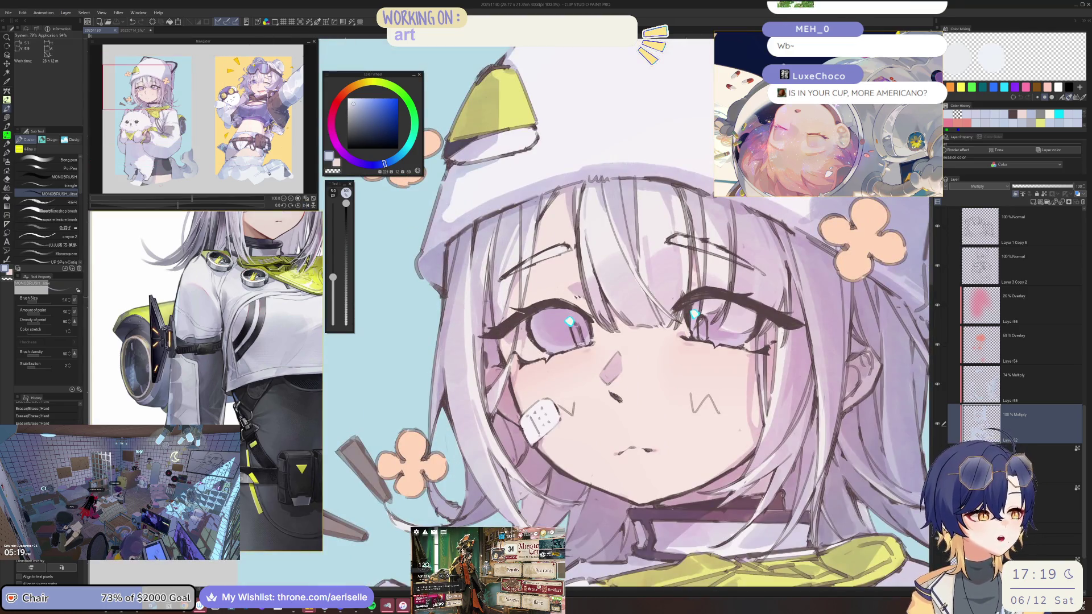
{"action": "key", "text": "ctrl+minus"}
{"action": "key", "text": "ctrl+plus"}
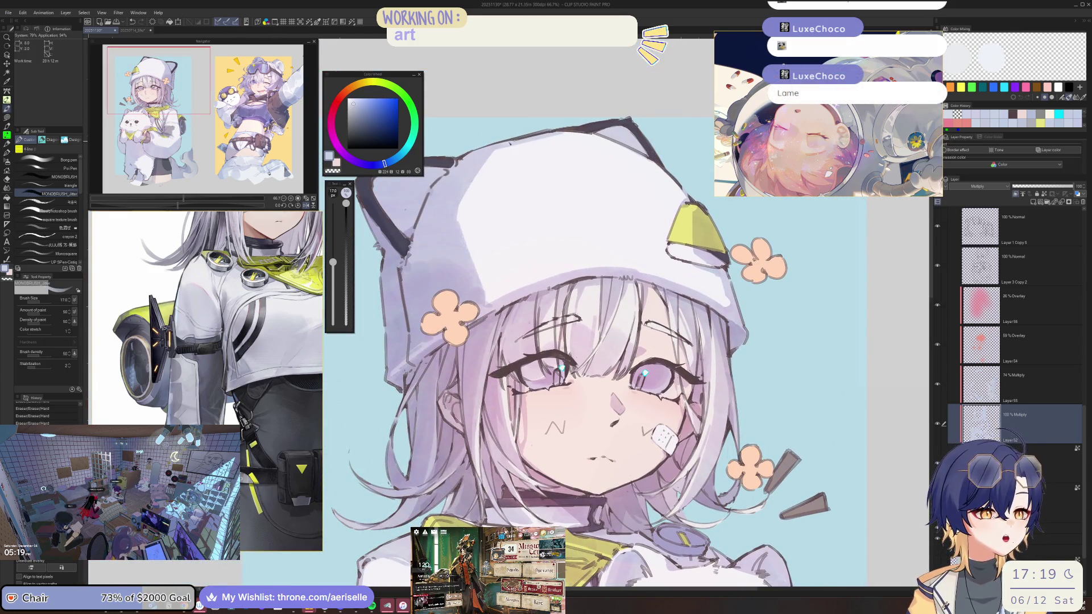
{"action": "key", "text": "h"}
{"action": "key", "text": "bracketright"}
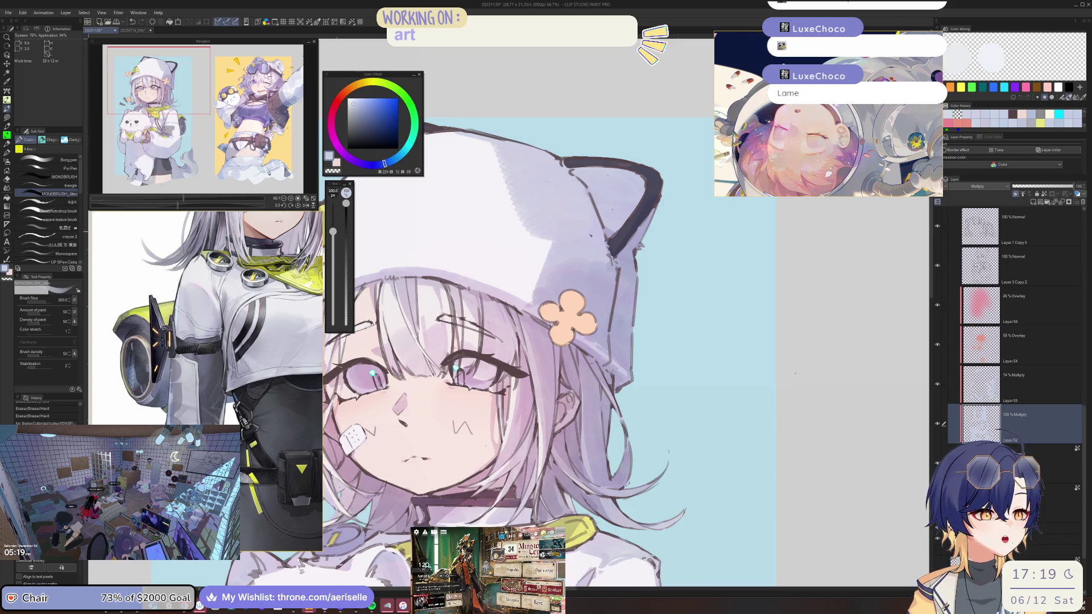
{"action": "key", "text": "h"}
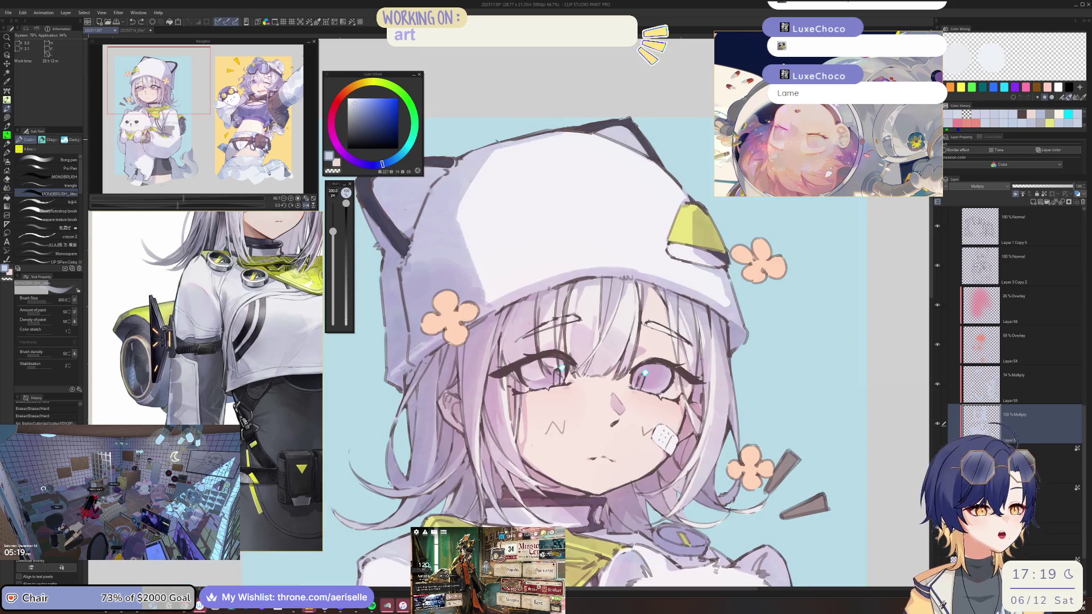
Step: Zoom out to the whole illustration, set the brush to 50, and leave the view mirrored
{"action": "key", "text": "ctrl+minus"}
{"action": "key", "text": "ctrl+minus"}
{"action": "key", "text": "ctrl+minus"}
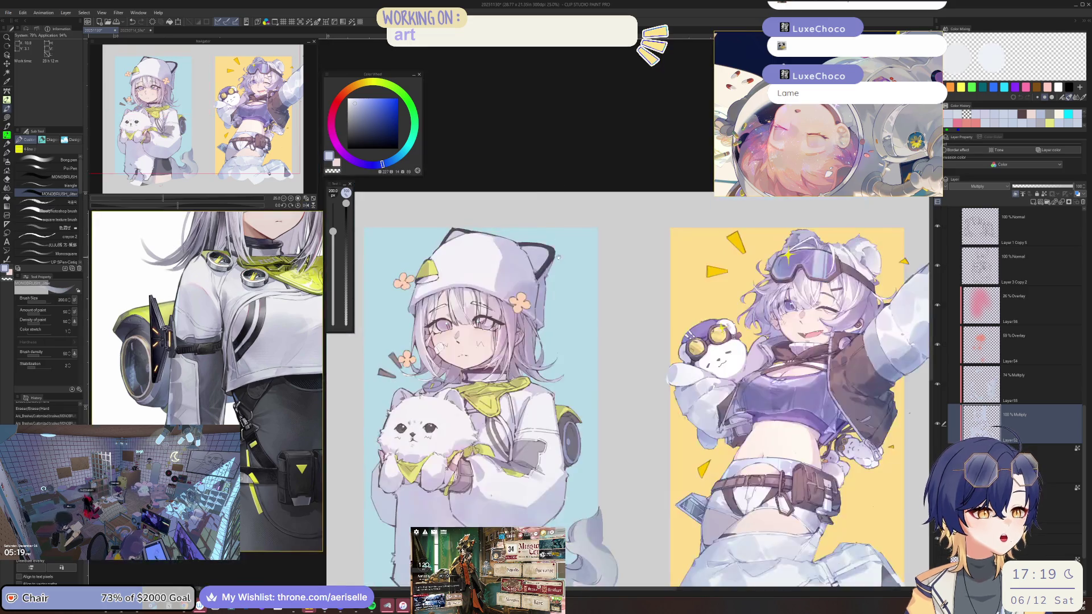
{"action": "scroll", "coordinate": [591, 195], "scroll_direction": "up", "scroll_amount": 2}
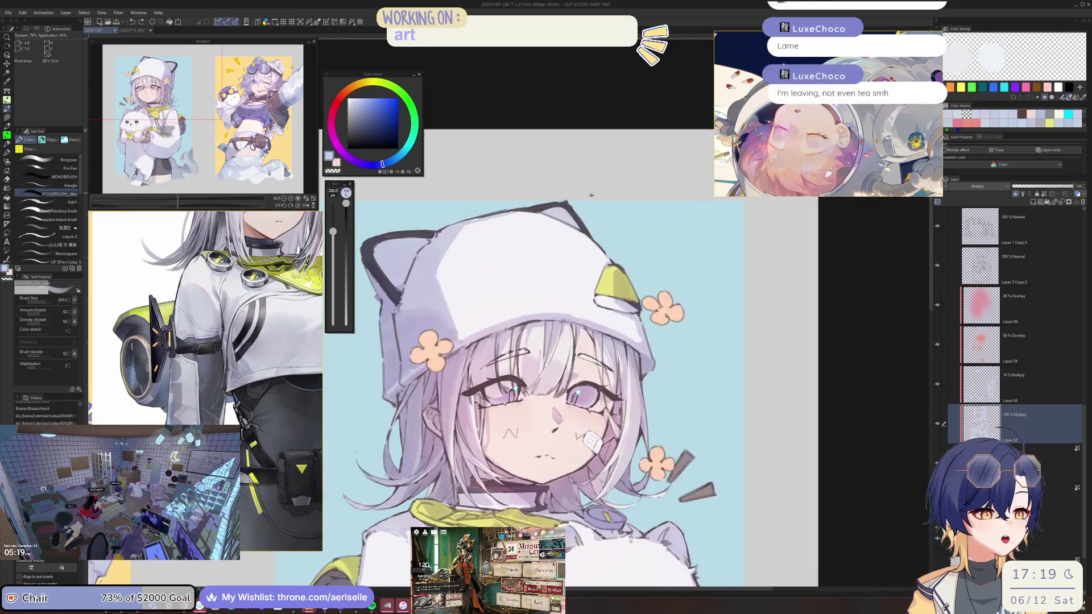
{"action": "scroll", "coordinate": [591, 195], "scroll_direction": "up", "scroll_amount": 3}
{"action": "key", "text": "bracketleft"}
{"action": "key", "text": "bracketleft"}
{"action": "key", "text": "bracketleft"}
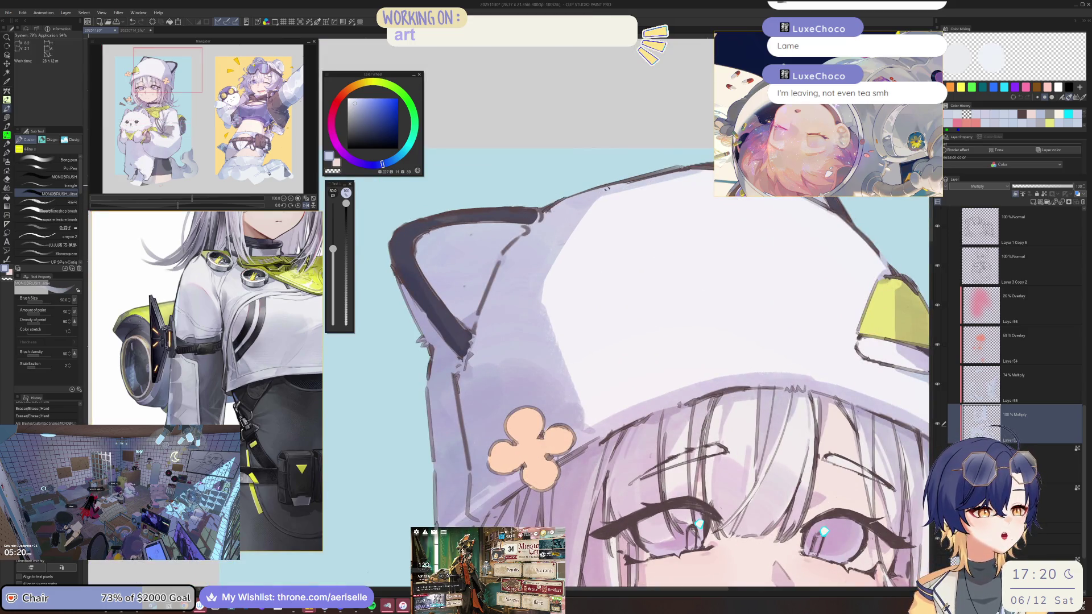
{"action": "scroll", "coordinate": [589, 287], "scroll_direction": "down", "scroll_amount": 4}
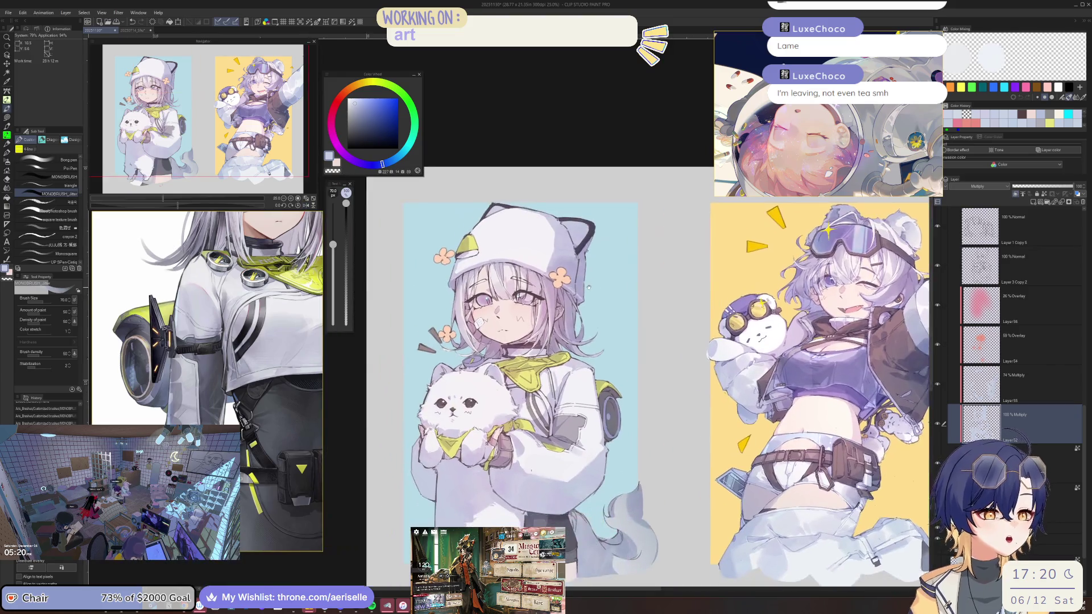
{"action": "scroll", "coordinate": [588, 287], "scroll_direction": "up", "scroll_amount": 3}
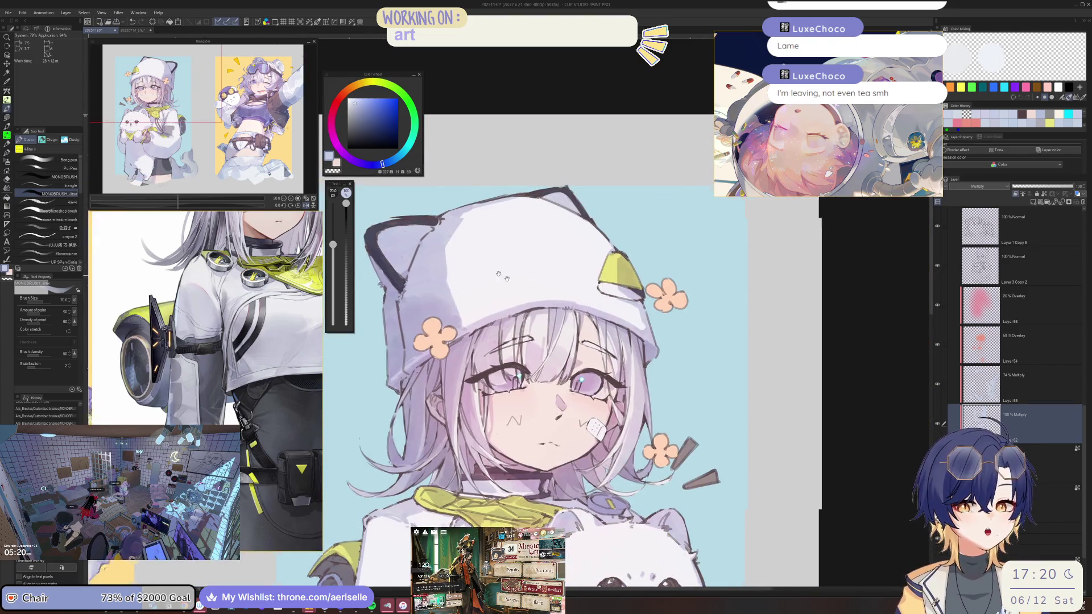
{"action": "scroll", "coordinate": [498, 274], "scroll_direction": "up", "scroll_amount": 3}
{"action": "key", "text": "bracketleft"}
{"action": "key", "text": "bracketleft"}
{"action": "key", "text": "bracketleft"}
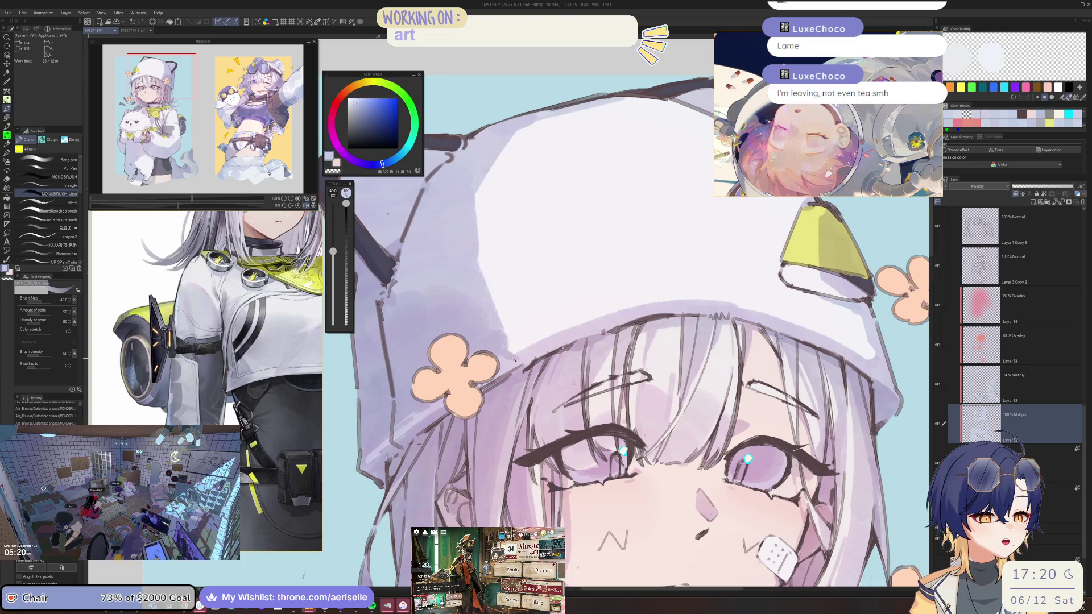
{"action": "key", "text": "h"}
{"action": "scroll", "coordinate": [498, 274], "scroll_direction": "down", "scroll_amount": 3}
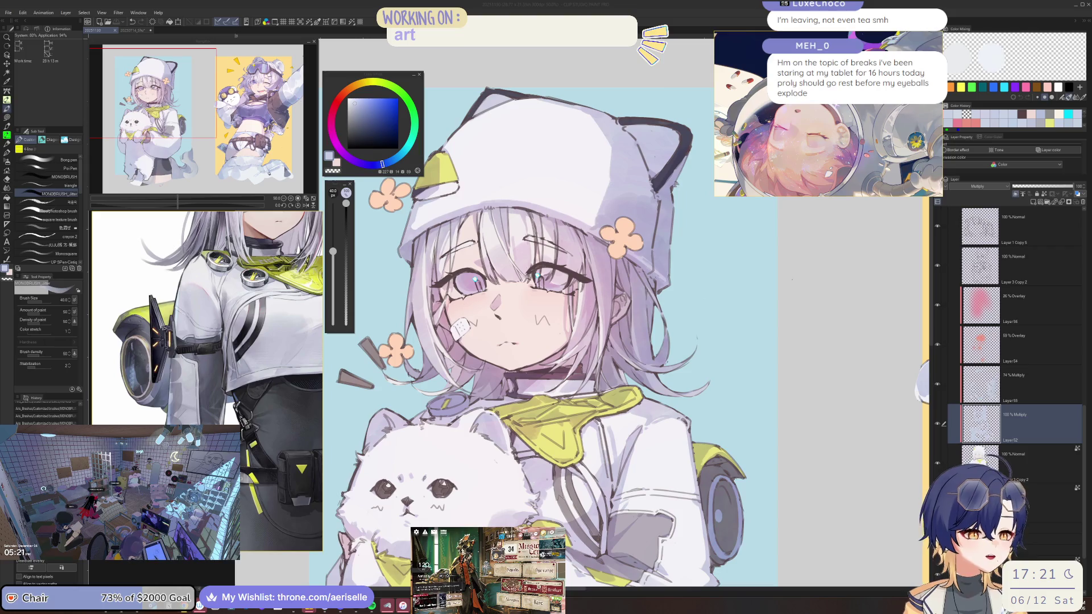
Step: Refocus the canvas and zoom closer on the face, flipping the view back and forth
{"action": "left_click", "coordinate": [991, 422]}
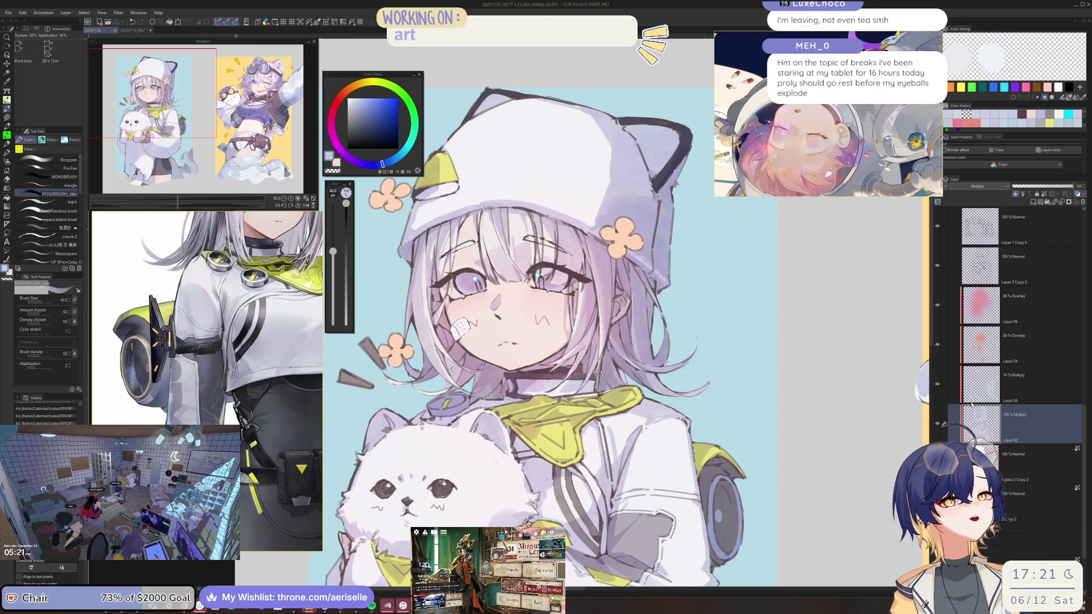
{"action": "key", "text": "h"}
{"action": "scroll", "coordinate": [488, 331], "scroll_direction": "up", "scroll_amount": 5}
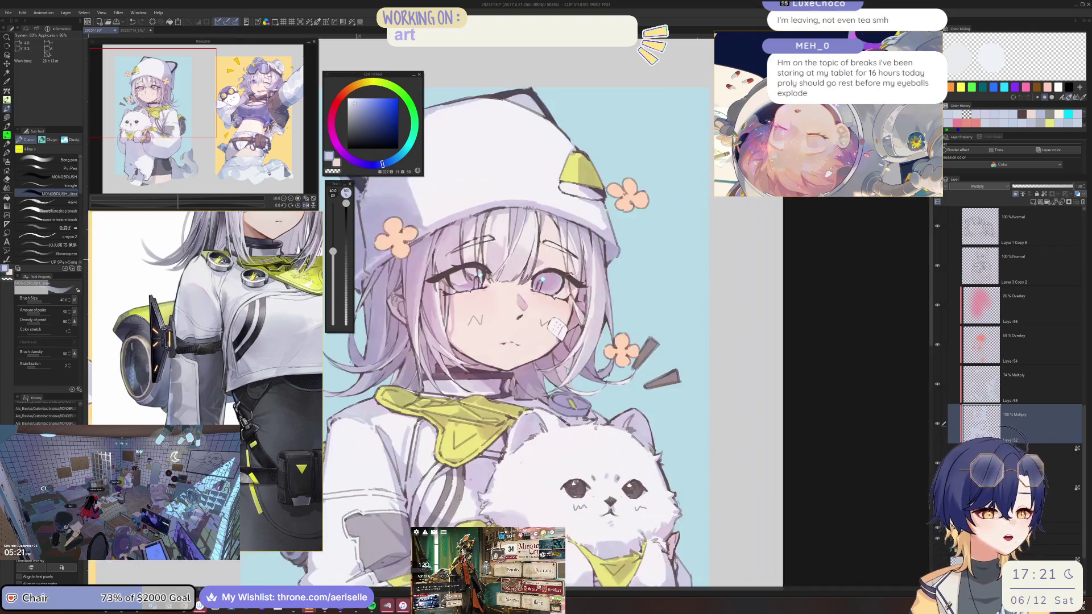
{"action": "key", "text": "h"}
{"action": "scroll", "coordinate": [488, 331], "scroll_direction": "up", "scroll_amount": 3}
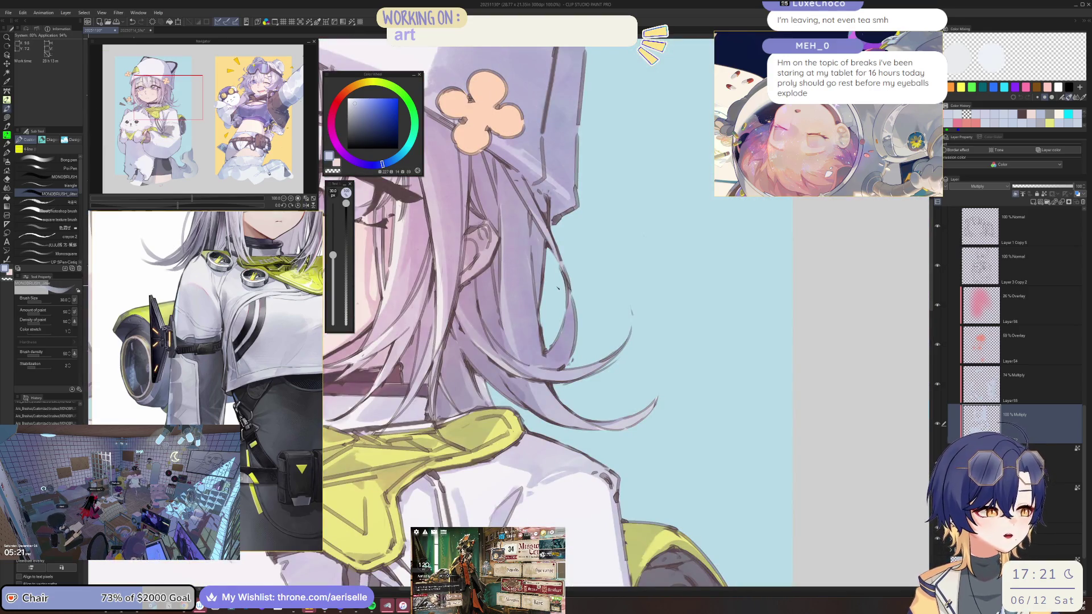
Step: Select the 74% Multiply Layer55, set the brush to about 40, and unflip onto the neck and scarf
{"action": "key", "text": "alt+bracketright"}
{"action": "key", "text": "bracketleft"}
{"action": "key", "text": "bracketleft"}
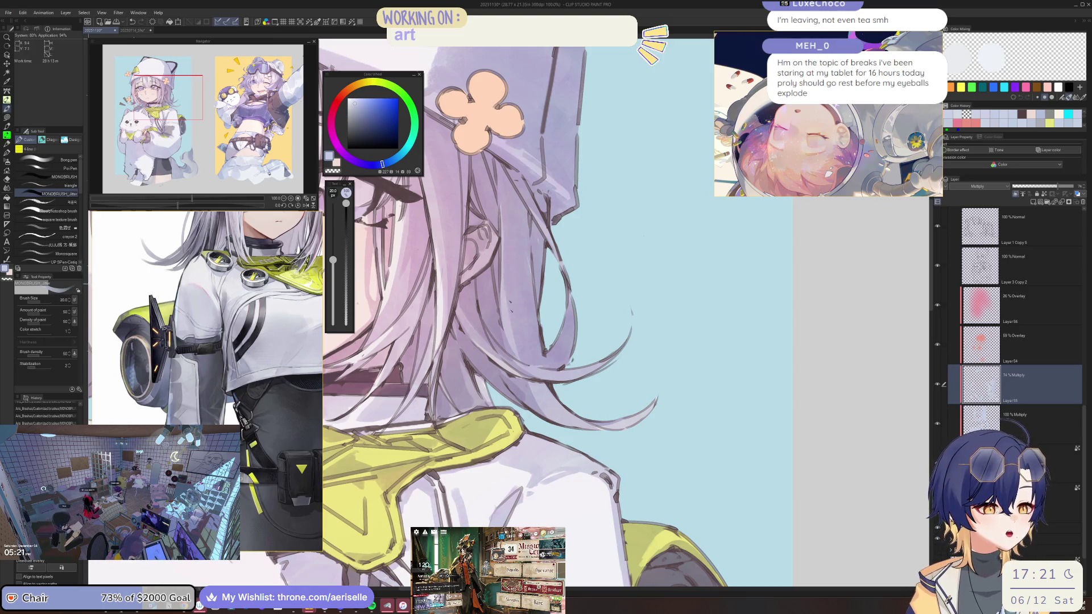
{"action": "key", "text": "h"}
{"action": "scroll", "coordinate": [524, 330], "scroll_direction": "down", "scroll_amount": 4}
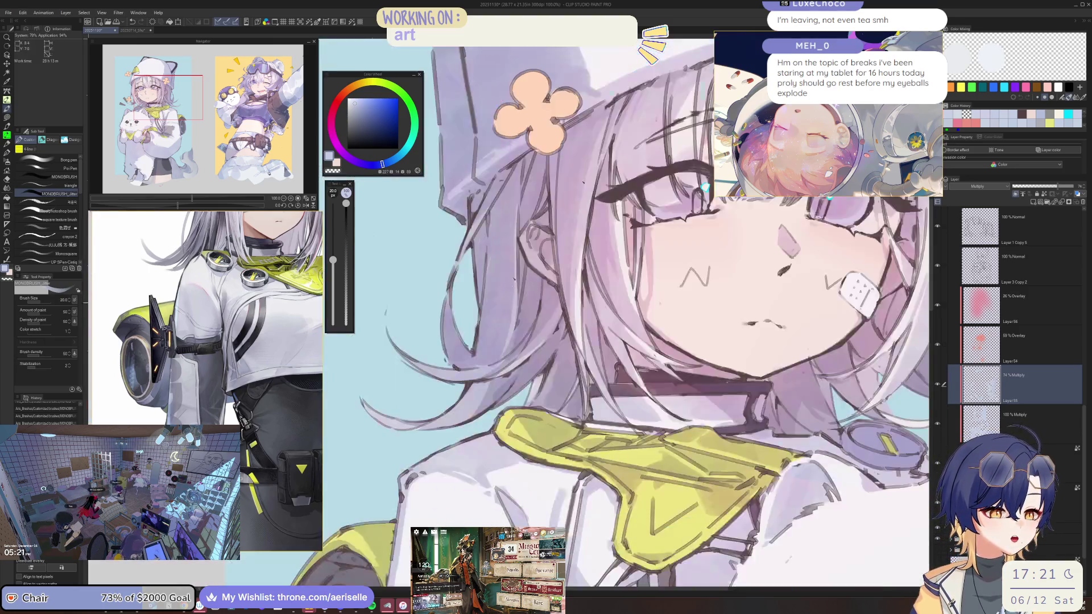
{"action": "scroll", "coordinate": [523, 330], "scroll_direction": "up", "scroll_amount": 4}
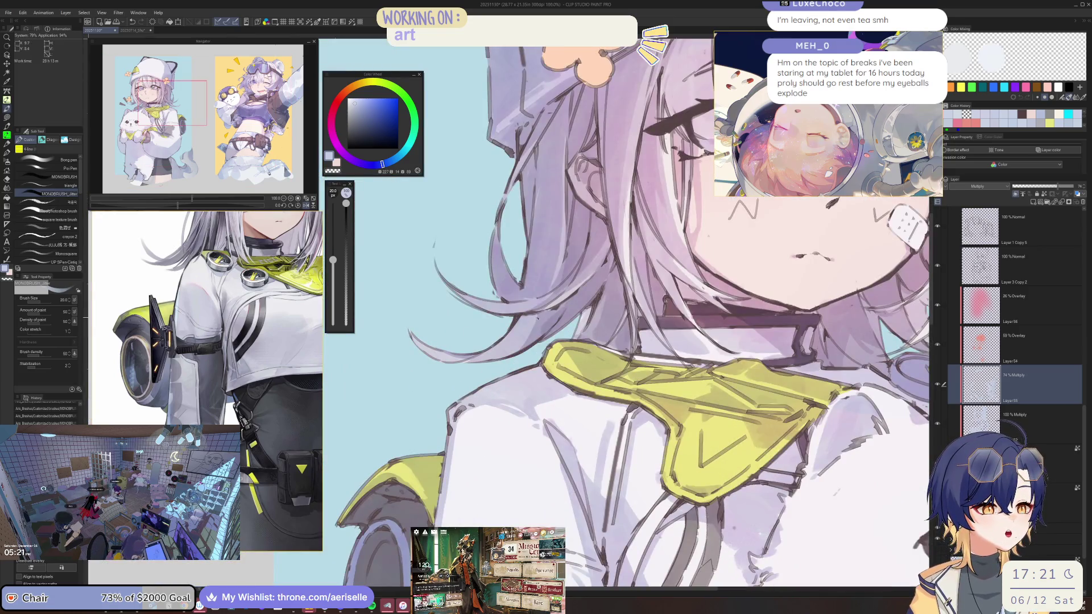
{"action": "key", "text": "bracketright"}
{"action": "key", "text": "bracketright"}
{"action": "key", "text": "bracketright"}
{"action": "key", "text": "bracketright"}
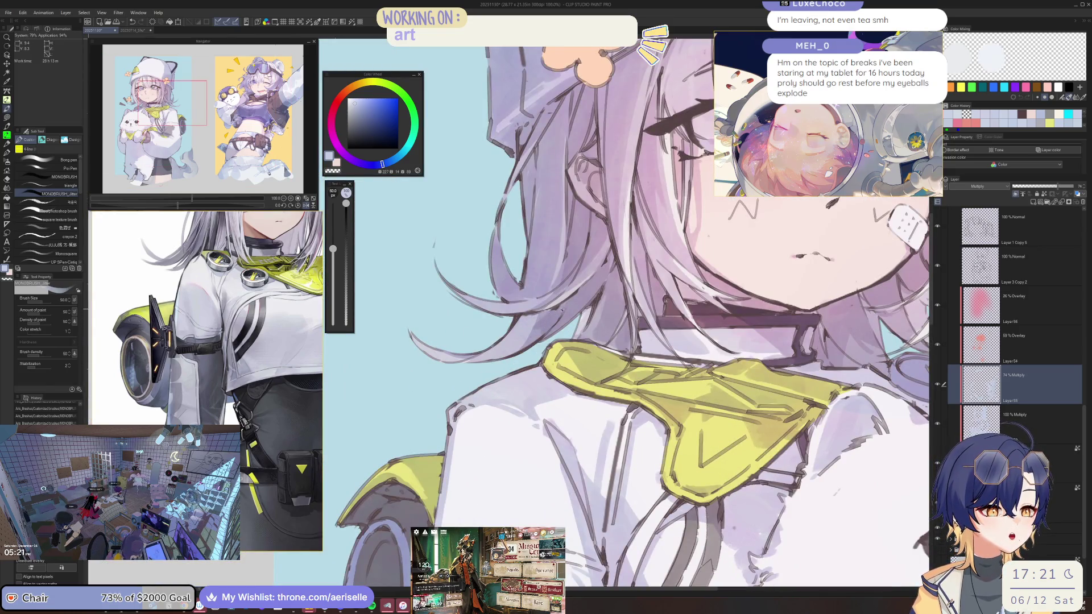
{"action": "key", "text": "bracketleft"}
Step: Dab a shading mark near the neck, check the full view, and reduce the brush to 25
{"action": "left_click", "coordinate": [485, 377]}
{"action": "key", "text": "ctrl+0"}
{"action": "scroll", "coordinate": [569, 227], "scroll_direction": "up", "scroll_amount": 6}
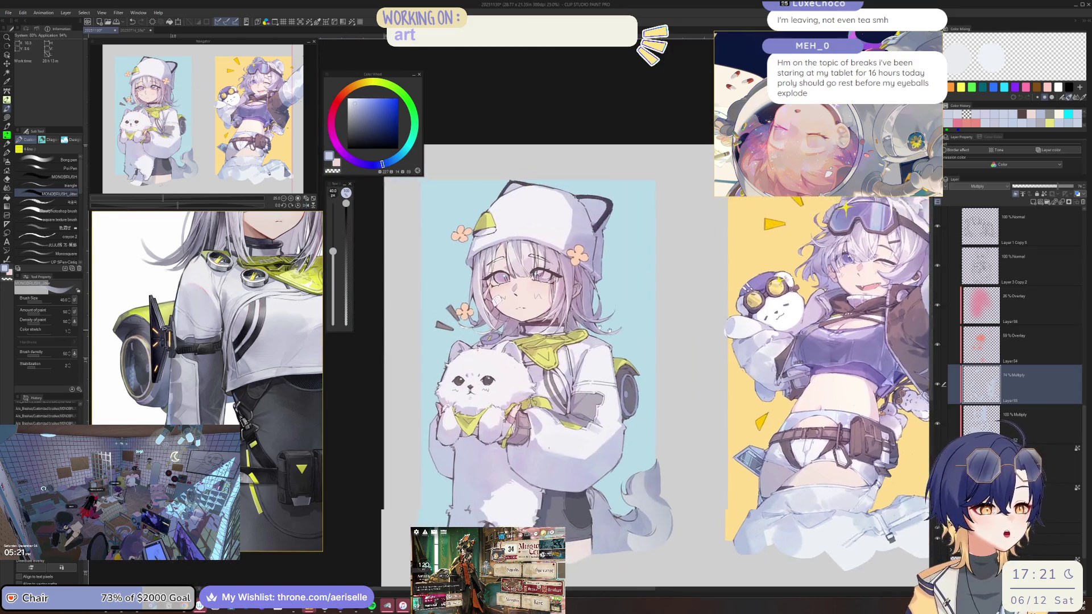
{"action": "key", "text": "bracketleft"}
{"action": "key", "text": "bracketleft"}
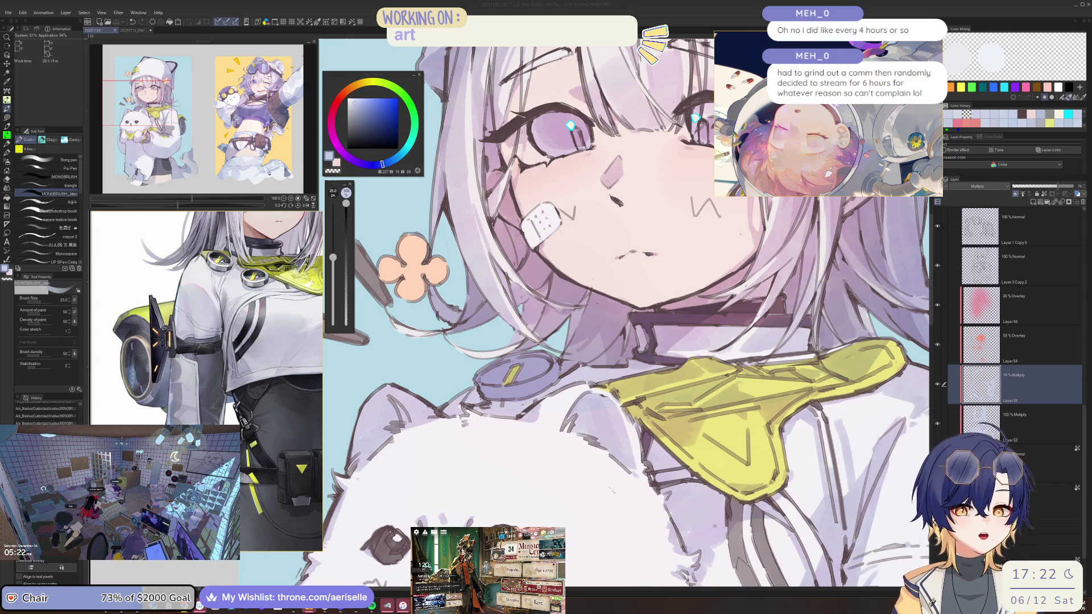
{"action": "left_click", "coordinate": [999, 301]}
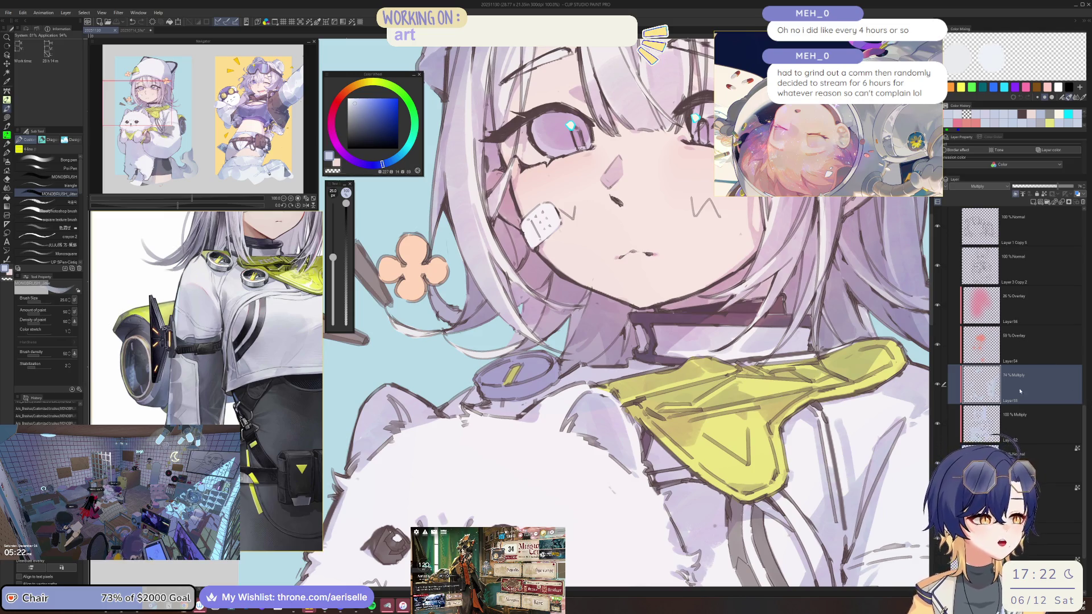
{"action": "key", "text": "h"}
{"action": "left_click_drag", "start_coordinate": [599, 344], "coordinate": [744, 393]}
{"action": "key", "text": "h"}
{"action": "scroll", "coordinate": [626, 313], "scroll_direction": "down", "scroll_amount": 4}
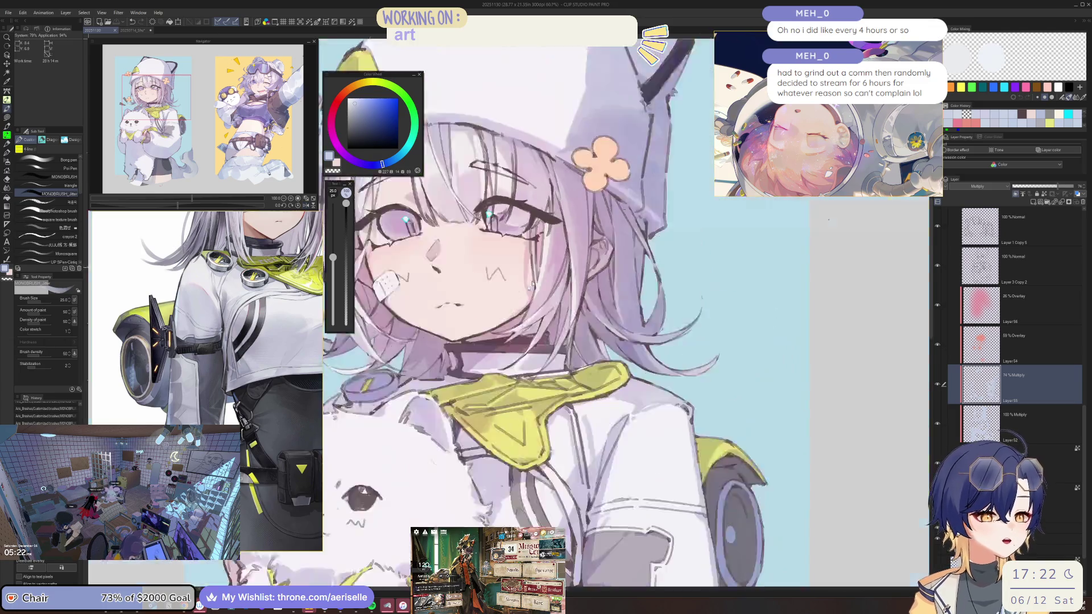
{"action": "scroll", "coordinate": [453, 292], "scroll_direction": "up", "scroll_amount": 5}
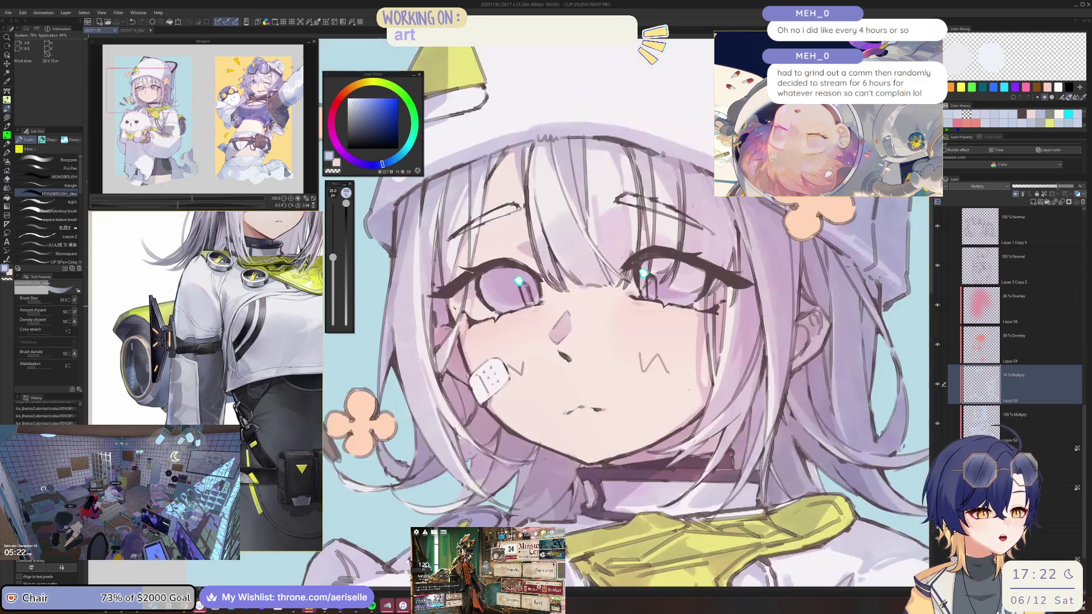
{"action": "key", "text": "bracketleft"}
{"action": "key", "text": "bracketleft"}
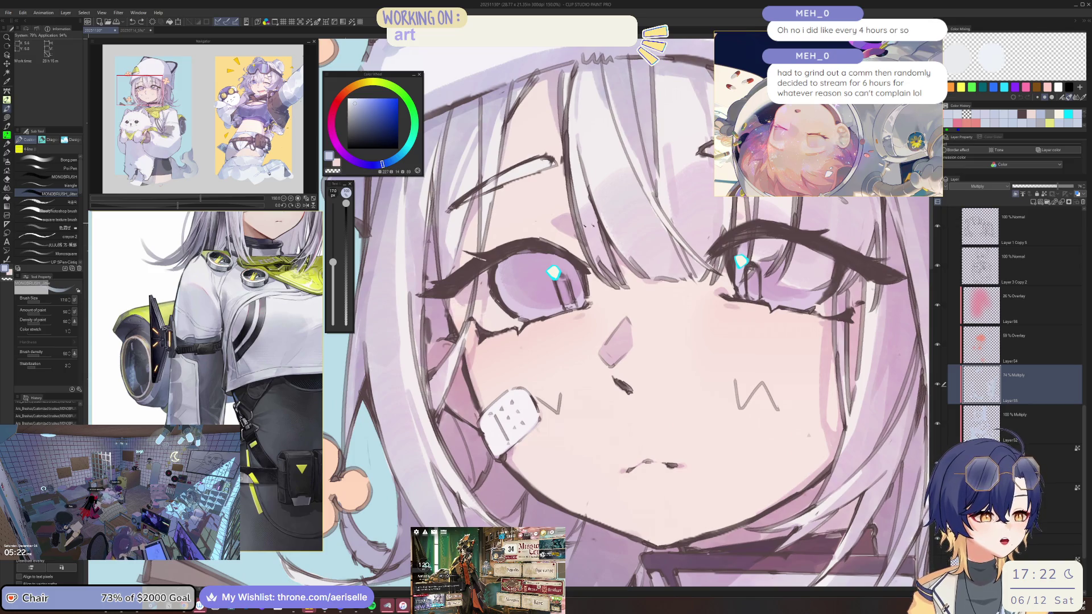
{"action": "left_click", "coordinate": [992, 424]}
{"action": "key", "text": "h"}
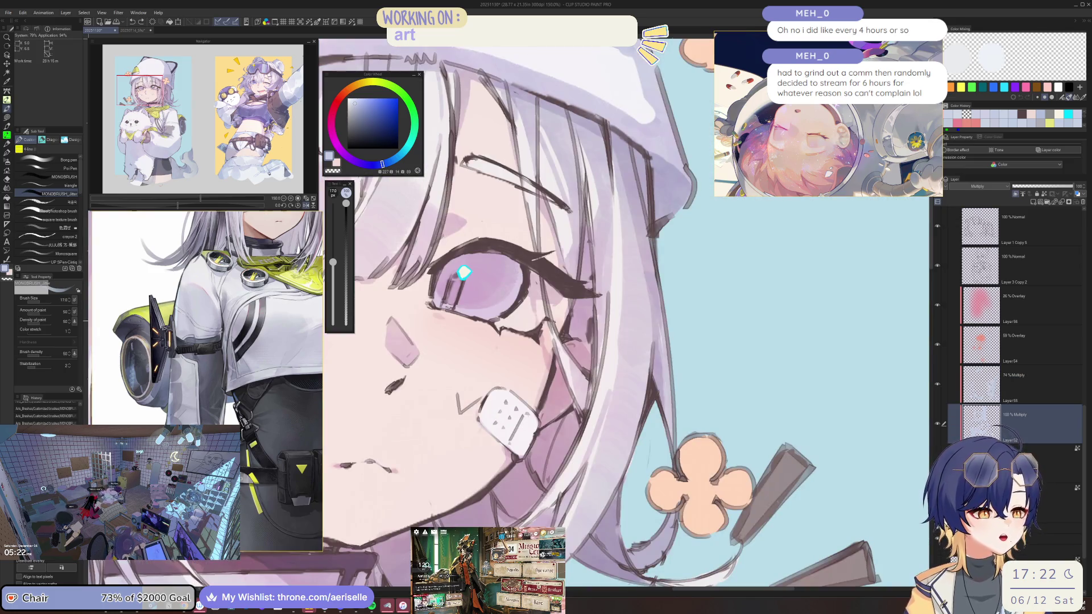
{"action": "key", "text": "bracketleft"}
{"action": "key", "text": "bracketleft"}
{"action": "scroll", "coordinate": [452, 311], "scroll_direction": "up", "scroll_amount": 2}
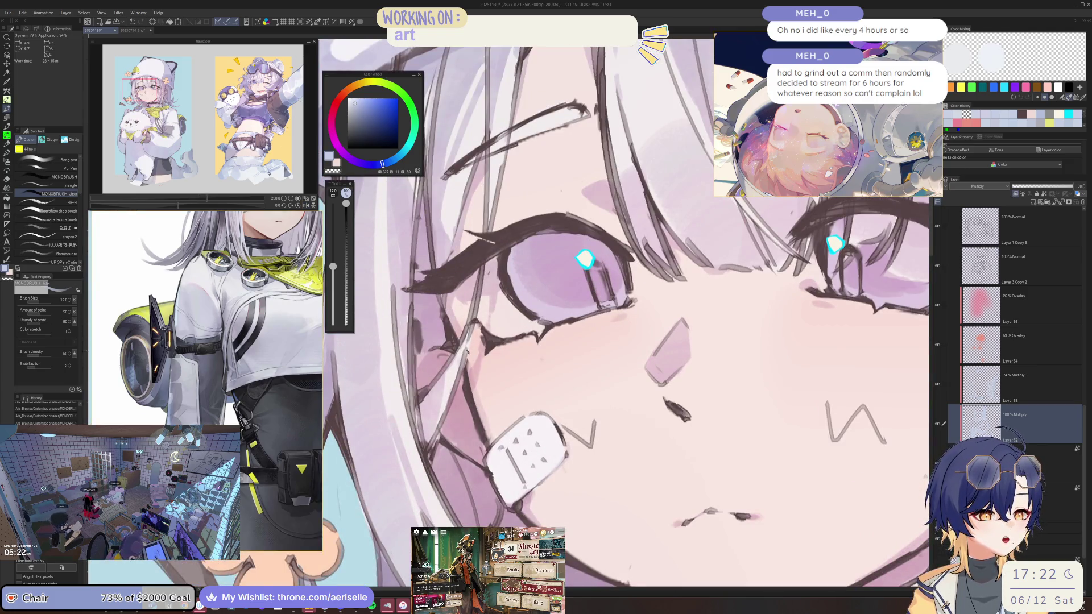
{"action": "key", "text": "bracketleft"}
{"action": "scroll", "coordinate": [501, 258], "scroll_direction": "down", "scroll_amount": 2}
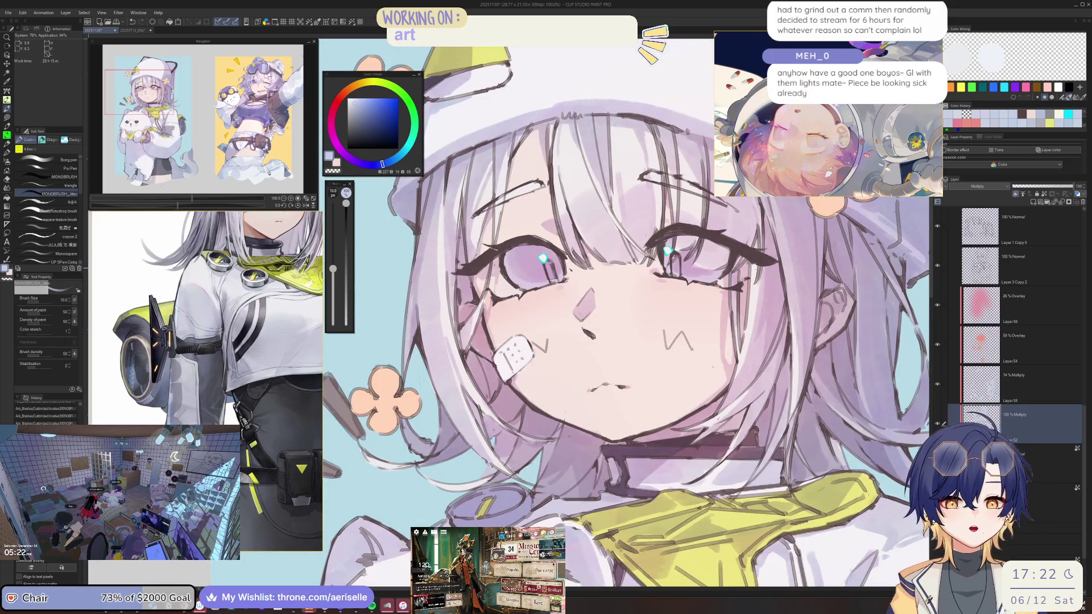
{"action": "key", "text": "asciicircum"}
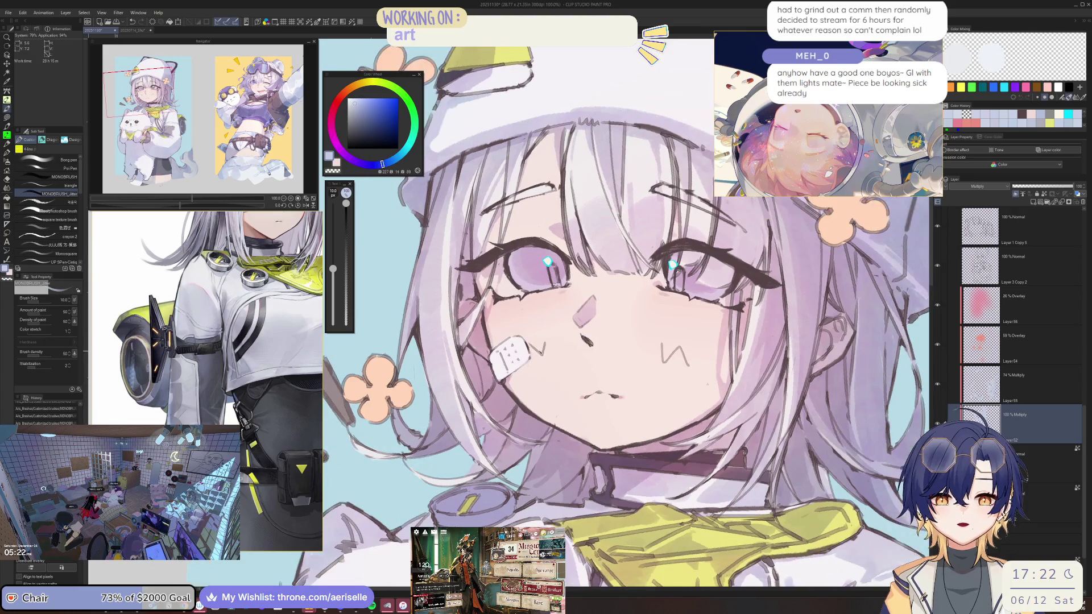
{"action": "key", "text": "asciicircum"}
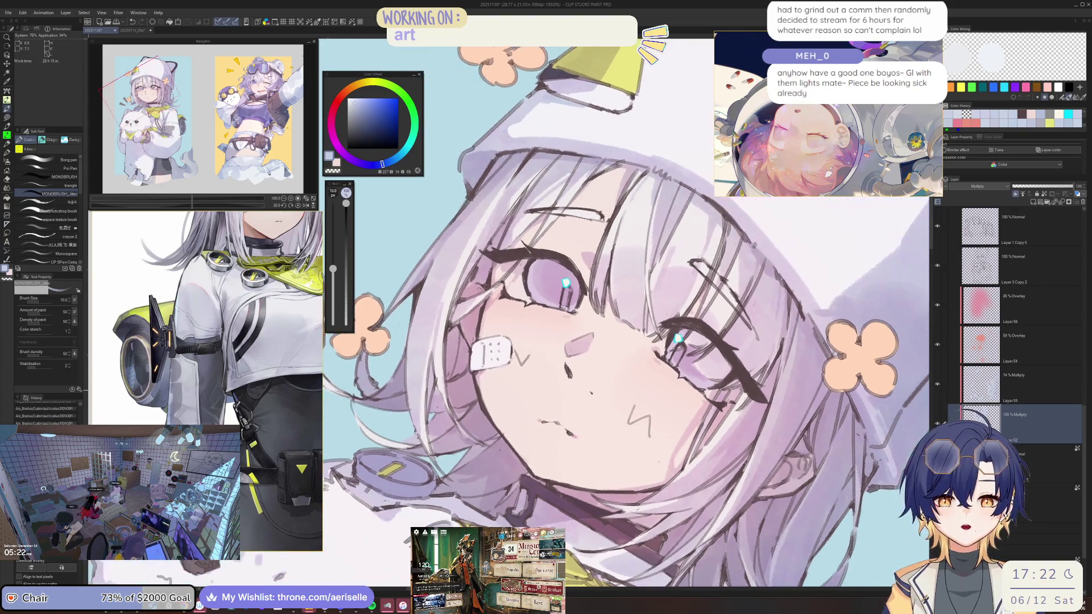
{"action": "key", "text": "asciicircum"}
{"action": "key", "text": "minus"}
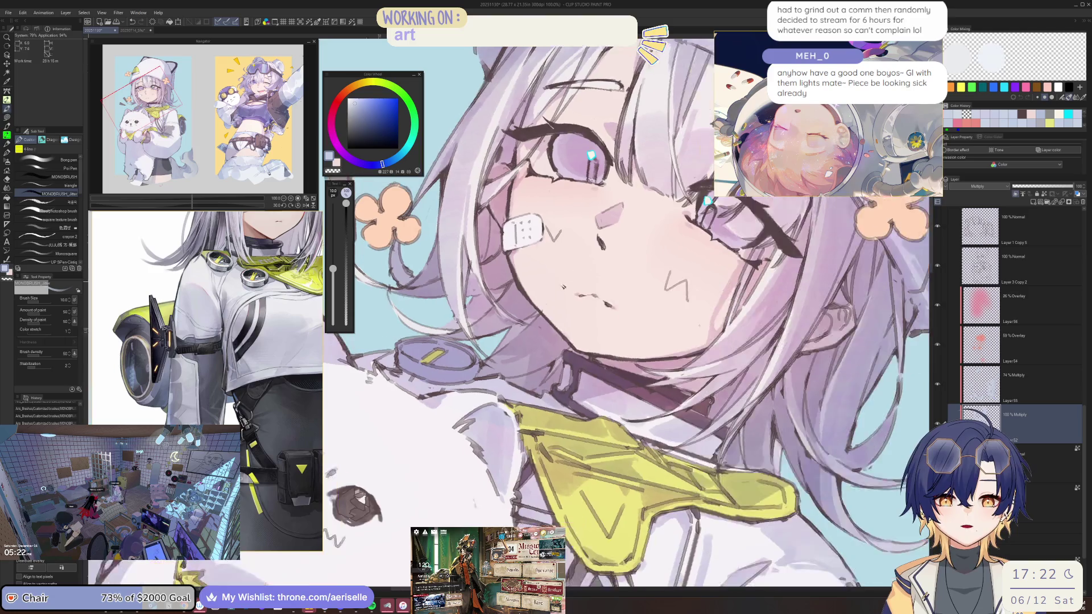
{"action": "key", "text": "minus"}
{"action": "key", "text": "ctrl+minus"}
{"action": "key", "text": "ctrl+minus"}
{"action": "key", "text": "ctrl+plus"}
{"action": "key", "text": "ctrl+plus"}
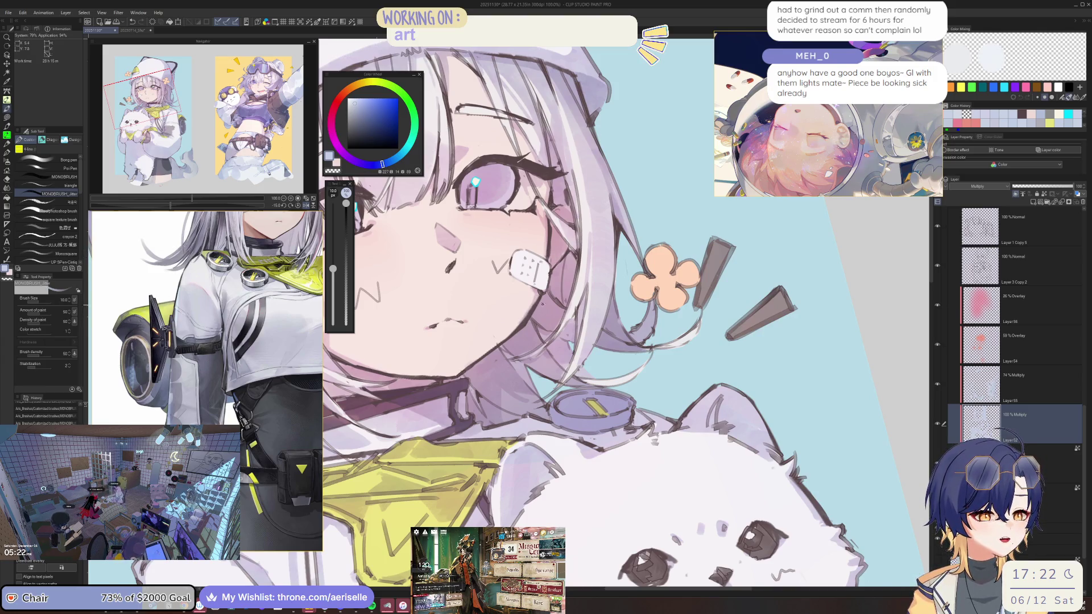
{"action": "key", "text": "minus"}
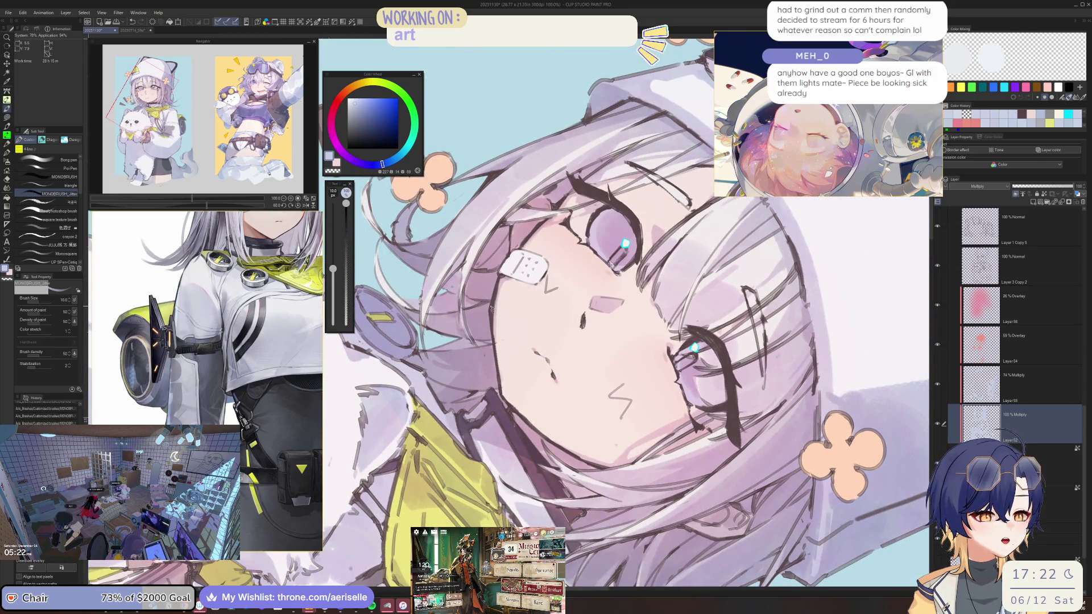
{"action": "key", "text": "ctrl+minus"}
{"action": "key", "text": "minus"}
{"action": "key", "text": "minus"}
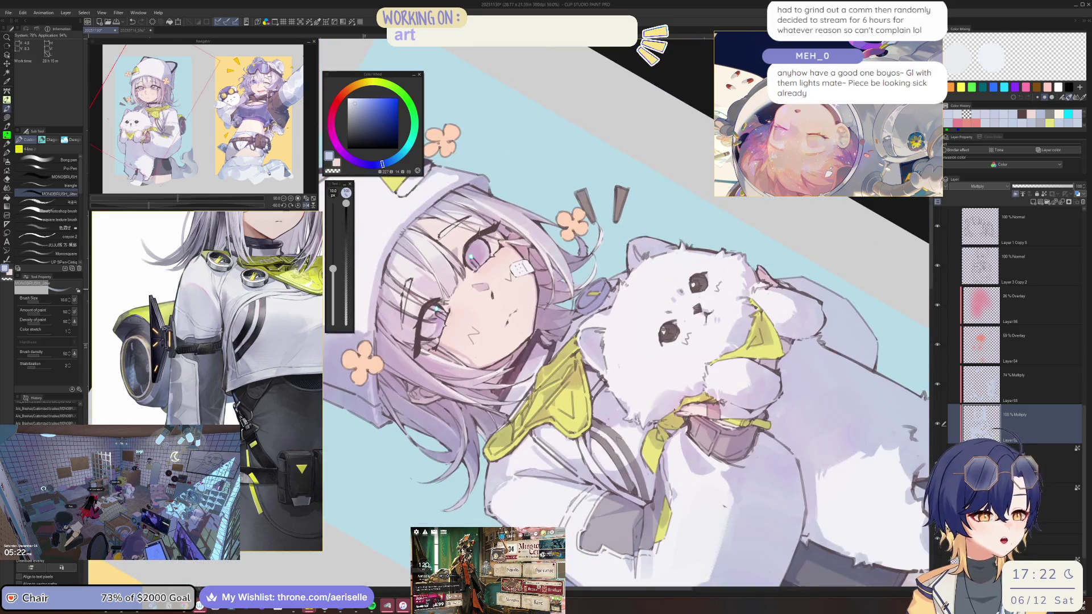
{"action": "key", "text": "ctrl+plus"}
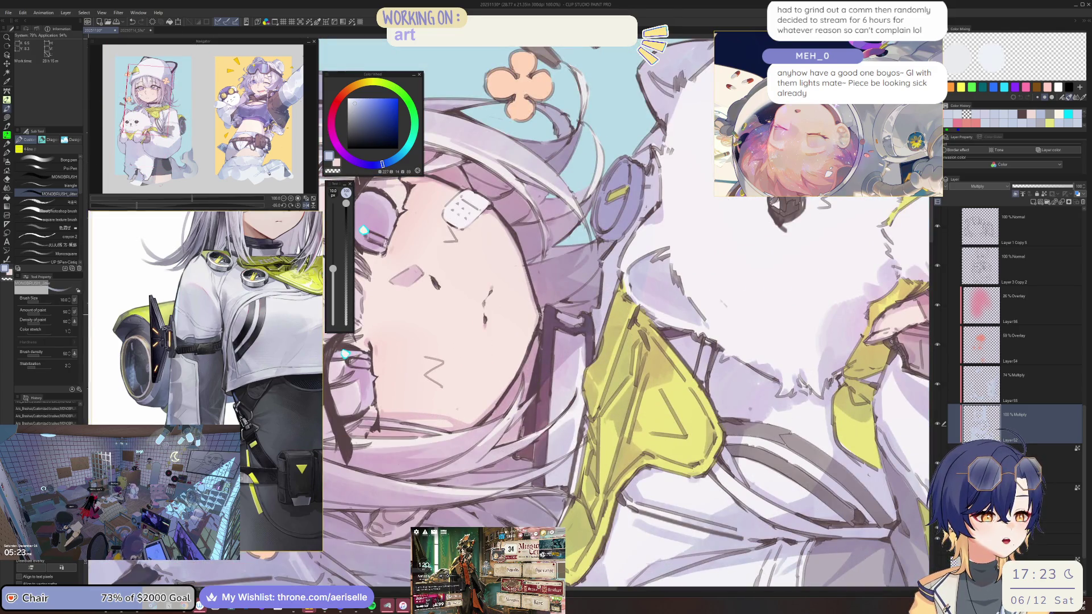
{"action": "key", "text": "minus"}
{"action": "key", "text": "minus"}
{"action": "key", "text": "minus"}
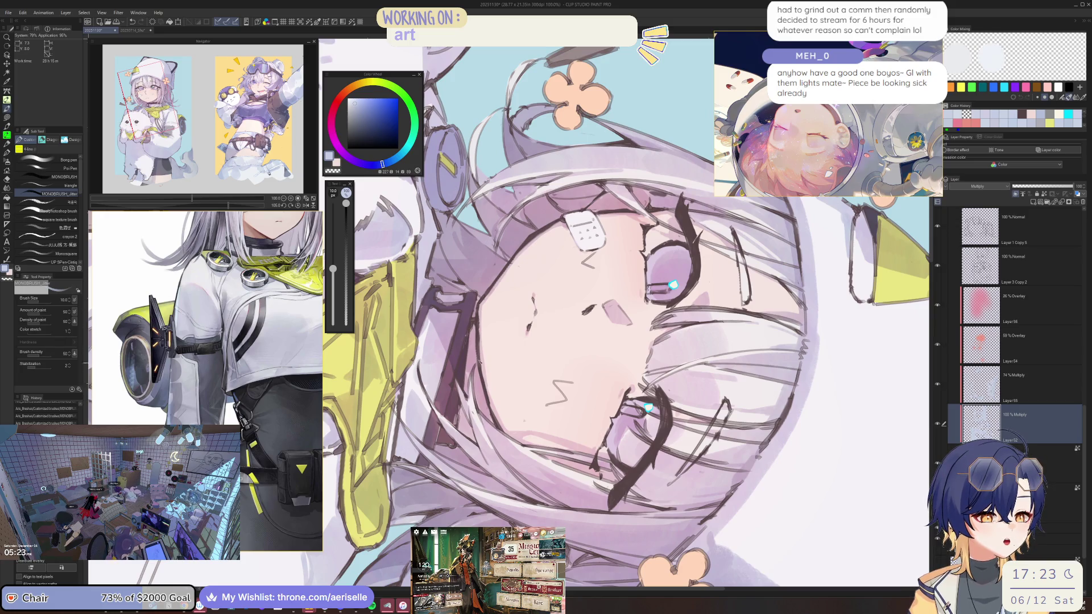
{"action": "key", "text": "minus"}
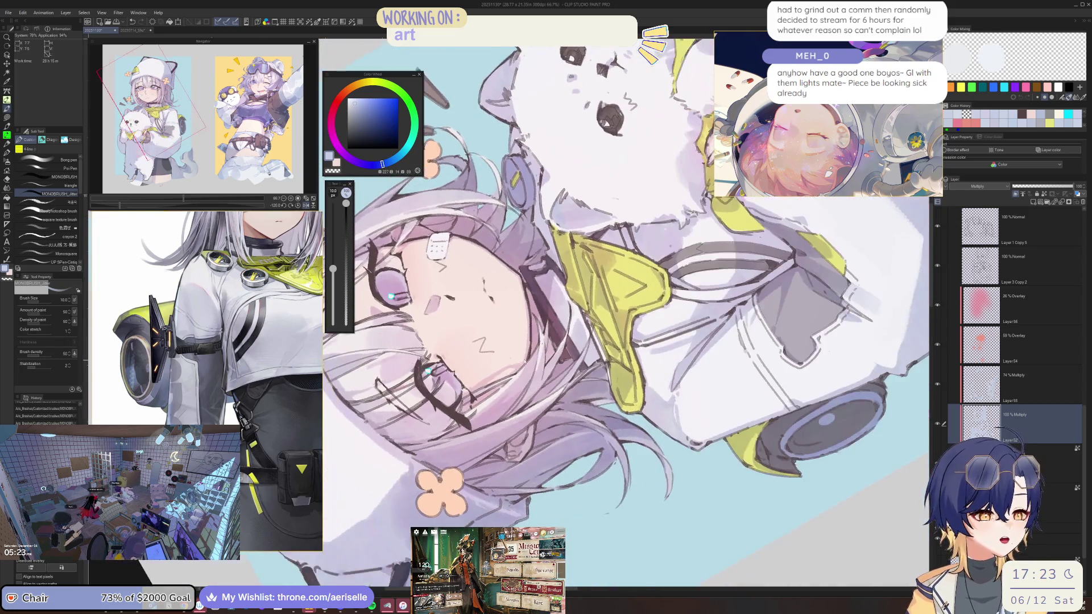
{"action": "key", "text": "ctrl+plus"}
{"action": "key", "text": "ctrl+minus"}
{"action": "key", "text": "ctrl+minus"}
{"action": "key", "text": "asciicircum"}
{"action": "key", "text": "asciicircum"}
{"action": "key", "text": "asciicircum"}
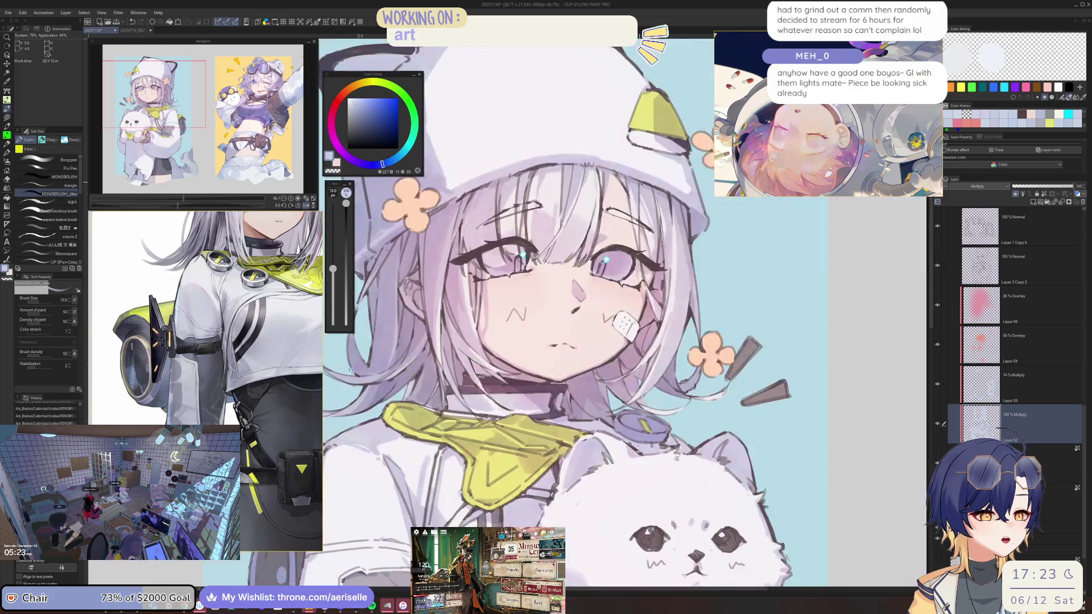
{"action": "key", "text": "minus"}
{"action": "key", "text": "asciicircum"}
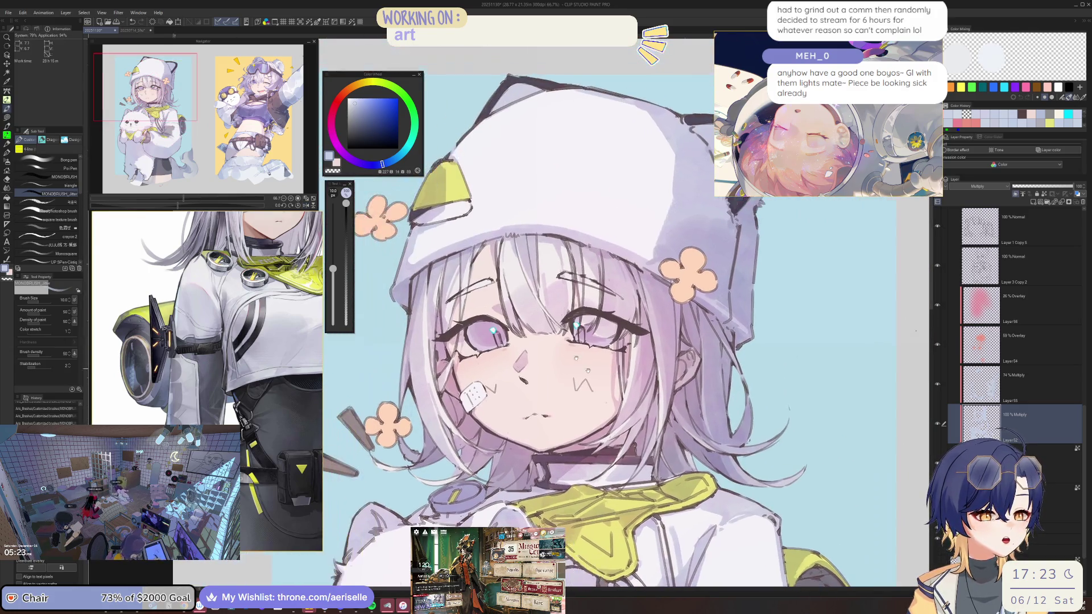
{"action": "scroll", "coordinate": [516, 325], "scroll_direction": "up", "scroll_amount": 4}
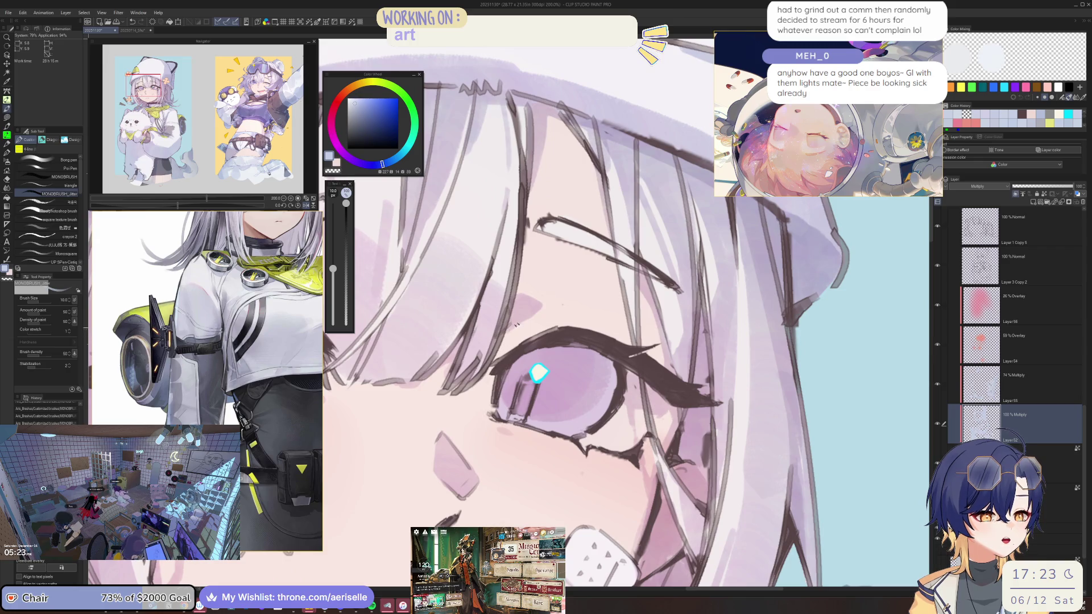
{"action": "scroll", "coordinate": [528, 318], "scroll_direction": "down", "scroll_amount": 3}
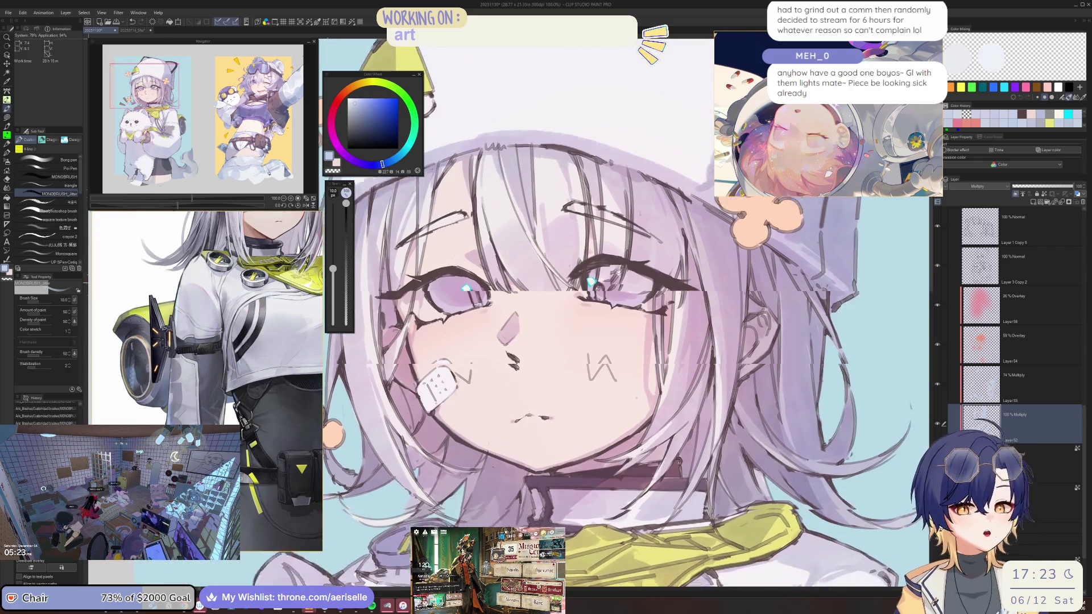
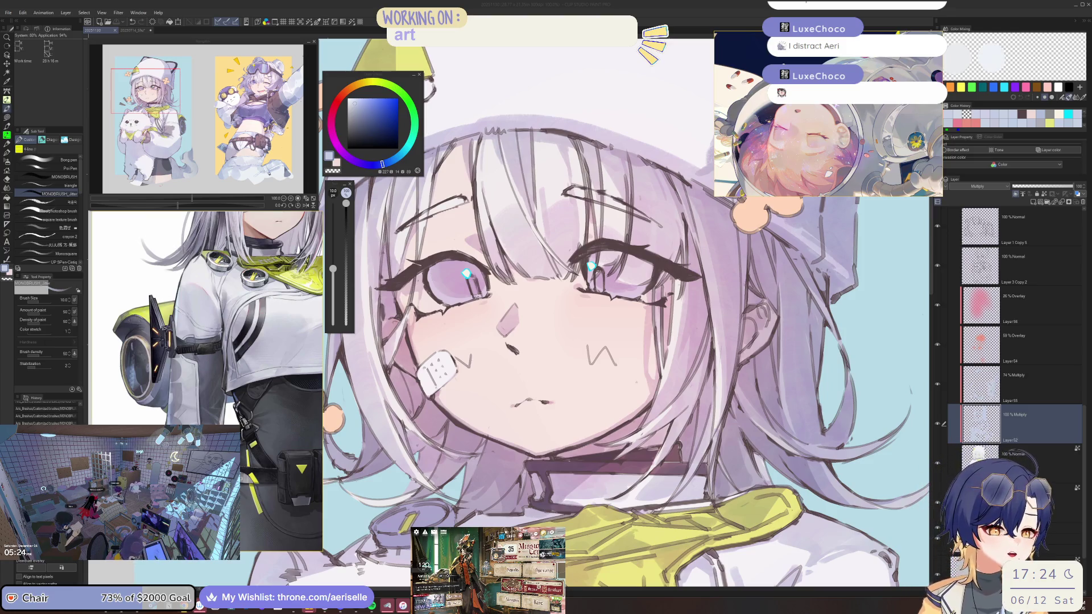
Step: Shrink the brush to a fine size of about 6–7 and frame the girl's face
{"action": "scroll", "coordinate": [404, 187], "scroll_direction": "down", "scroll_amount": 5}
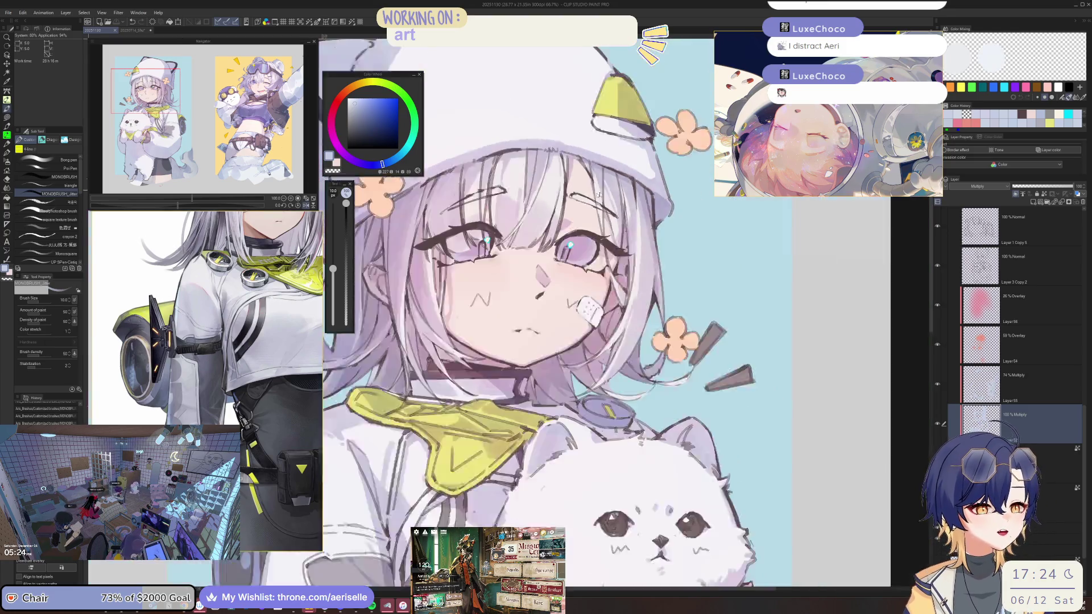
{"action": "scroll", "coordinate": [424, 147], "scroll_direction": "up", "scroll_amount": 5}
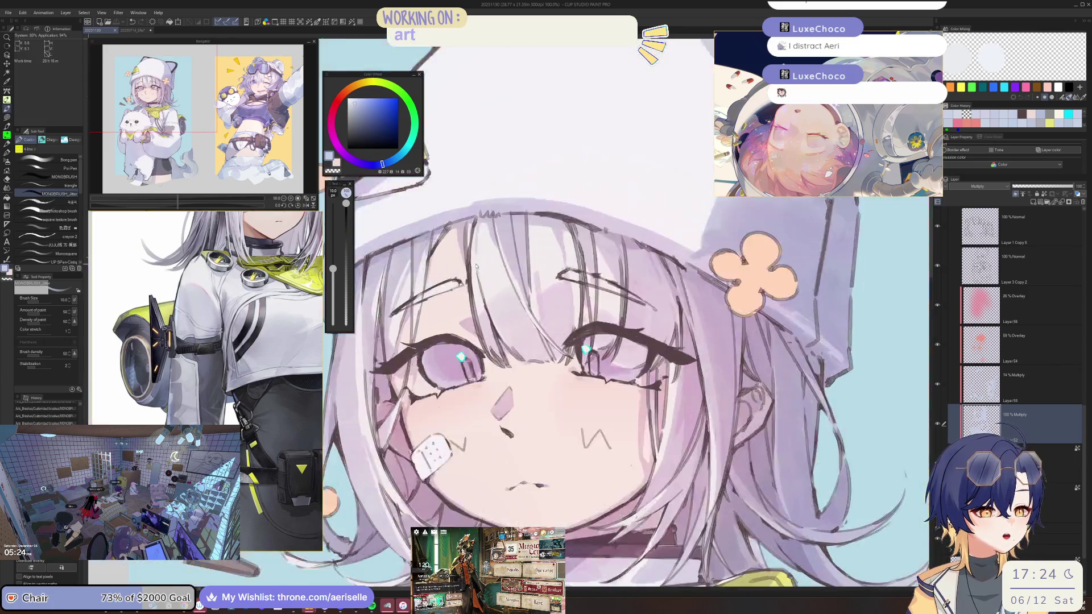
{"action": "left_click", "coordinate": [472, 276]}
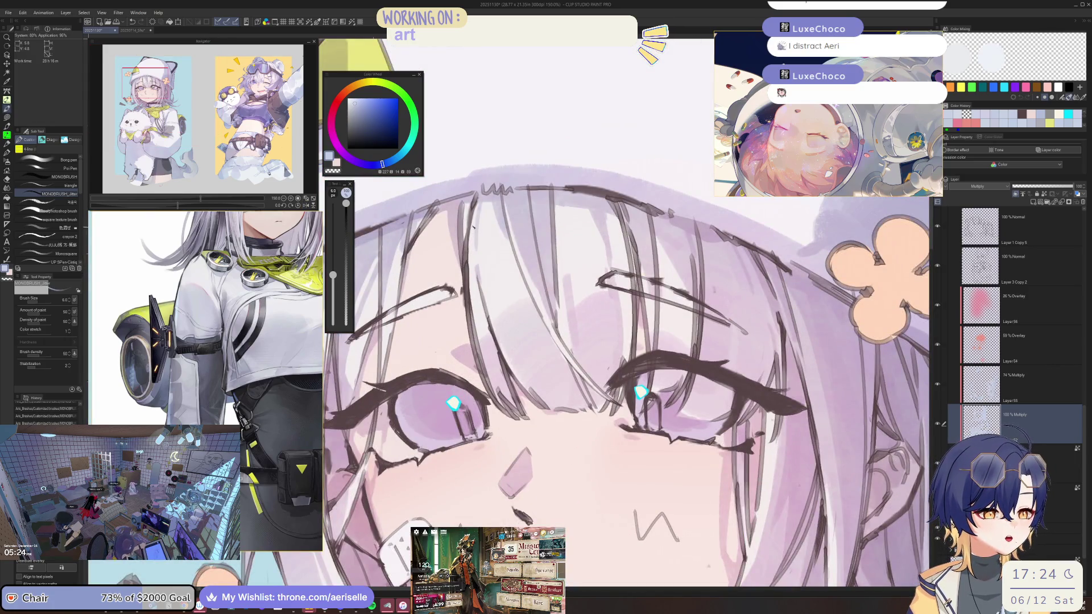
{"action": "scroll", "coordinate": [569, 312], "scroll_direction": "down", "scroll_amount": 4}
{"action": "scroll", "coordinate": [568, 313], "scroll_direction": "up", "scroll_amount": 2}
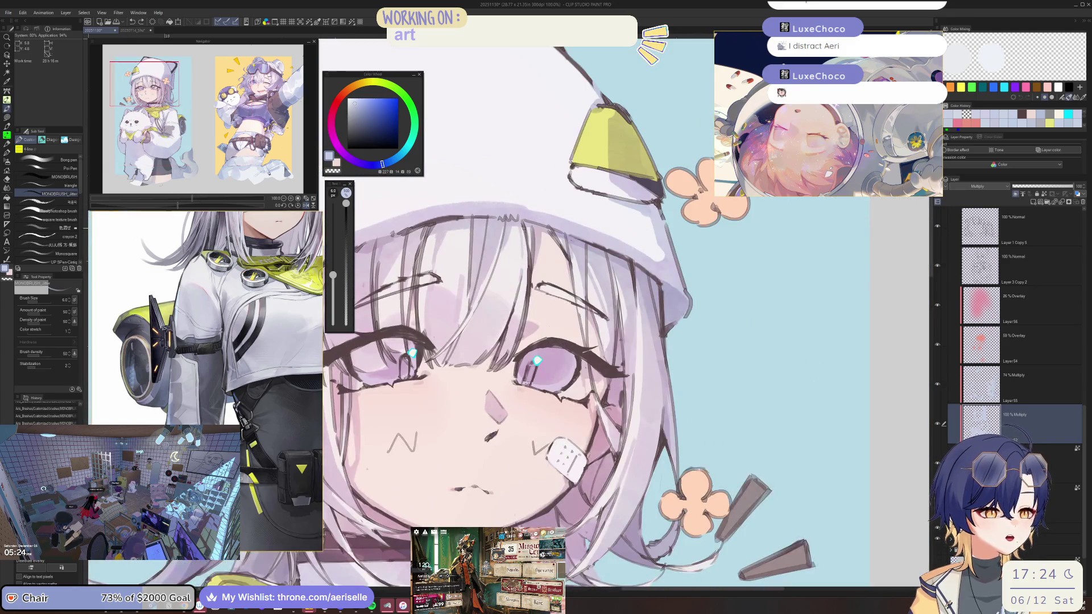
{"action": "scroll", "coordinate": [612, 204], "scroll_direction": "down", "scroll_amount": 2}
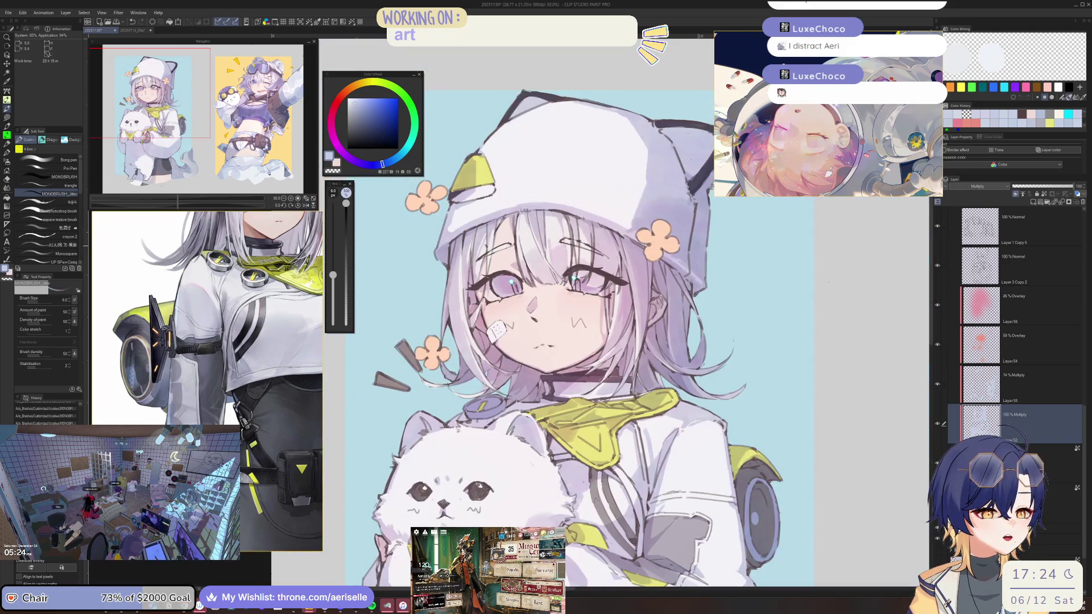
{"action": "scroll", "coordinate": [484, 235], "scroll_direction": "up", "scroll_amount": 3}
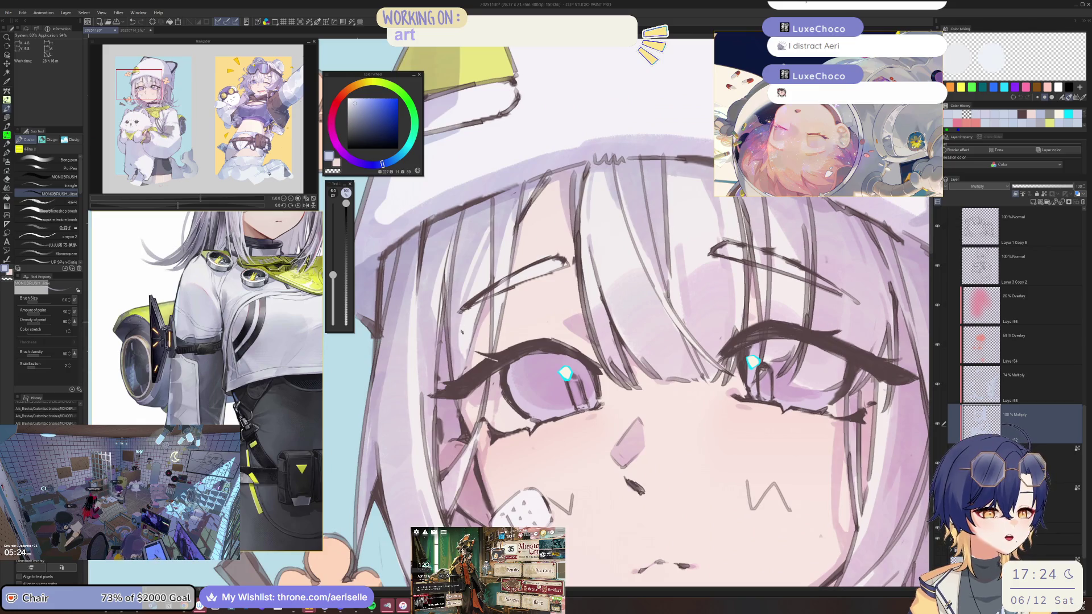
Step: Pan and zoom closer on the eyes, hat edge, lower face and collar
{"action": "key", "text": "]"}
{"action": "left_click_drag", "start_coordinate": [461, 341], "coordinate": [159, 341]}
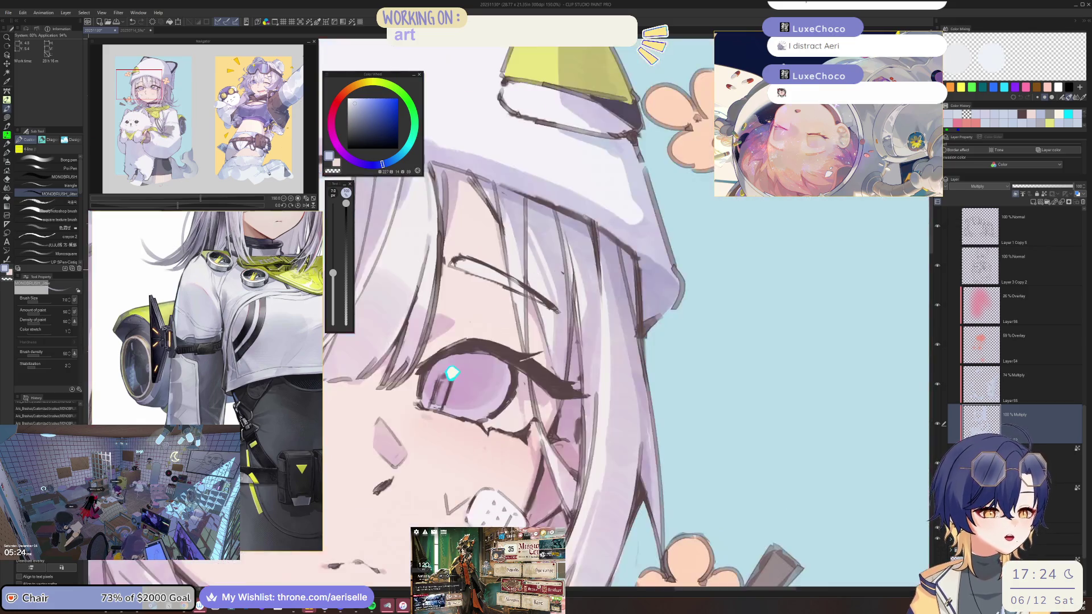
{"action": "scroll", "coordinate": [569, 341], "scroll_direction": "down", "scroll_amount": 2}
{"action": "scroll", "coordinate": [568, 341], "scroll_direction": "up", "scroll_amount": 2}
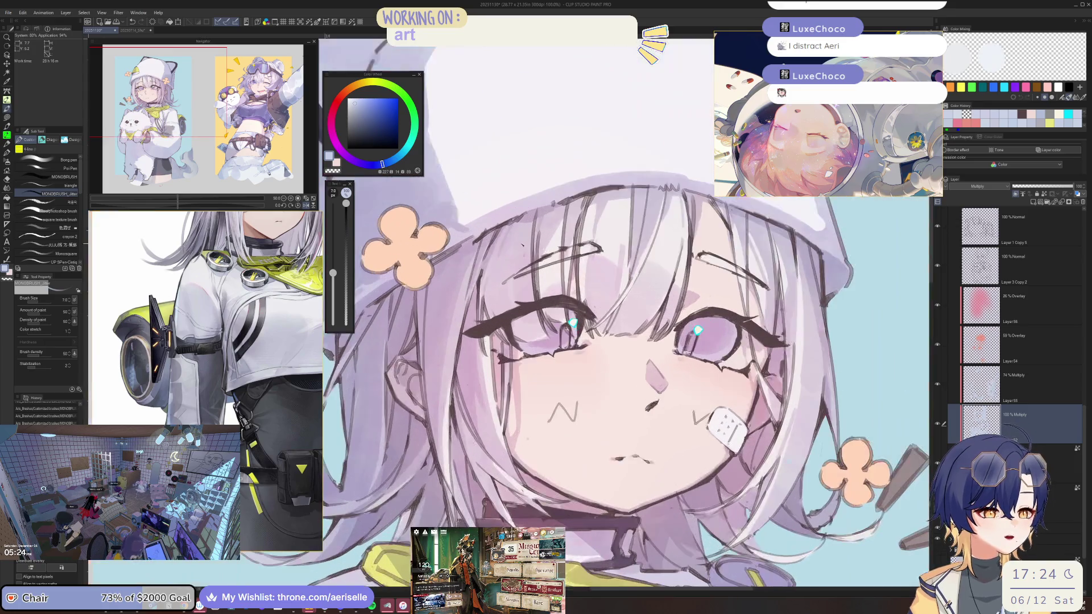
{"action": "scroll", "coordinate": [526, 220], "scroll_direction": "up", "scroll_amount": 1}
{"action": "key", "text": "alt+]"}
{"action": "mouse_move", "coordinate": [439, 305]}
{"action": "left_mouse_down"}
{"action": "mouse_move", "coordinate": [590, 180]}
{"action": "mouse_move", "coordinate": [727, 96]}
{"action": "mouse_move", "coordinate": [560, 288]}
{"action": "left_mouse_up"}
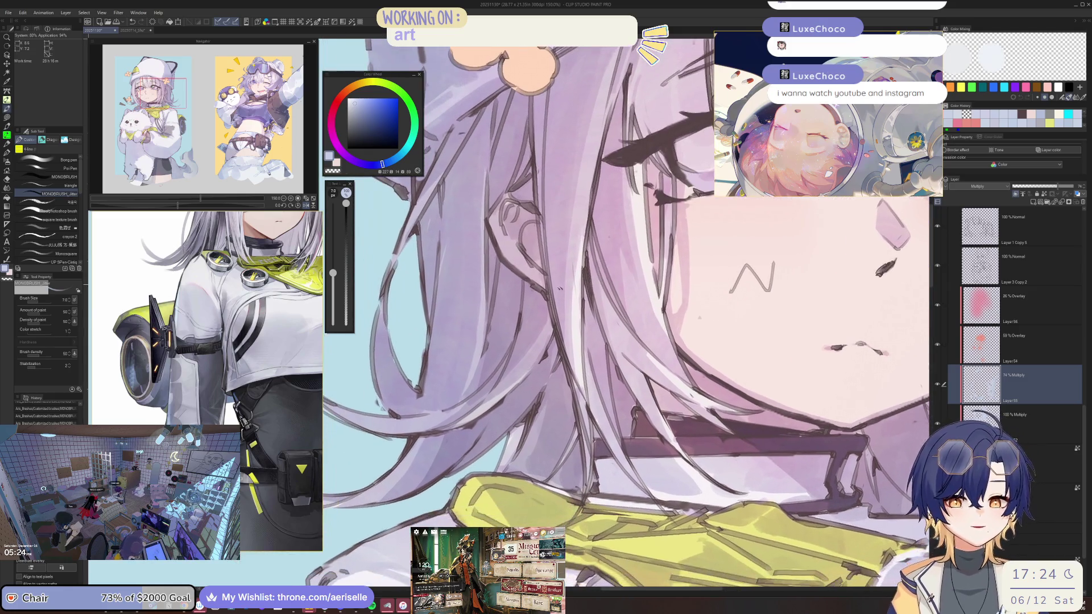
Step: Mirror the canvas, zoom to the cat and collar, and raise the brush size to 20
{"action": "key", "text": "h"}
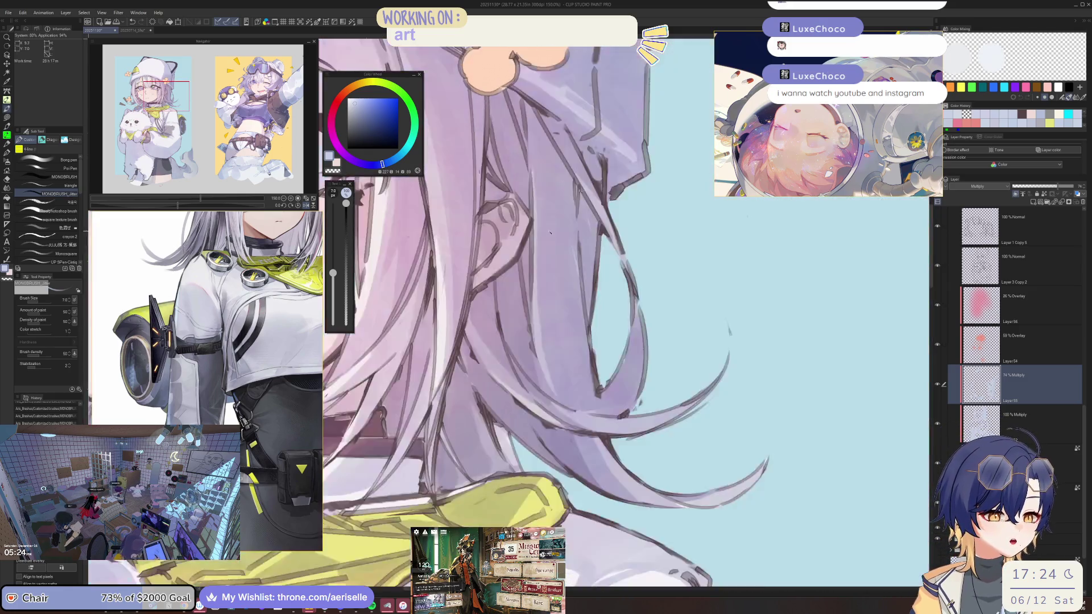
{"action": "scroll", "coordinate": [550, 232], "scroll_direction": "down", "scroll_amount": 4}
{"action": "scroll", "coordinate": [712, 265], "scroll_direction": "up", "scroll_amount": 3}
{"action": "left_click_drag", "start_coordinate": [711, 265], "coordinate": [782, 234]}
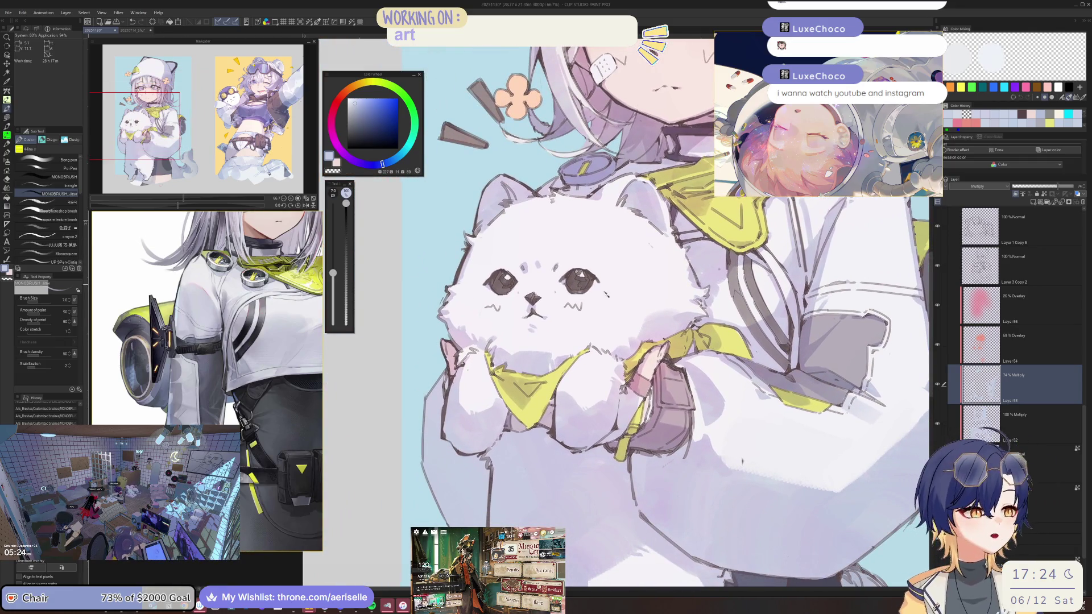
{"action": "scroll", "coordinate": [651, 316], "scroll_direction": "up", "scroll_amount": 2}
{"action": "key", "text": "bracketright"}
{"action": "key", "text": "bracketright"}
{"action": "key", "text": "bracketright"}
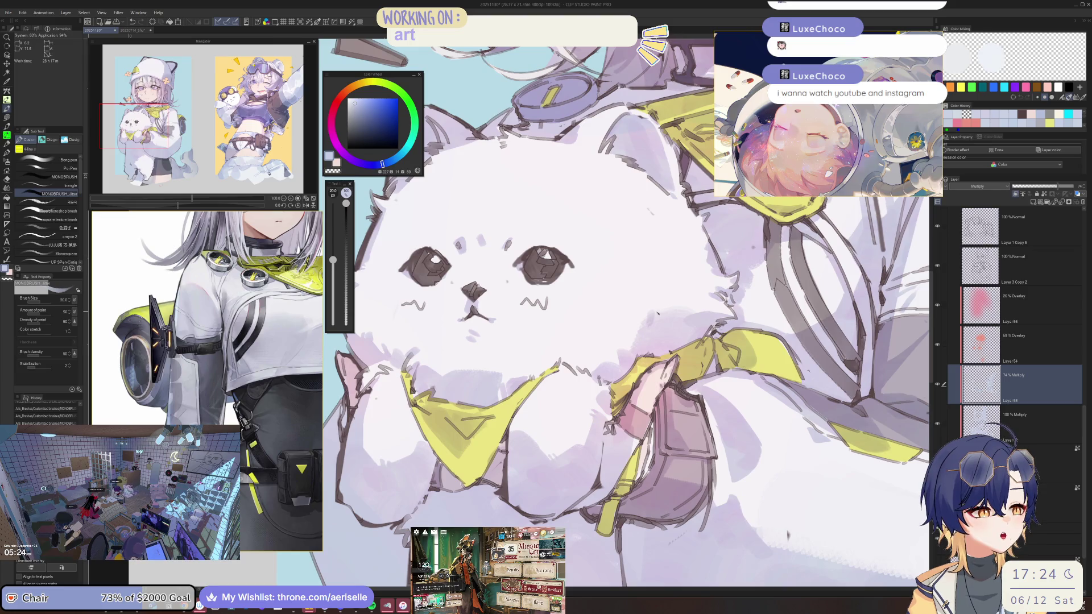
{"action": "scroll", "coordinate": [656, 314], "scroll_direction": "down", "scroll_amount": 2}
{"action": "scroll", "coordinate": [605, 330], "scroll_direction": "up", "scroll_amount": 1}
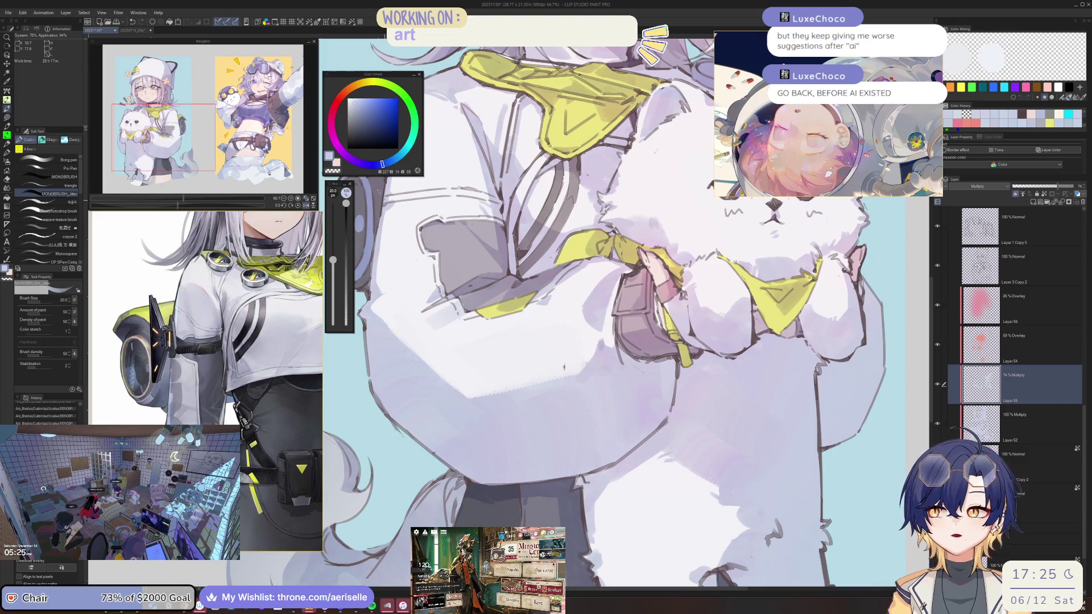
{"action": "mouse_move", "coordinate": [169, 411]}
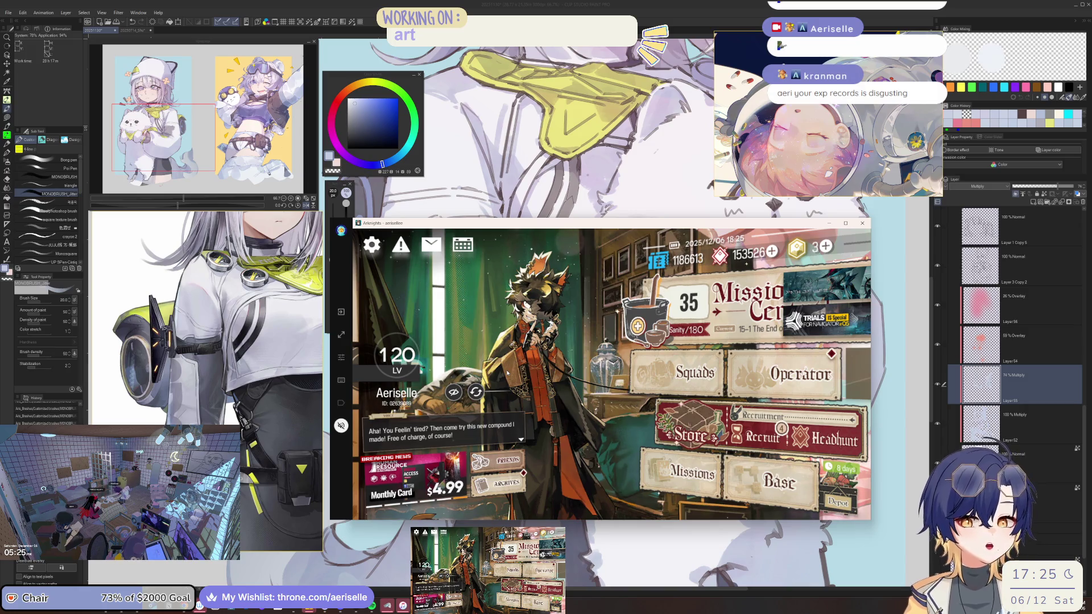
Step: Open stage BP-4 from the Terminal and decline the sanity restore prompt
{"action": "left_click", "coordinate": [748, 307]}
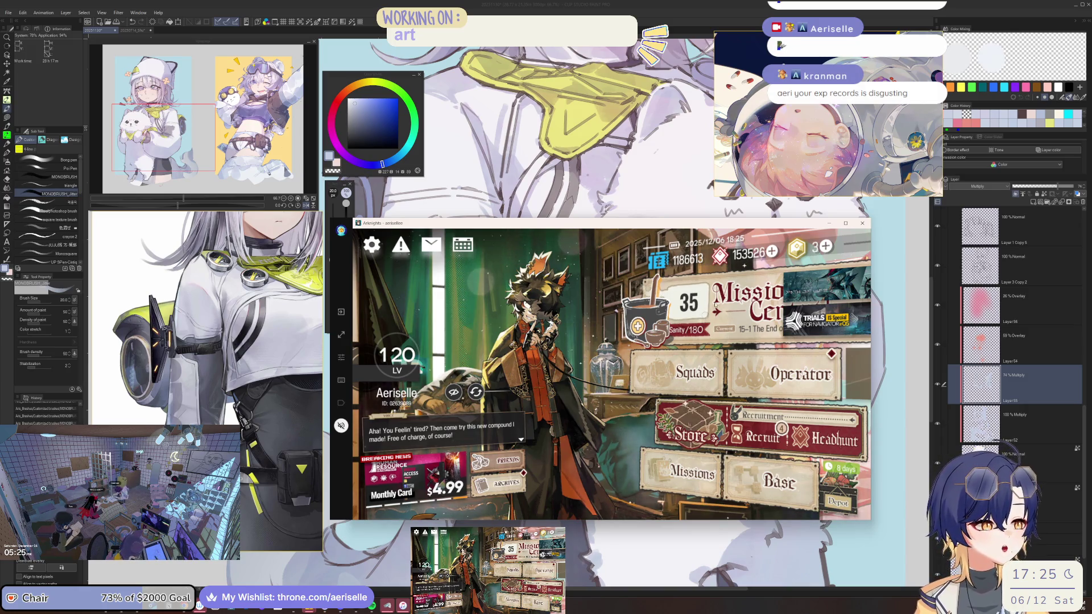
{"action": "left_click", "coordinate": [772, 474]}
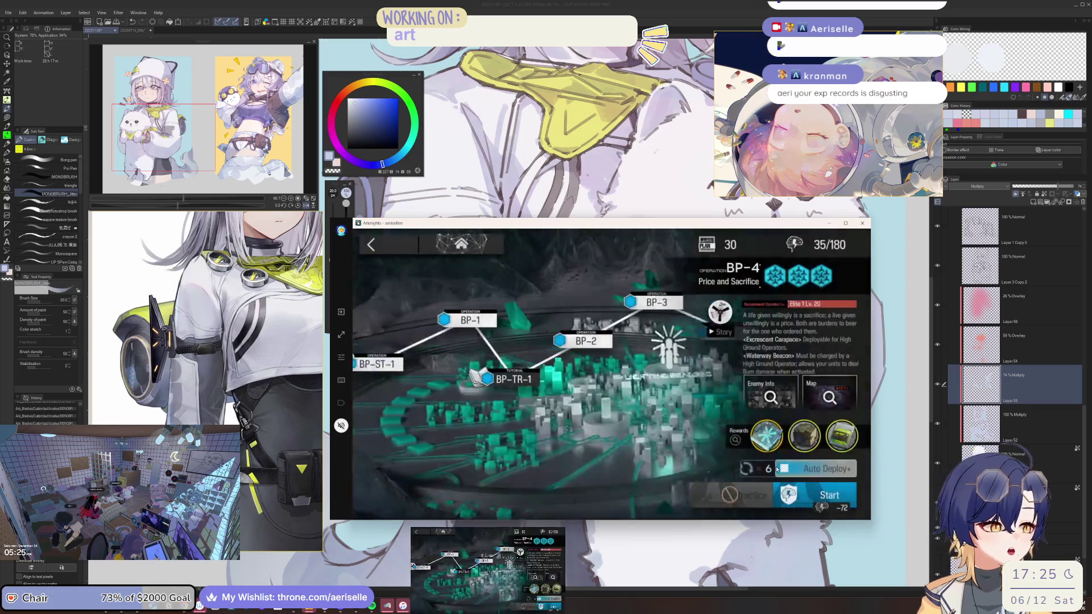
{"action": "left_click", "coordinate": [799, 494]}
{"action": "left_click", "coordinate": [668, 462]}
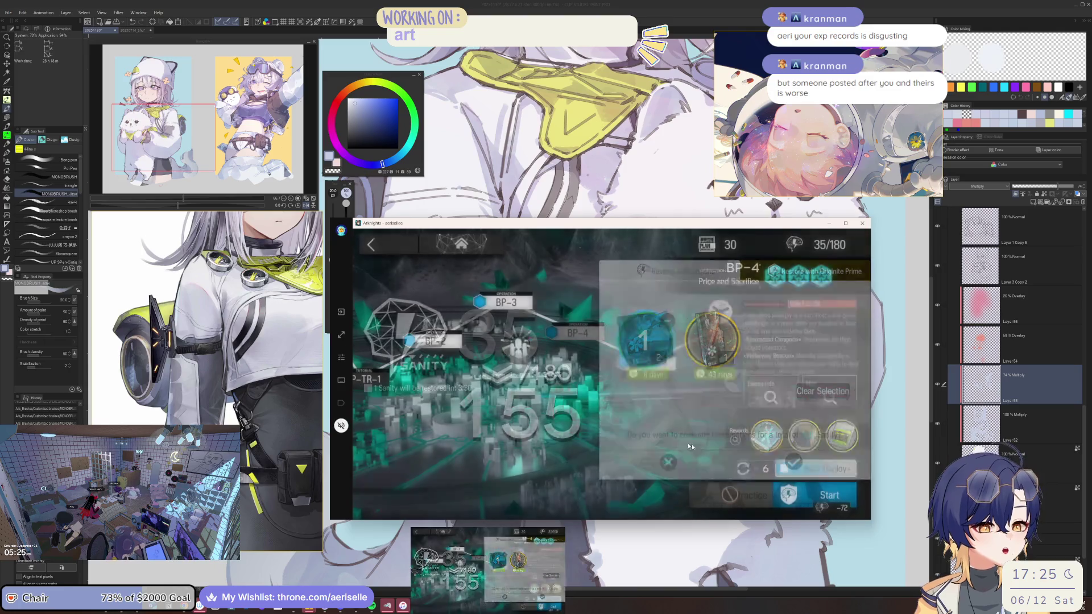
Step: Set BP-4 to repeat ×2, start the mission, and return to the painting
{"action": "left_click", "coordinate": [762, 468]}
{"action": "left_click", "coordinate": [757, 421]}
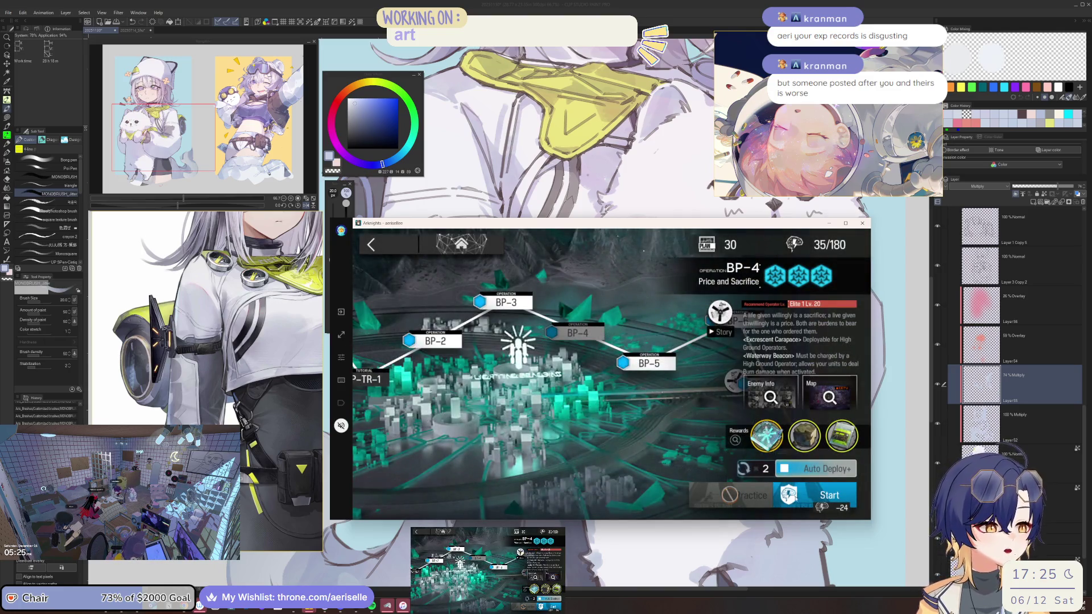
{"action": "left_click", "coordinate": [799, 493]}
{"action": "left_click", "coordinate": [799, 482]}
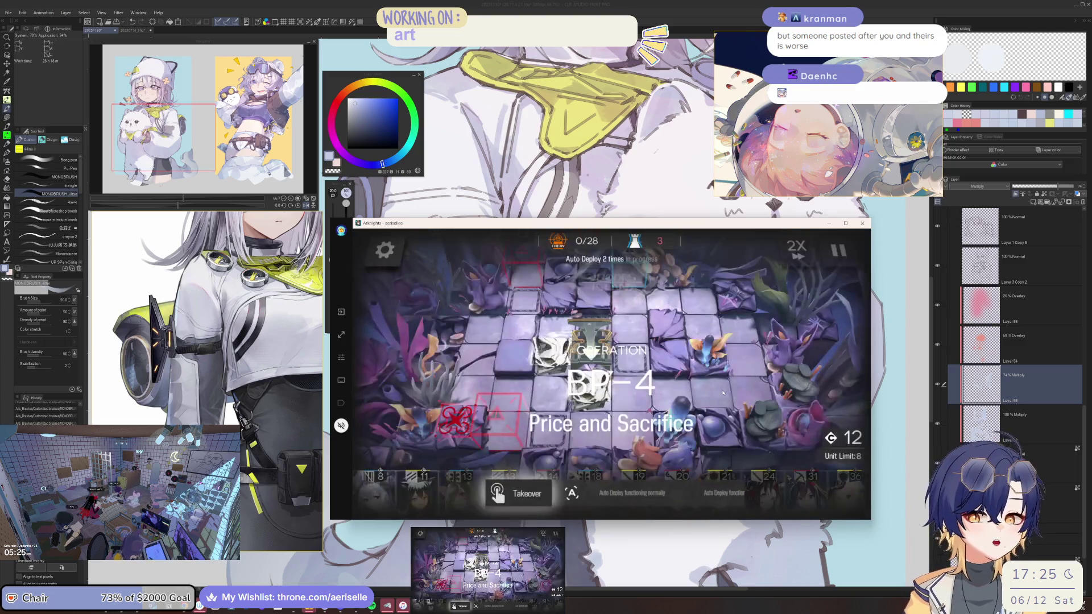
{"action": "left_click", "coordinate": [971, 377]}
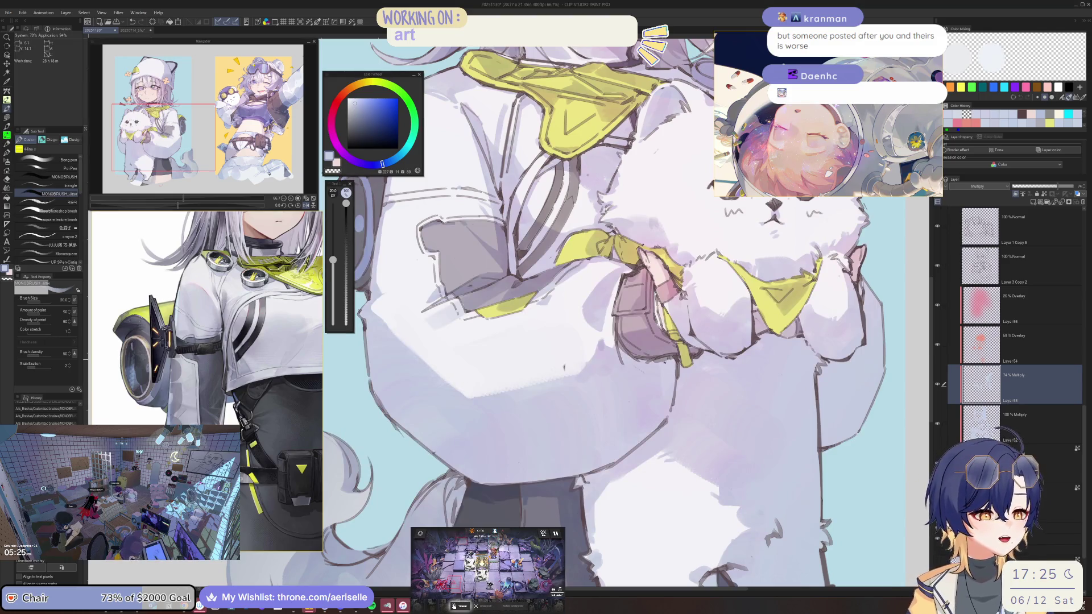
Step: Unmirror the view, switch to Layer52, and reduce the brush size to 10
{"action": "key", "text": "h"}
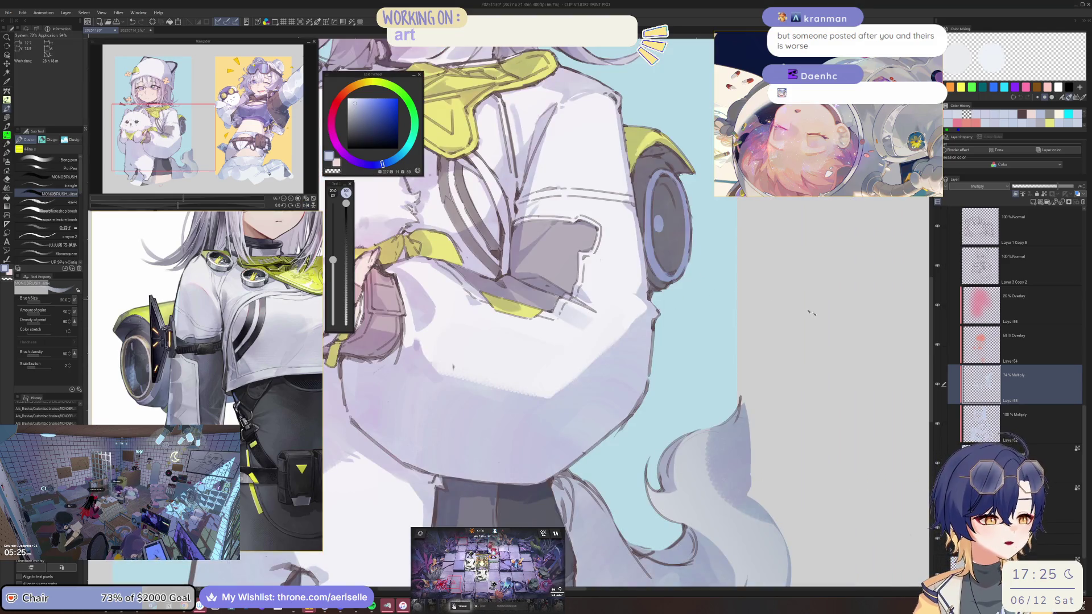
{"action": "left_click", "coordinate": [987, 428]}
{"action": "scroll", "coordinate": [653, 331], "scroll_direction": "up", "scroll_amount": 3}
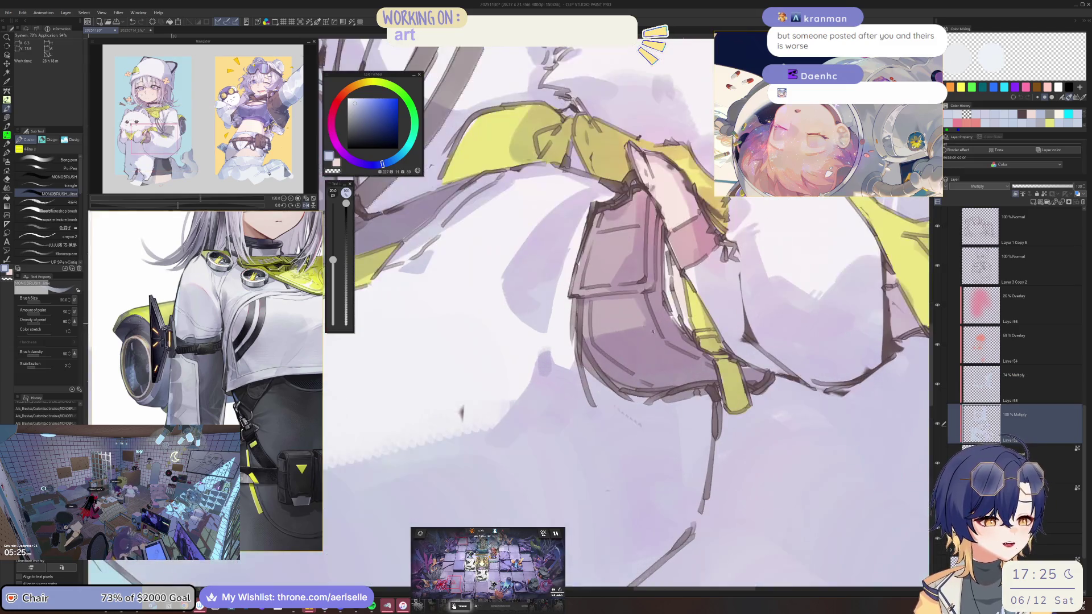
{"action": "key", "text": "bracketleft"}
{"action": "key", "text": "bracketleft"}
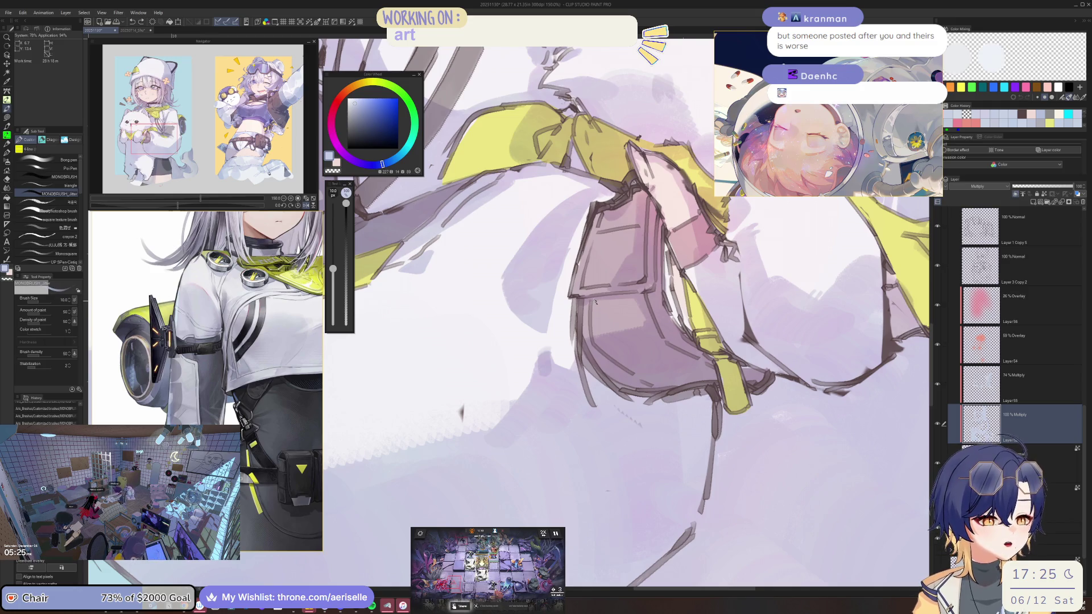
{"action": "key", "text": "bracketleft"}
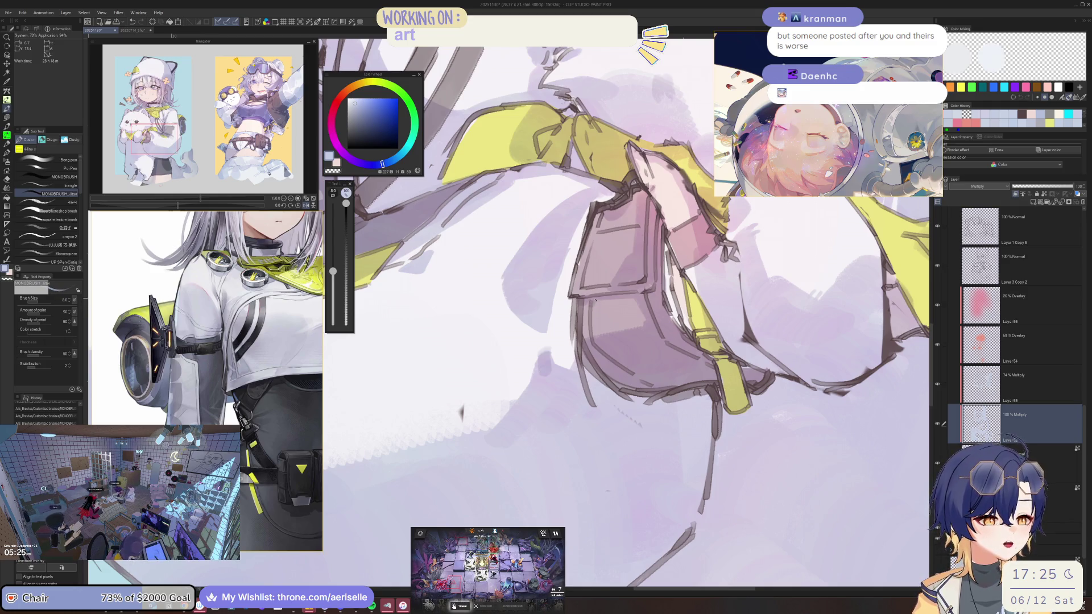
{"action": "scroll", "coordinate": [625, 313], "scroll_direction": "up", "scroll_amount": 2}
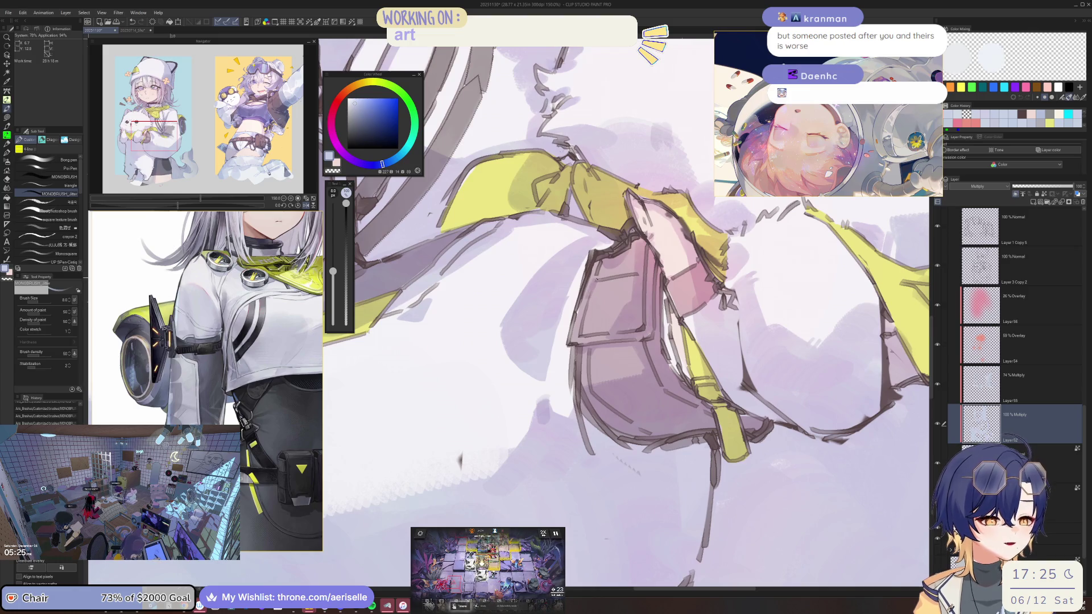
{"action": "scroll", "coordinate": [596, 280], "scroll_direction": "down", "scroll_amount": 3}
{"action": "scroll", "coordinate": [663, 307], "scroll_direction": "up", "scroll_amount": 3}
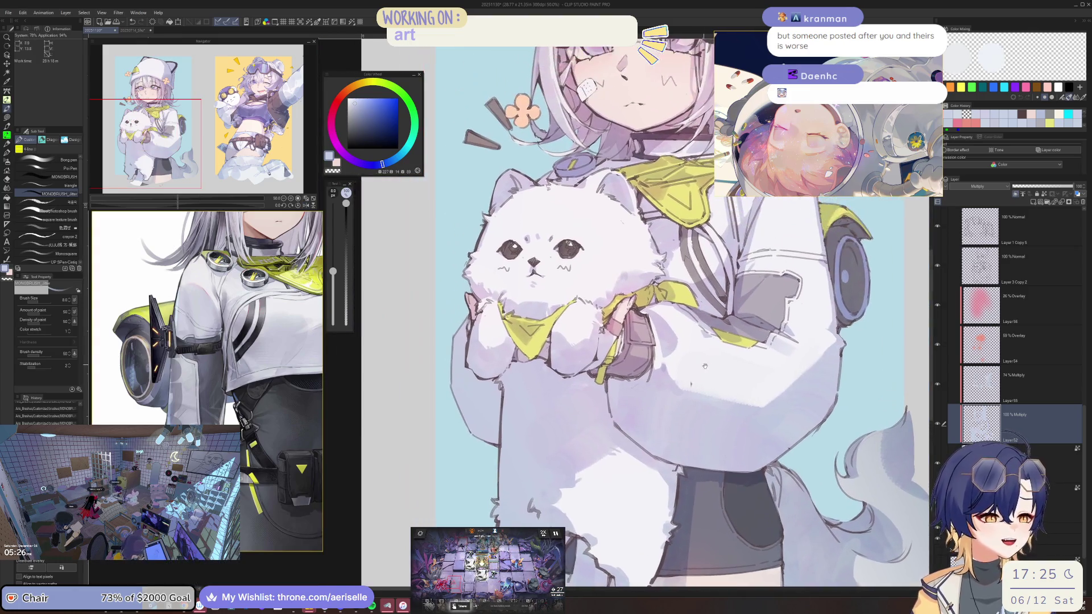
Step: Mirror the view to check the cat and bag, then return to Layer55
{"action": "key", "text": "h"}
{"action": "scroll", "coordinate": [577, 323], "scroll_direction": "left", "scroll_amount": 5}
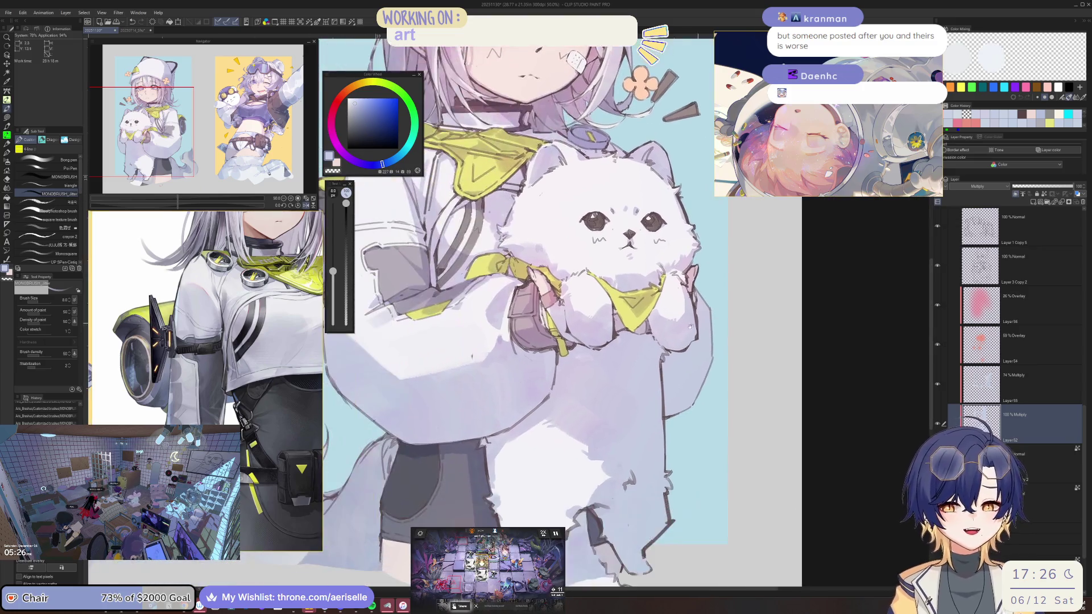
{"action": "scroll", "coordinate": [671, 313], "scroll_direction": "up", "scroll_amount": 3}
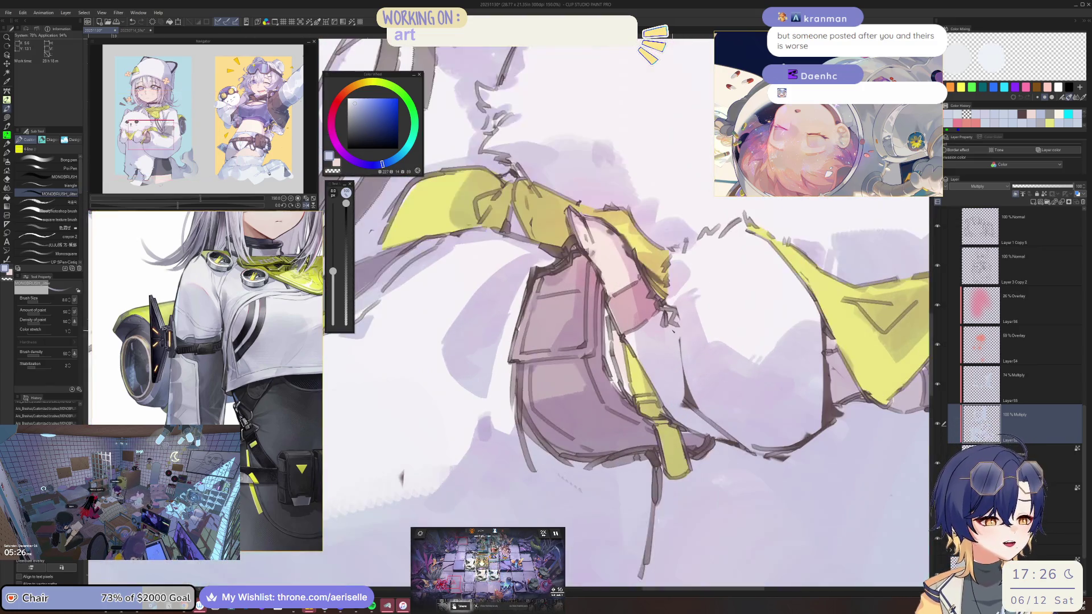
{"action": "scroll", "coordinate": [671, 313], "scroll_direction": "down", "scroll_amount": 2}
{"action": "left_click", "coordinate": [767, 384], "text": "ctrl"}
{"action": "scroll", "coordinate": [626, 312], "scroll_direction": "down", "scroll_amount": 2}
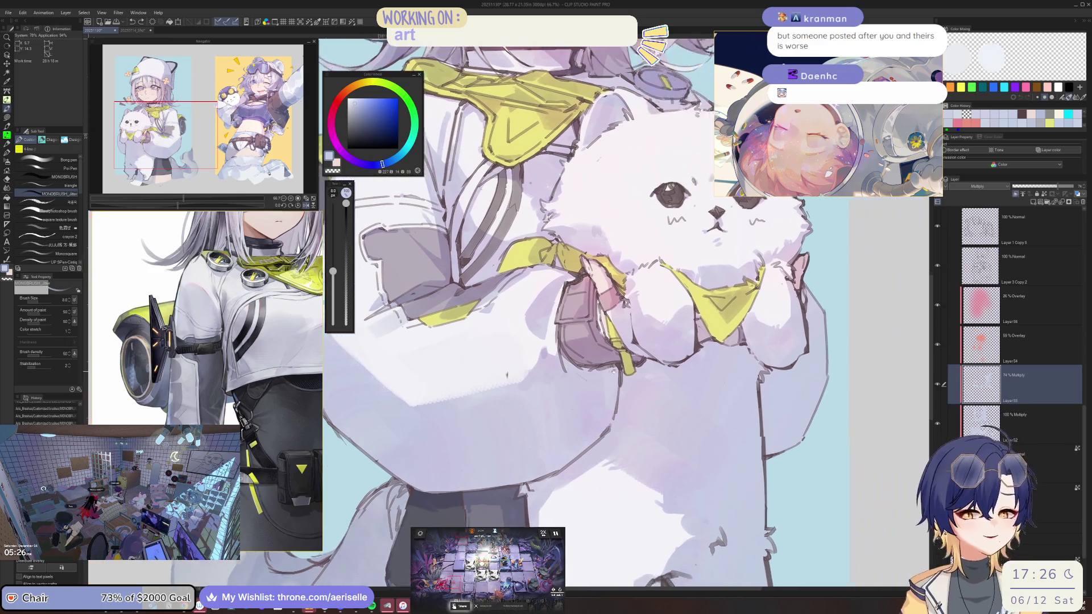
{"action": "scroll", "coordinate": [625, 313], "scroll_direction": "up", "scroll_amount": 2}
{"action": "scroll", "coordinate": [625, 313], "scroll_direction": "down", "scroll_amount": 2}
{"action": "scroll", "coordinate": [564, 314], "scroll_direction": "up", "scroll_amount": 3}
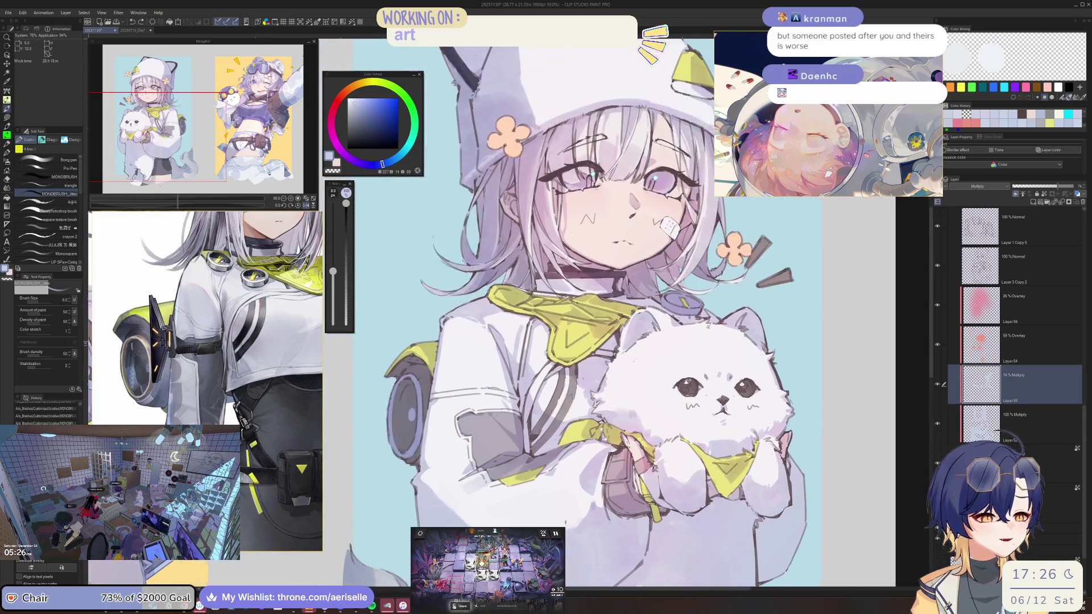
{"action": "scroll", "coordinate": [639, 351], "scroll_direction": "up", "scroll_amount": 2}
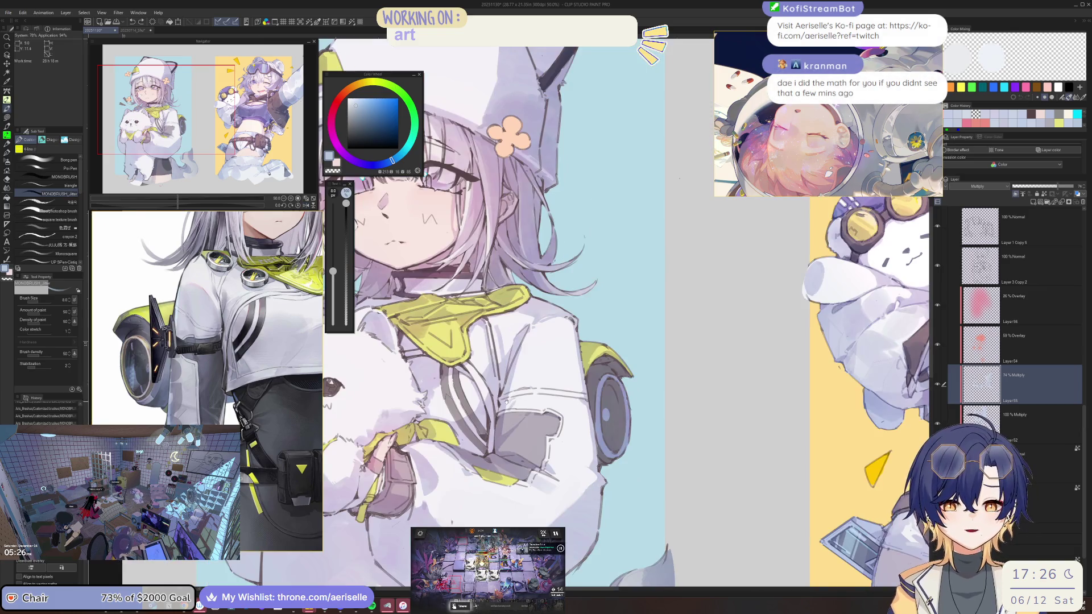
{"action": "scroll", "coordinate": [639, 352], "scroll_direction": "down", "scroll_amount": 3}
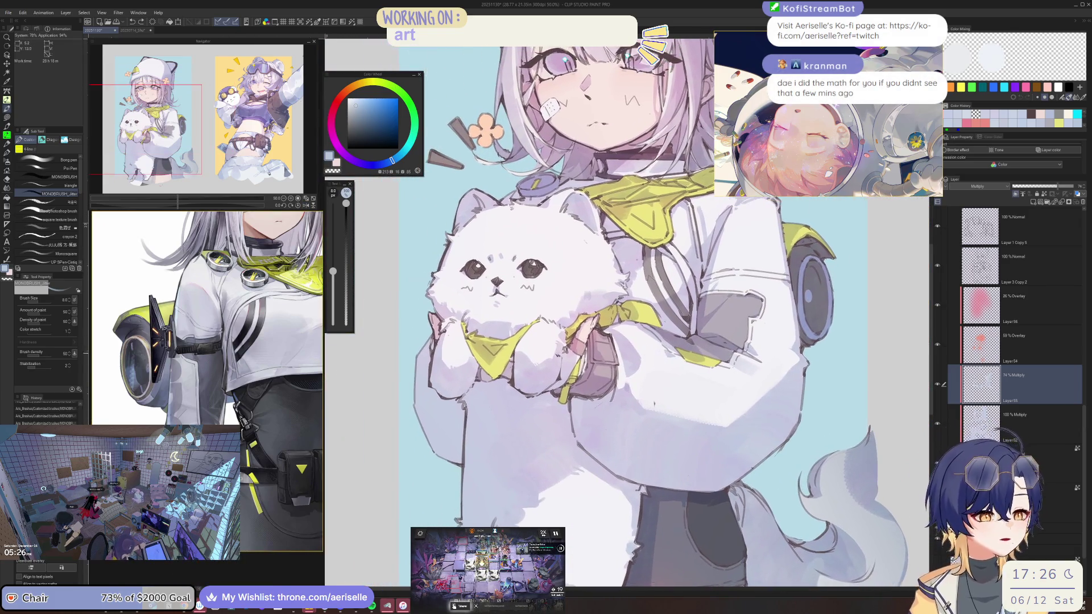
{"action": "scroll", "coordinate": [639, 352], "scroll_direction": "up", "scroll_amount": 3}
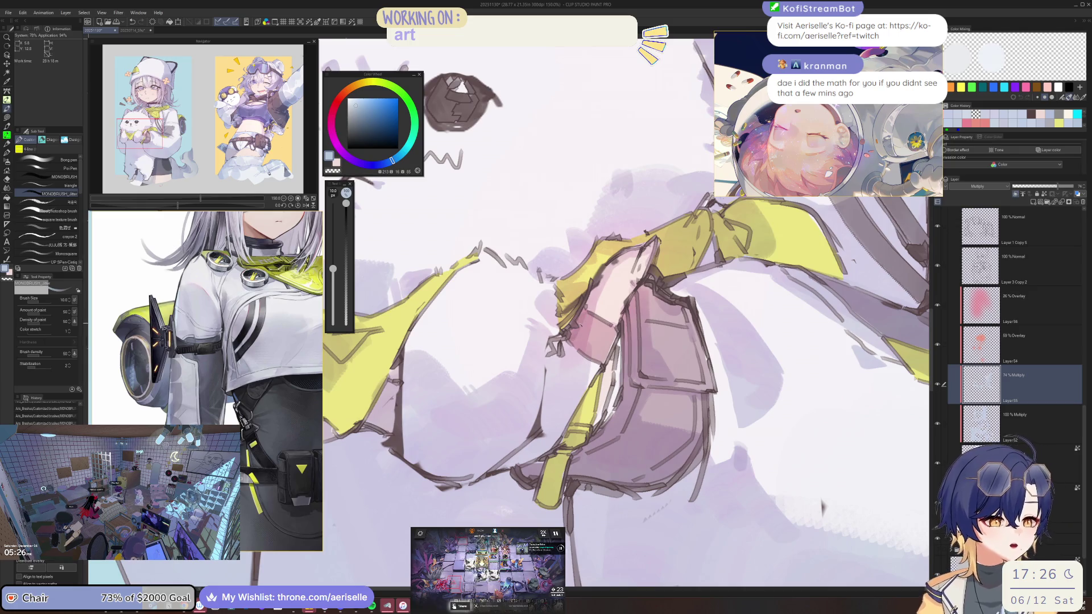
Step: Enlarge the brush in two steps for broader strokes on the cat and sleeves
{"action": "key", "text": "bracketright"}
{"action": "scroll", "coordinate": [820, 506], "scroll_direction": "down", "scroll_amount": 4}
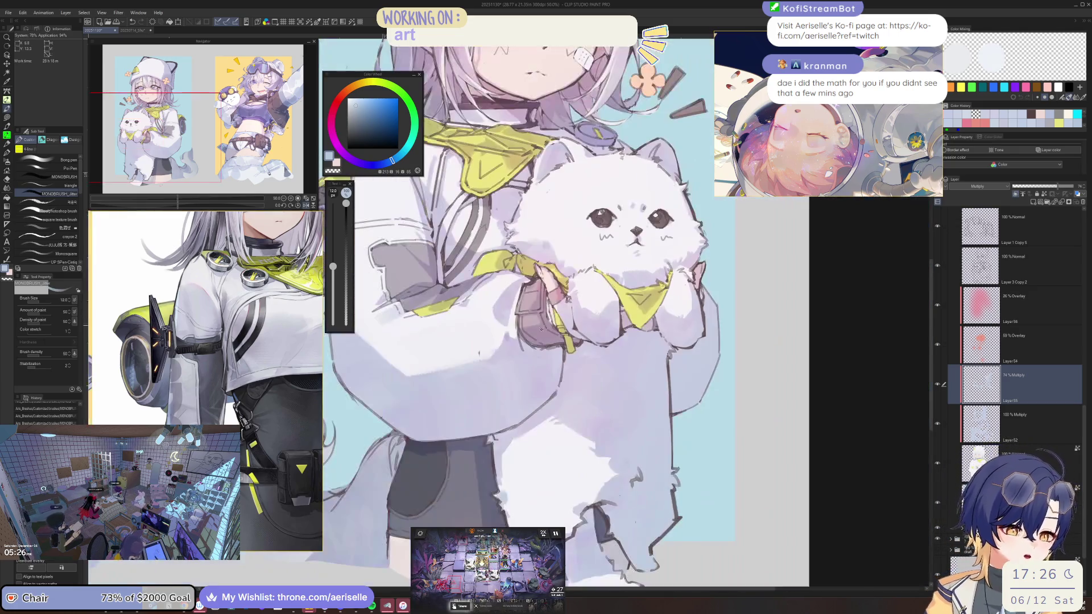
{"action": "scroll", "coordinate": [568, 313], "scroll_direction": "down", "scroll_amount": 2}
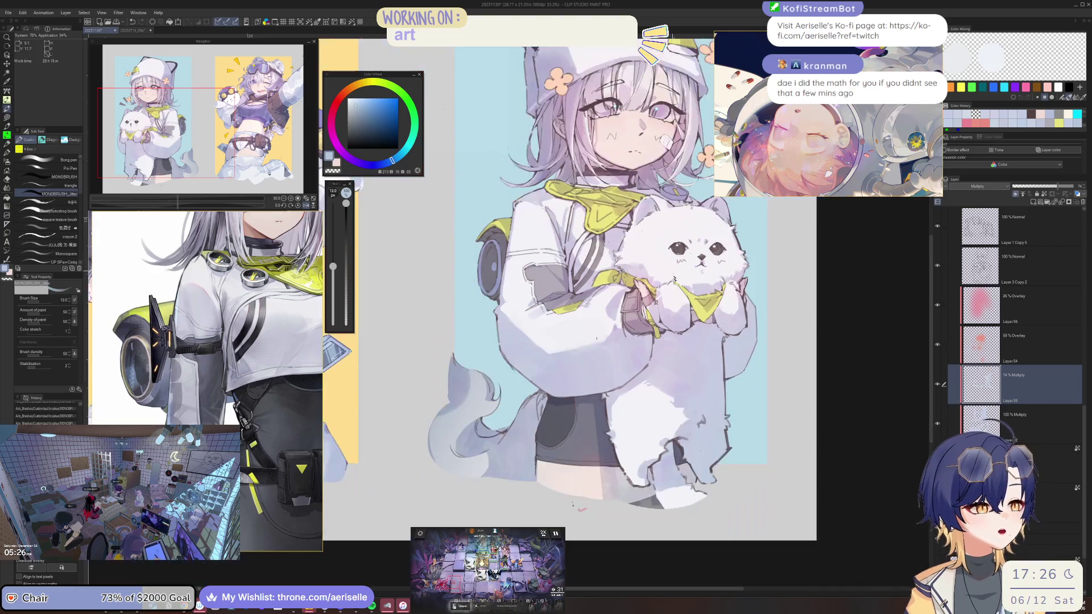
{"action": "scroll", "coordinate": [569, 313], "scroll_direction": "up", "scroll_amount": 3}
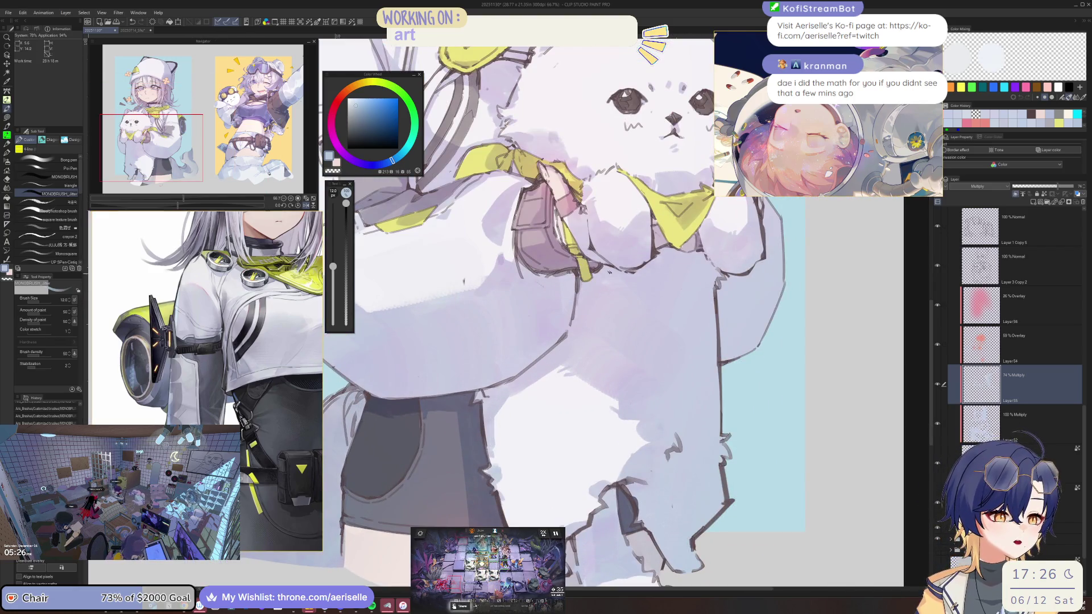
{"action": "key", "text": "bracketright"}
{"action": "key", "text": "bracketright"}
{"action": "key", "text": "bracketright"}
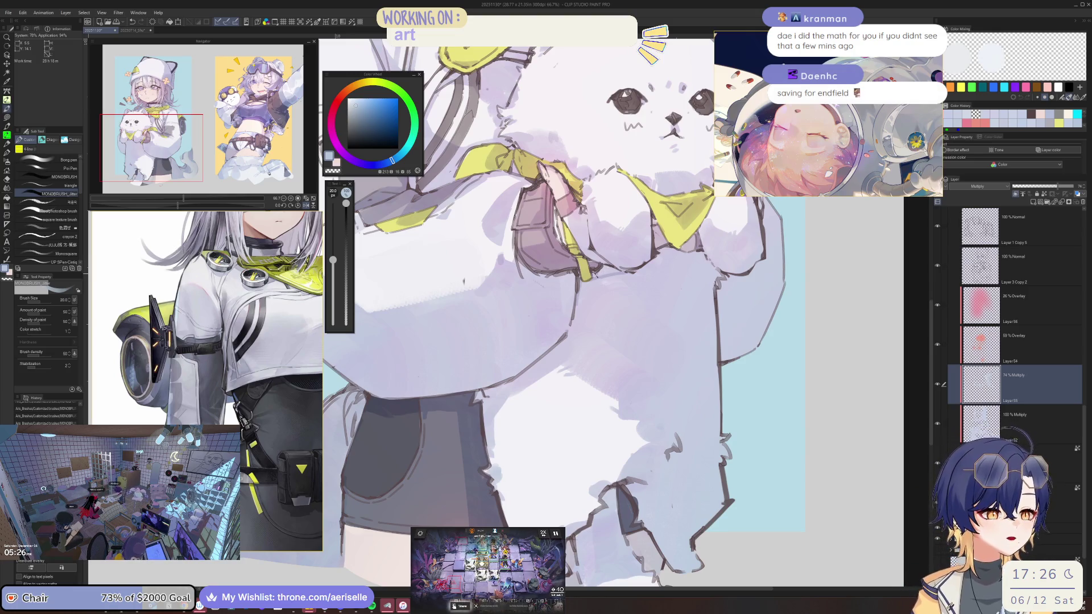
{"action": "scroll", "coordinate": [463, 280], "scroll_direction": "down", "scroll_amount": 5}
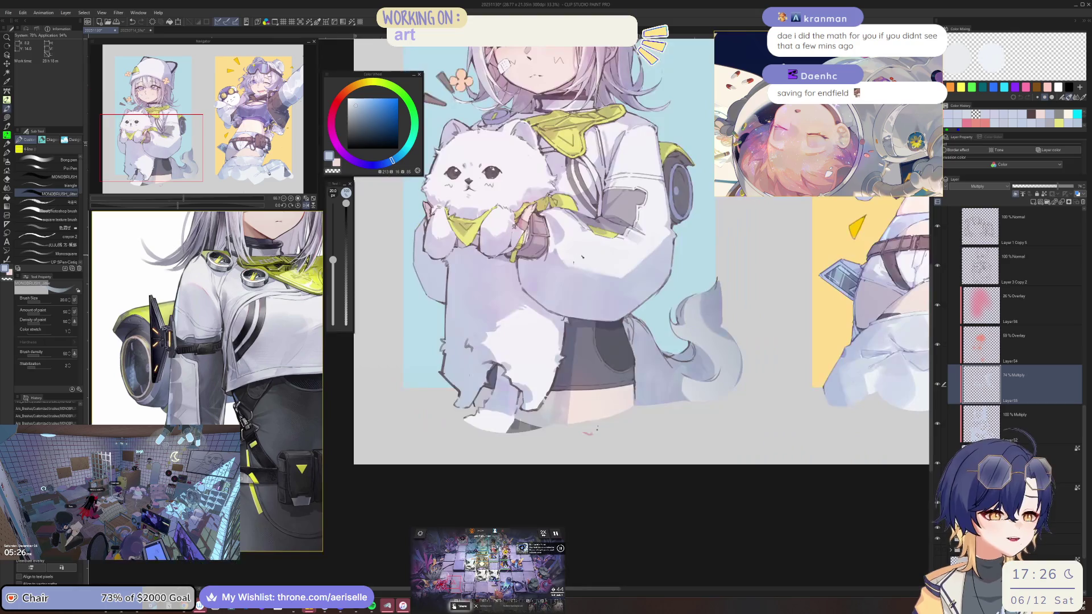
Step: Raise the brush to size 40, briefly erase, switch back to the brush, and save
{"action": "scroll", "coordinate": [655, 366], "scroll_direction": "up", "scroll_amount": 5}
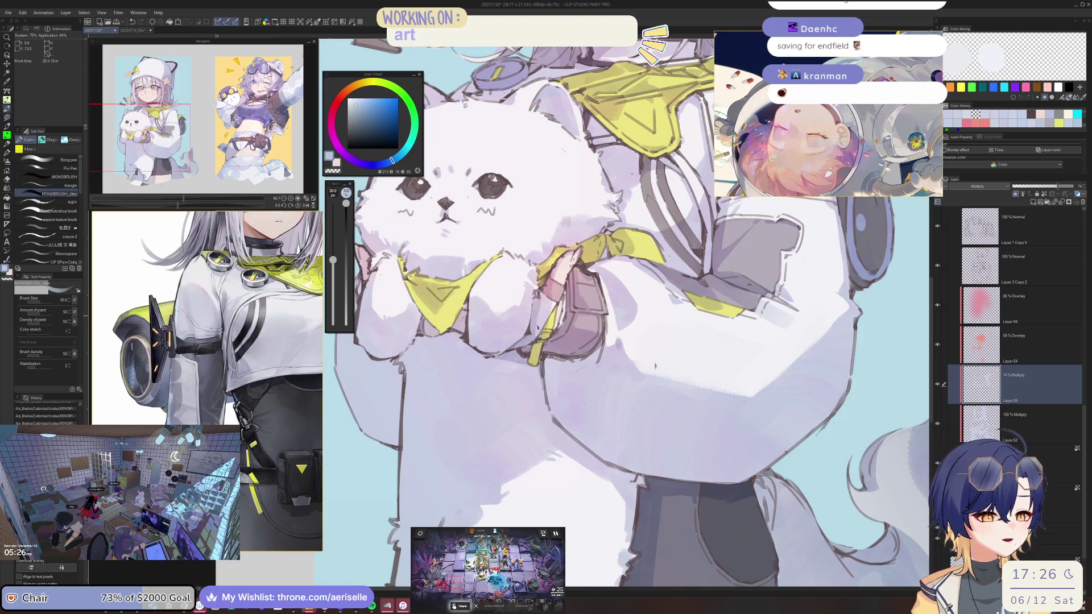
{"action": "scroll", "coordinate": [655, 365], "scroll_direction": "down", "scroll_amount": 5}
{"action": "scroll", "coordinate": [604, 369], "scroll_direction": "up", "scroll_amount": 6}
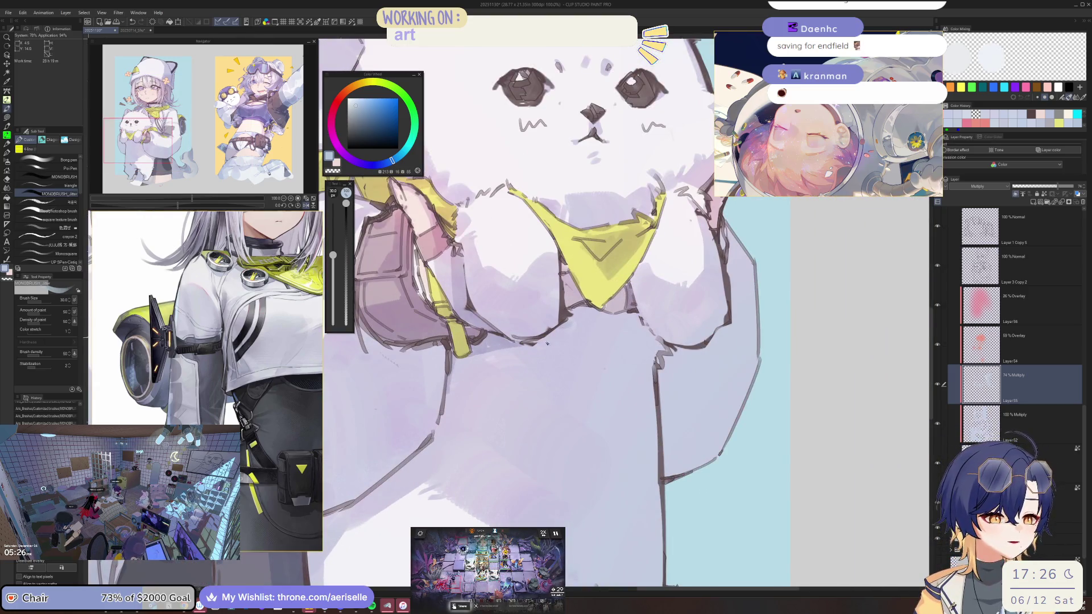
{"action": "scroll", "coordinate": [387, 336], "scroll_direction": "down", "scroll_amount": 2}
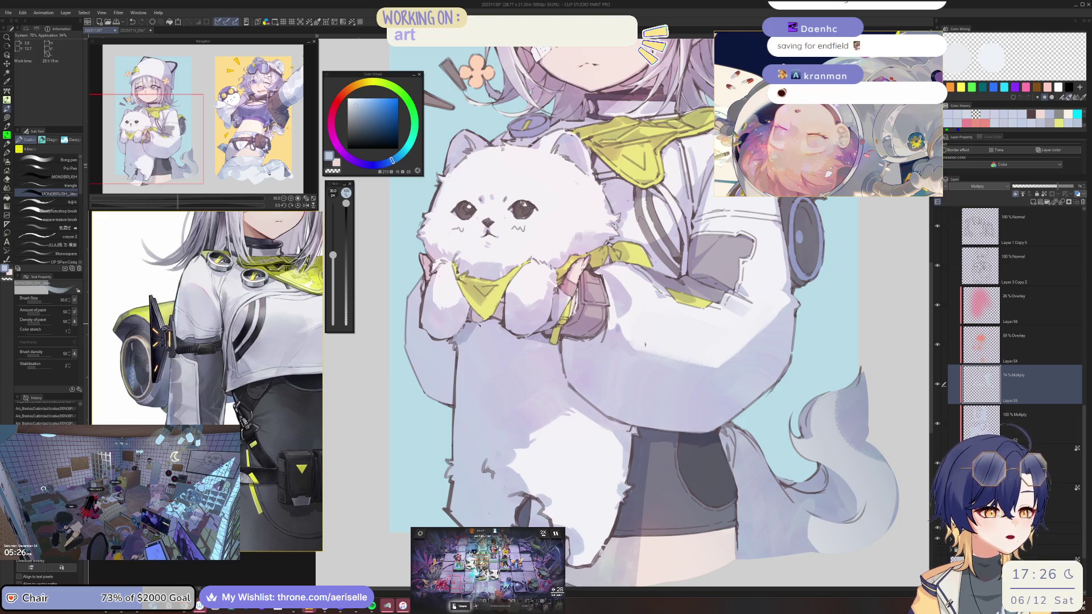
{"action": "key", "text": "bracketright"}
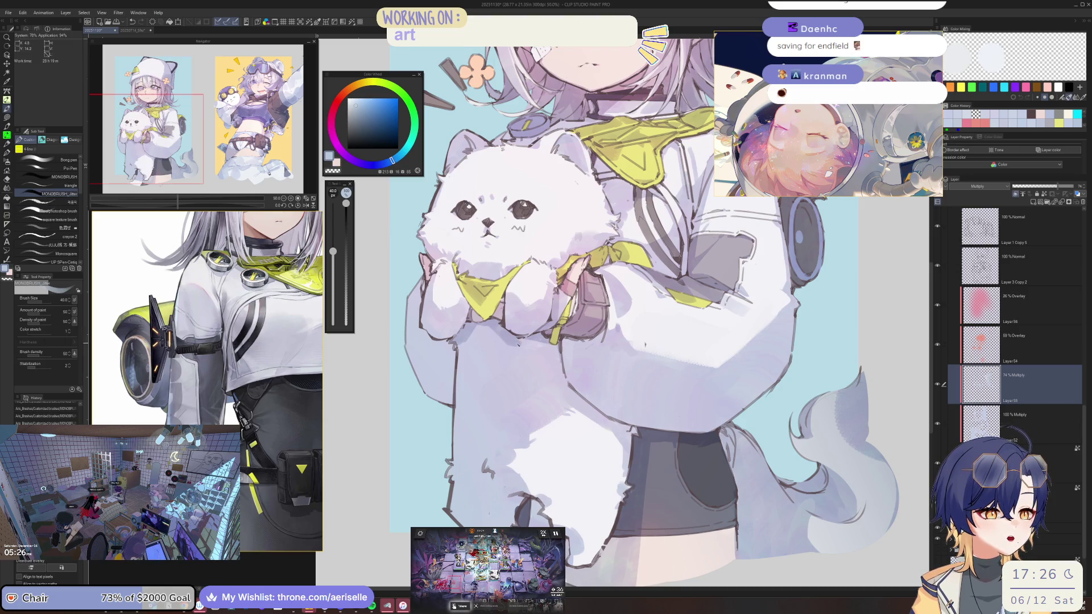
{"action": "key", "text": "e"}
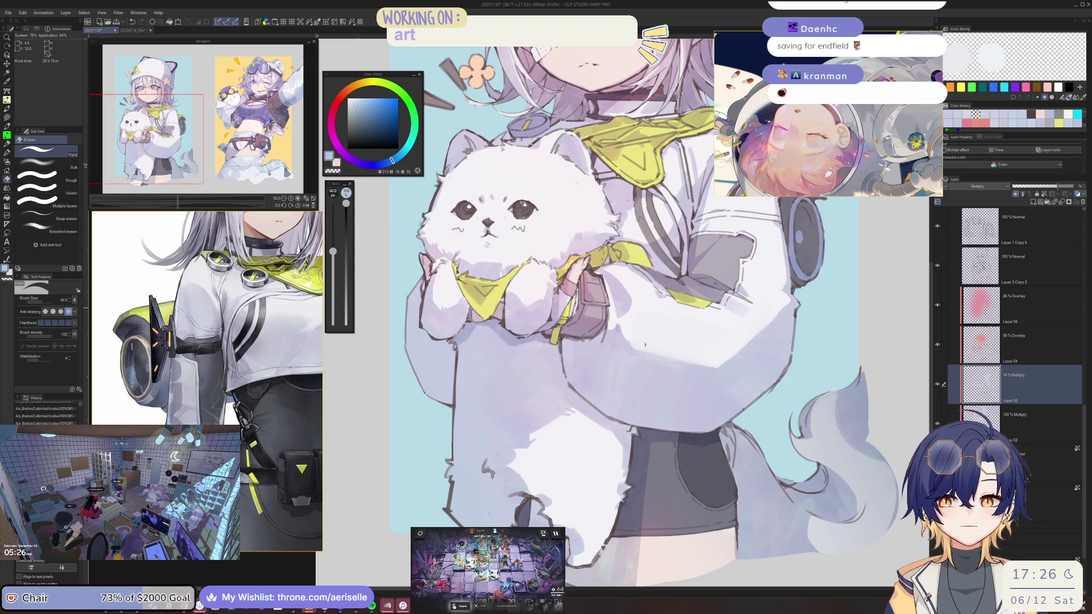
{"action": "key", "text": "b"}
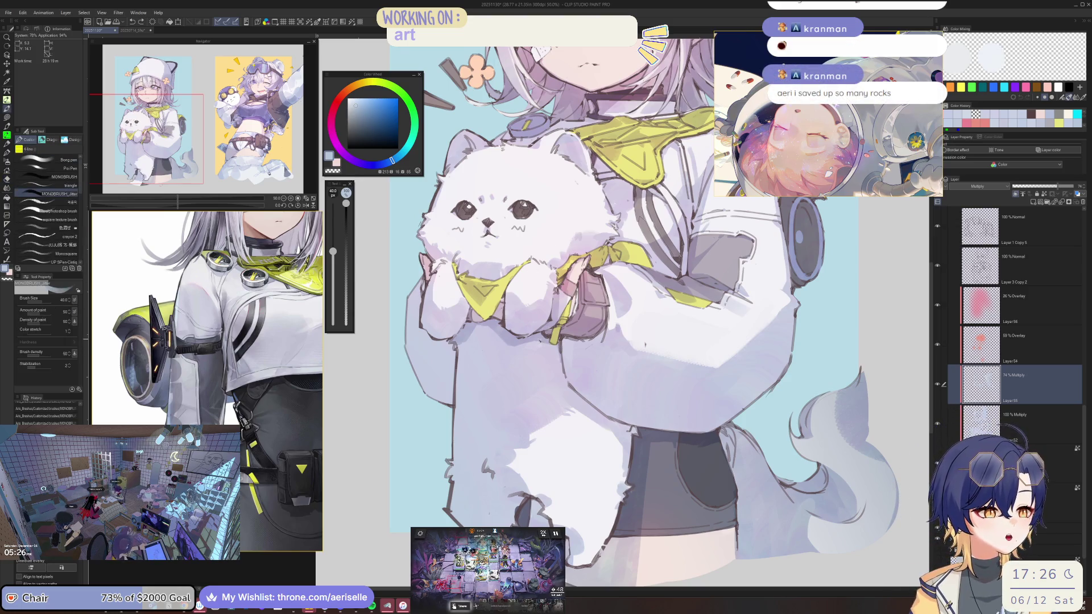
{"action": "key", "text": "ctrl+s"}
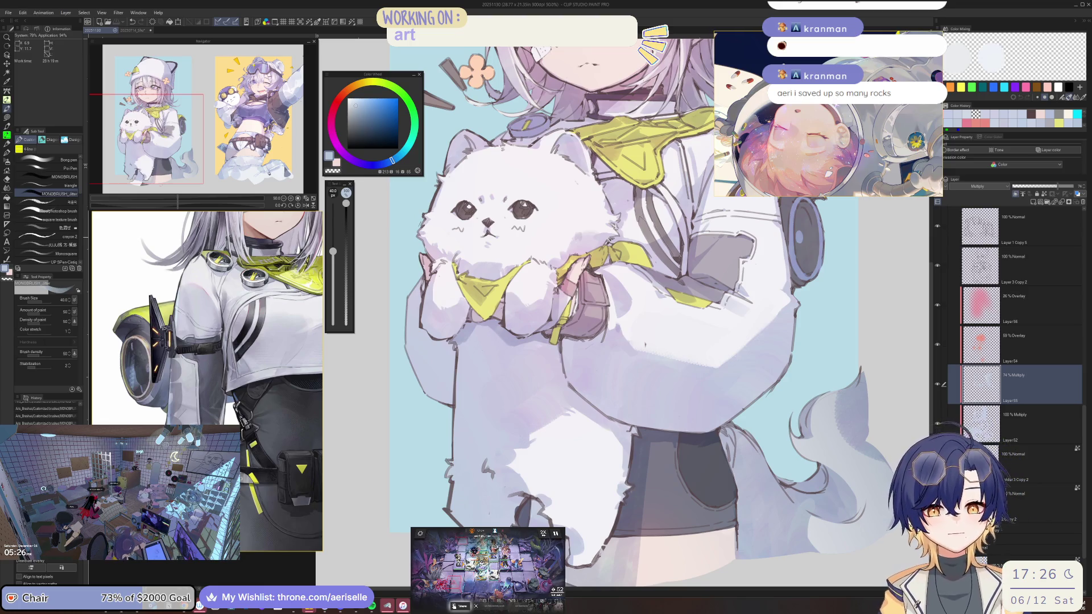
Step: Paint over the fur near the cat's paw, set the brush to 50, and save again
{"action": "left_click_drag", "start_coordinate": [554, 349], "coordinate": [559, 334]}
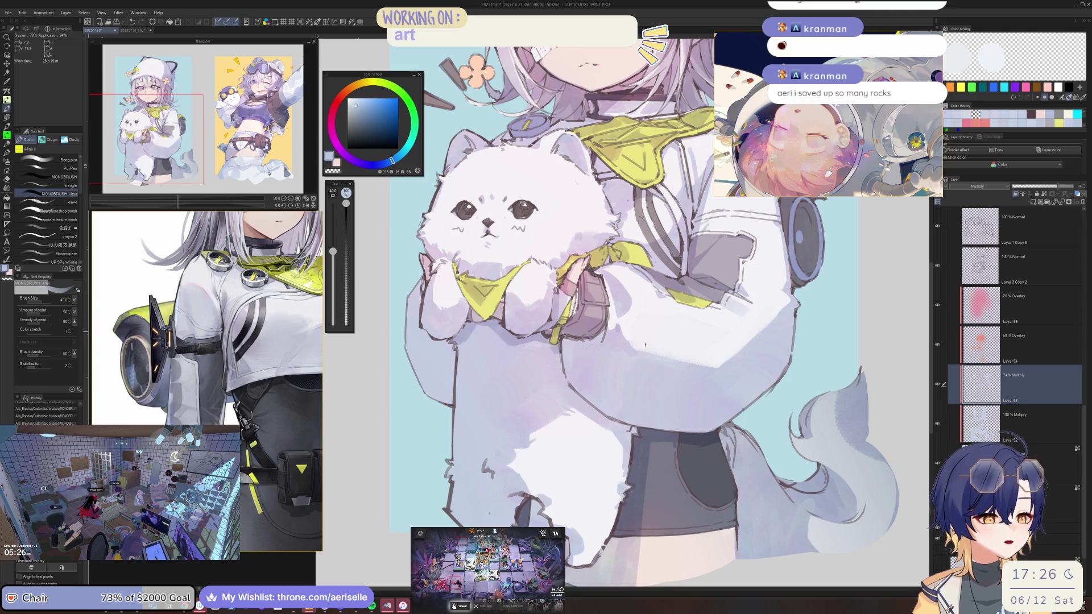
{"action": "key", "text": "bracketright"}
{"action": "key", "text": "bracketright"}
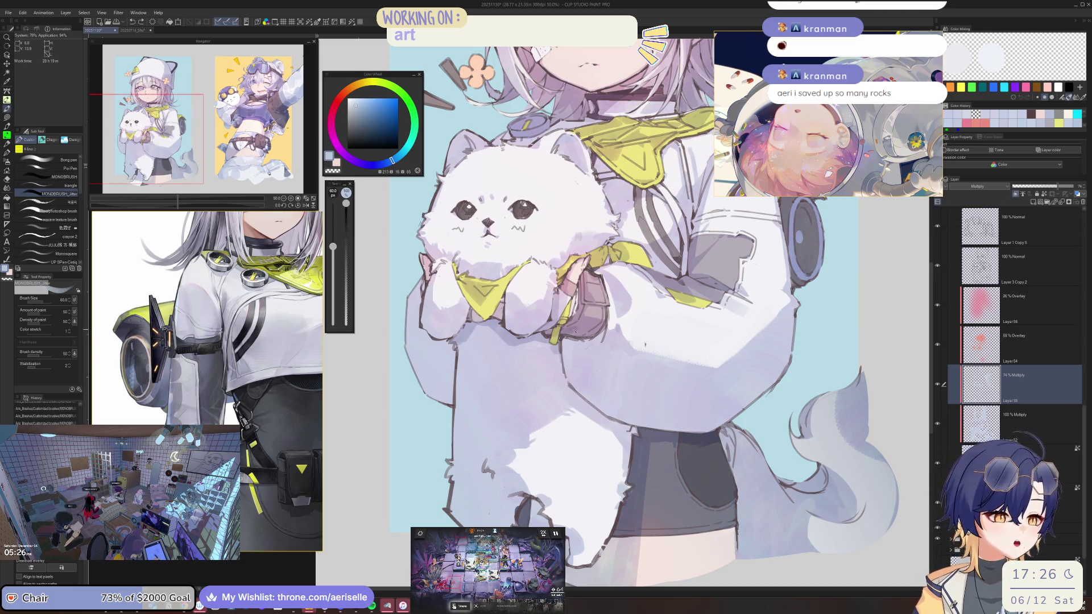
{"action": "key", "text": "ctrl+minus"}
{"action": "key", "text": "ctrl+minus"}
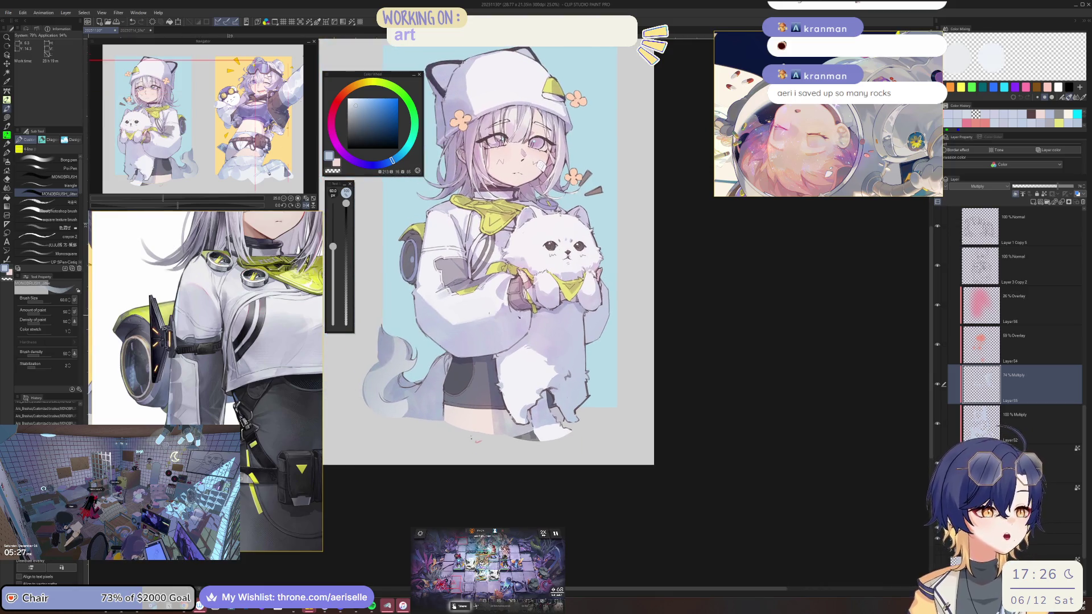
{"action": "key", "text": "ctrl+plus"}
{"action": "key", "text": "bracketleft"}
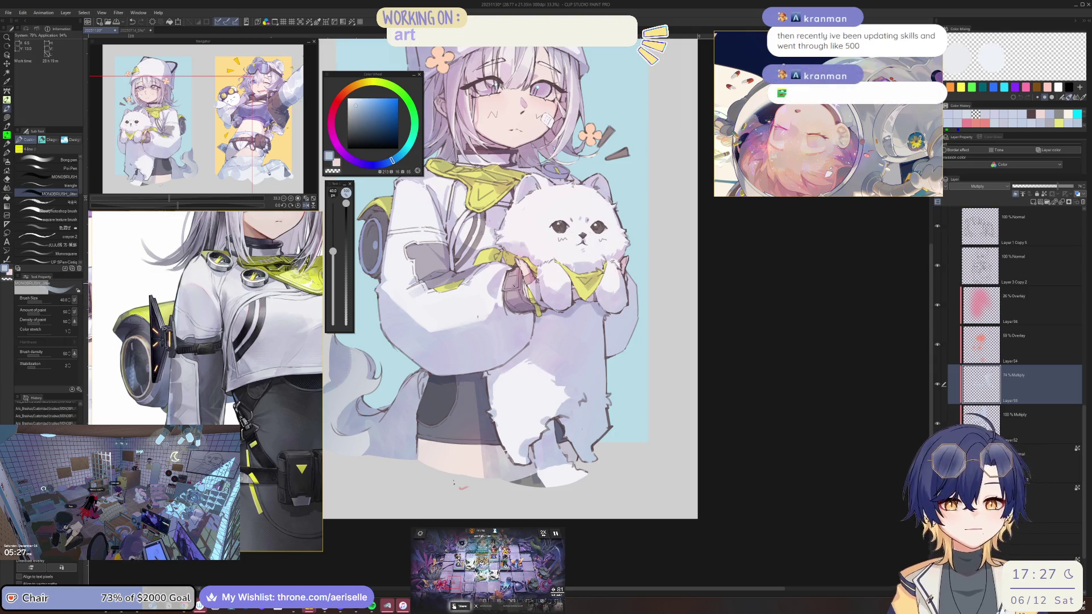
{"action": "key", "text": "ctrl+s"}
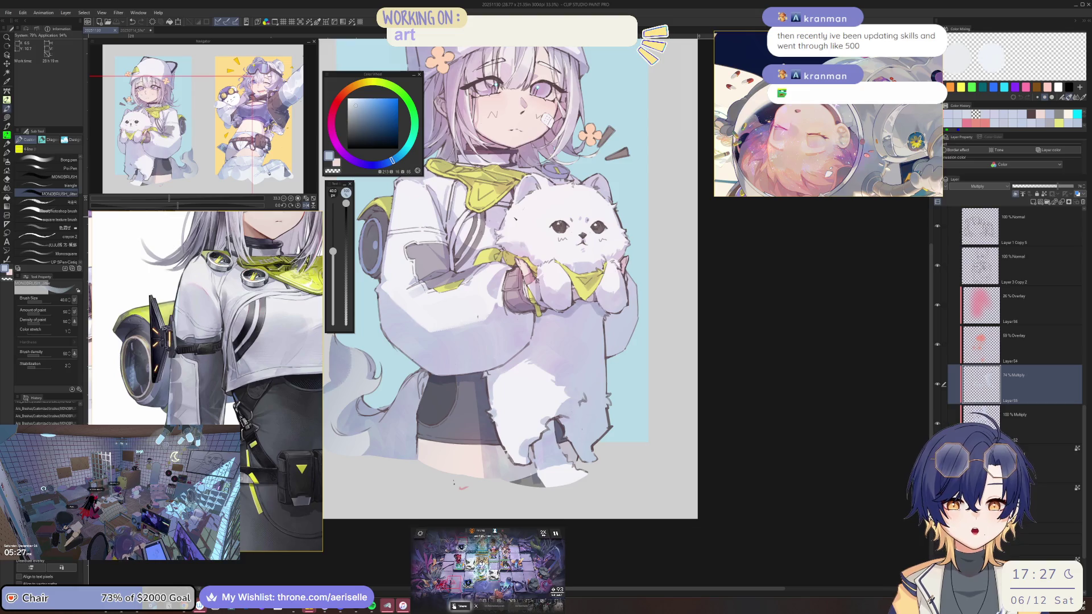
Step: Unmirror the view, paint a soft stroke on the cat's fur, and shrink the brush to 15
{"action": "key", "text": "h"}
{"action": "scroll", "coordinate": [495, 326], "scroll_direction": "up", "scroll_amount": 2}
{"action": "key", "text": "bracketright"}
{"action": "key", "text": "bracketright"}
{"action": "left_click_drag", "start_coordinate": [486, 334], "coordinate": [506, 334]}
{"action": "key", "text": "bracketleft"}
{"action": "key", "text": "bracketleft"}
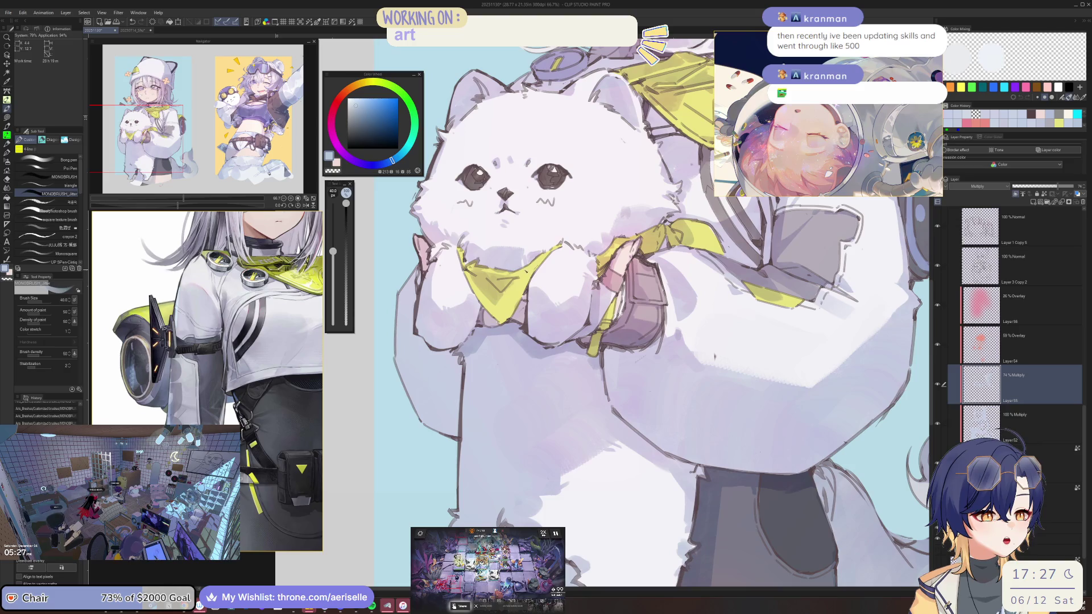
{"action": "left_click_drag", "start_coordinate": [714, 357], "coordinate": [633, 356]}
{"action": "key", "text": "bracketleft"}
{"action": "key", "text": "bracketleft"}
{"action": "key", "text": "bracketleft"}
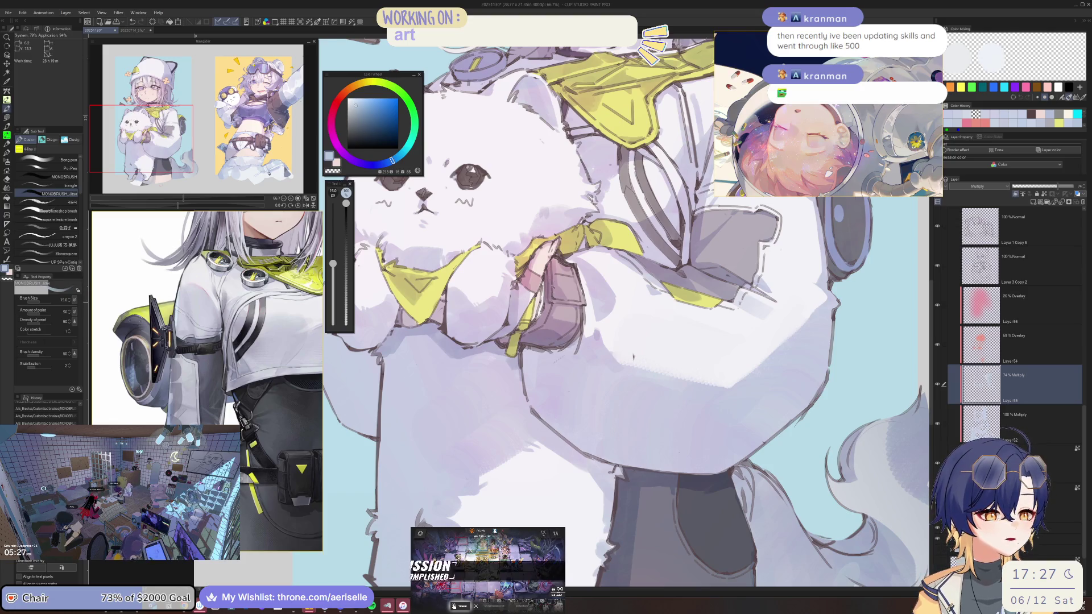
{"action": "key", "text": "ctrl+minus"}
{"action": "left_click_drag", "start_coordinate": [557, 316], "coordinate": [574, 343]}
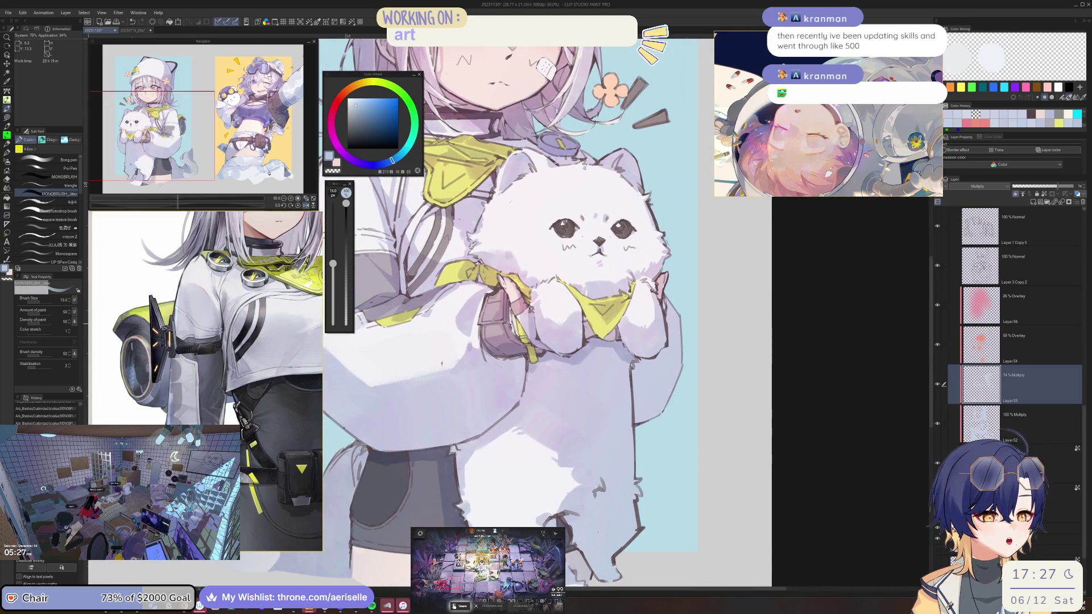
Step: Mirror the view to check the whole figure and set the brush to size 60
{"action": "key", "text": "h"}
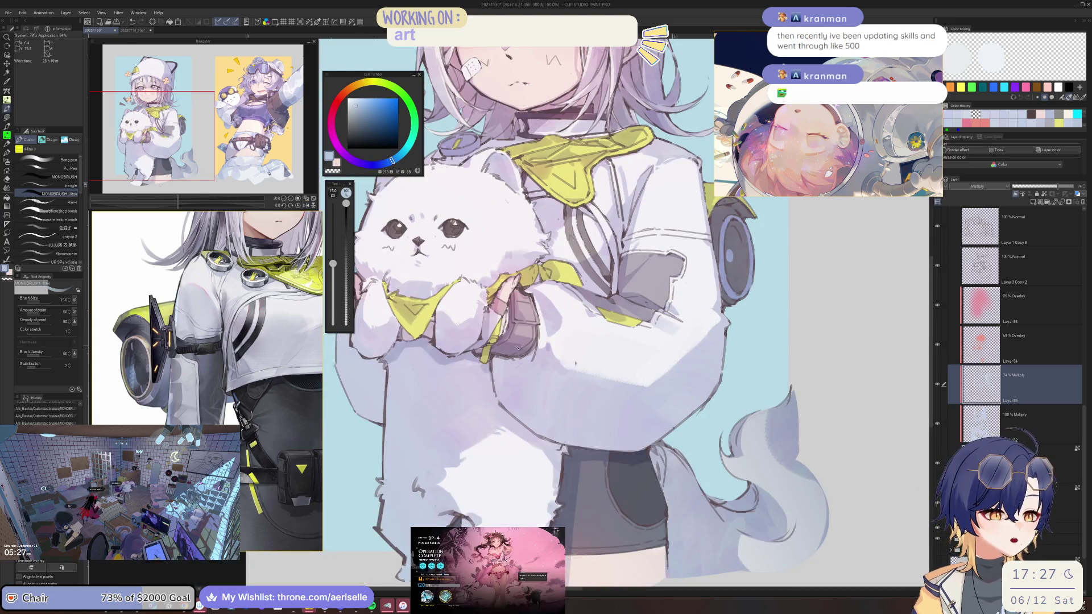
{"action": "key", "text": "ctrl+minus"}
{"action": "key", "text": "h"}
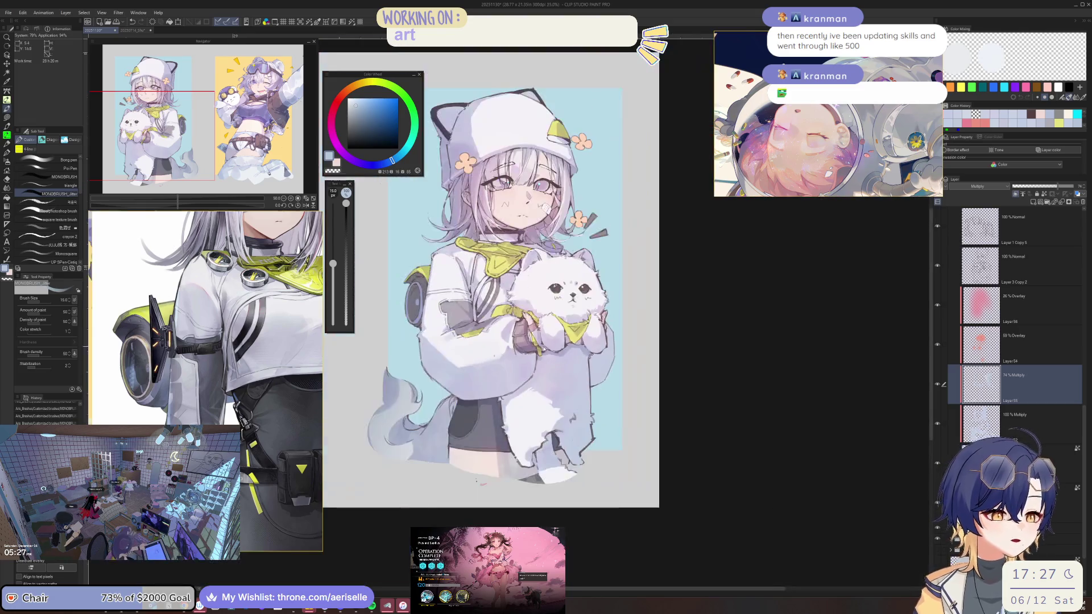
{"action": "key", "text": "ctrl+plus"}
{"action": "key", "text": "bracketright"}
{"action": "key", "text": "bracketright"}
{"action": "key", "text": "bracketright"}
{"action": "key", "text": "bracketleft"}
{"action": "key", "text": "bracketleft"}
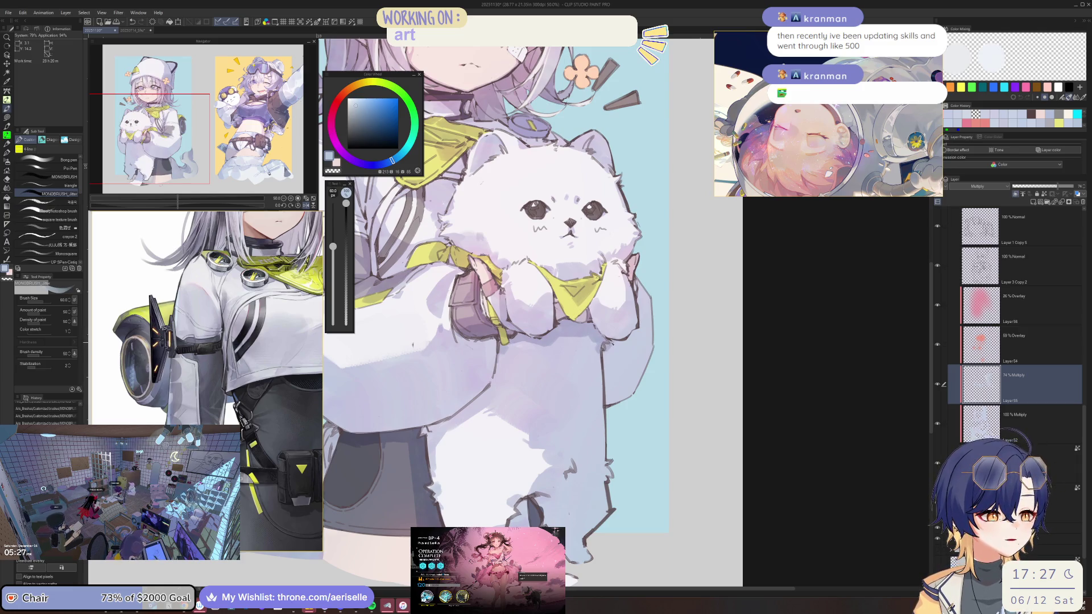
Step: Reframe on the girl's torso and cat, reduce the brush to 20, and mirror the view
{"action": "key", "text": "ctrl+minus"}
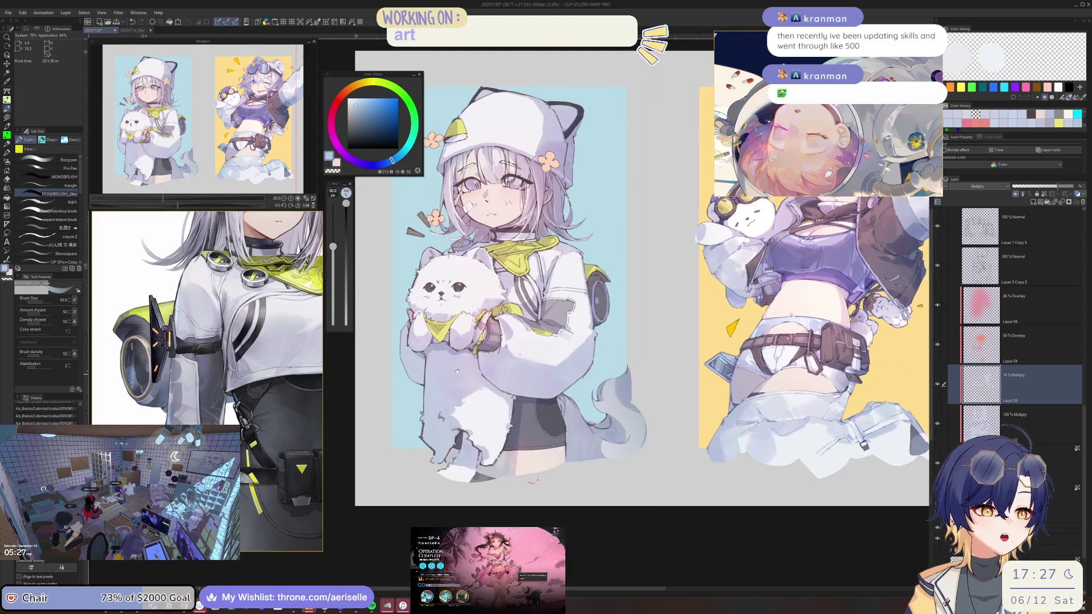
{"action": "key", "text": "ctrl+plus"}
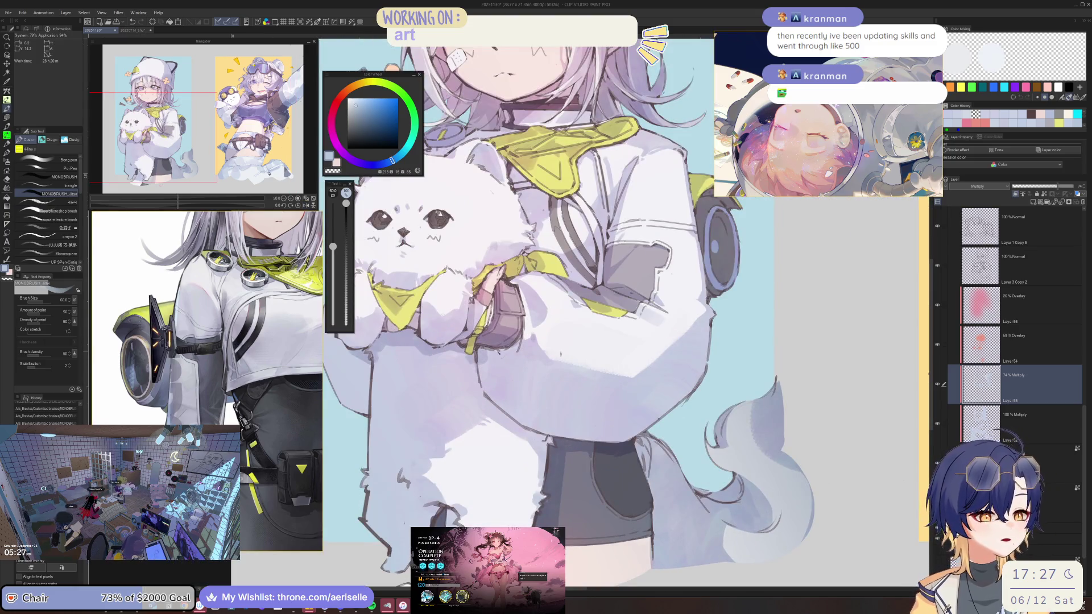
{"action": "key", "text": "bracketleft"}
{"action": "key", "text": "bracketleft"}
{"action": "key", "text": "bracketleft"}
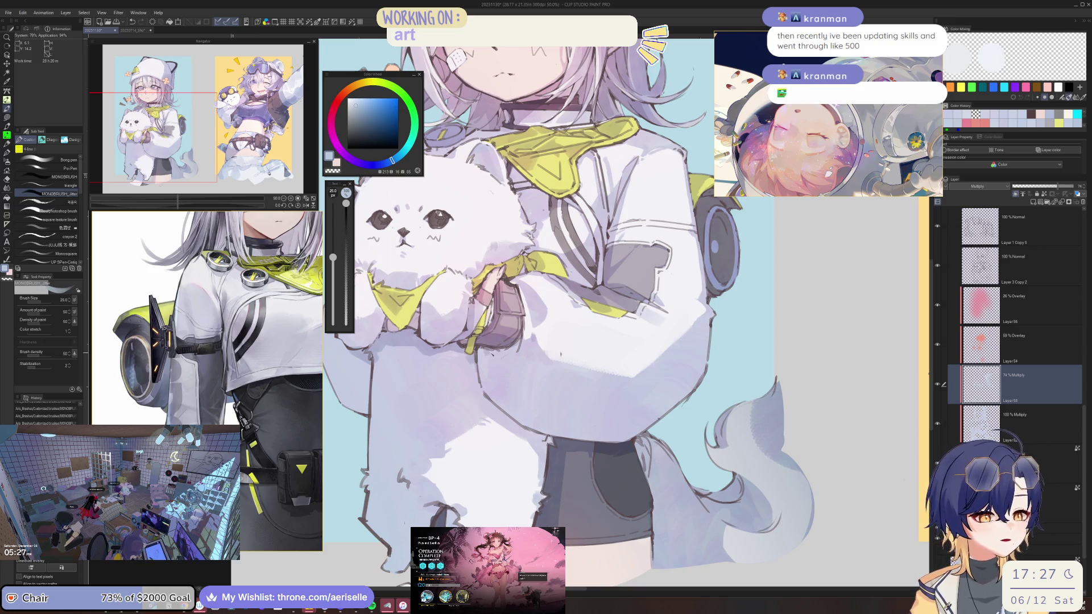
{"action": "key", "text": "bracketleft"}
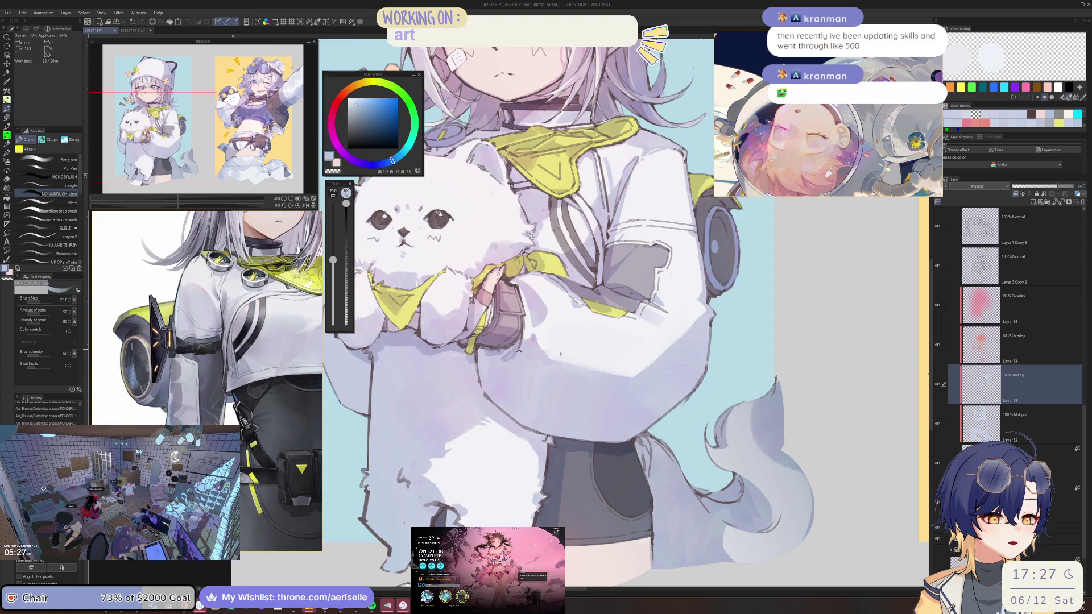
{"action": "key", "text": "h"}
{"action": "key", "text": "ctrl+minus"}
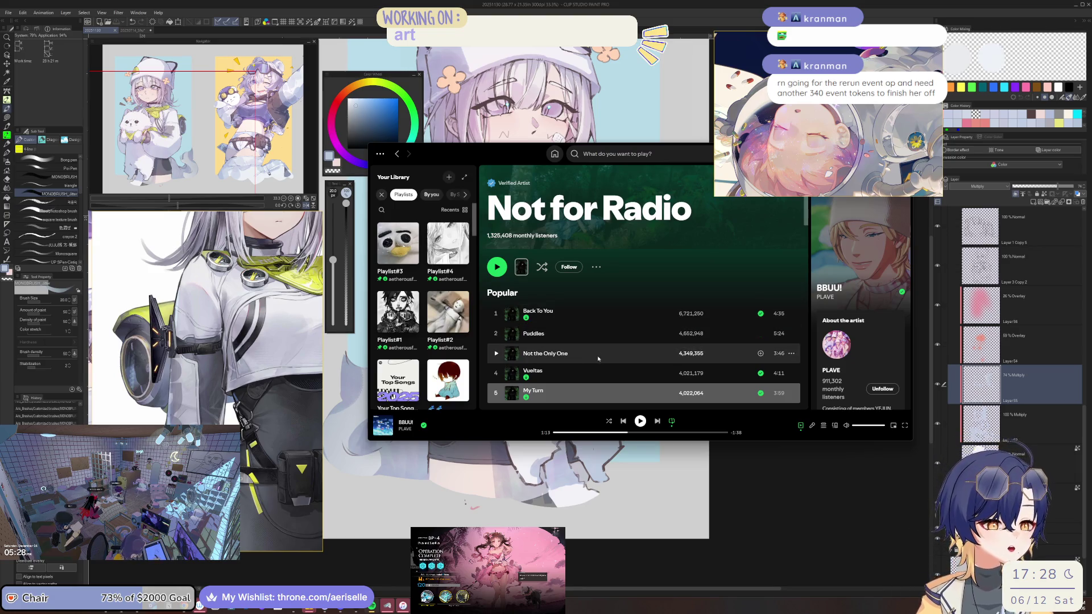
Step: Add the track 'Not the Only One' to Playlist#3, then switch back to the canvas
{"action": "right_click", "coordinate": [607, 353]}
{"action": "mouse_move", "coordinate": [654, 211]}
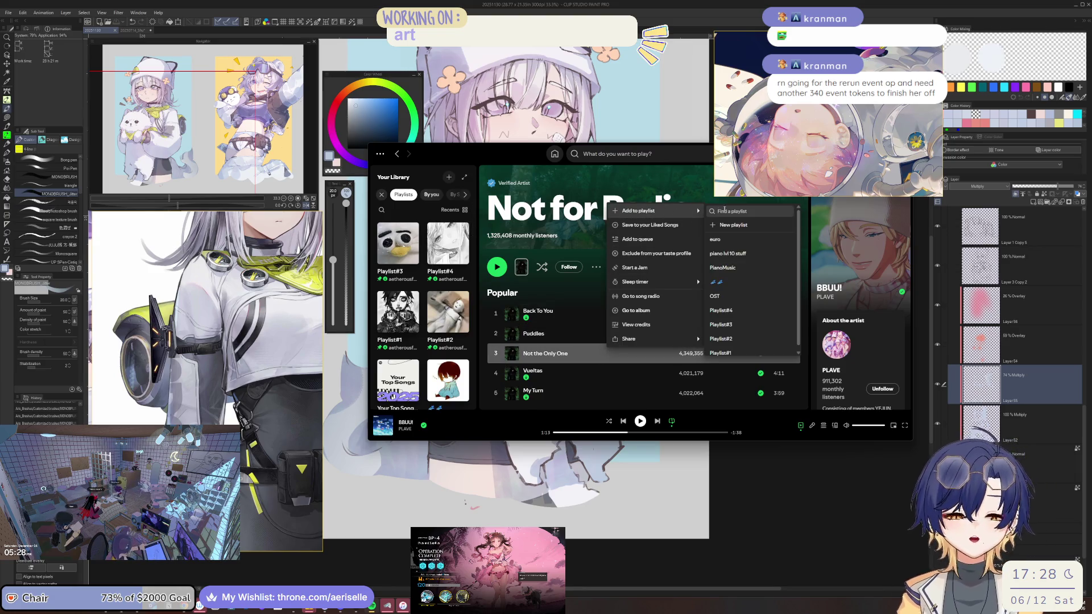
{"action": "left_click", "coordinate": [758, 324]}
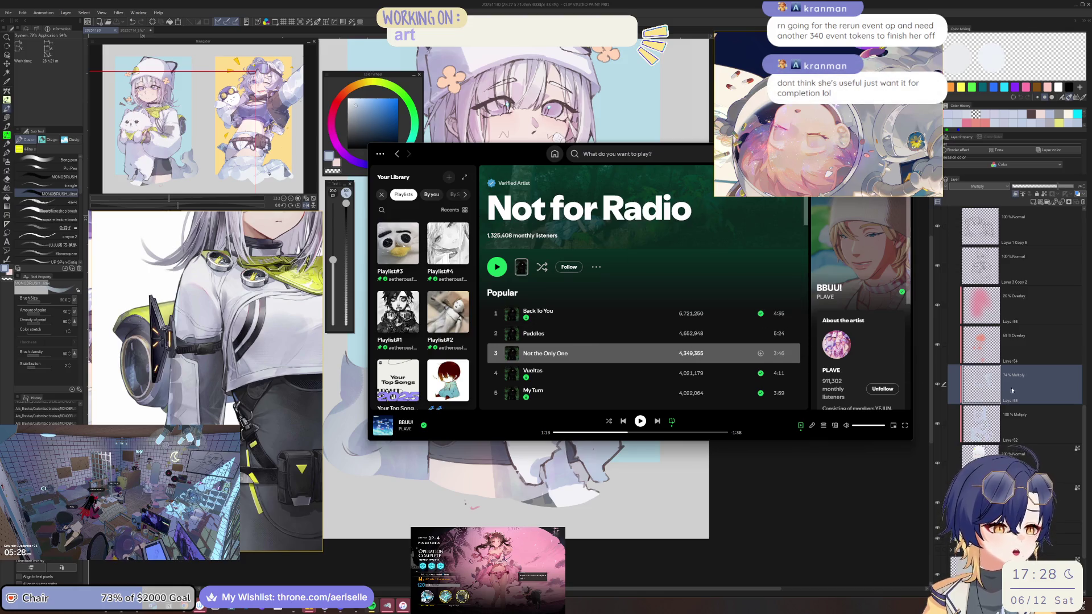
{"action": "key", "text": "alt+Tab"}
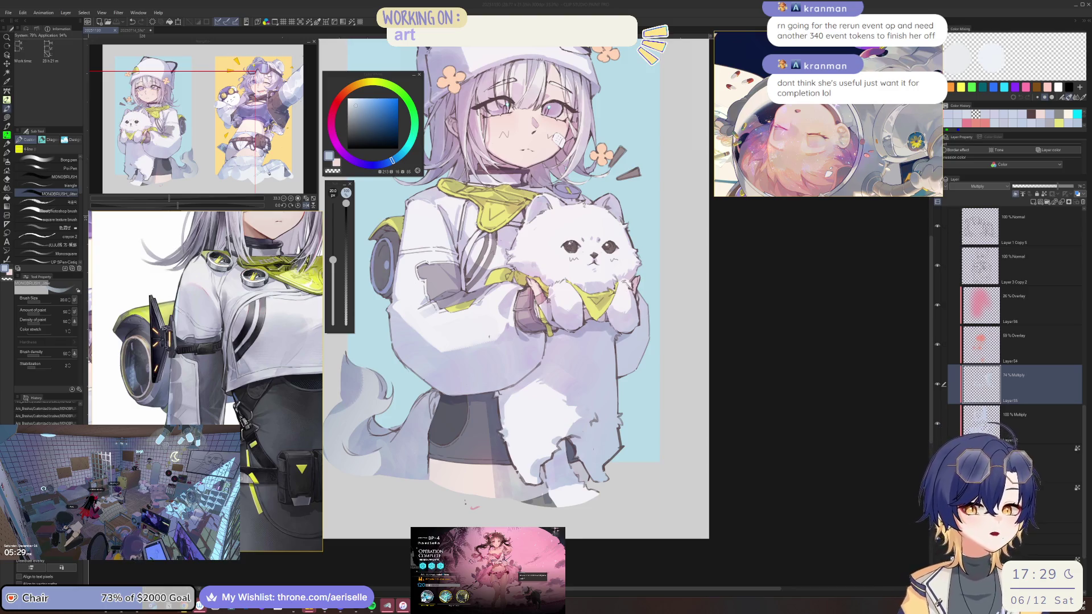
Step: Flip the canvas to check it, flip back, zoom in on the cat, and save
{"action": "key", "text": "h"}
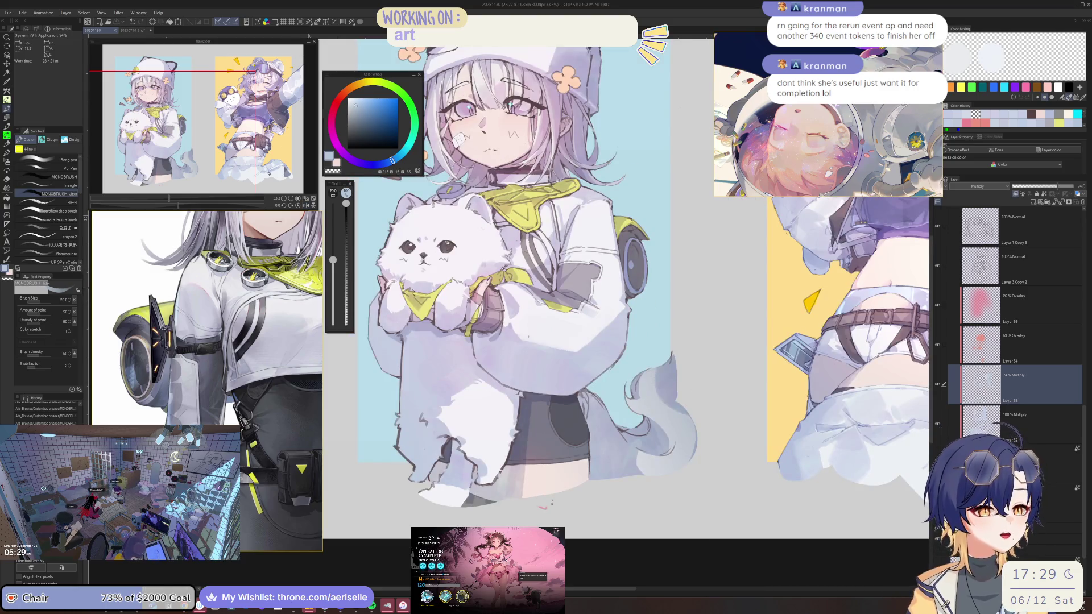
{"action": "key", "text": "h"}
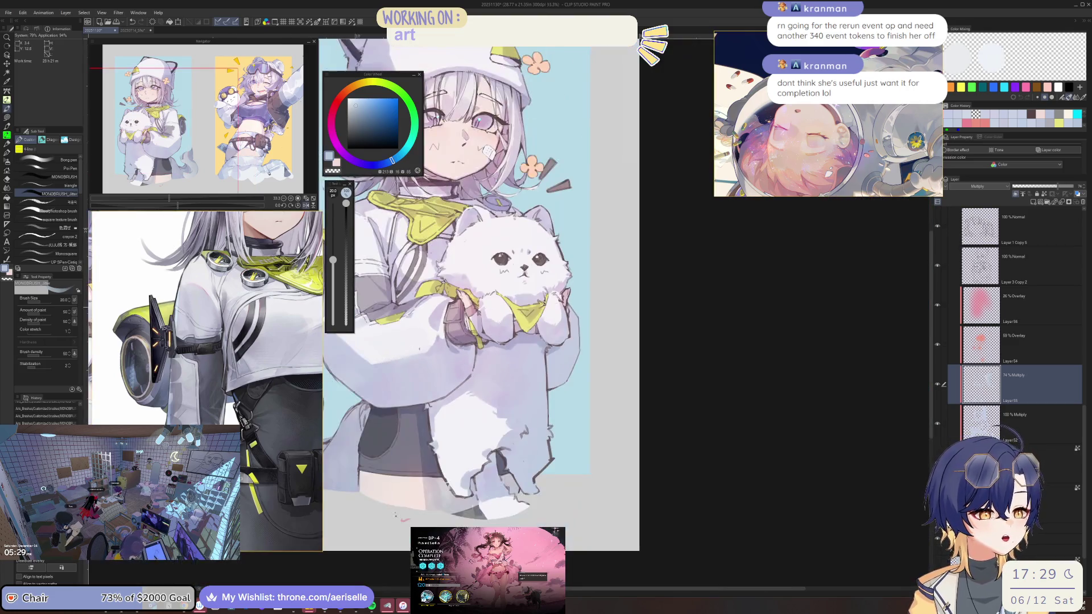
{"action": "scroll", "coordinate": [494, 345], "scroll_direction": "up", "scroll_amount": 3}
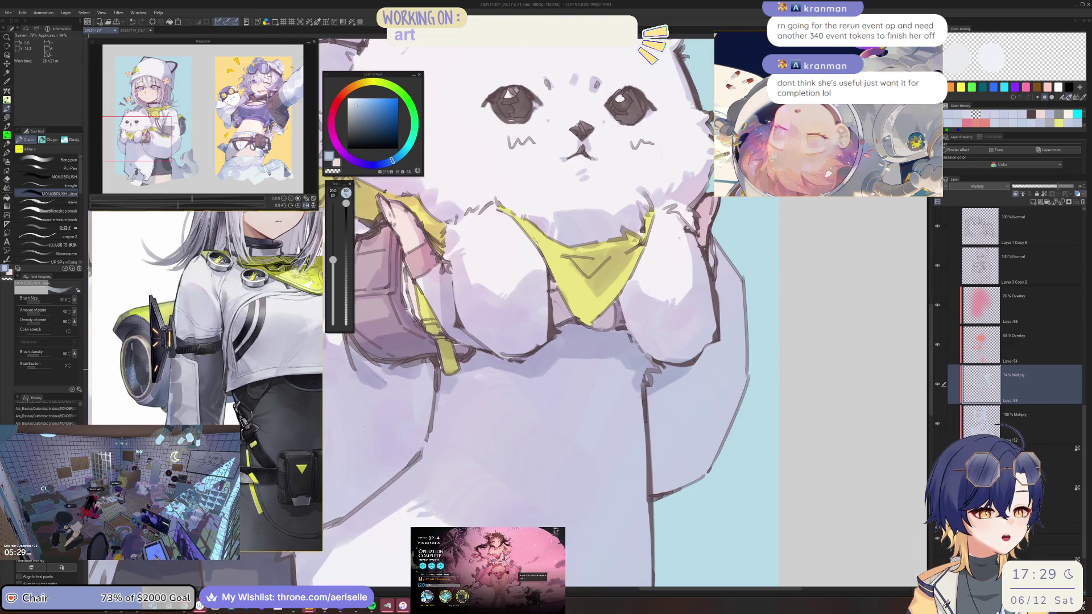
{"action": "scroll", "coordinate": [430, 372], "scroll_direction": "down", "scroll_amount": 3}
{"action": "scroll", "coordinate": [510, 202], "scroll_direction": "up", "scroll_amount": 3}
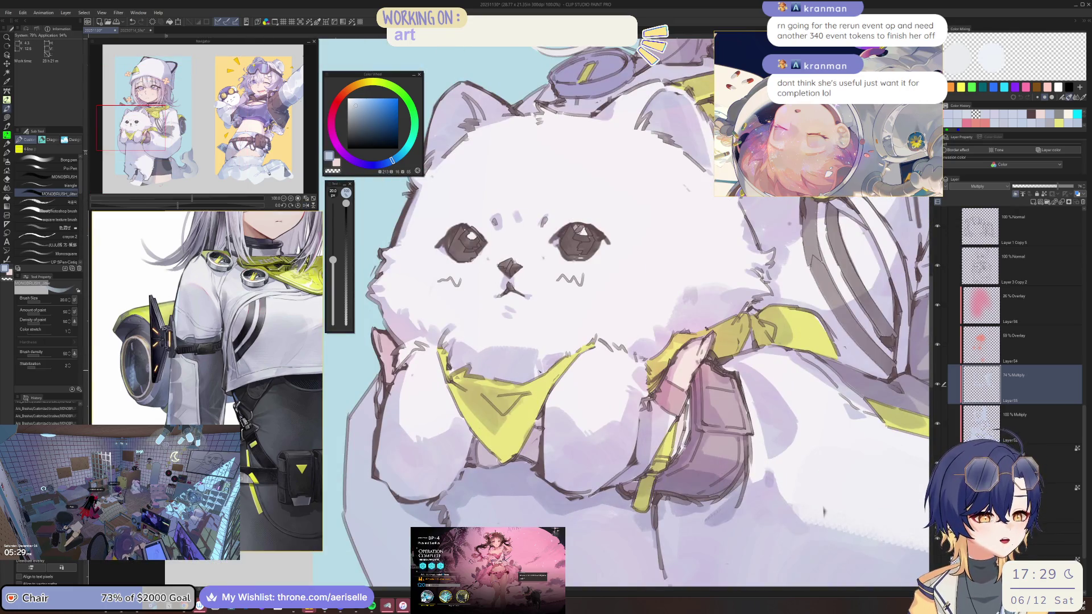
{"action": "key", "text": "ctrl+s"}
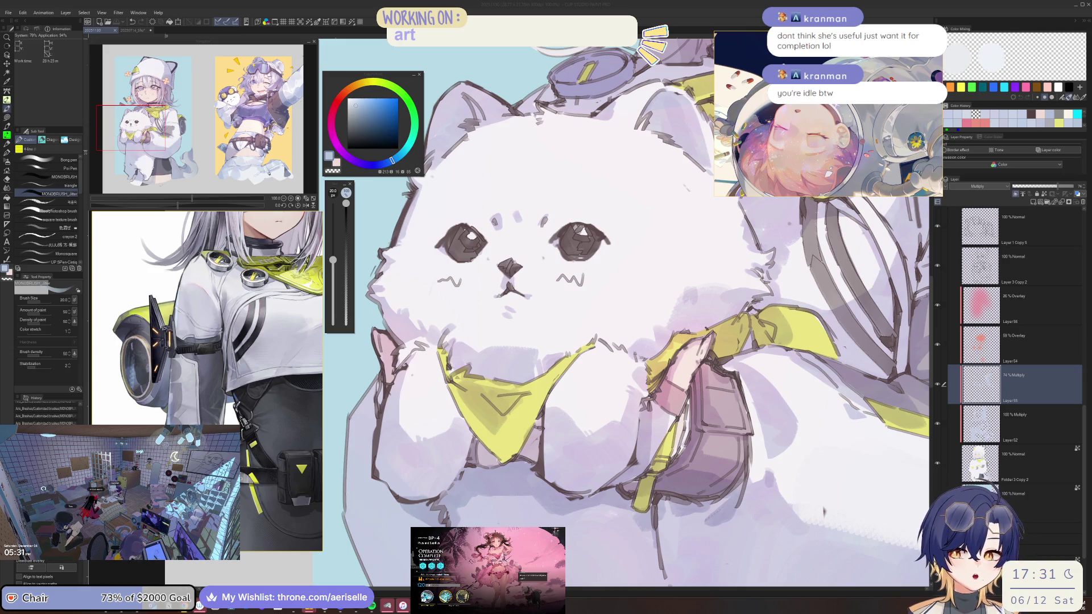
Step: Dismiss the BP-4 results, relaunch the operation with the current squad, and return to the painting
{"action": "key", "text": "alt+Tab"}
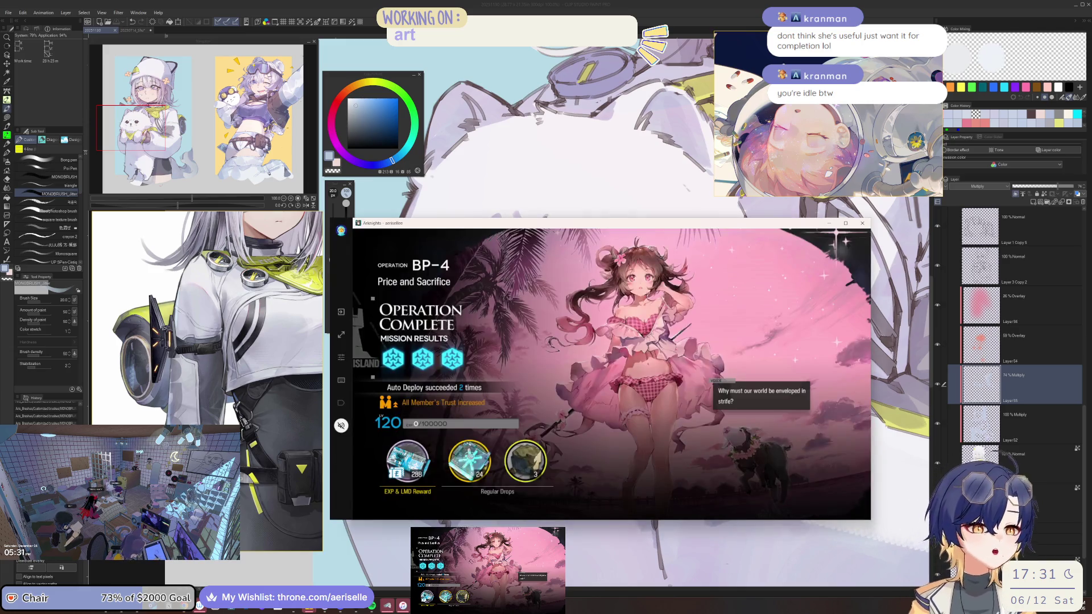
{"action": "left_click", "coordinate": [657, 398]}
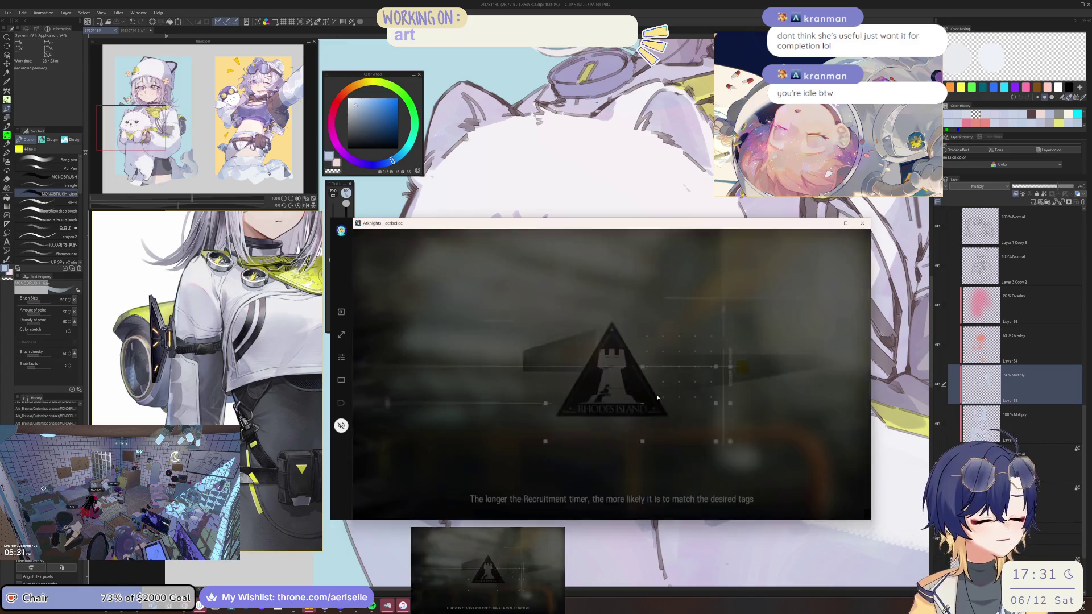
{"action": "left_click", "coordinate": [760, 470]}
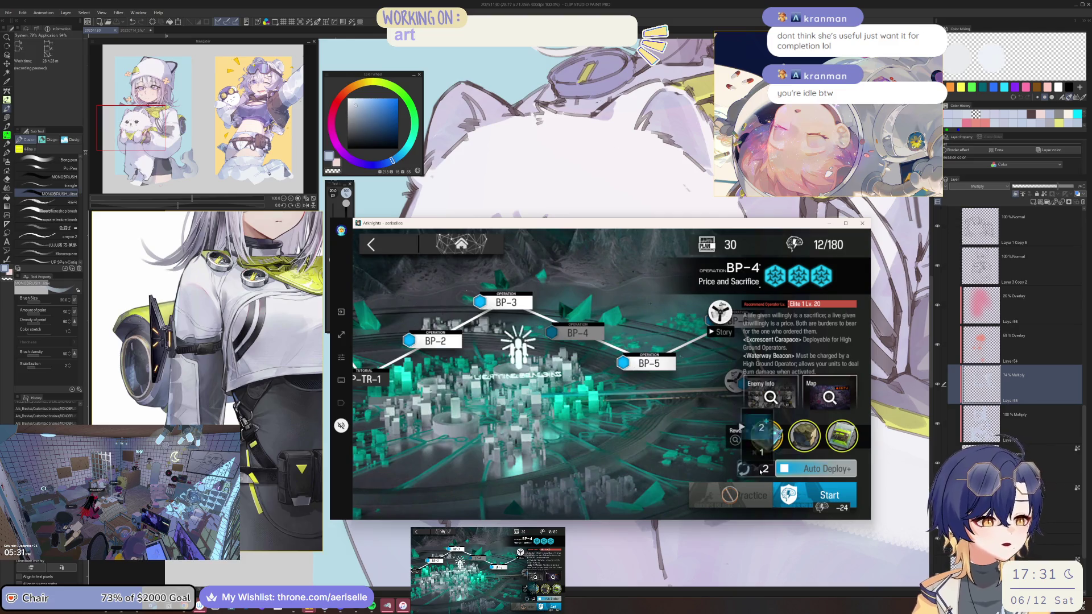
{"action": "left_click", "coordinate": [760, 470]}
{"action": "left_click", "coordinate": [814, 495]}
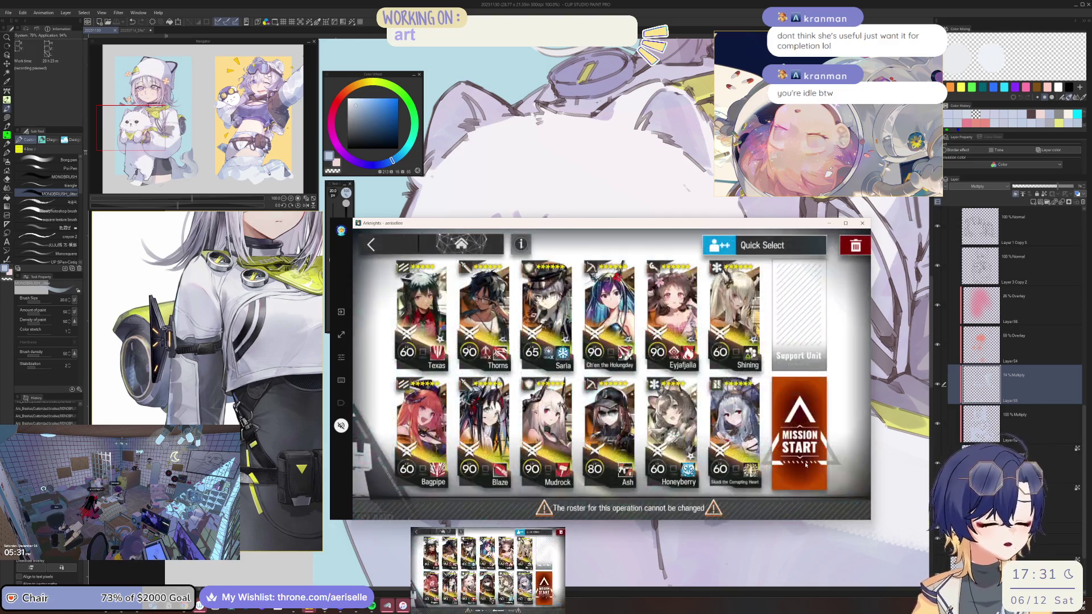
{"action": "left_click", "coordinate": [805, 464]}
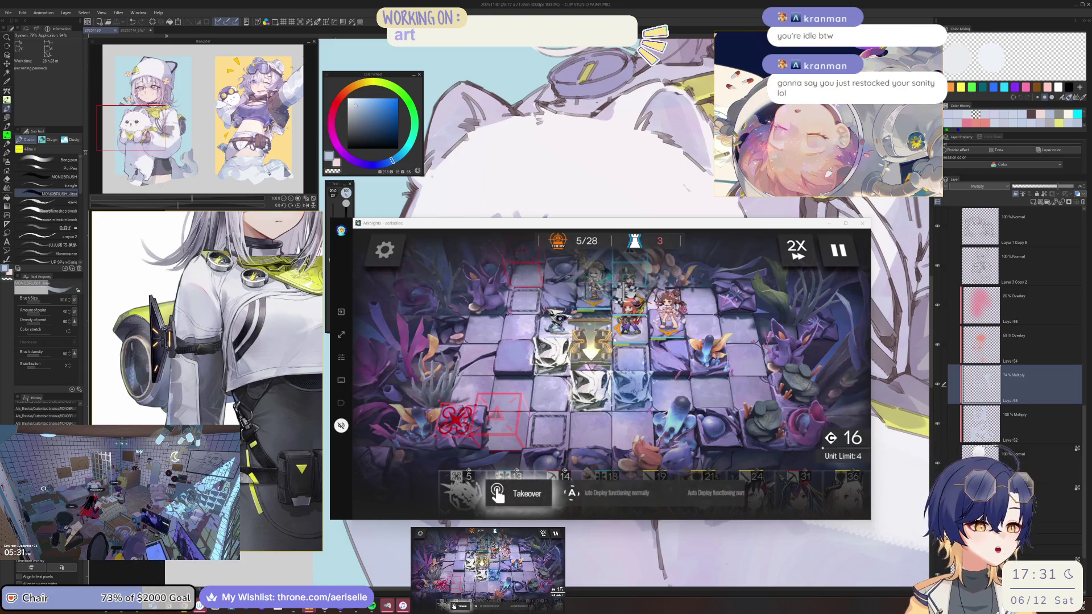
{"action": "key", "text": "alt+Tab"}
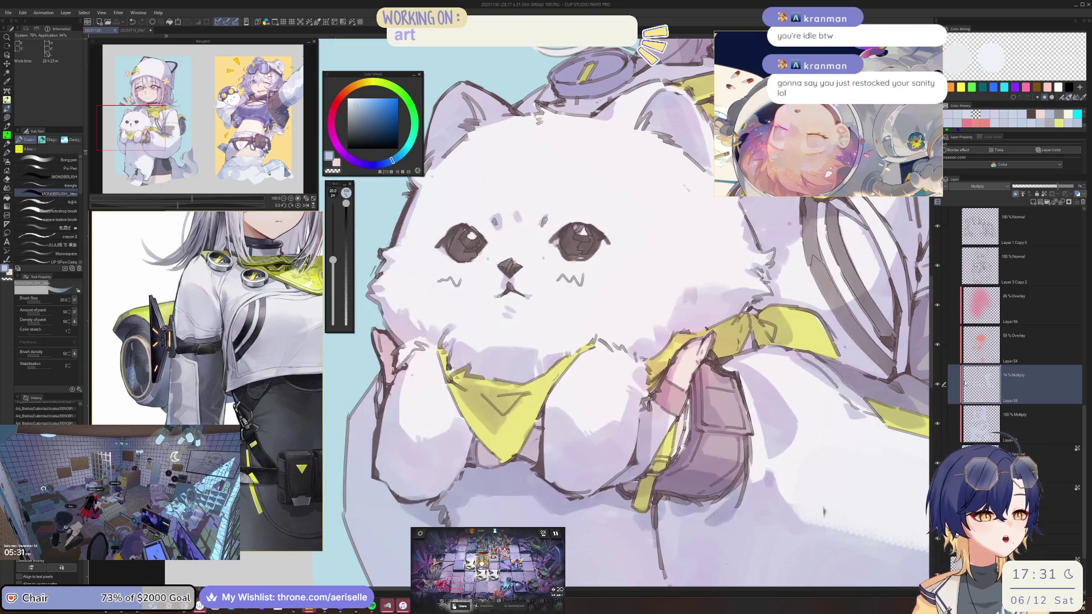
Step: Alternate between pen and eraser on the cat's lower body, making the eraser smaller
{"action": "scroll", "coordinate": [547, 261], "scroll_direction": "down", "scroll_amount": 3}
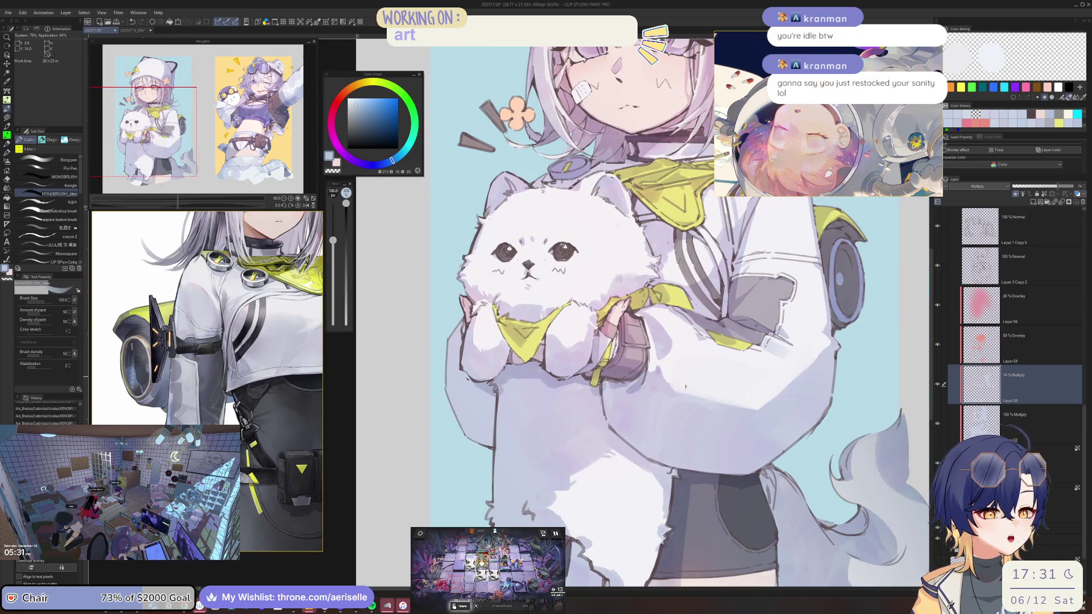
{"action": "key", "text": "e"}
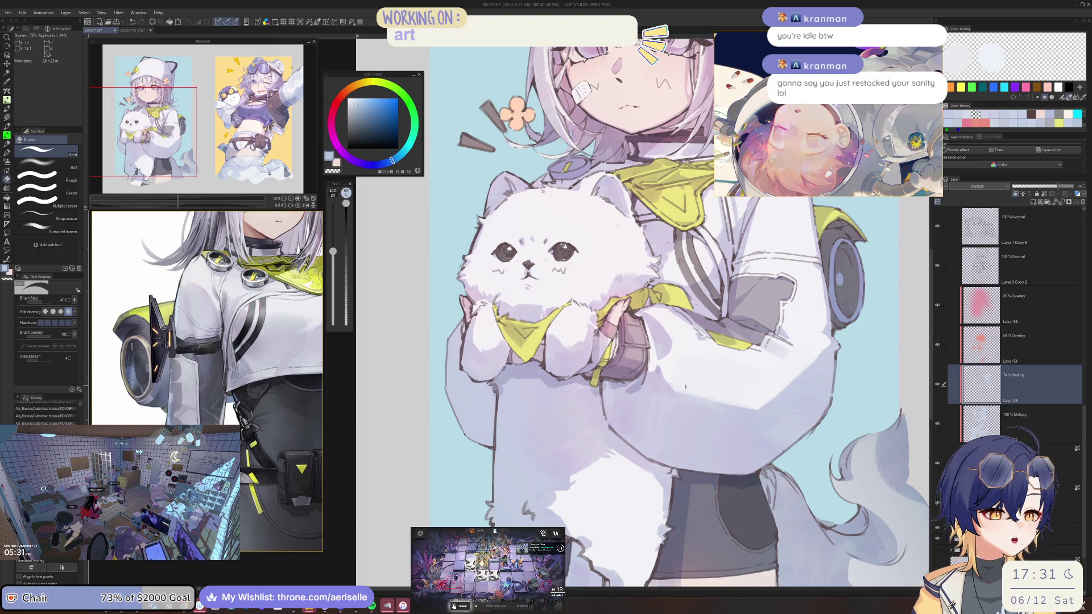
{"action": "scroll", "coordinate": [521, 361], "scroll_direction": "down", "scroll_amount": 2}
{"action": "scroll", "coordinate": [534, 376], "scroll_direction": "up", "scroll_amount": 1}
{"action": "key", "text": "p"}
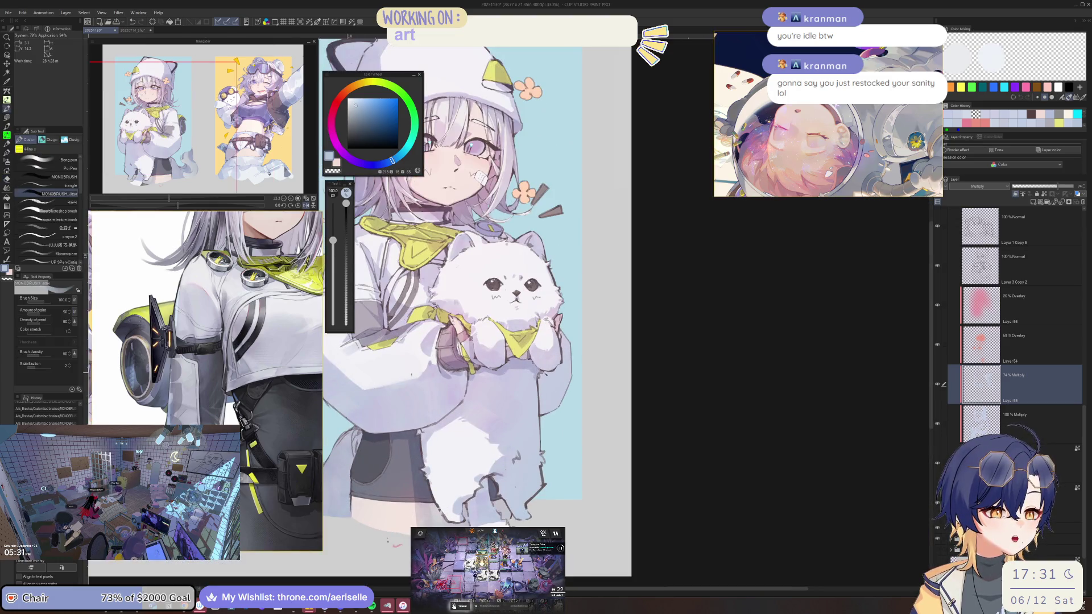
{"action": "key", "text": "e"}
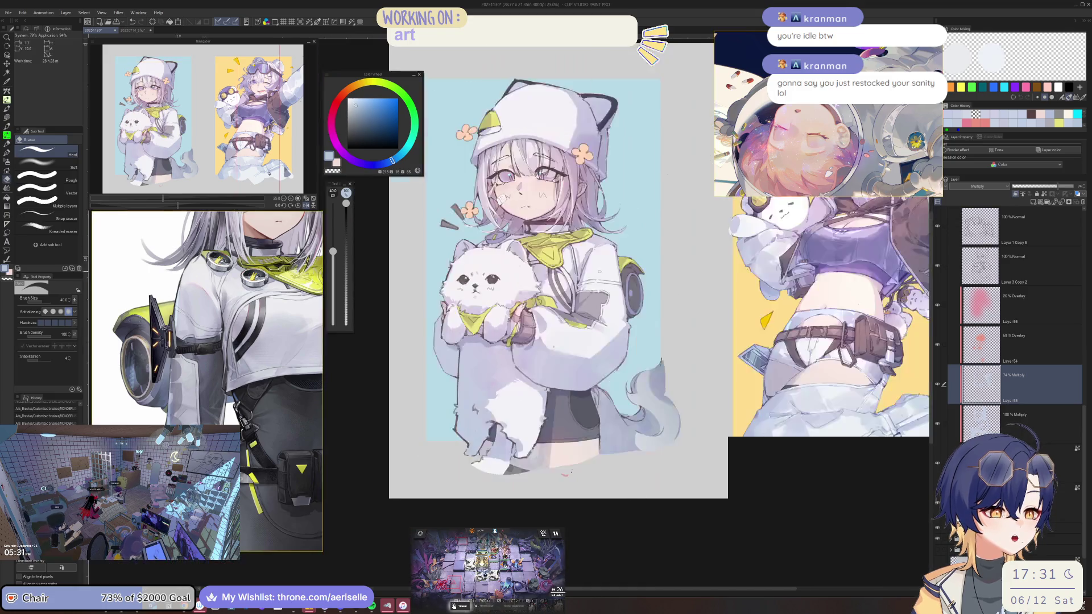
{"action": "scroll", "coordinate": [591, 341], "scroll_direction": "up", "scroll_amount": 2}
{"action": "key", "text": "bracketleft"}
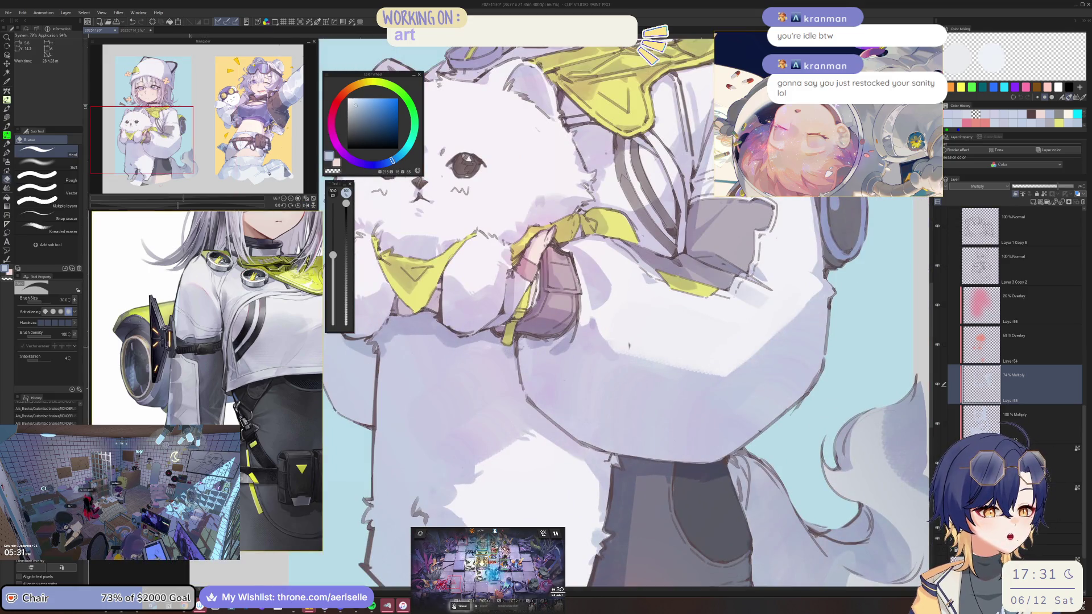
{"action": "key", "text": "p"}
{"action": "scroll", "coordinate": [629, 345], "scroll_direction": "down", "scroll_amount": 3}
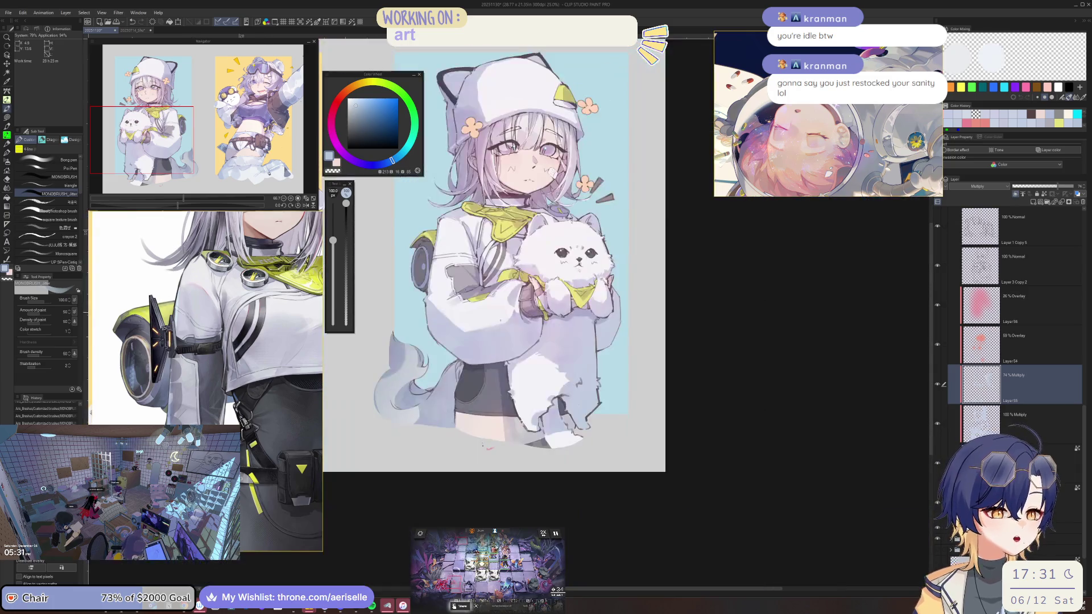
{"action": "scroll", "coordinate": [547, 347], "scroll_direction": "up", "scroll_amount": 2}
Step: Resize the brush from 40 to 80 and repaint the shading on the cat's lower leg
{"action": "key", "text": "bracketleft"}
{"action": "key", "text": "bracketleft"}
{"action": "key", "text": "bracketleft"}
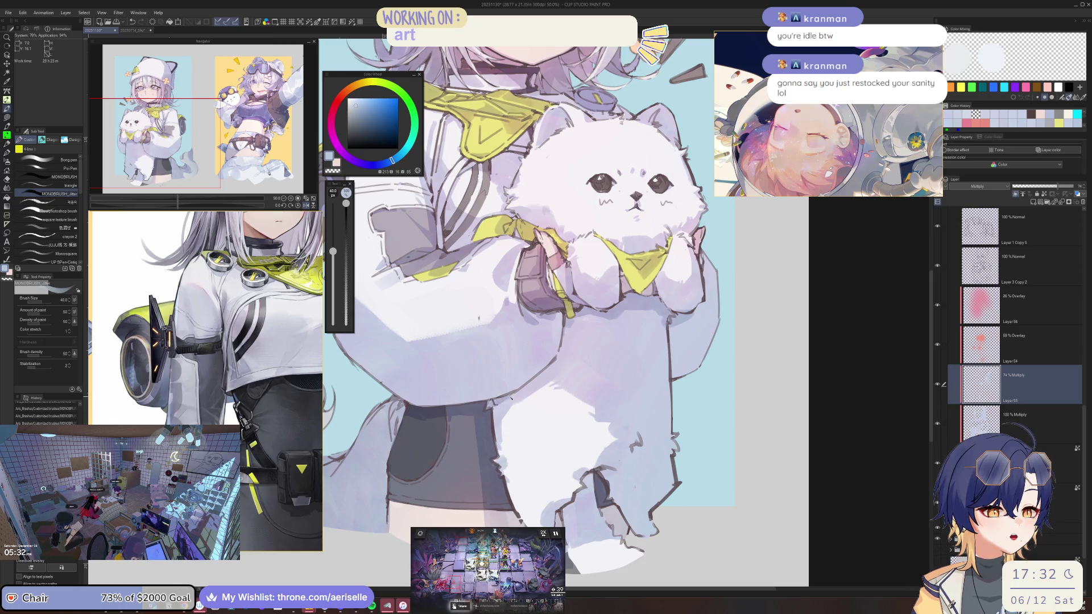
{"action": "scroll", "coordinate": [500, 400], "scroll_direction": "down", "scroll_amount": 2}
{"action": "scroll", "coordinate": [465, 432], "scroll_direction": "up", "scroll_amount": 2}
{"action": "key", "text": "bracketright"}
{"action": "key", "text": "bracketright"}
{"action": "key", "text": "bracketright"}
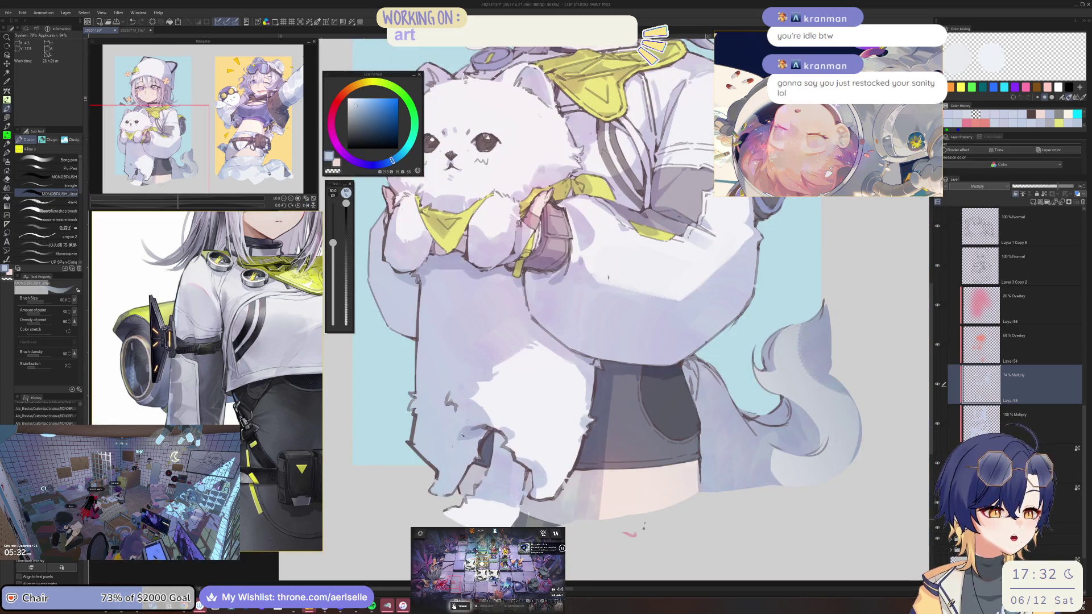
{"action": "mouse_move", "coordinate": [479, 447]}
{"action": "left_mouse_down"}
{"action": "mouse_move", "coordinate": [483, 438]}
{"action": "mouse_move", "coordinate": [467, 452]}
{"action": "mouse_move", "coordinate": [484, 430]}
{"action": "left_mouse_up"}
Step: Shrink the brush to size 30, then enlarge it to 60
{"action": "scroll", "coordinate": [485, 430], "scroll_direction": "down", "scroll_amount": 2}
{"action": "scroll", "coordinate": [532, 434], "scroll_direction": "up", "scroll_amount": 3}
{"action": "key", "text": "bracketleft"}
{"action": "key", "text": "bracketleft"}
{"action": "key", "text": "bracketleft"}
{"action": "key", "text": "bracketleft"}
{"action": "key", "text": "bracketleft"}
{"action": "scroll", "coordinate": [532, 435], "scroll_direction": "down", "scroll_amount": 3}
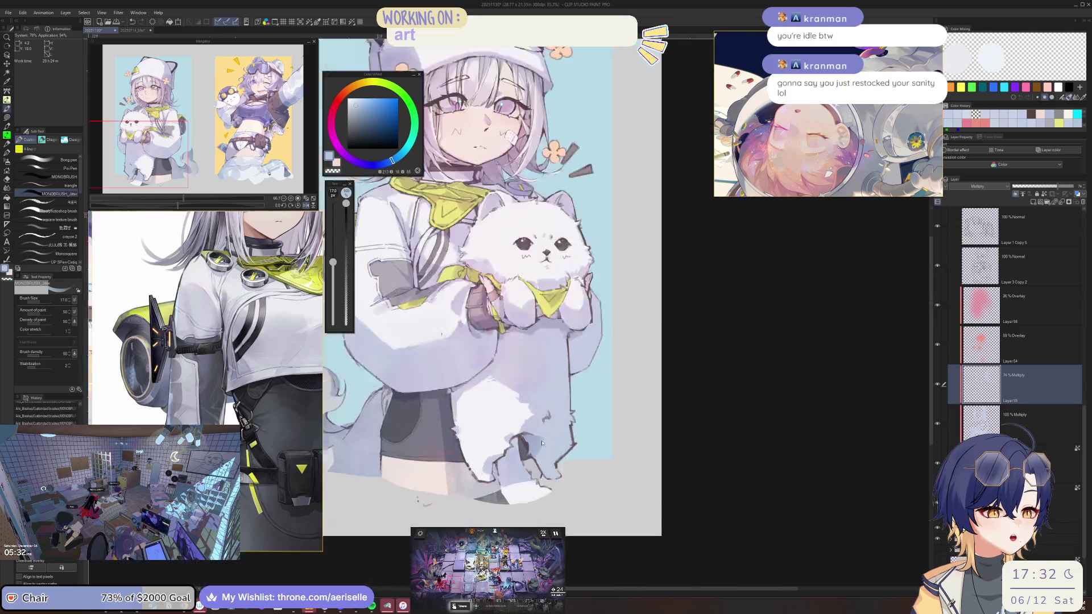
{"action": "scroll", "coordinate": [461, 453], "scroll_direction": "up", "scroll_amount": 1}
{"action": "scroll", "coordinate": [461, 453], "scroll_direction": "up", "scroll_amount": 1}
{"action": "key", "text": "bracketright"}
{"action": "key", "text": "bracketright"}
{"action": "key", "text": "bracketright"}
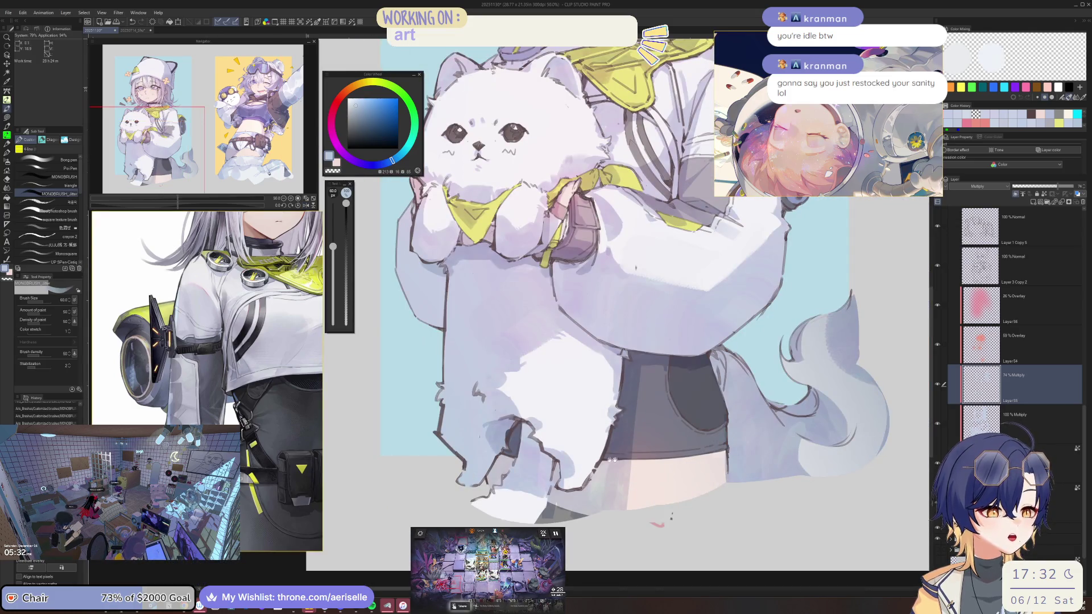
Step: Recenter on the cat's body, shrink the brush to 17, and pick the 100% Multiply layer below Layer 55
{"action": "left_click_drag", "start_coordinate": [592, 462], "coordinate": [481, 418]}
{"action": "key", "text": "bracketleft"}
{"action": "key", "text": "bracketleft"}
{"action": "key", "text": "bracketleft"}
{"action": "scroll", "coordinate": [580, 420], "scroll_direction": "down", "scroll_amount": 2}
{"action": "scroll", "coordinate": [580, 419], "scroll_direction": "up", "scroll_amount": 3}
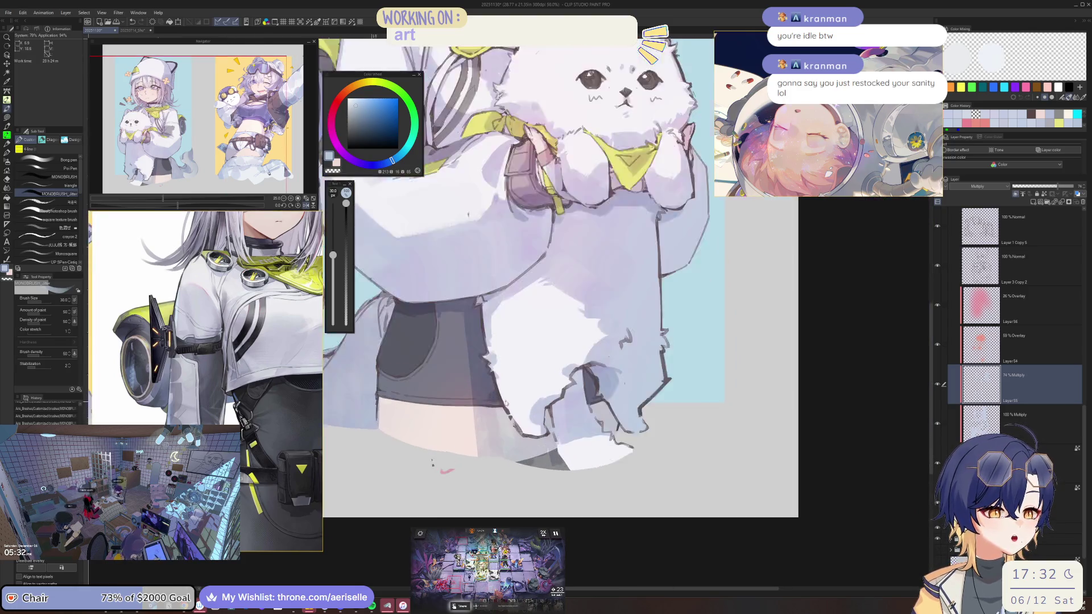
{"action": "key", "text": "bracketleft"}
{"action": "key", "text": "bracketleft"}
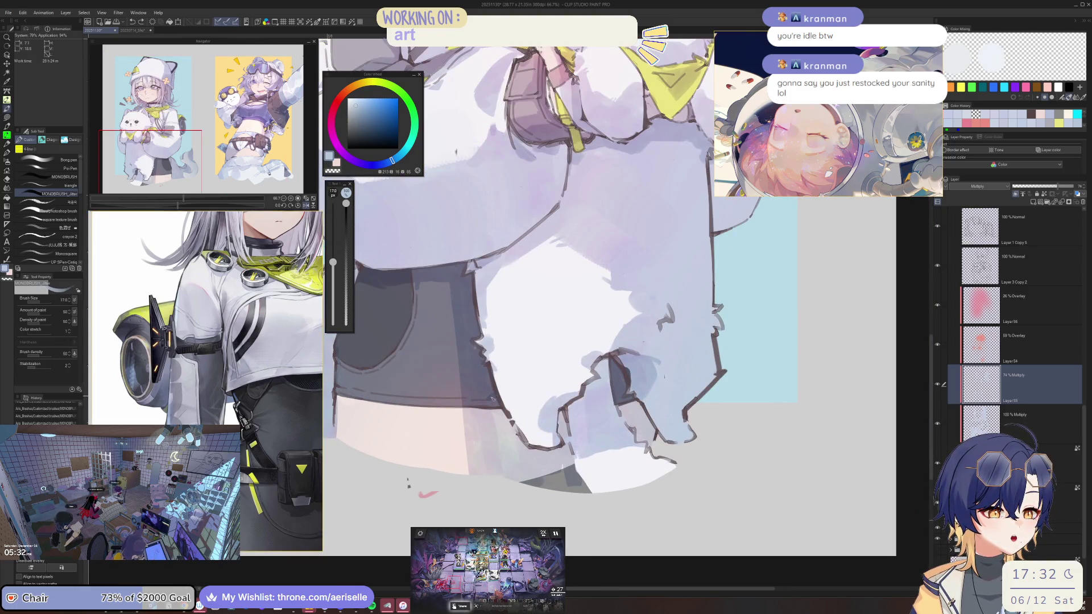
{"action": "scroll", "coordinate": [493, 399], "scroll_direction": "down", "scroll_amount": 3}
{"action": "scroll", "coordinate": [500, 370], "scroll_direction": "up", "scroll_amount": 3}
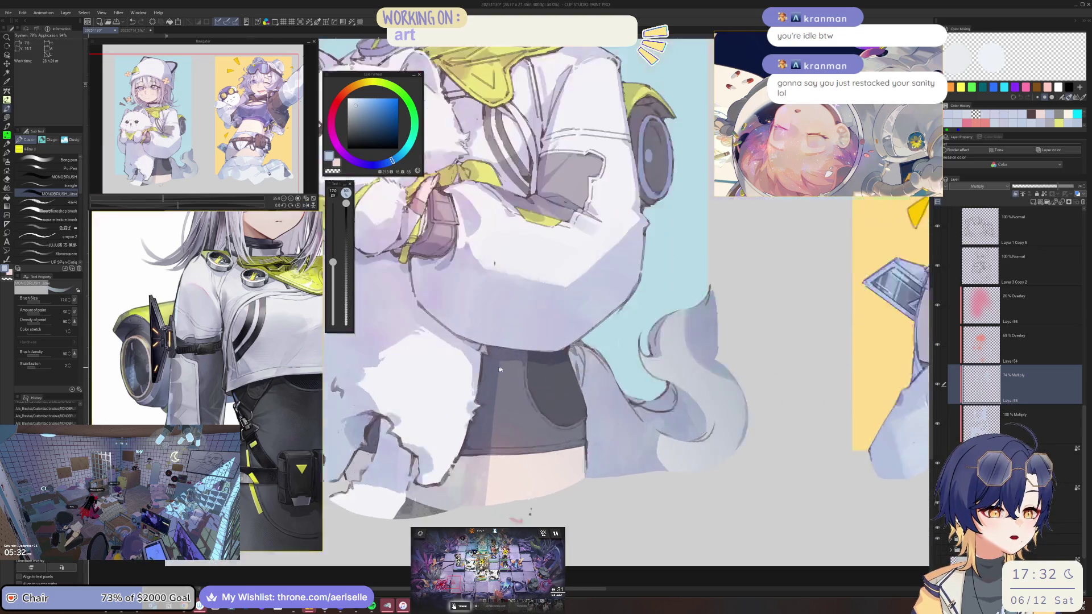
{"action": "scroll", "coordinate": [499, 369], "scroll_direction": "up", "scroll_amount": 3}
{"action": "key", "text": "o"}
{"action": "left_click", "coordinate": [1021, 407]}
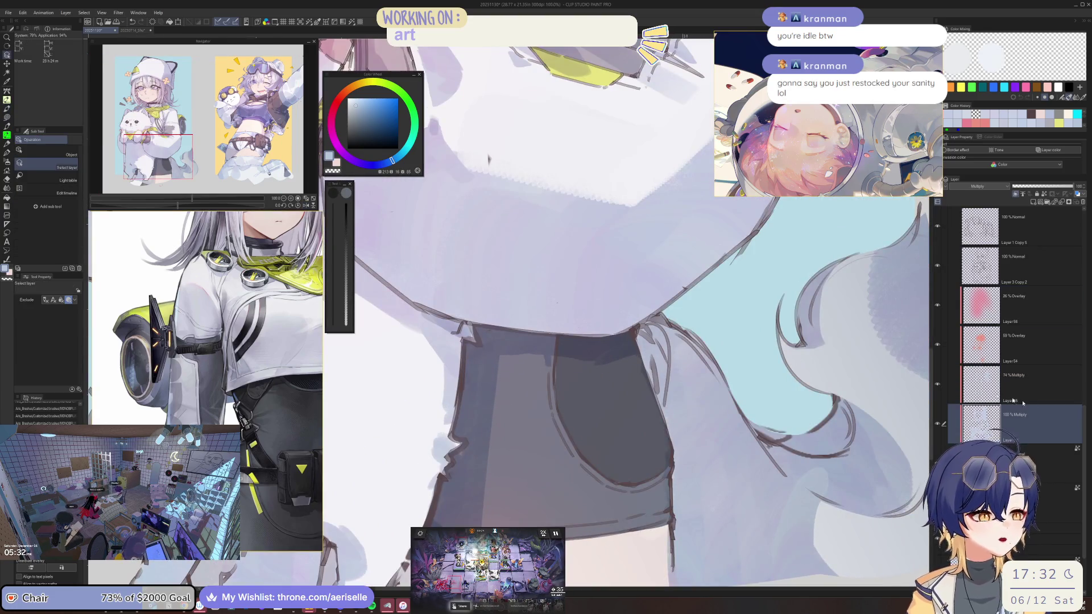
Step: Rotate the view about -26°, add a hard-eraser stroke, then reset the view upright
{"action": "mouse_move", "coordinate": [574, 319]}
{"action": "left_mouse_down"}
{"action": "mouse_move", "coordinate": [528, 353]}
{"action": "mouse_move", "coordinate": [522, 378]}
{"action": "left_mouse_up"}
{"action": "key", "text": "b"}
{"action": "key", "text": "e"}
{"action": "scroll", "coordinate": [460, 327], "scroll_direction": "down", "scroll_amount": 5}
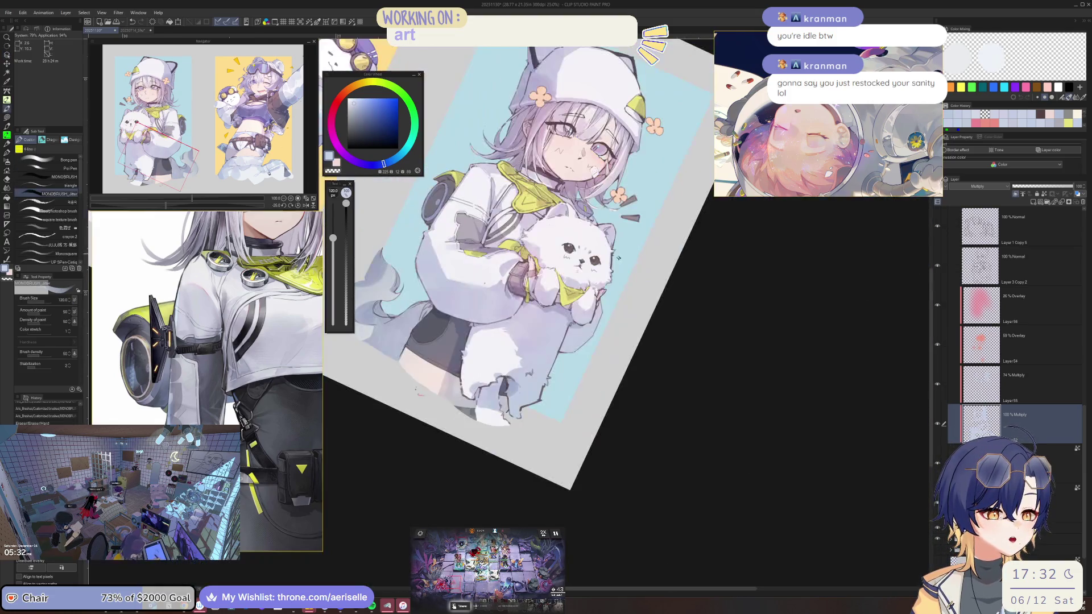
{"action": "left_click_drag", "start_coordinate": [455, 319], "coordinate": [457, 342]}
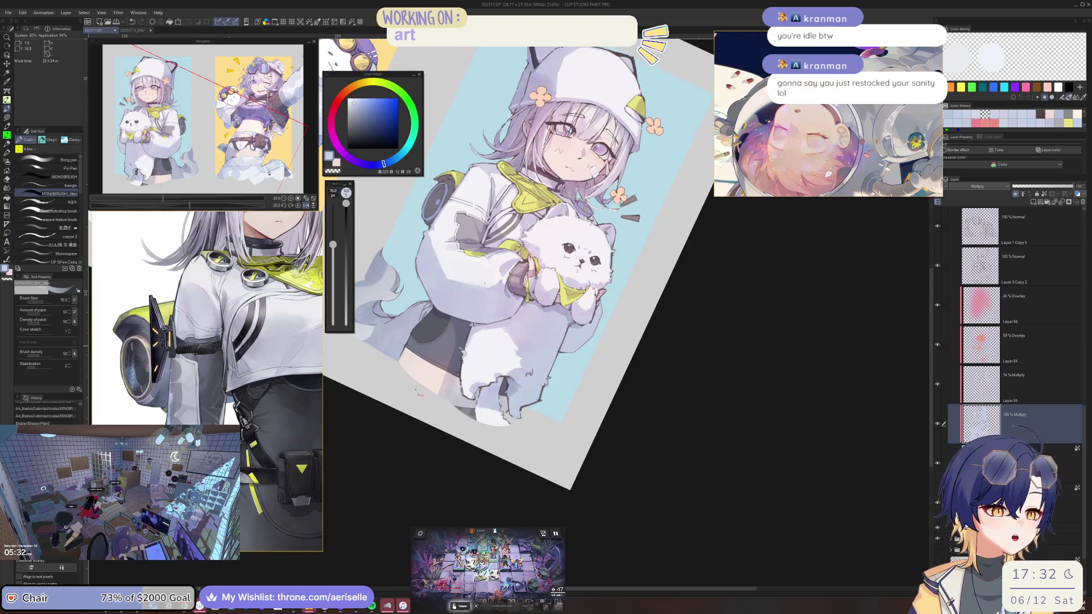
{"action": "key", "text": "ctrl+0"}
{"action": "scroll", "coordinate": [529, 376], "scroll_direction": "up", "scroll_amount": 5}
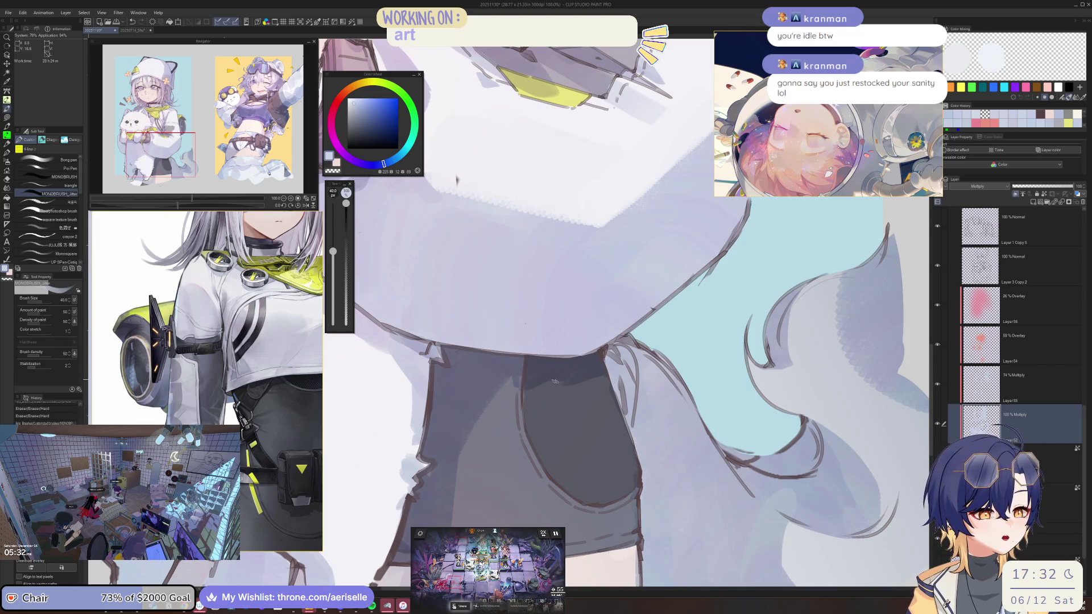
{"action": "key", "text": "e"}
{"action": "scroll", "coordinate": [569, 405], "scroll_direction": "down", "scroll_amount": 5}
{"action": "left_click_drag", "start_coordinate": [569, 406], "coordinate": [483, 500]}
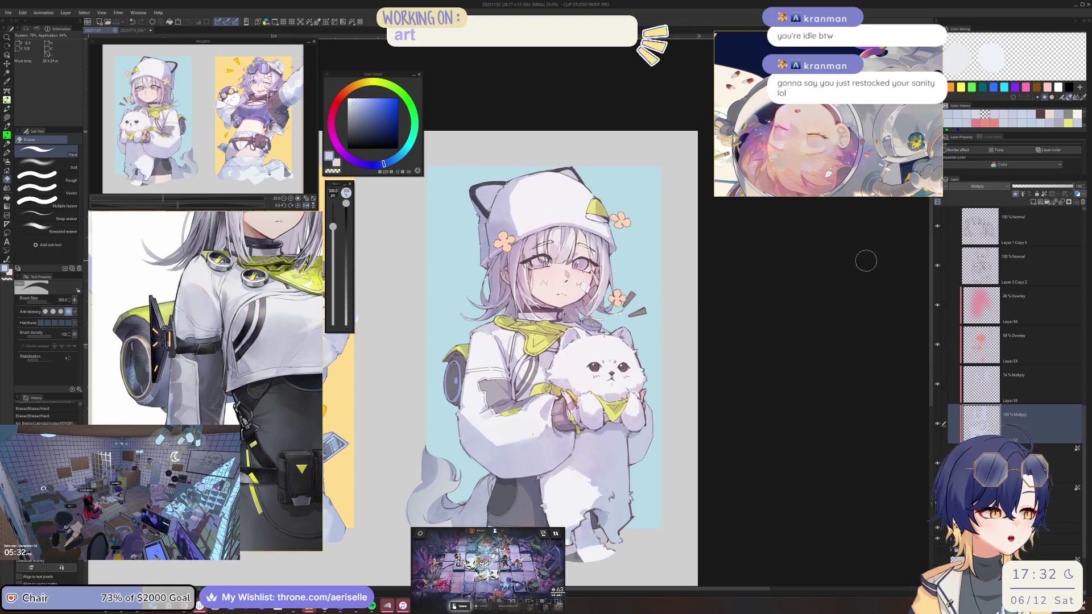
Step: Set Layer 3 Copy 2 and Layer 1 Copy 5 to Multiply, ending on Layer 3 Copy 2
{"action": "left_click", "coordinate": [1023, 266]}
{"action": "left_click", "coordinate": [998, 189]}
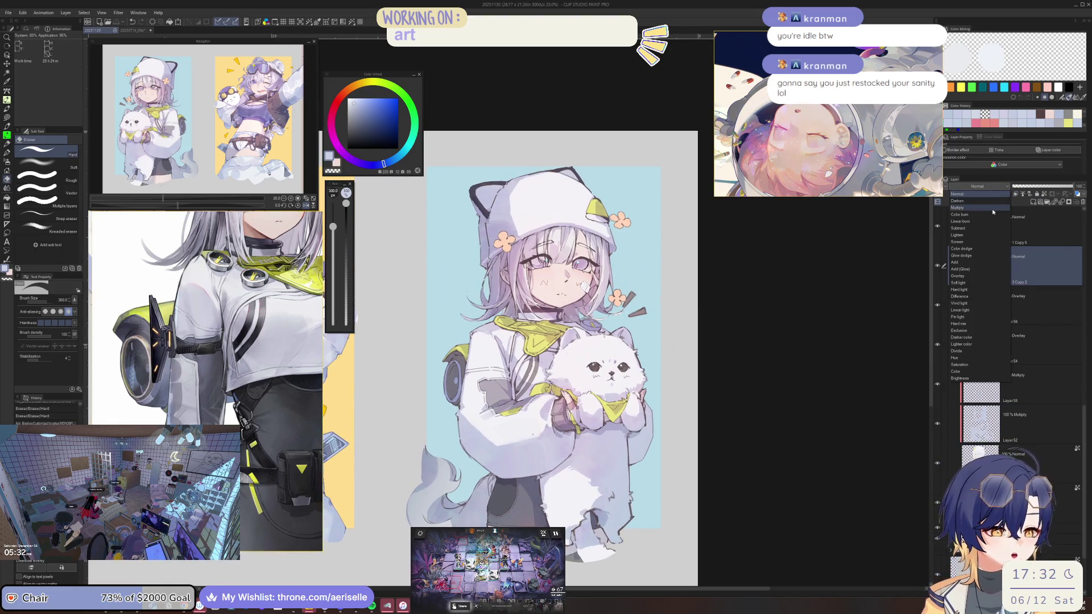
{"action": "left_click", "coordinate": [990, 208]}
{"action": "left_click", "coordinate": [1000, 189]}
{"action": "left_click", "coordinate": [985, 210]}
{"action": "left_click", "coordinate": [992, 225]}
{"action": "left_click", "coordinate": [998, 187]}
{"action": "left_click", "coordinate": [986, 209]}
{"action": "left_click", "coordinate": [1002, 268]}
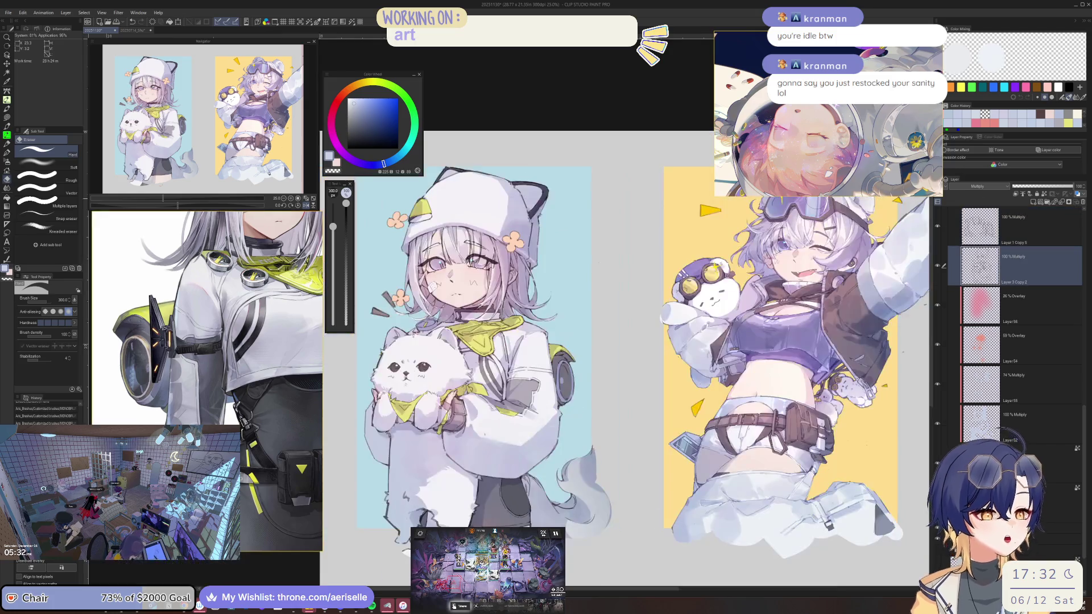
Step: Mirror the canvas view and center the girl's face
{"action": "scroll", "coordinate": [504, 419], "scroll_direction": "up", "scroll_amount": 2}
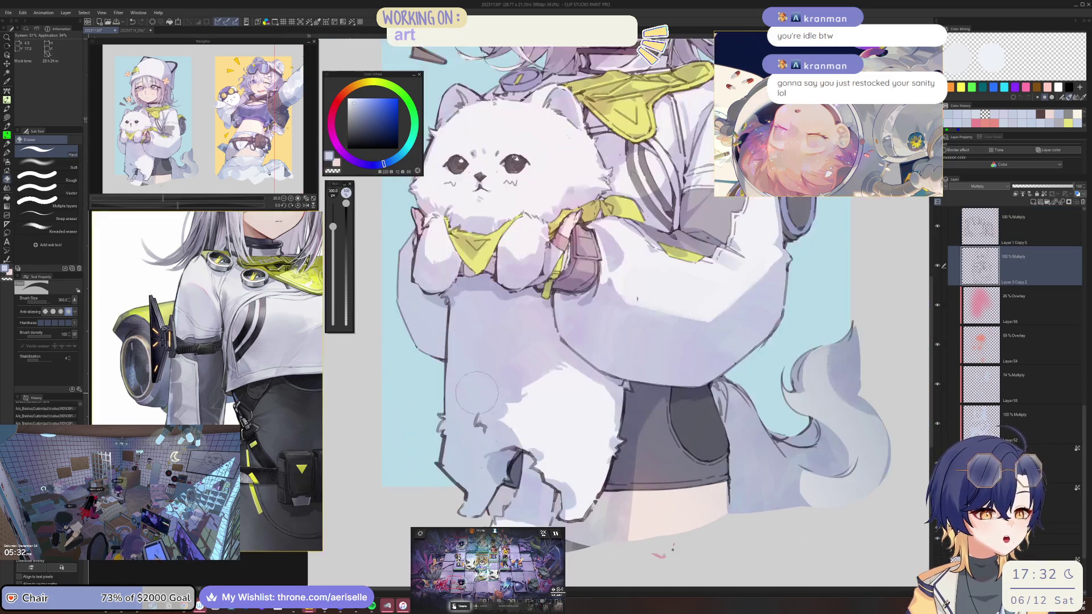
{"action": "scroll", "coordinate": [597, 312], "scroll_direction": "up", "scroll_amount": 5}
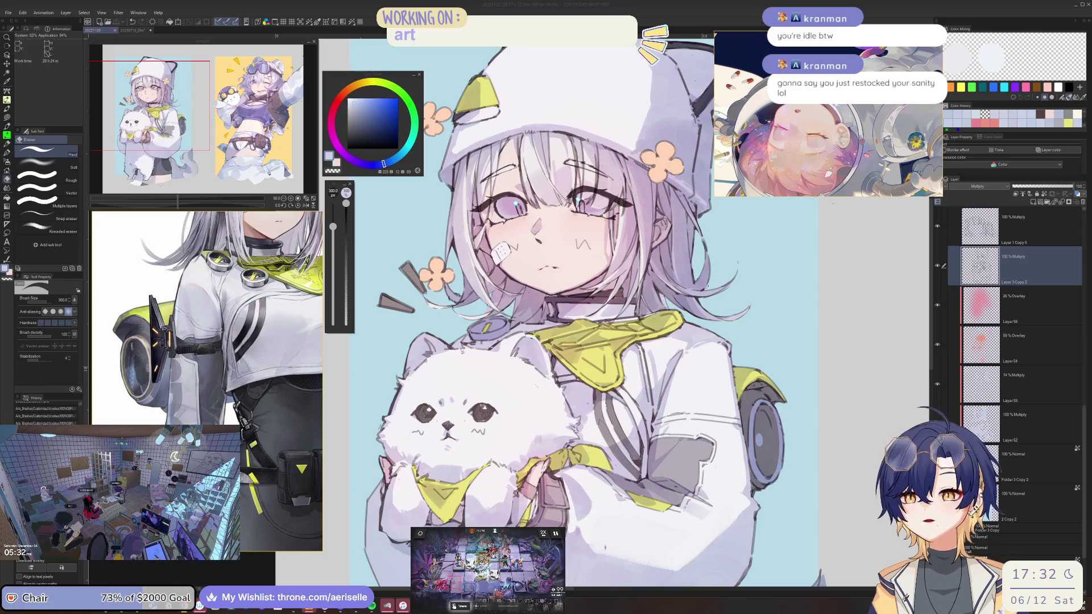
{"action": "left_click", "coordinate": [1003, 260]}
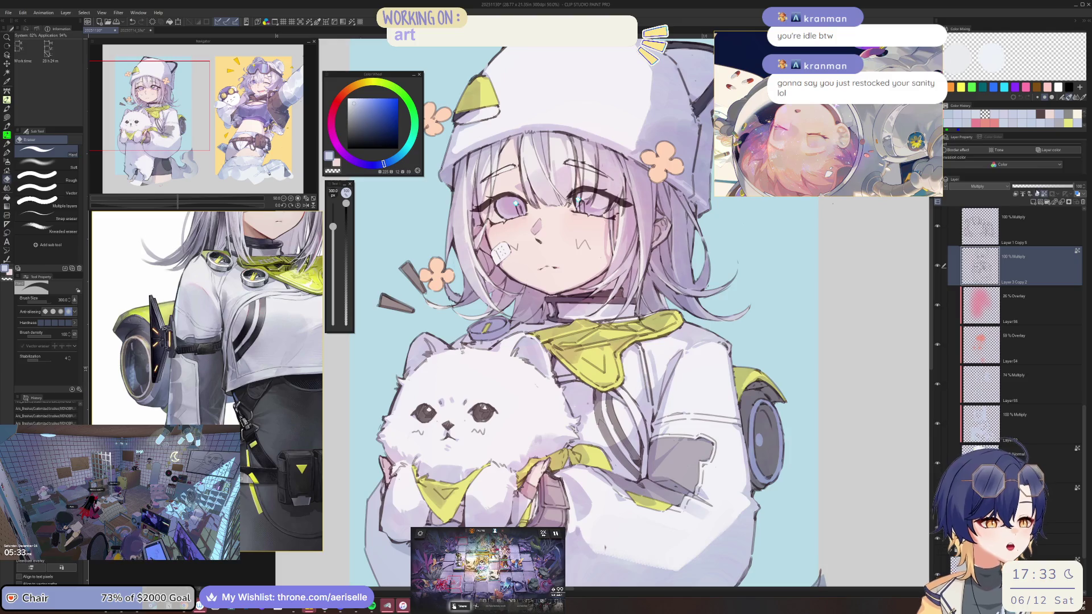
{"action": "key", "text": "h"}
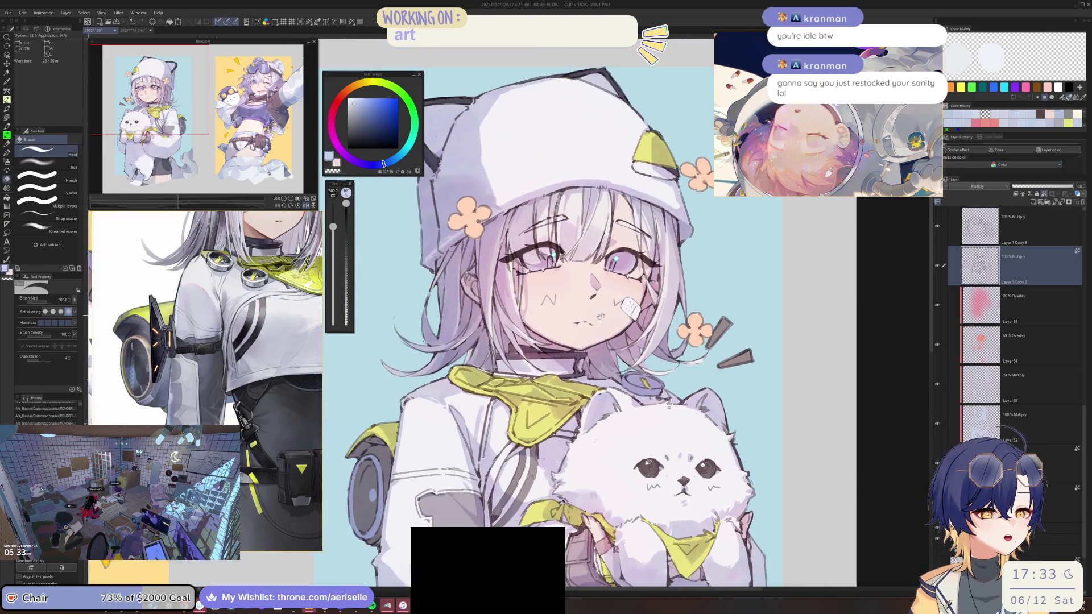
{"action": "left_click_drag", "start_coordinate": [601, 316], "coordinate": [633, 282]}
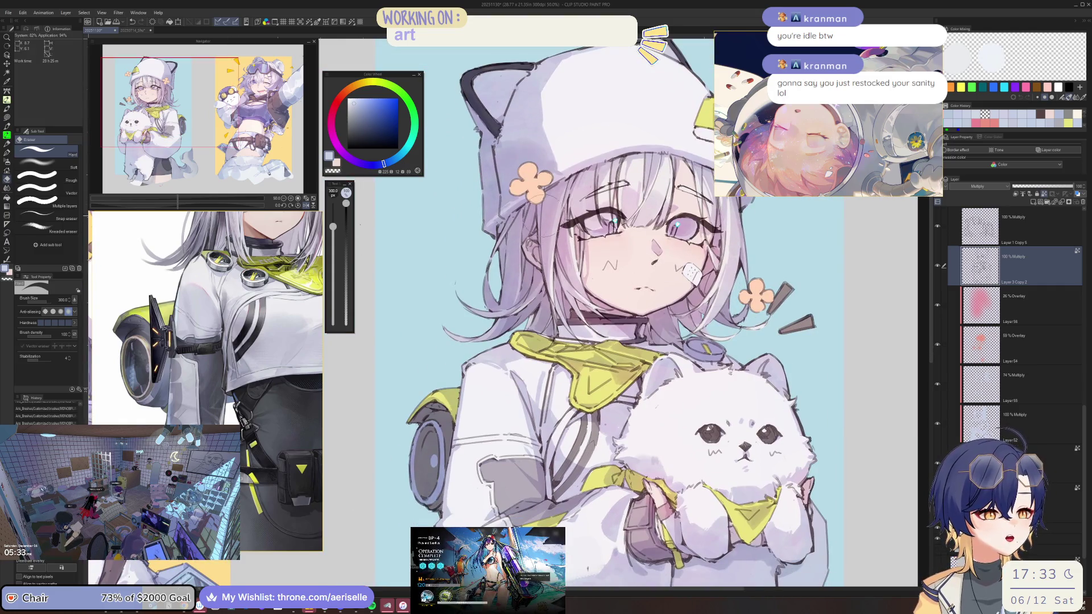
{"action": "scroll", "coordinate": [605, 265], "scroll_direction": "up", "scroll_amount": 3}
Step: Sample the pale skin tone from the face with the Eyedropper and shift its hue toward pink
{"action": "key", "text": "i"}
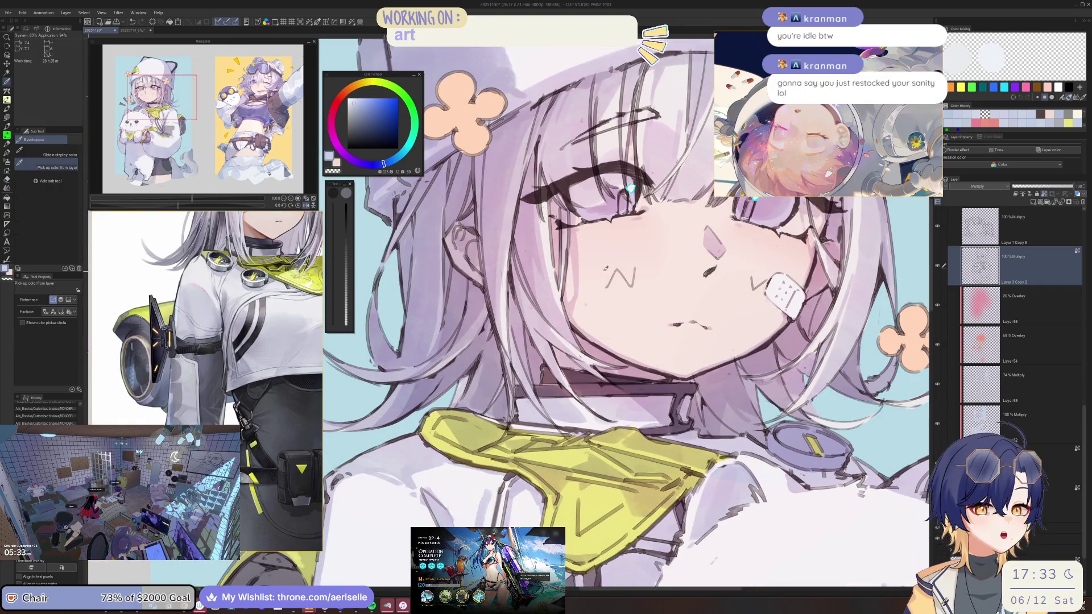
{"action": "key", "text": "i"}
{"action": "left_click_drag", "start_coordinate": [601, 272], "coordinate": [508, 188]}
{"action": "left_click_drag", "start_coordinate": [340, 107], "coordinate": [335, 108]}
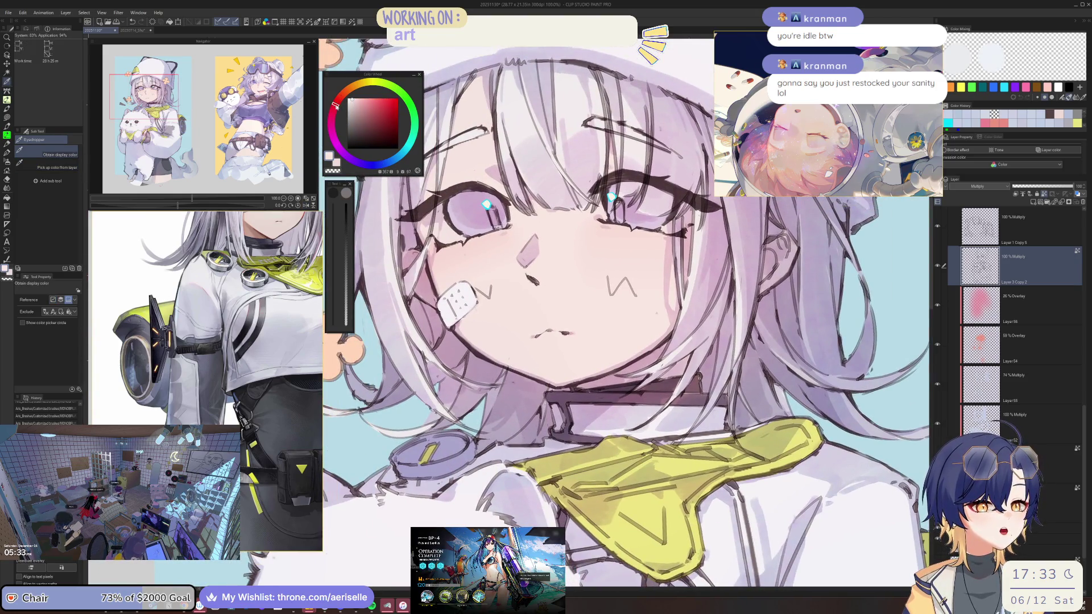
Step: With Lasso Fill, add a small pink touch near the nose and fine-tune the pink's saturation and lightness
{"action": "key", "text": "u"}
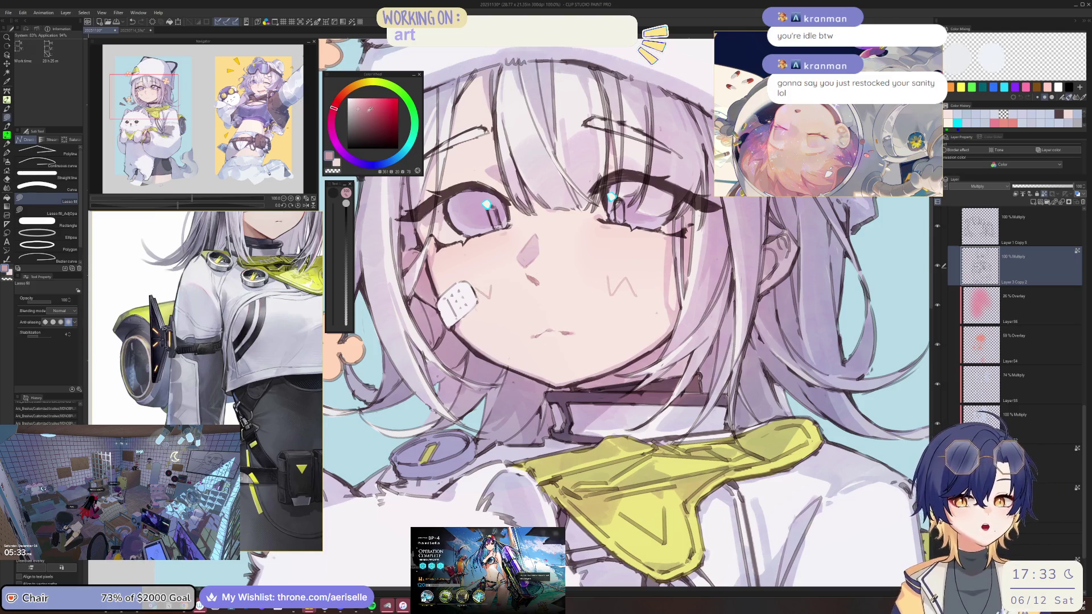
{"action": "left_click", "coordinate": [334, 114]}
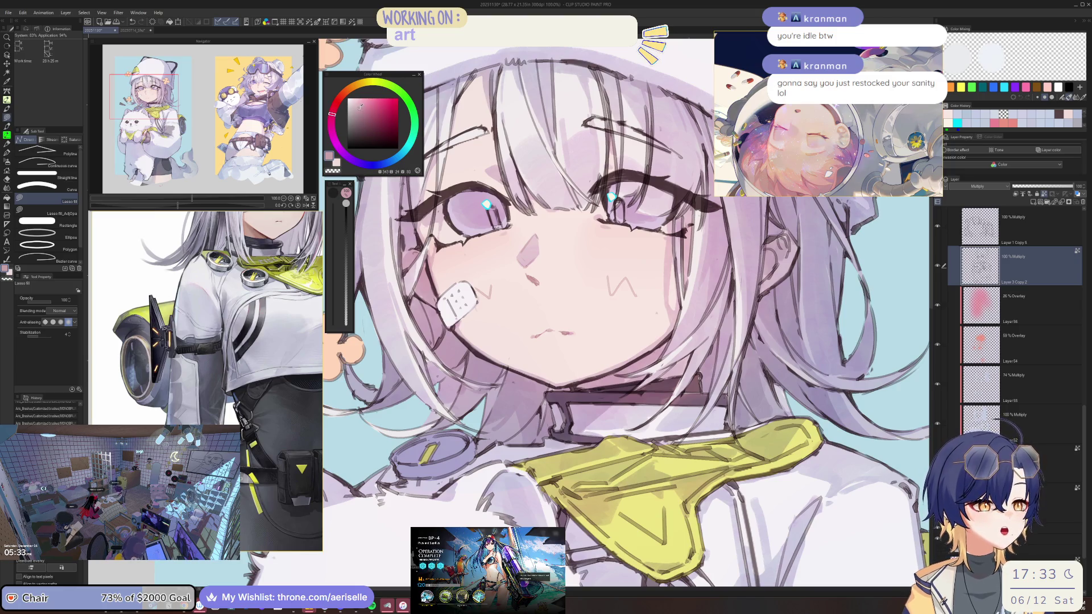
{"action": "left_click_drag", "start_coordinate": [533, 270], "coordinate": [549, 282]}
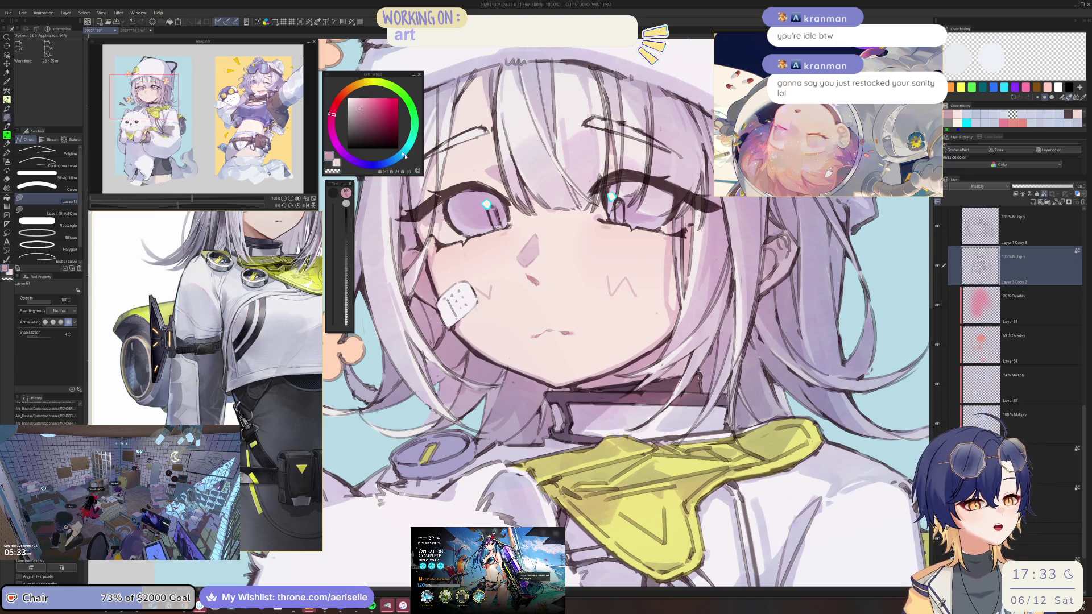
{"action": "left_click", "coordinate": [366, 113]}
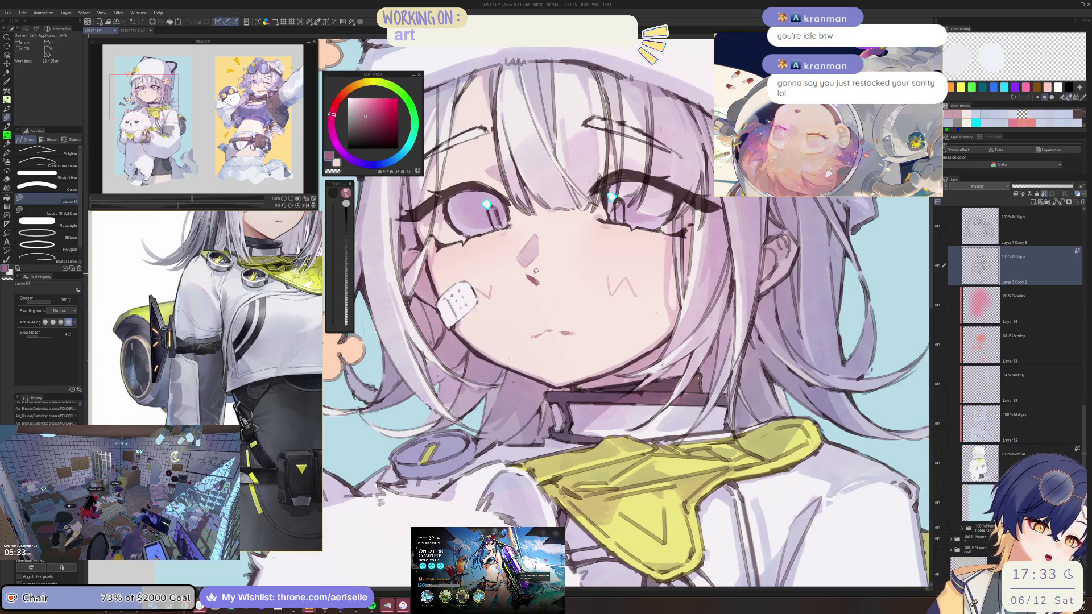
{"action": "left_click", "coordinate": [360, 114]}
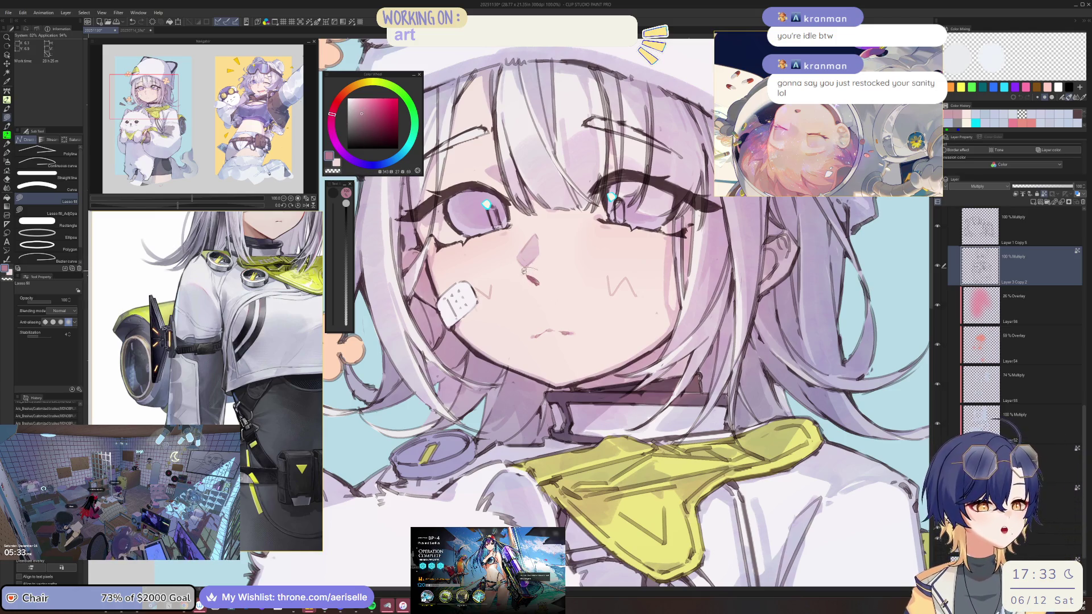
Step: Mirror the view and lasso-fill pink blush along the girl's cheek
{"action": "key", "text": "h"}
{"action": "scroll", "coordinate": [603, 313], "scroll_direction": "down", "scroll_amount": 3}
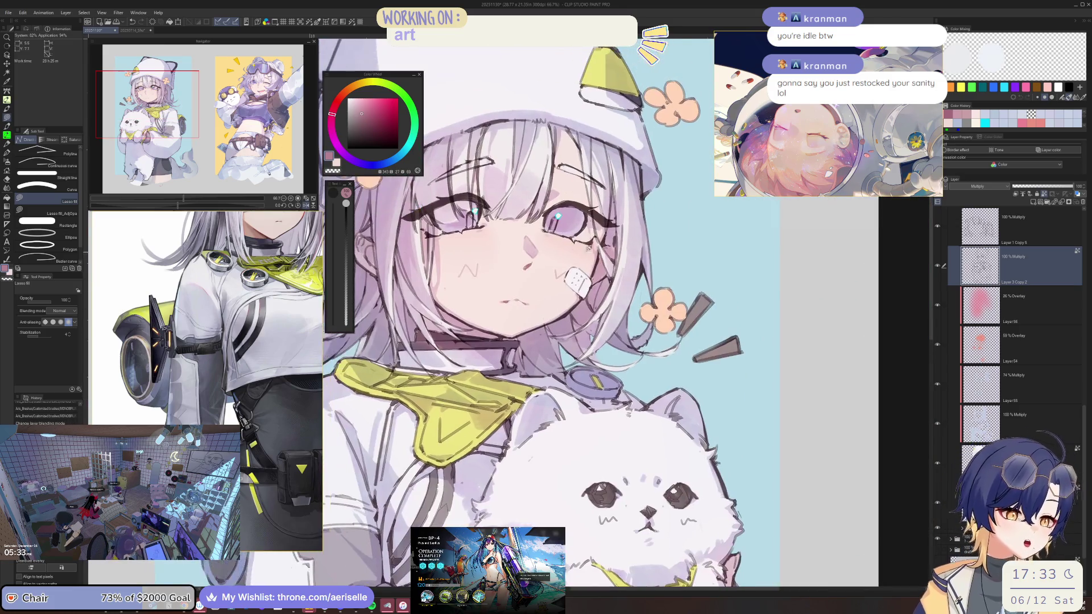
{"action": "scroll", "coordinate": [602, 313], "scroll_direction": "up", "scroll_amount": 4}
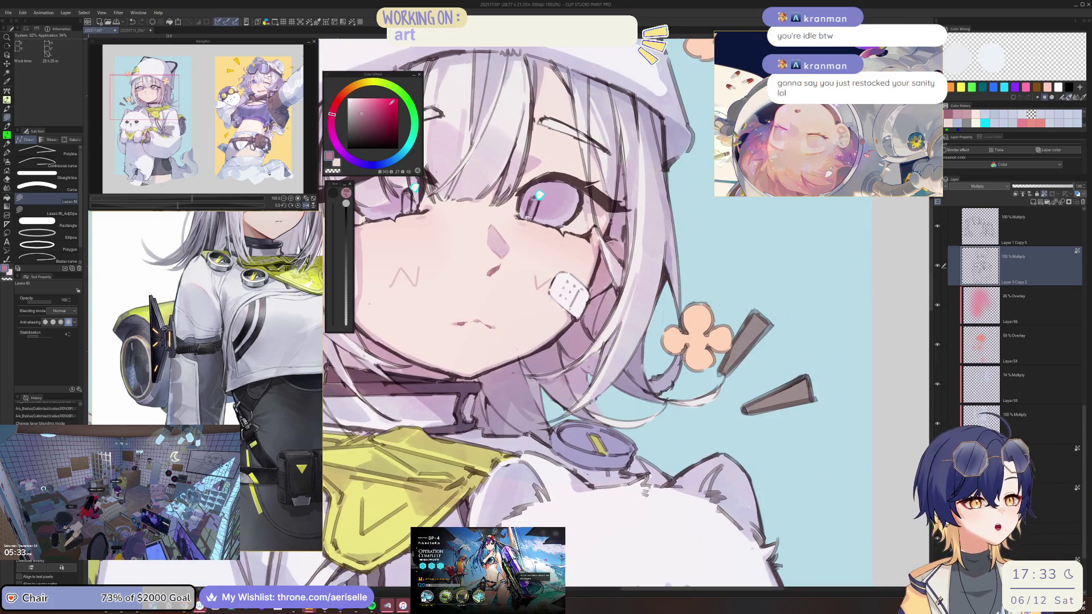
{"action": "scroll", "coordinate": [597, 253], "scroll_direction": "up", "scroll_amount": 3}
{"action": "left_click_drag", "start_coordinate": [594, 245], "coordinate": [574, 319]}
Step: Lasso-fill pink shading on the hand holding the cat
{"action": "scroll", "coordinate": [600, 270], "scroll_direction": "down", "scroll_amount": 4}
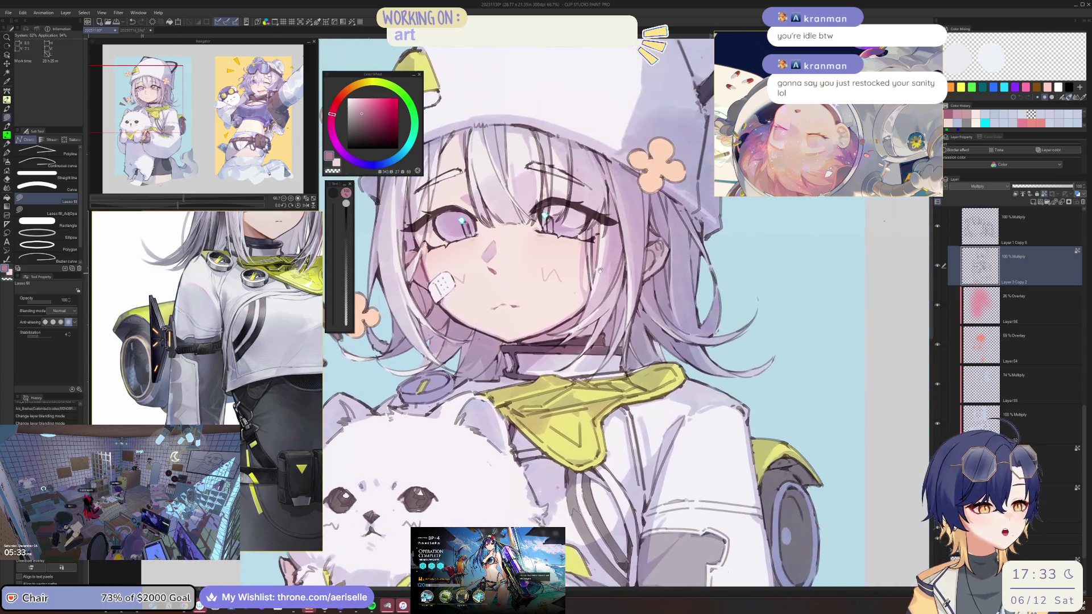
{"action": "scroll", "coordinate": [600, 270], "scroll_direction": "up", "scroll_amount": 1}
{"action": "scroll", "coordinate": [488, 252], "scroll_direction": "up", "scroll_amount": 2}
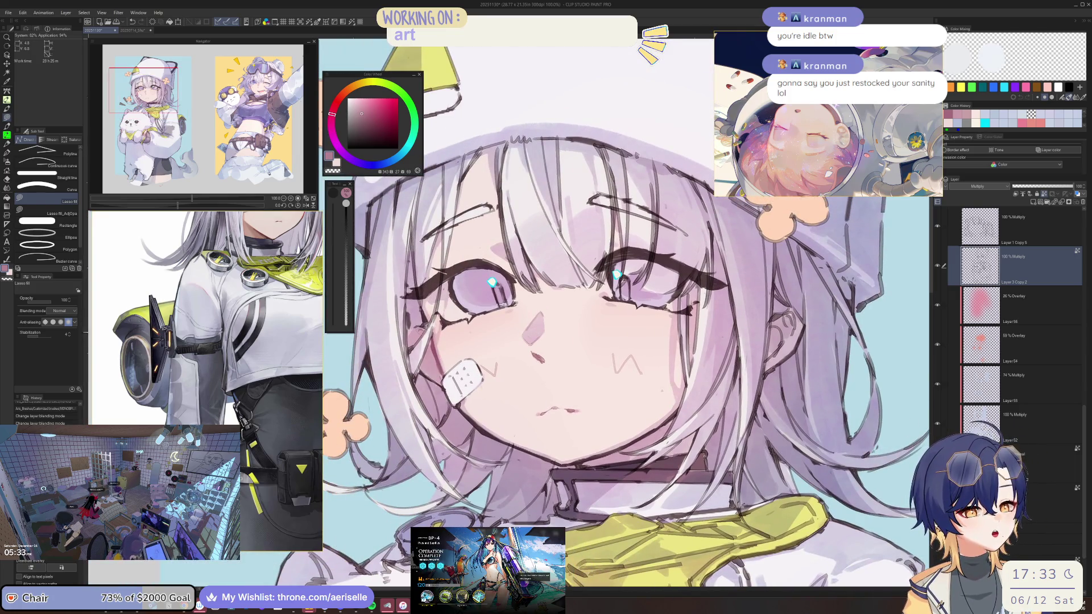
{"action": "scroll", "coordinate": [483, 318], "scroll_direction": "down", "scroll_amount": 3}
{"action": "scroll", "coordinate": [481, 325], "scroll_direction": "up", "scroll_amount": 1}
{"action": "scroll", "coordinate": [481, 325], "scroll_direction": "up", "scroll_amount": 3}
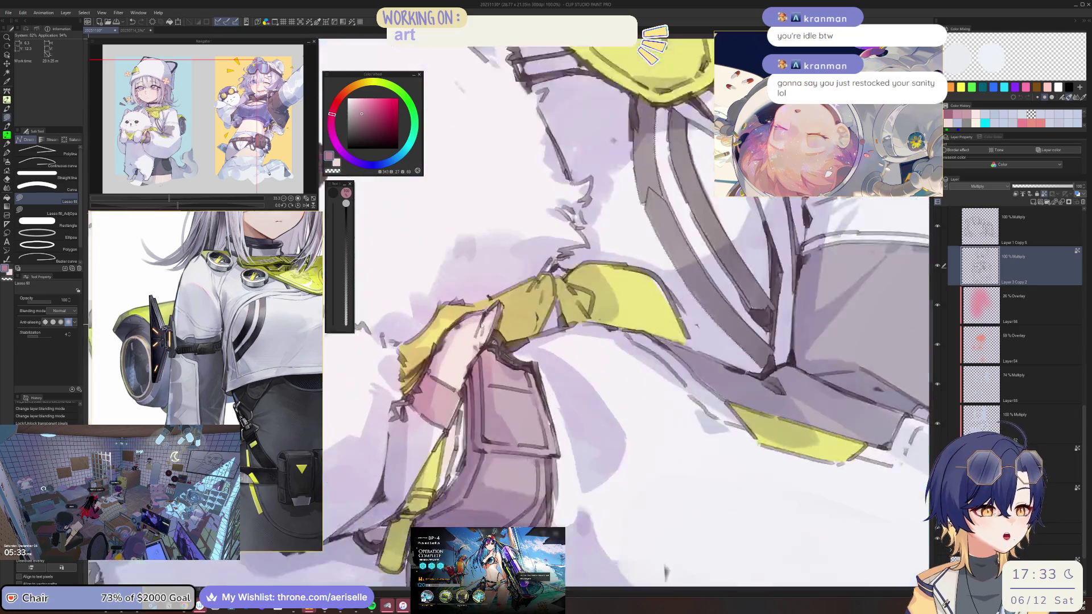
{"action": "scroll", "coordinate": [483, 321], "scroll_direction": "up", "scroll_amount": 2}
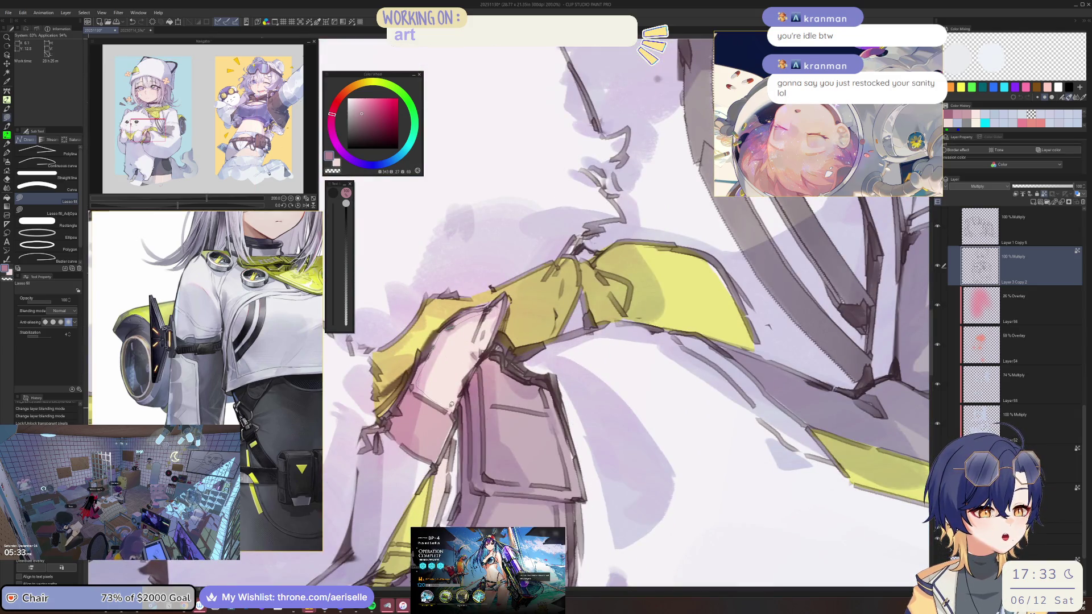
{"action": "left_click_drag", "start_coordinate": [489, 340], "coordinate": [481, 355]}
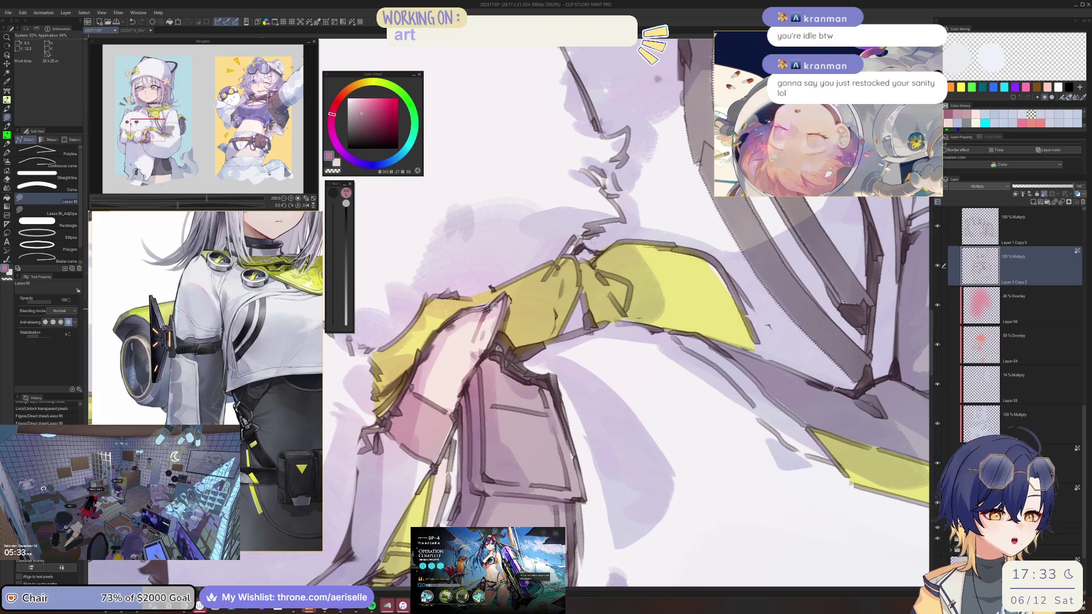
Step: Review the shading, then switch over to the Arknights game window
{"action": "scroll", "coordinate": [469, 362], "scroll_direction": "down", "scroll_amount": 4}
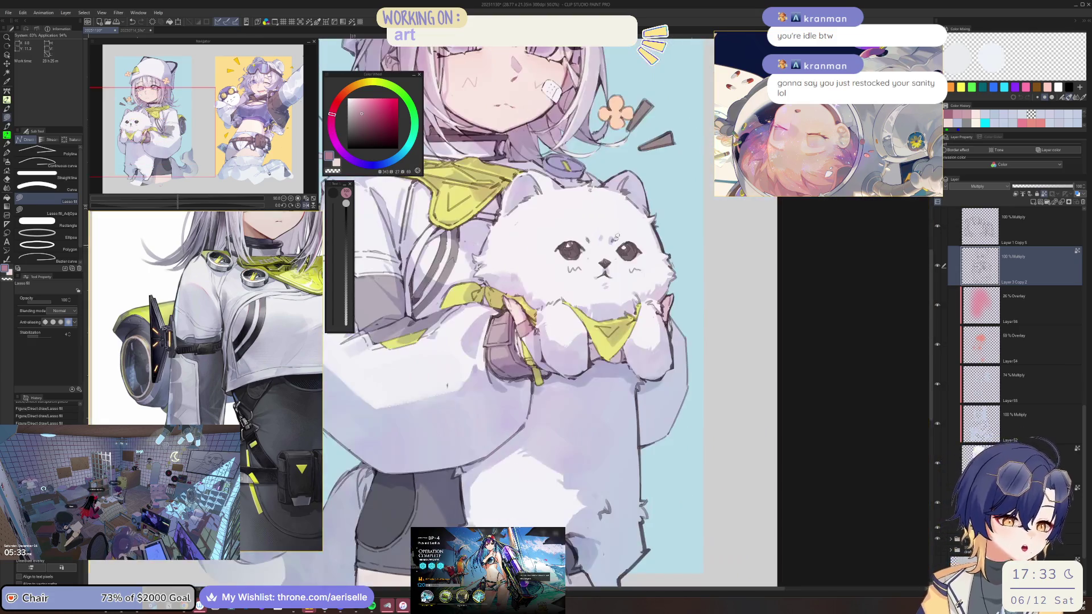
{"action": "scroll", "coordinate": [573, 206], "scroll_direction": "up", "scroll_amount": 4}
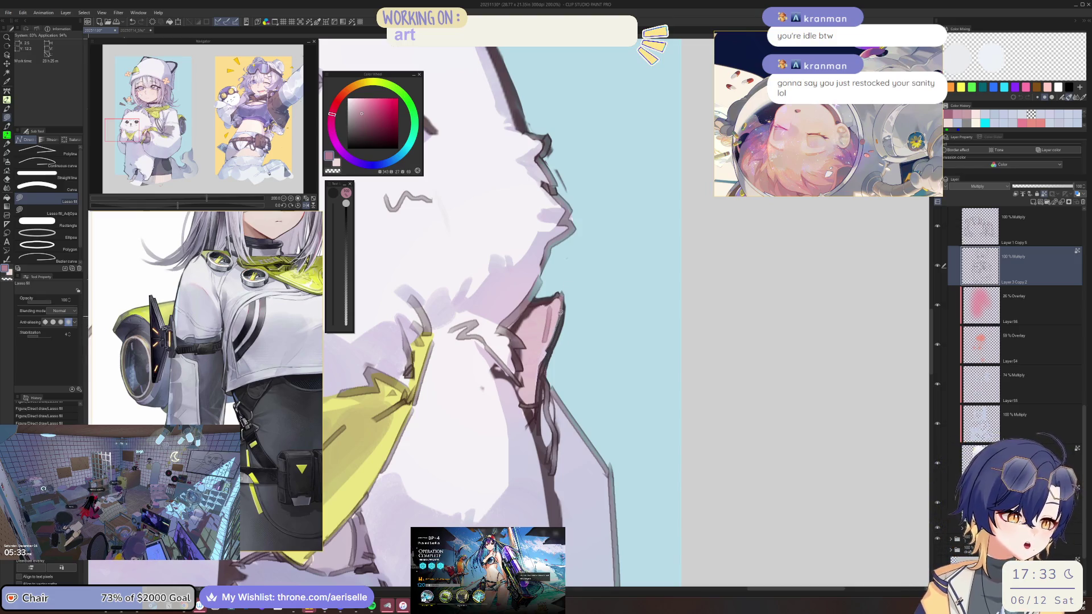
{"action": "scroll", "coordinate": [560, 298], "scroll_direction": "down", "scroll_amount": 3}
{"action": "scroll", "coordinate": [554, 196], "scroll_direction": "up", "scroll_amount": 1}
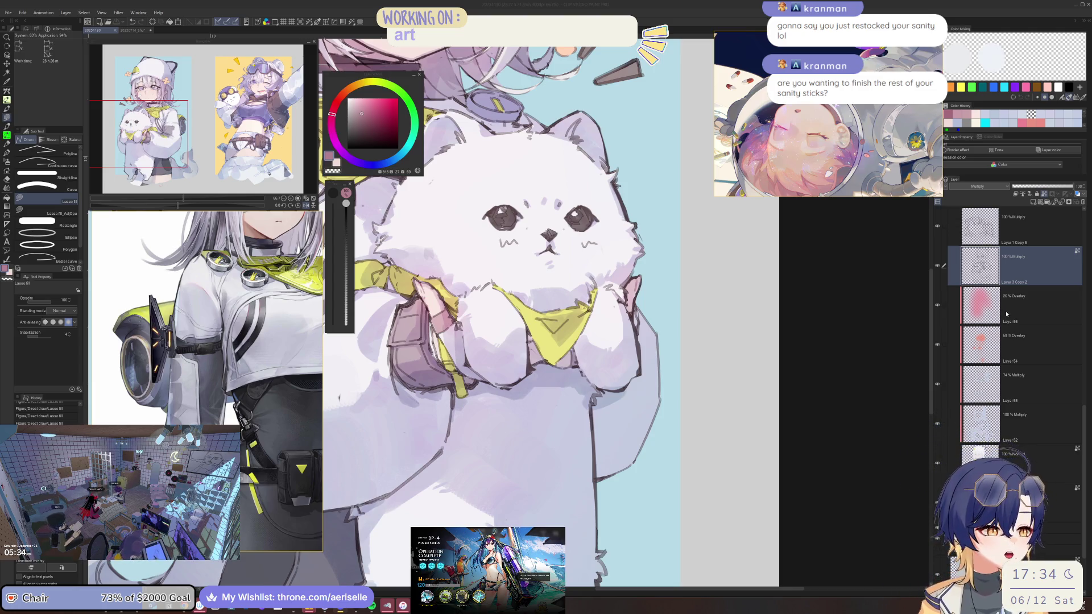
{"action": "left_click", "coordinate": [392, 468]}
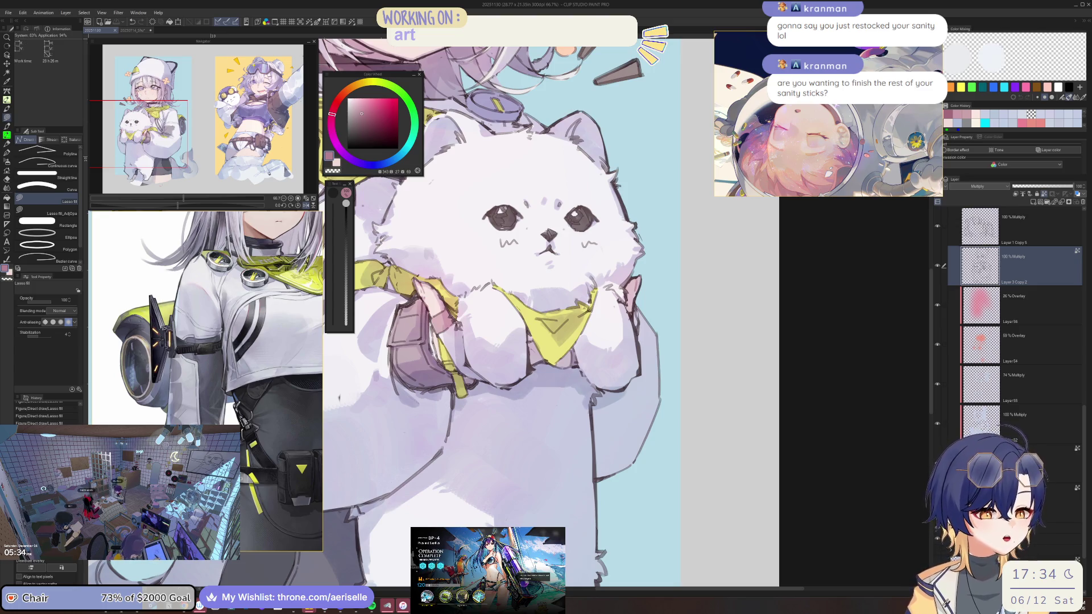
{"action": "key", "text": "alt+Tab"}
Step: Continue past the operation results and open the Materianomicon Moderatrix event shop
{"action": "left_click", "coordinate": [489, 353]}
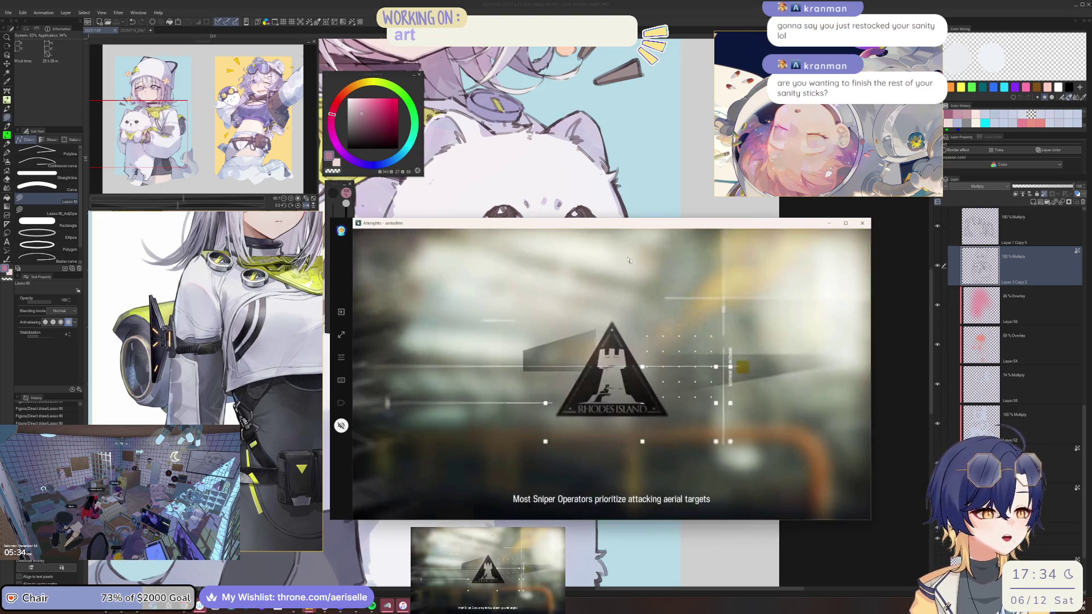
{"action": "left_click_drag", "start_coordinate": [678, 224], "coordinate": [741, 222]}
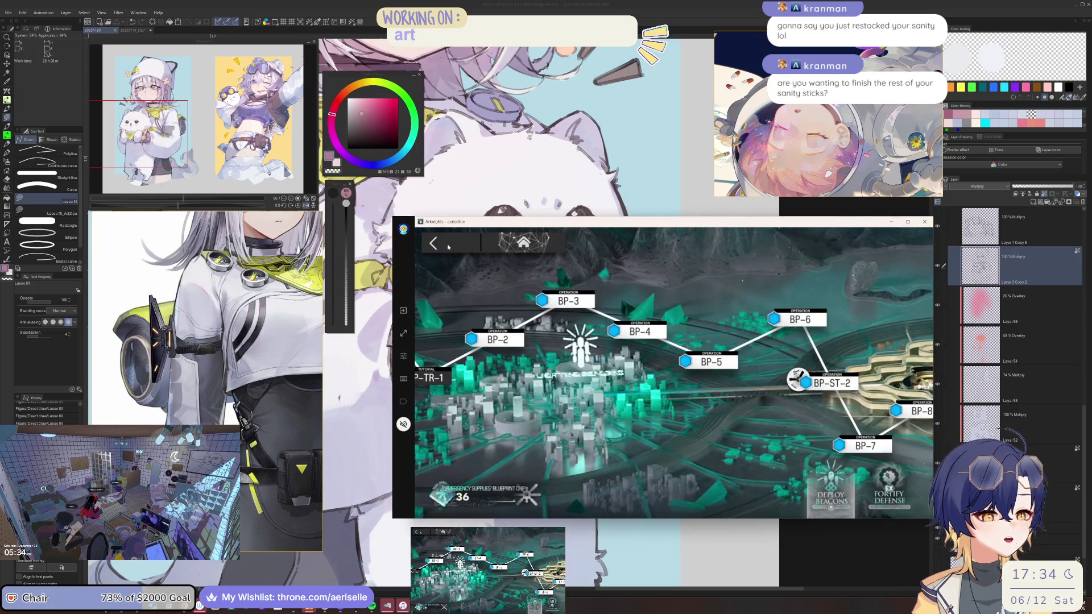
{"action": "left_click", "coordinate": [463, 252]}
{"action": "left_click", "coordinate": [462, 450]}
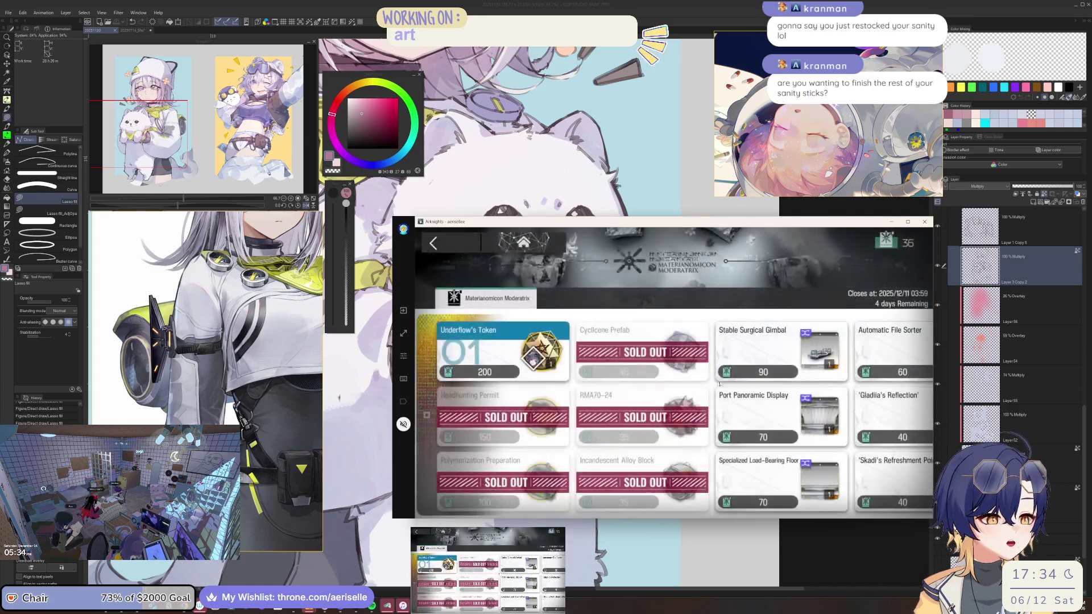
{"action": "left_click_drag", "start_coordinate": [679, 390], "coordinate": [521, 399]}
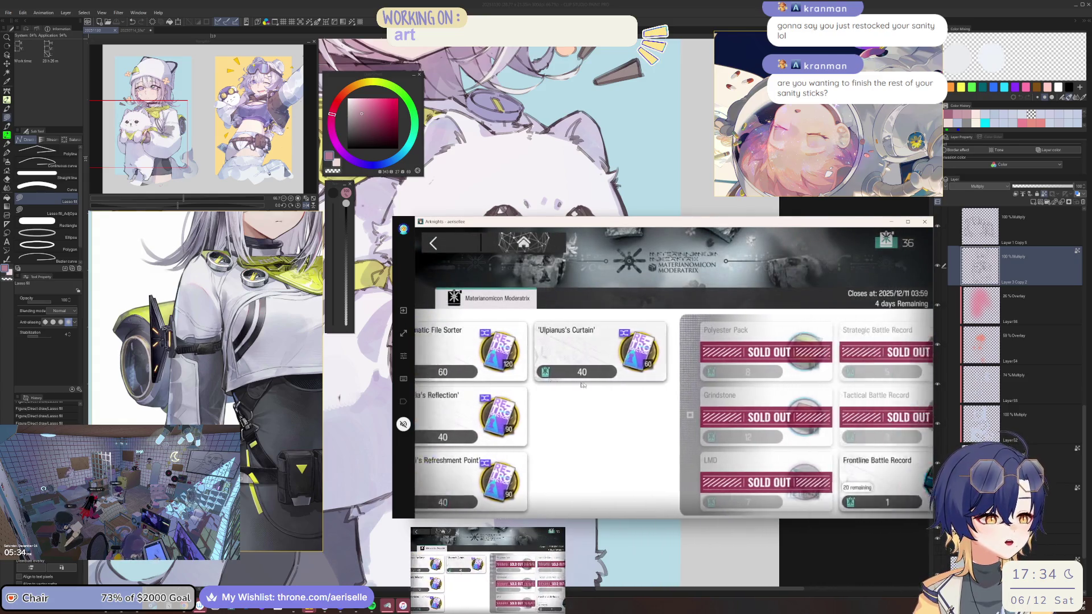
{"action": "scroll", "coordinate": [512, 409], "scroll_direction": "down", "scroll_amount": 5}
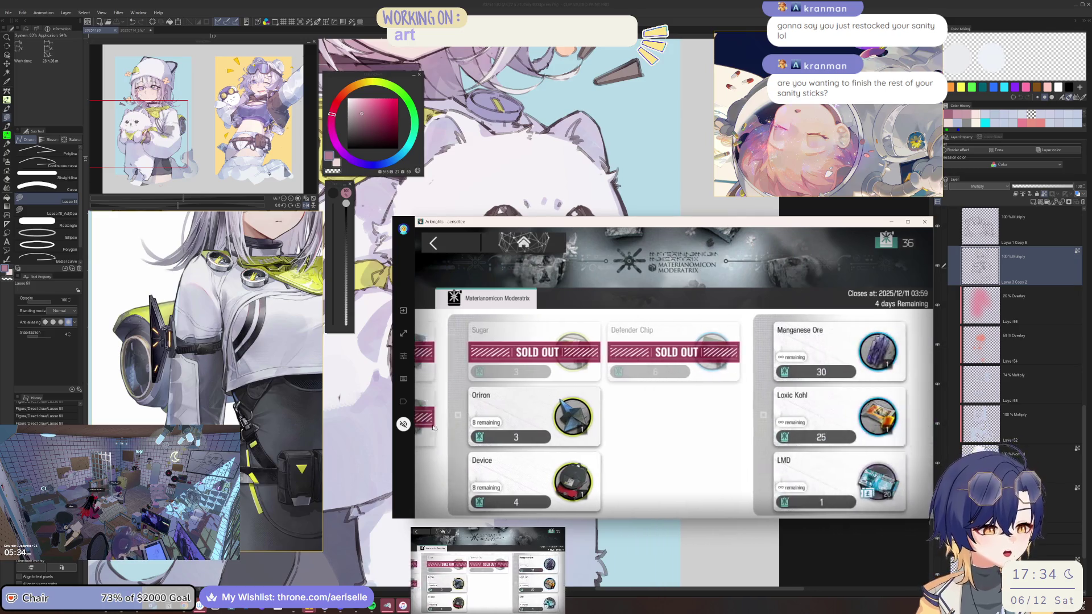
Step: Check the Oriron and Manganese Ore offers without buying
{"action": "left_click", "coordinate": [532, 417]}
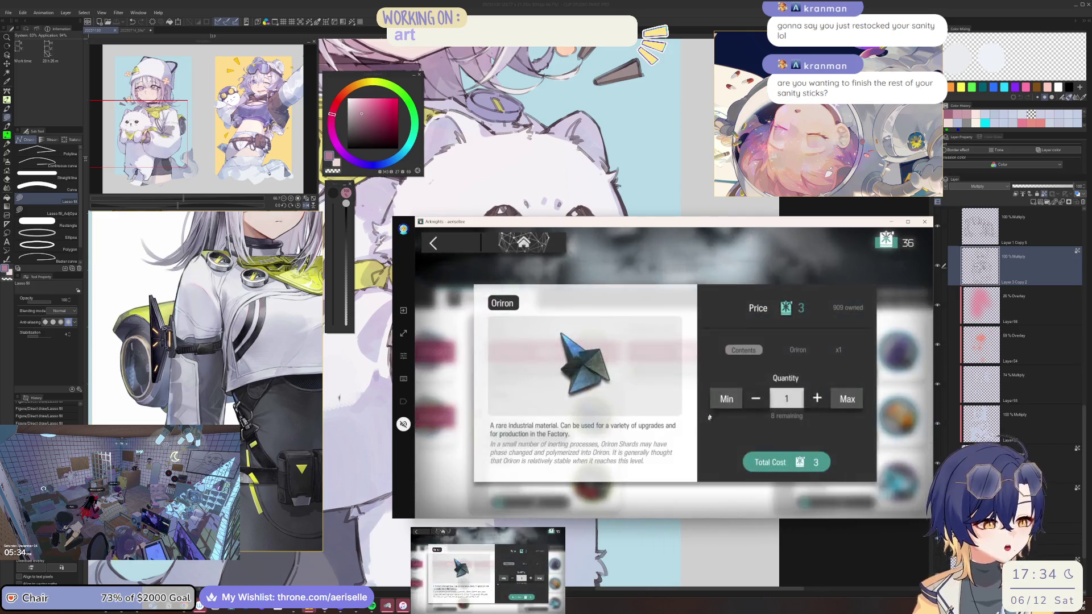
{"action": "left_click", "coordinate": [784, 258]}
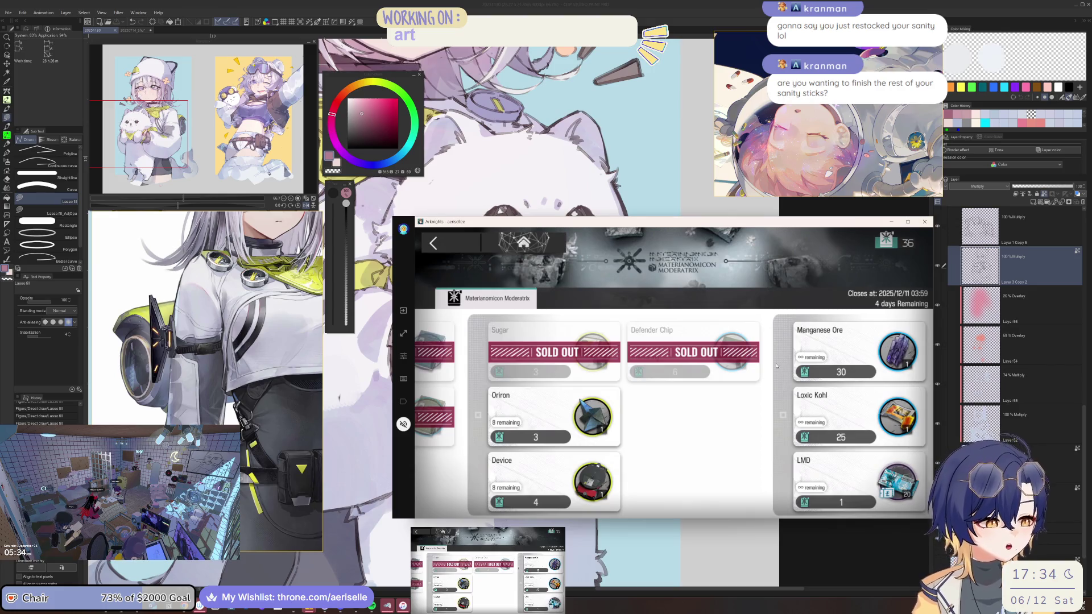
{"action": "left_click", "coordinate": [813, 341]}
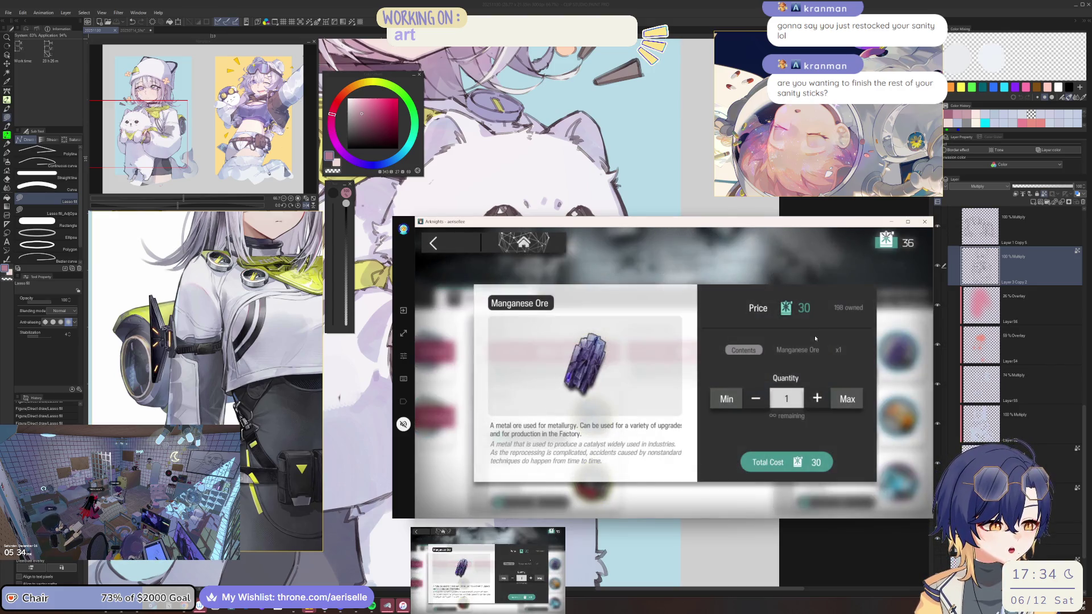
{"action": "left_click", "coordinate": [804, 272]}
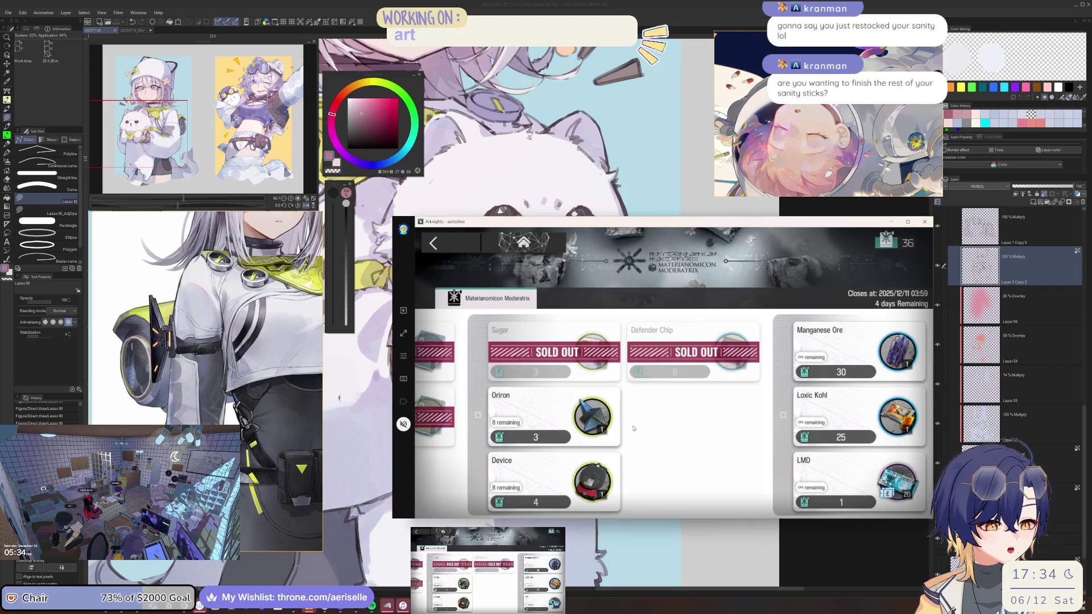
Step: Buy the maximum 8 Devices and dismiss the rewards screen
{"action": "left_click", "coordinate": [565, 484]}
{"action": "left_click", "coordinate": [847, 399]}
{"action": "left_click", "coordinate": [787, 461]}
{"action": "left_click", "coordinate": [696, 294]}
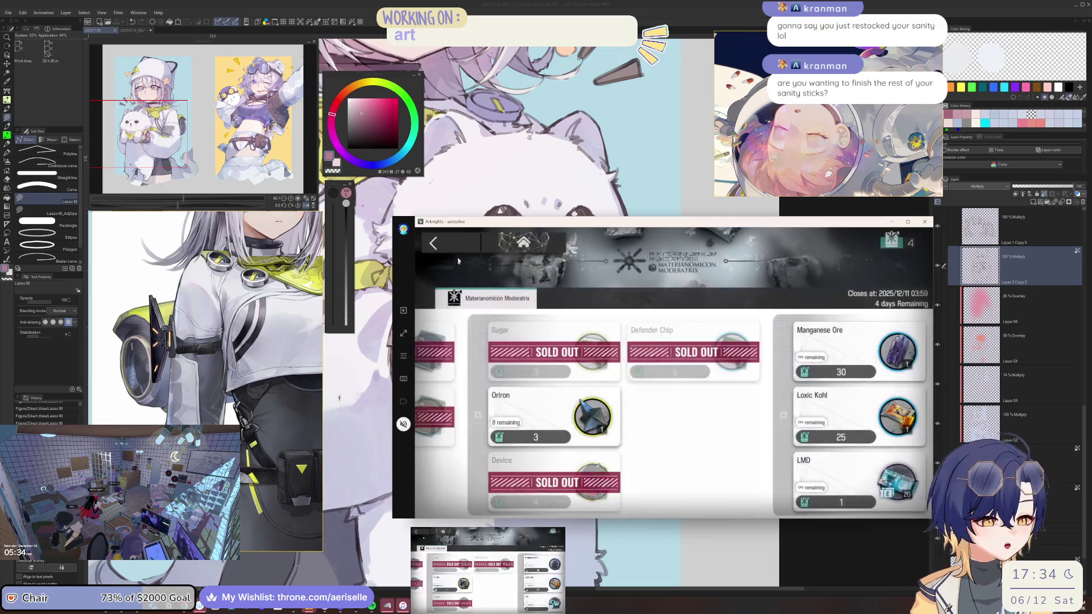
Step: Return to the game's home screen and bring the illustration back to the front
{"action": "left_click", "coordinate": [436, 241]}
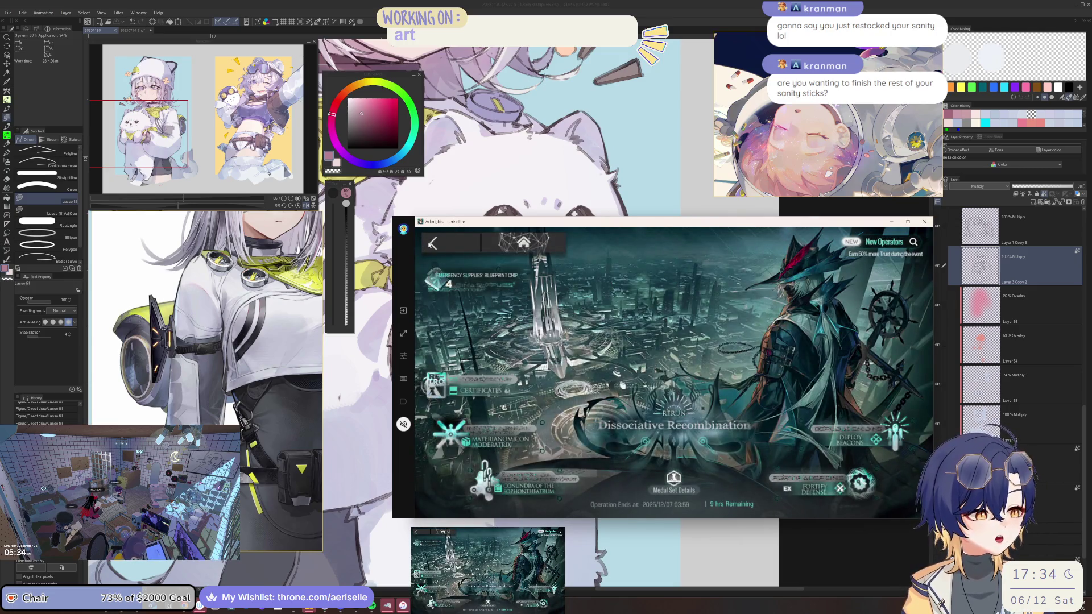
{"action": "left_click", "coordinate": [455, 253]}
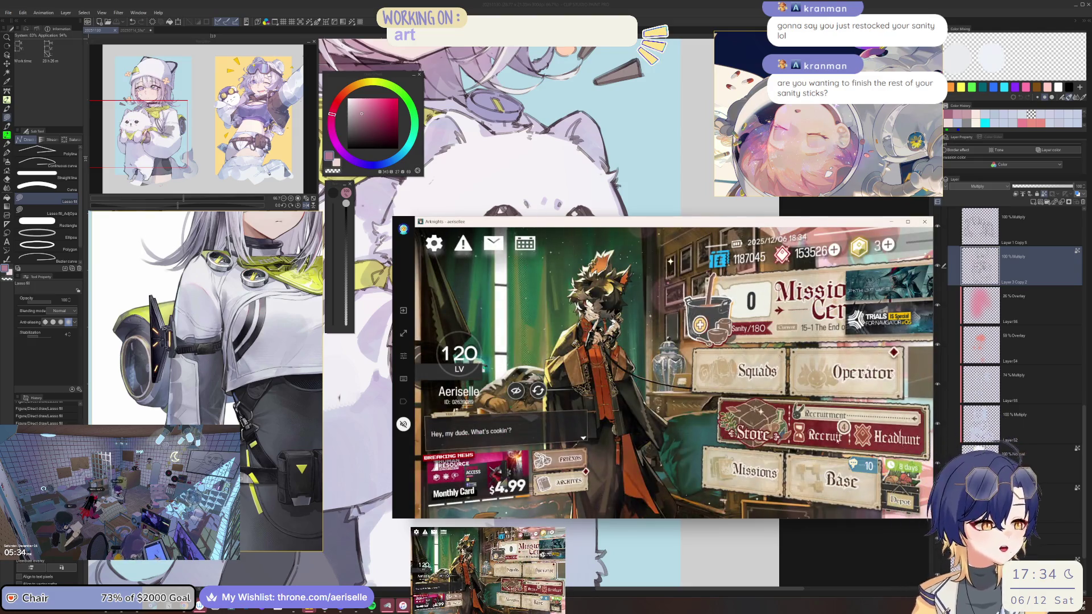
{"action": "key", "text": "alt+Tab"}
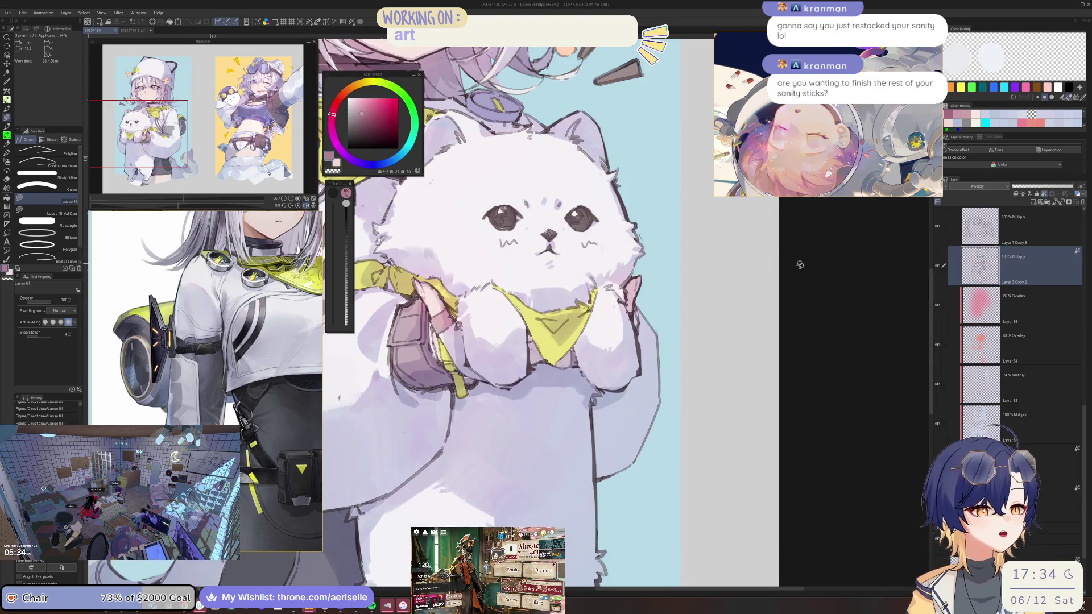
Step: Fill a shaded patch on the hair, ending on the Layer 3 Copy 2 layer
{"action": "scroll", "coordinate": [678, 398], "scroll_direction": "up", "scroll_amount": 10}
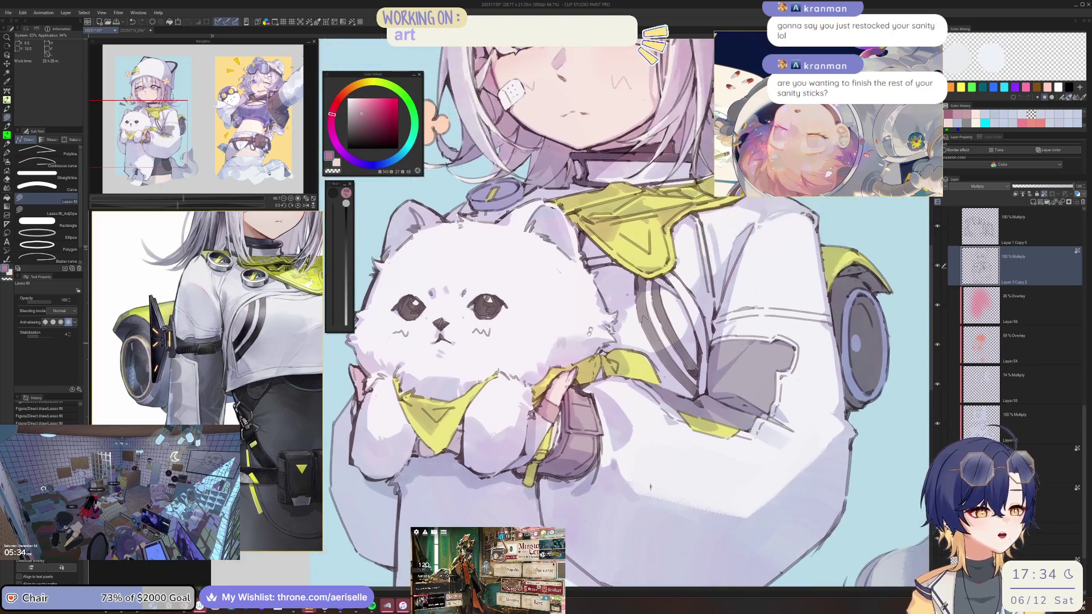
{"action": "scroll", "coordinate": [579, 365], "scroll_direction": "up", "scroll_amount": 2}
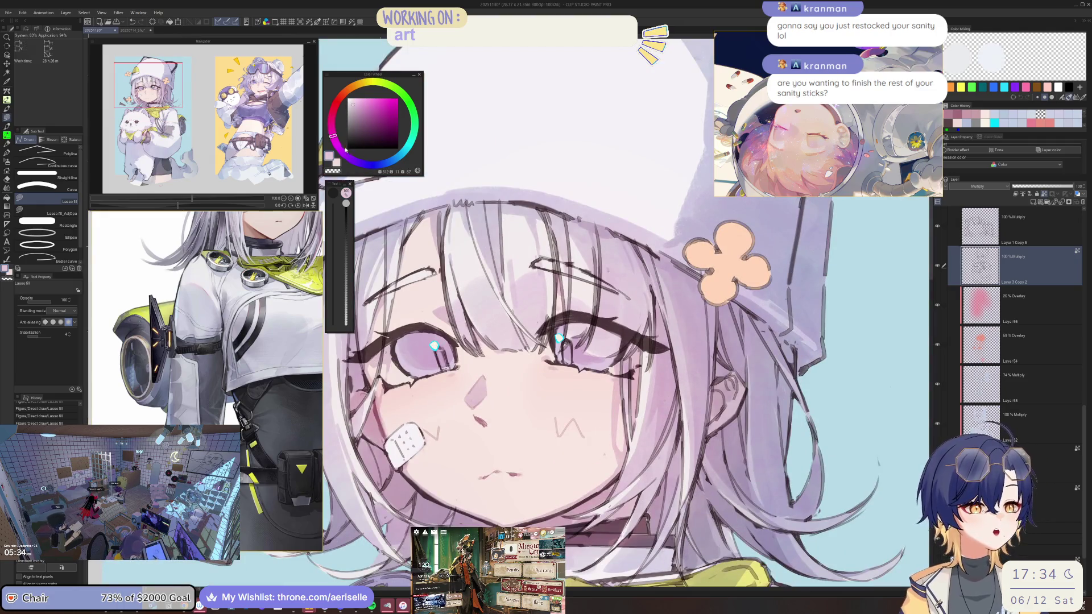
{"action": "mouse_move", "coordinate": [653, 251]}
{"action": "left_mouse_down"}
{"action": "mouse_move", "coordinate": [628, 301]}
{"action": "mouse_move", "coordinate": [707, 317]}
{"action": "left_mouse_up"}
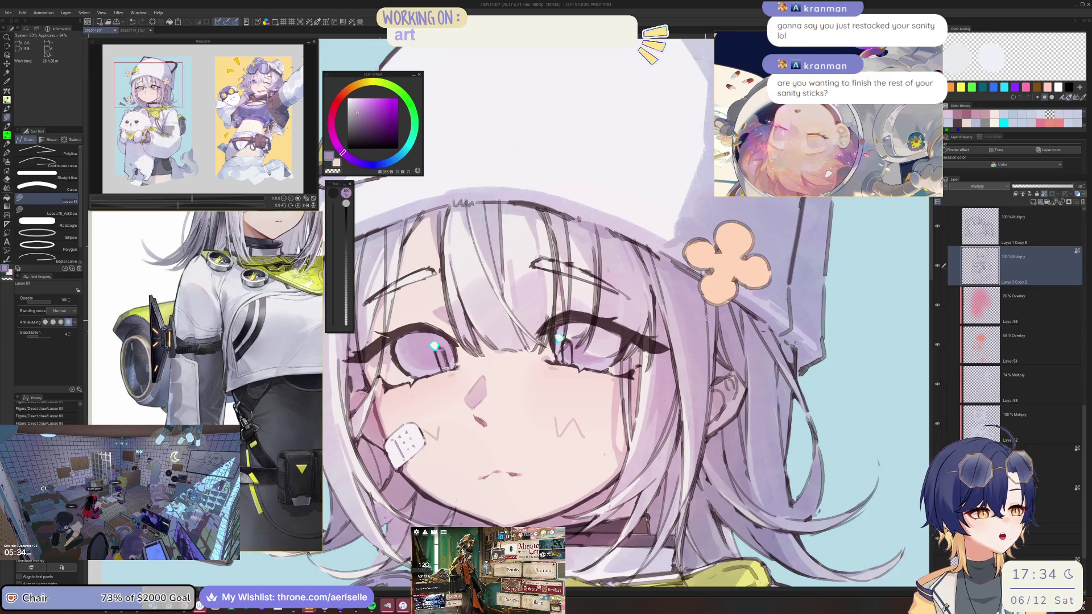
{"action": "left_click", "coordinate": [1032, 230]}
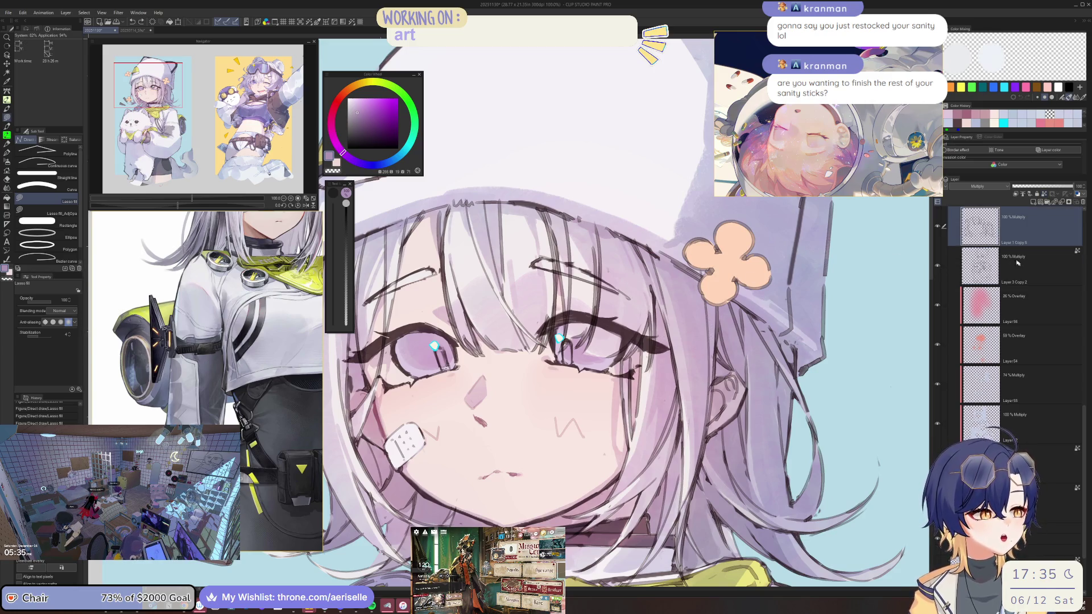
{"action": "left_click", "coordinate": [1017, 263]}
Step: Add a darker, duller purple shadow beside the eye, then lighten it slightly
{"action": "key", "text": "ctrl+plus"}
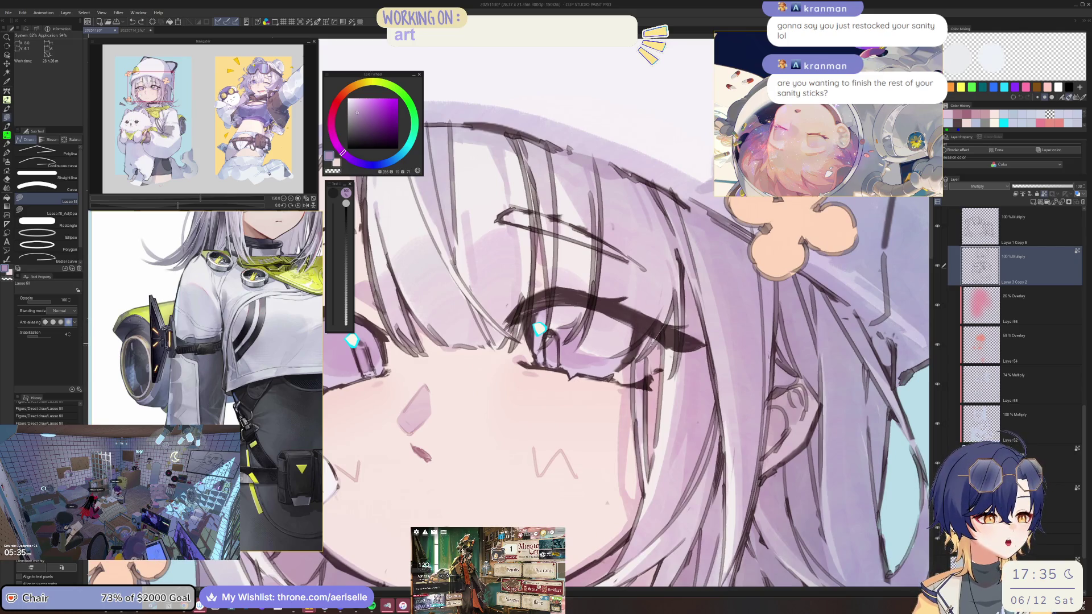
{"action": "mouse_move", "coordinate": [654, 334]}
{"action": "left_mouse_down"}
{"action": "mouse_move", "coordinate": [622, 337]}
{"action": "mouse_move", "coordinate": [592, 307]}
{"action": "left_mouse_up"}
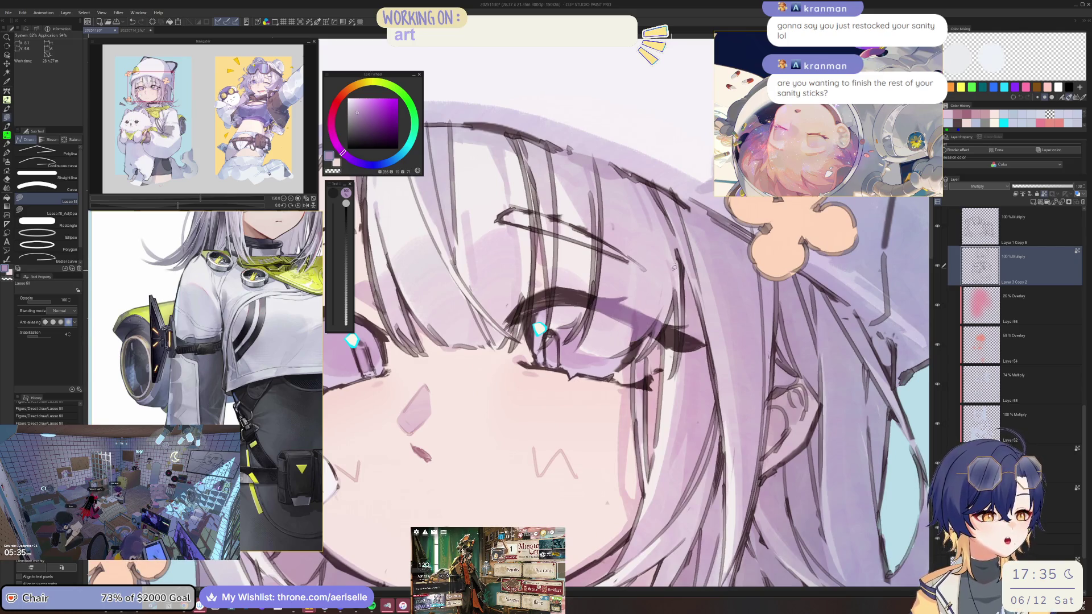
{"action": "key", "text": "ctrl+minus"}
{"action": "key", "text": "ctrl+minus"}
{"action": "key", "text": "ctrl+minus"}
{"action": "key", "text": "ctrl+minus"}
{"action": "left_click_drag", "start_coordinate": [792, 346], "coordinate": [457, 309]}
{"action": "scroll", "coordinate": [597, 325], "scroll_direction": "up", "scroll_amount": 3}
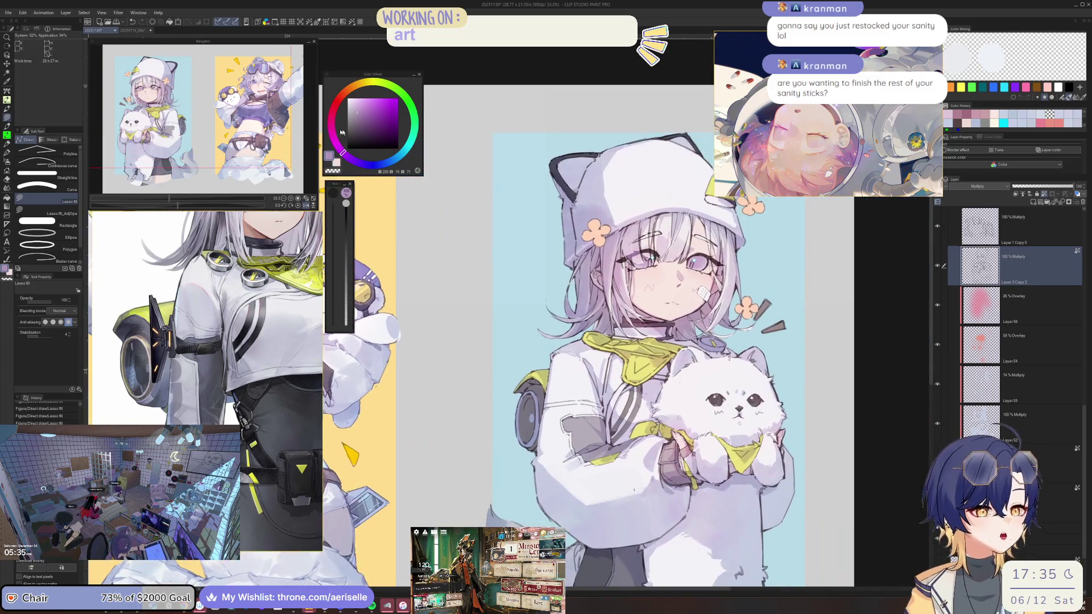
{"action": "left_click_drag", "start_coordinate": [358, 114], "coordinate": [354, 118]}
{"action": "scroll", "coordinate": [636, 247], "scroll_direction": "up", "scroll_amount": 5}
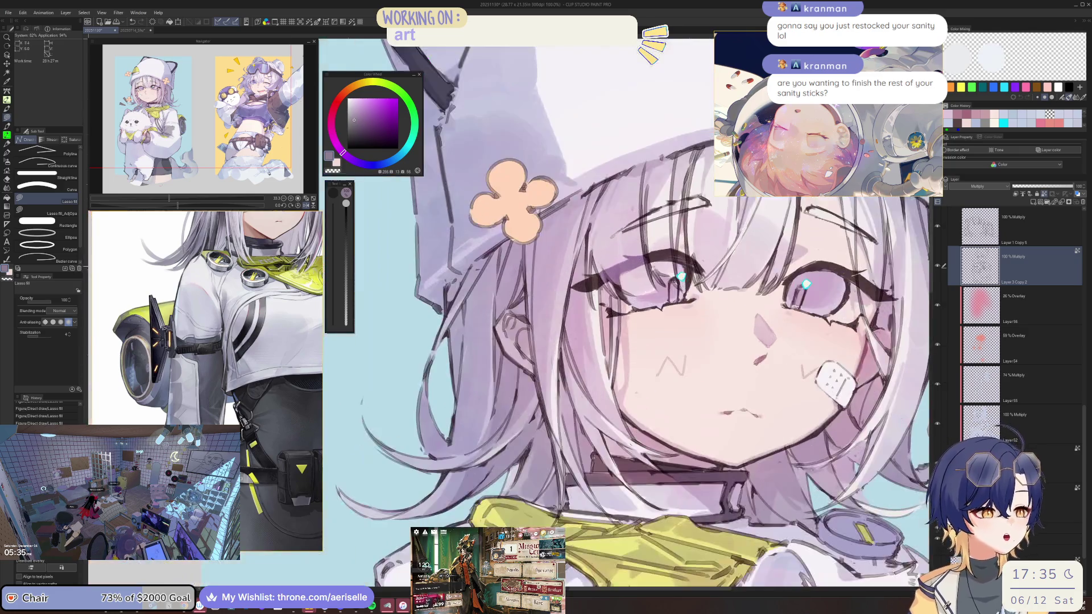
{"action": "left_click_drag", "start_coordinate": [623, 302], "coordinate": [612, 302]}
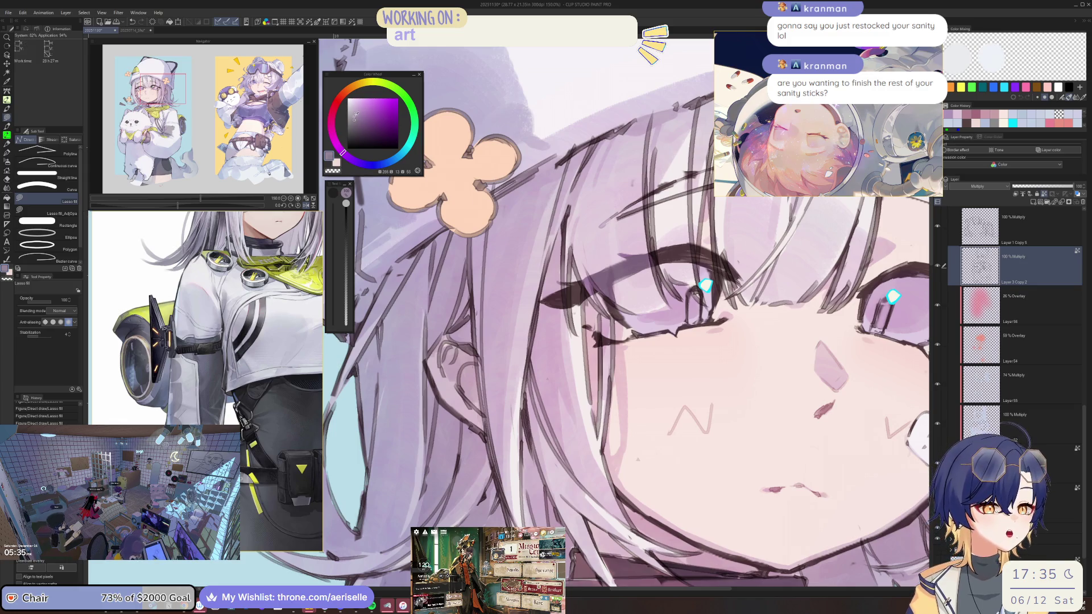
{"action": "left_click", "coordinate": [593, 280], "text": "alt"}
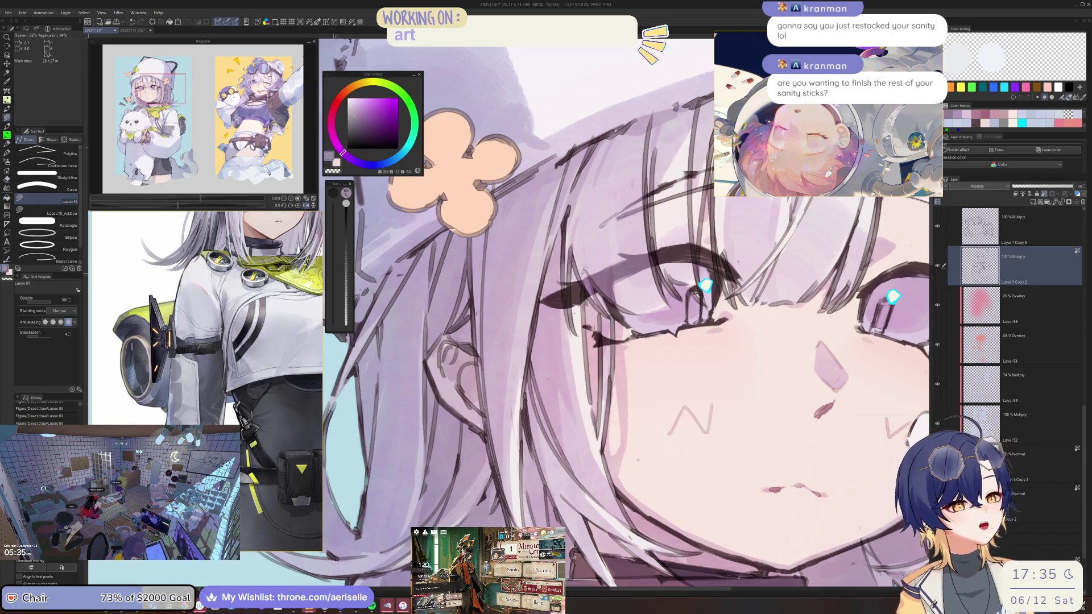
Step: Zoom out and scroll around to review the whole character
{"action": "key", "text": "ctrl+minus"}
{"action": "key", "text": "ctrl+minus"}
{"action": "key", "text": "ctrl+minus"}
{"action": "scroll", "coordinate": [456, 249], "scroll_direction": "up", "scroll_amount": 5}
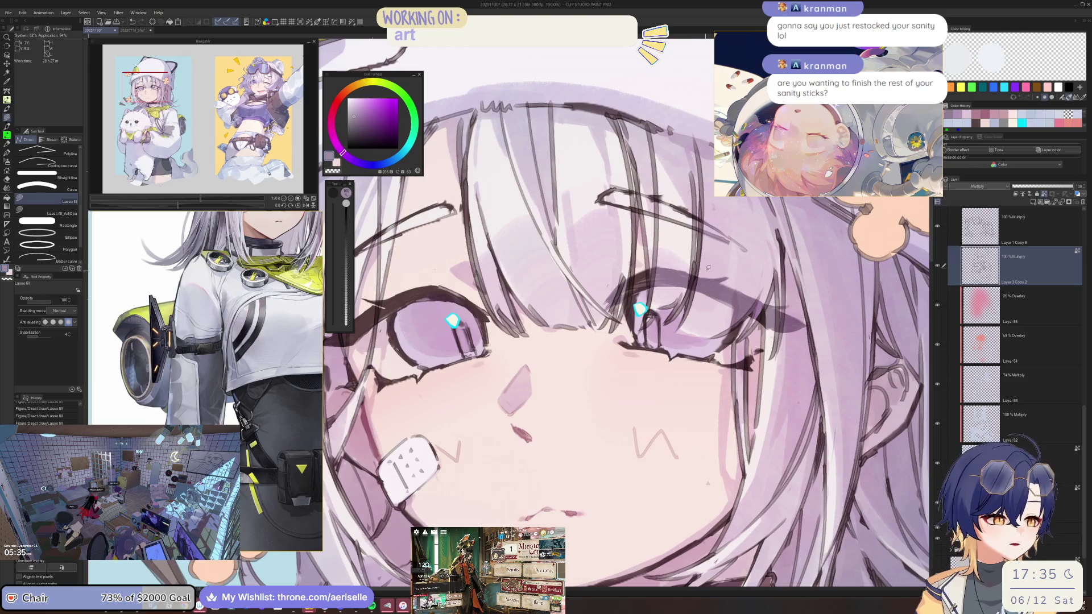
{"action": "scroll", "coordinate": [685, 267], "scroll_direction": "down", "scroll_amount": 2}
{"action": "scroll", "coordinate": [674, 267], "scroll_direction": "up", "scroll_amount": 3}
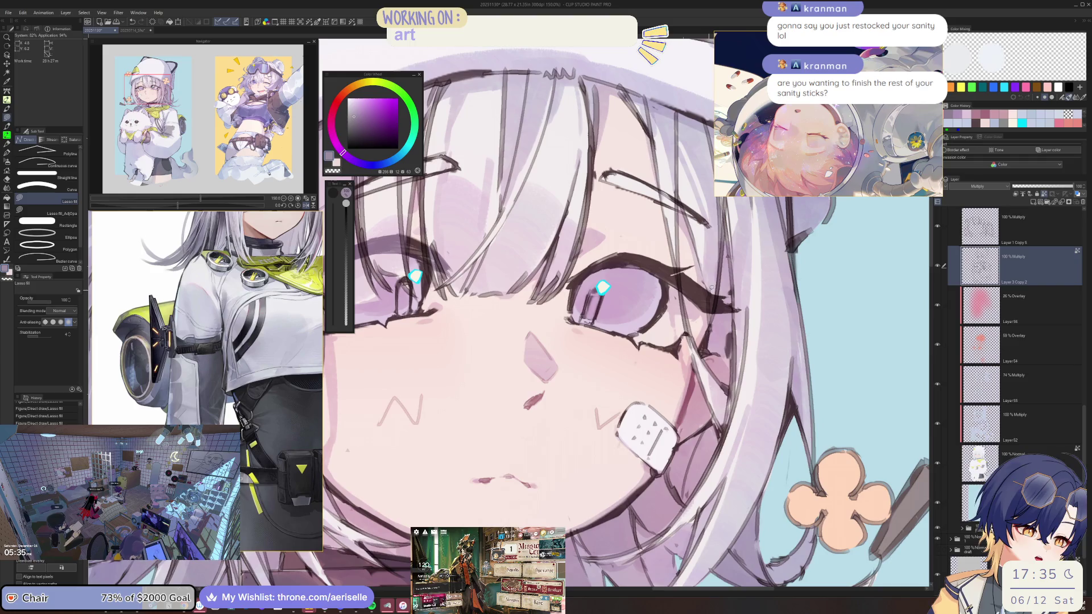
{"action": "scroll", "coordinate": [722, 291], "scroll_direction": "down", "scroll_amount": 3}
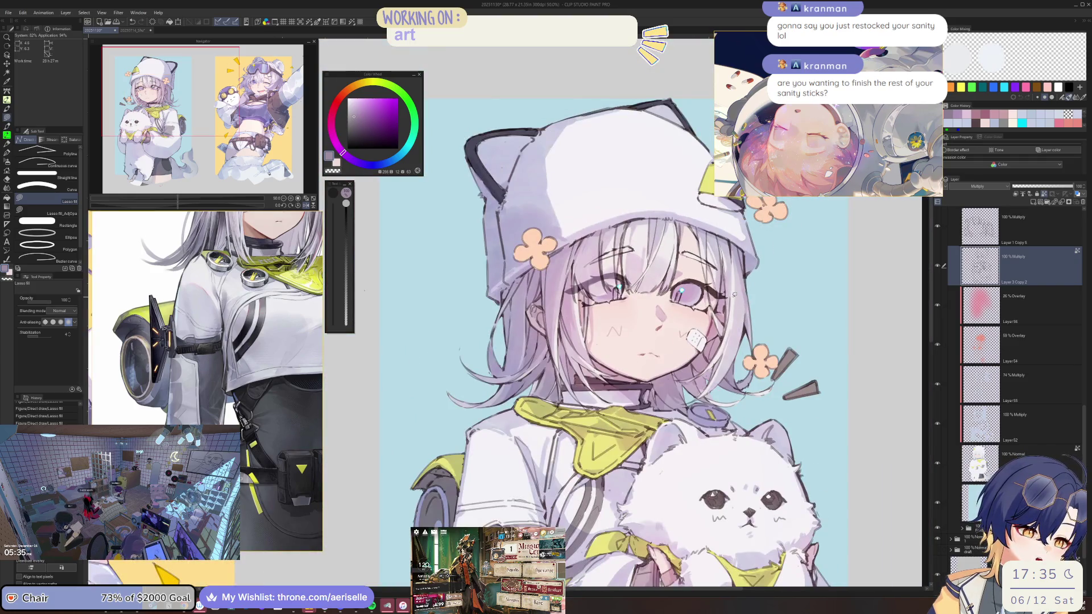
{"action": "scroll", "coordinate": [725, 291], "scroll_direction": "up", "scroll_amount": 3}
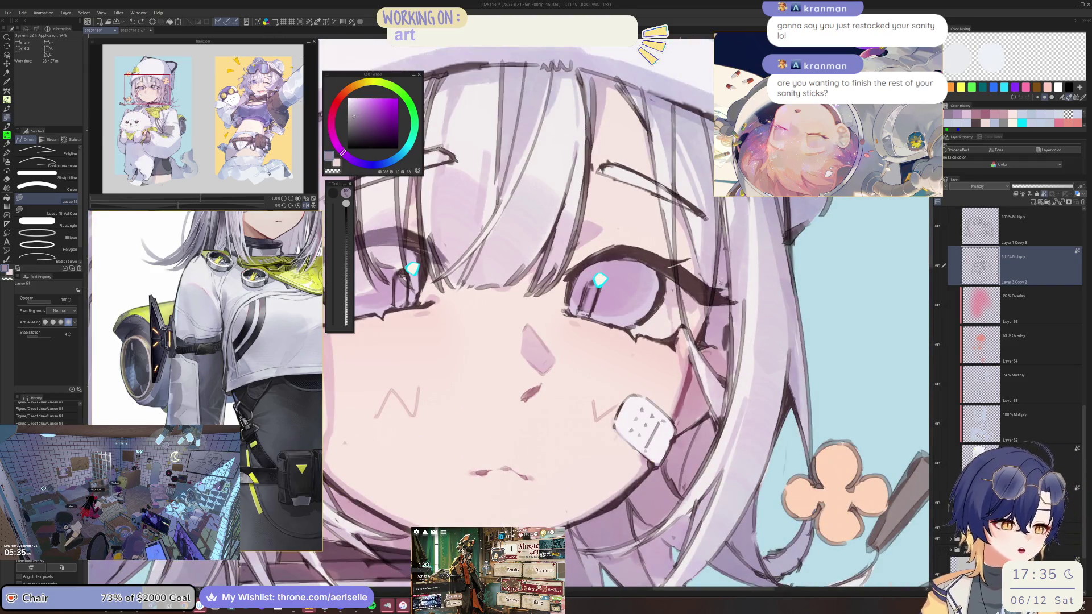
{"action": "scroll", "coordinate": [868, 297], "scroll_direction": "down", "scroll_amount": 4}
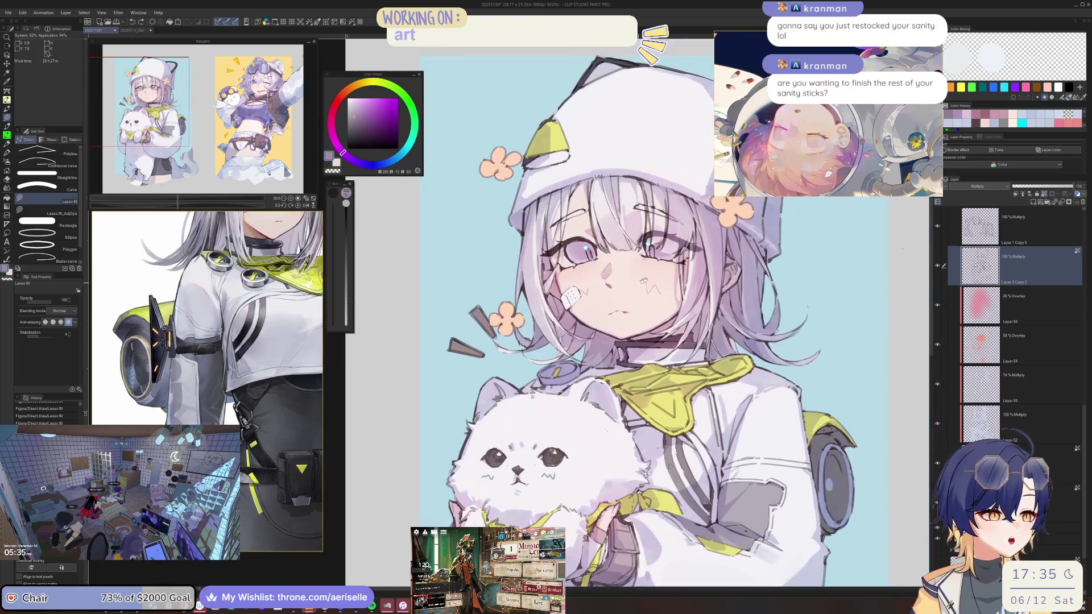
{"action": "scroll", "coordinate": [593, 289], "scroll_direction": "up", "scroll_amount": 3}
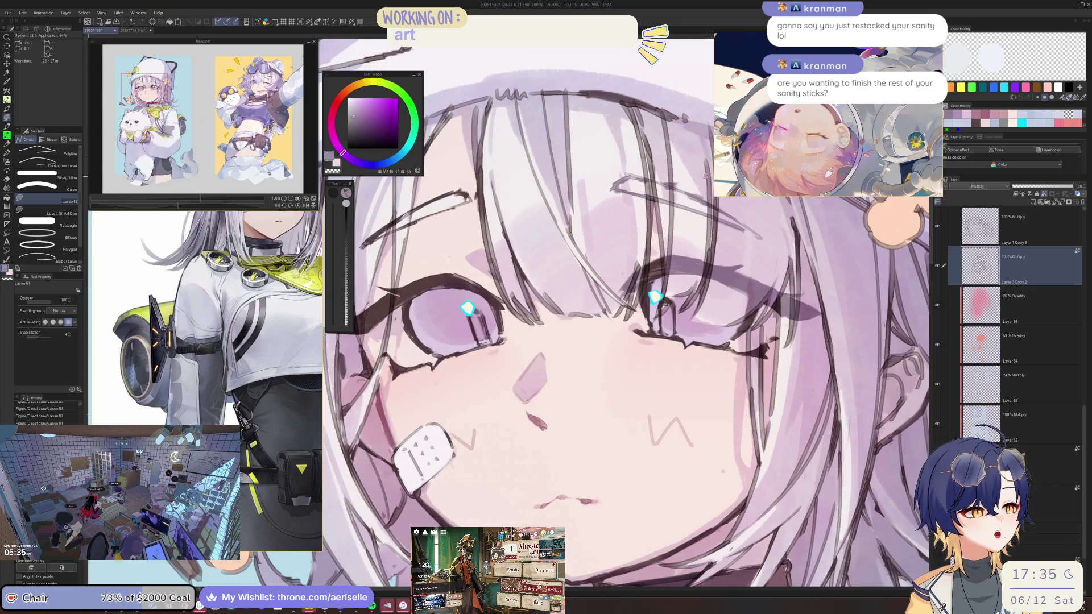
{"action": "scroll", "coordinate": [781, 247], "scroll_direction": "down", "scroll_amount": 3}
{"action": "scroll", "coordinate": [628, 218], "scroll_direction": "up", "scroll_amount": 3}
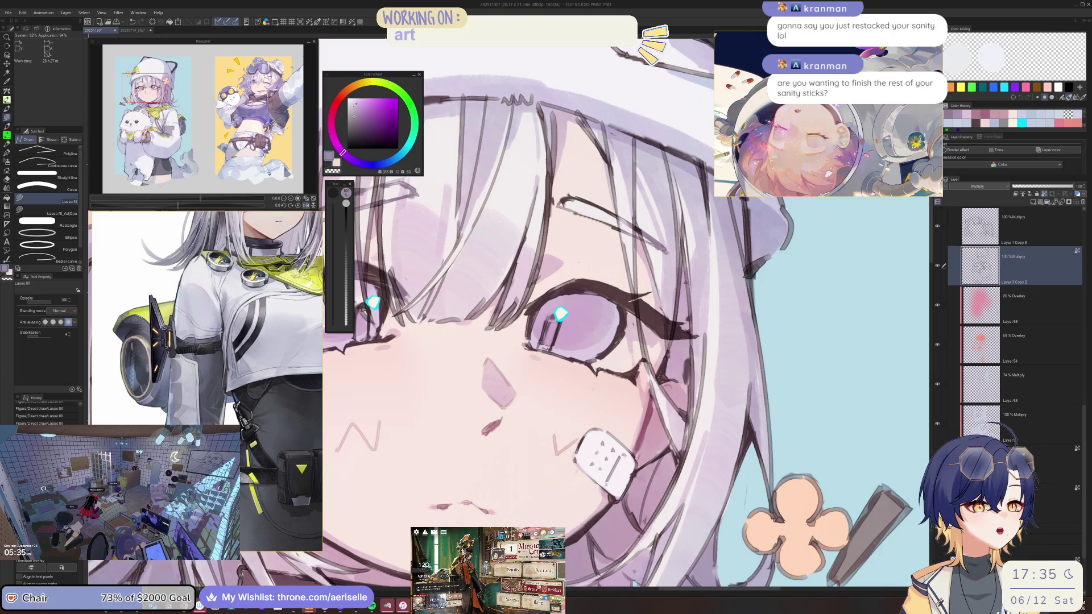
{"action": "scroll", "coordinate": [631, 272], "scroll_direction": "up", "scroll_amount": 3}
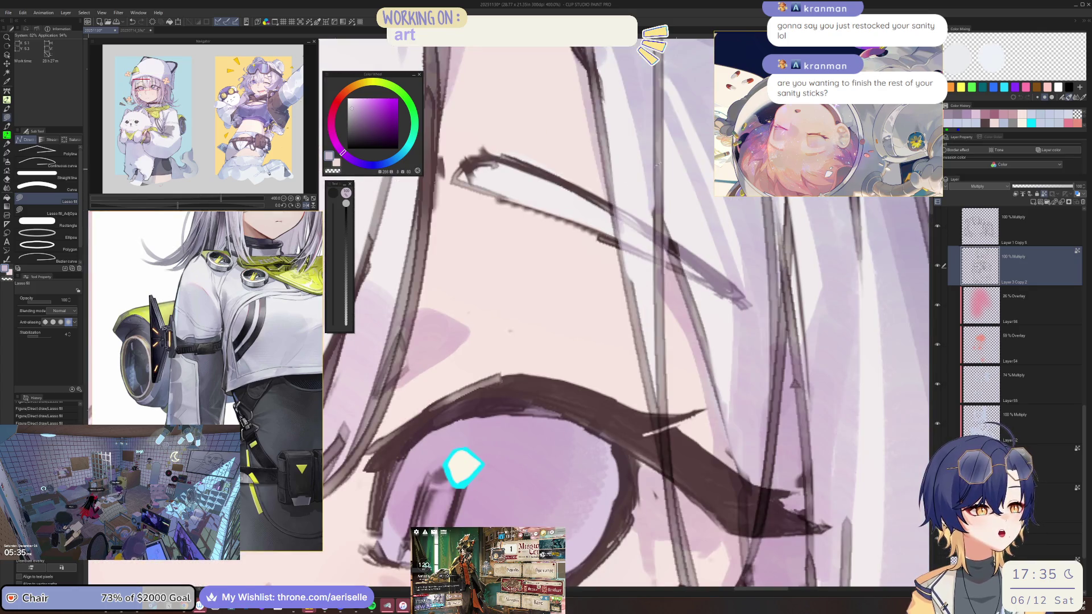
Step: Fill a saturated purple sliver along the eyelid line and a faint paler purple over the eyelid
{"action": "left_click", "coordinate": [357, 100]}
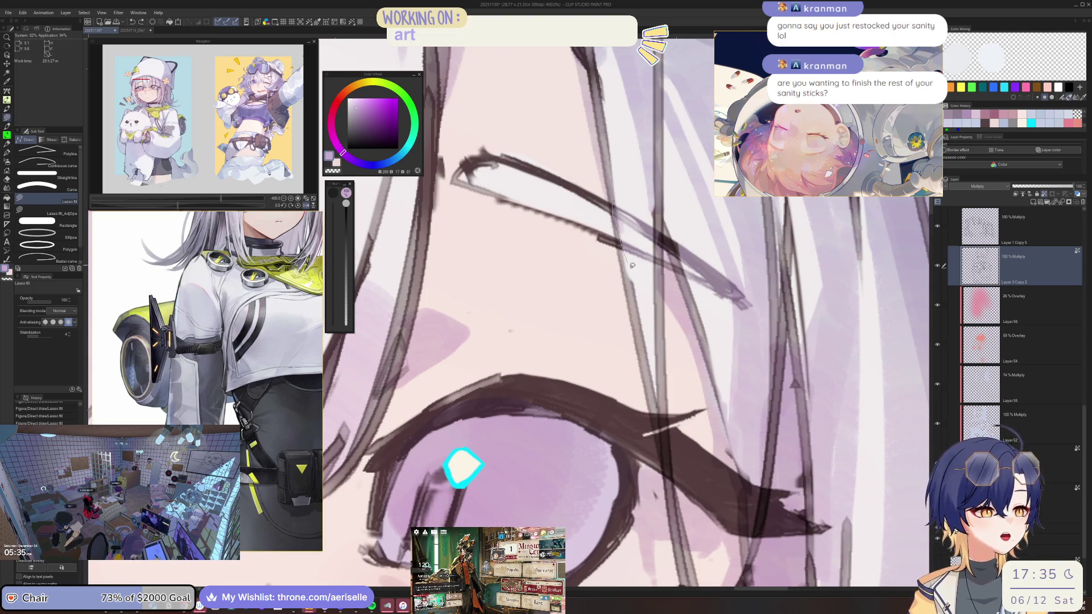
{"action": "left_click_drag", "start_coordinate": [632, 265], "coordinate": [667, 205]}
{"action": "left_click", "coordinate": [626, 224], "text": "alt"}
{"action": "mouse_move", "coordinate": [624, 225]}
{"action": "left_mouse_down"}
{"action": "mouse_move", "coordinate": [626, 253]}
{"action": "mouse_move", "coordinate": [692, 240]}
{"action": "left_mouse_up"}
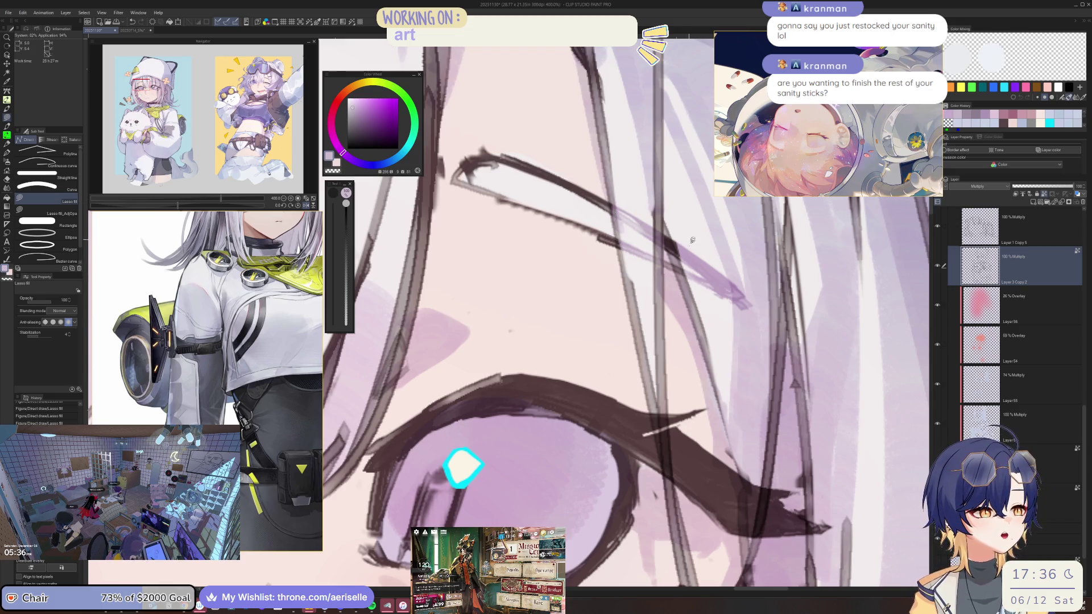
{"action": "scroll", "coordinate": [762, 336], "scroll_direction": "down", "scroll_amount": 8}
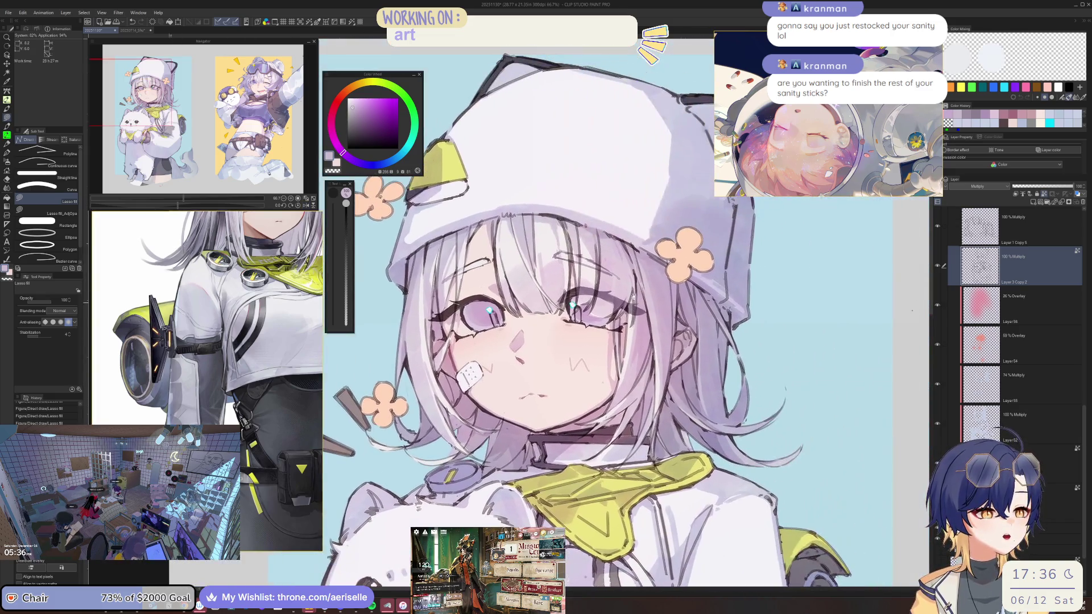
{"action": "scroll", "coordinate": [588, 251], "scroll_direction": "up", "scroll_amount": 4}
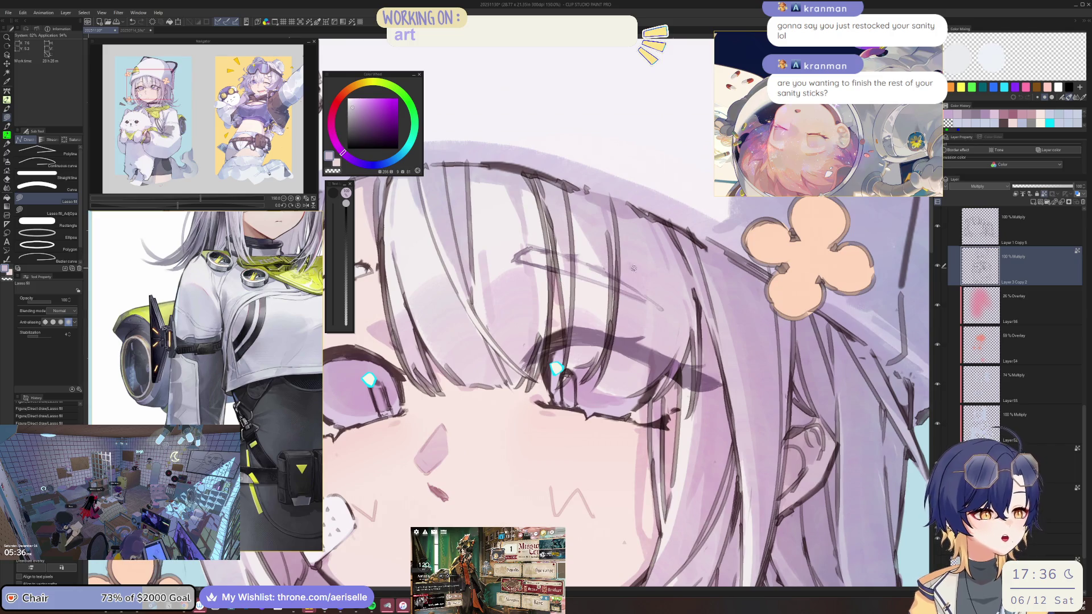
{"action": "scroll", "coordinate": [597, 292], "scroll_direction": "down", "scroll_amount": 4}
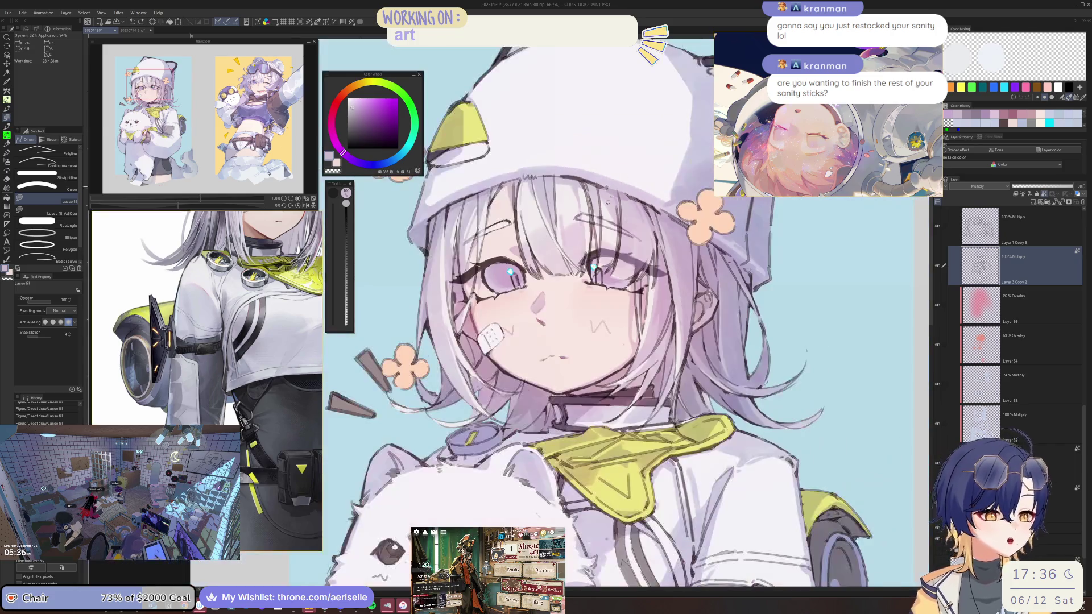
{"action": "left_click_drag", "start_coordinate": [600, 296], "coordinate": [628, 316]}
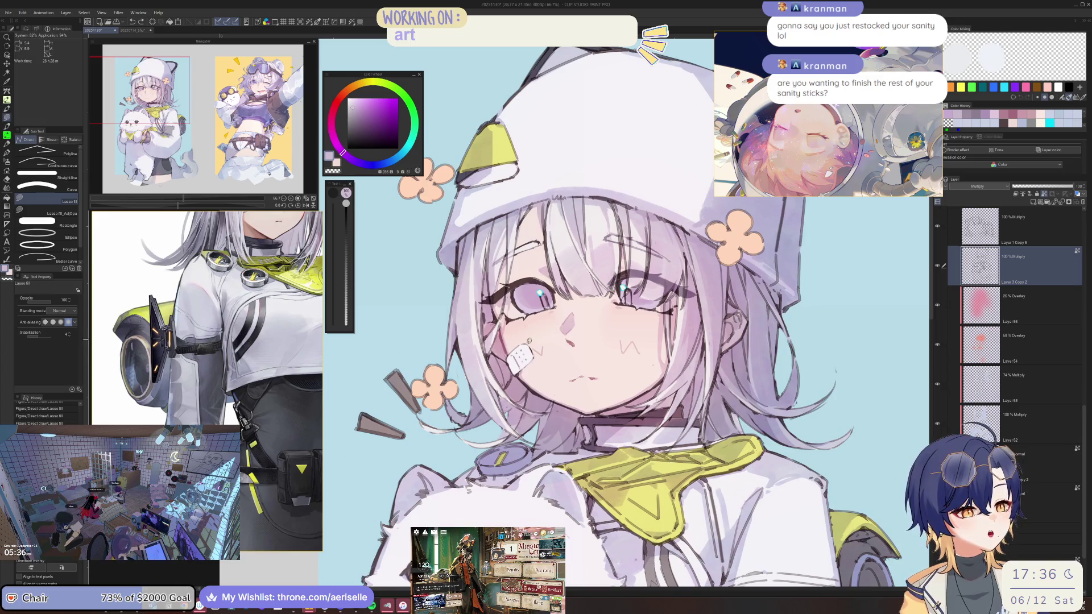
{"action": "scroll", "coordinate": [543, 286], "scroll_direction": "up", "scroll_amount": 8}
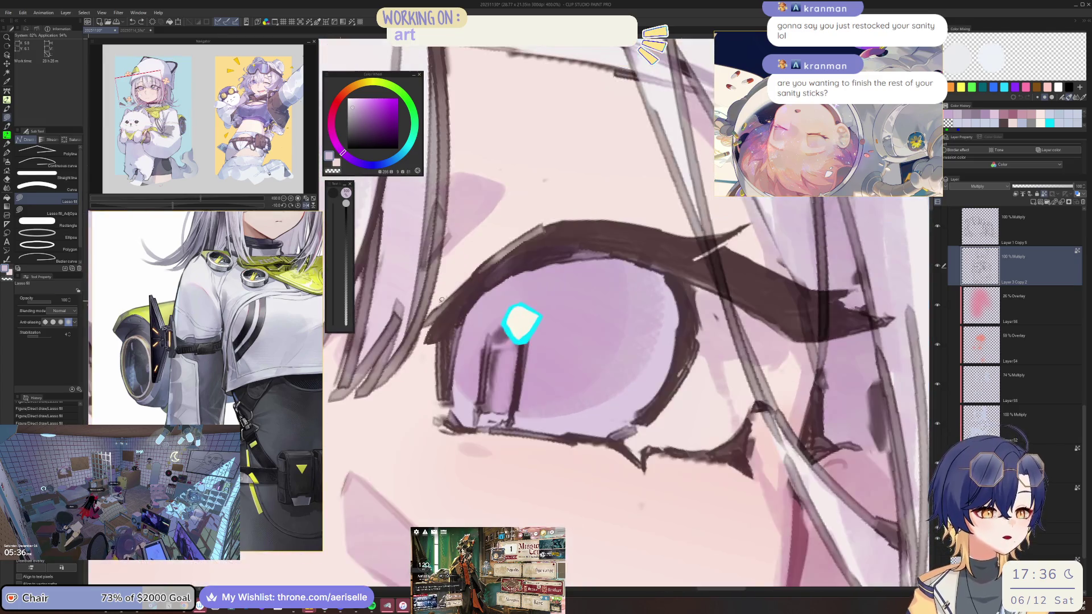
Step: Lasso-select around the eye, choose a muted reddish colour and sample a tone near the eye
{"action": "key", "text": "m"}
{"action": "mouse_move", "coordinate": [681, 272]}
{"action": "left_mouse_down"}
{"action": "mouse_move", "coordinate": [518, 190]}
{"action": "mouse_move", "coordinate": [454, 178]}
{"action": "left_mouse_up"}
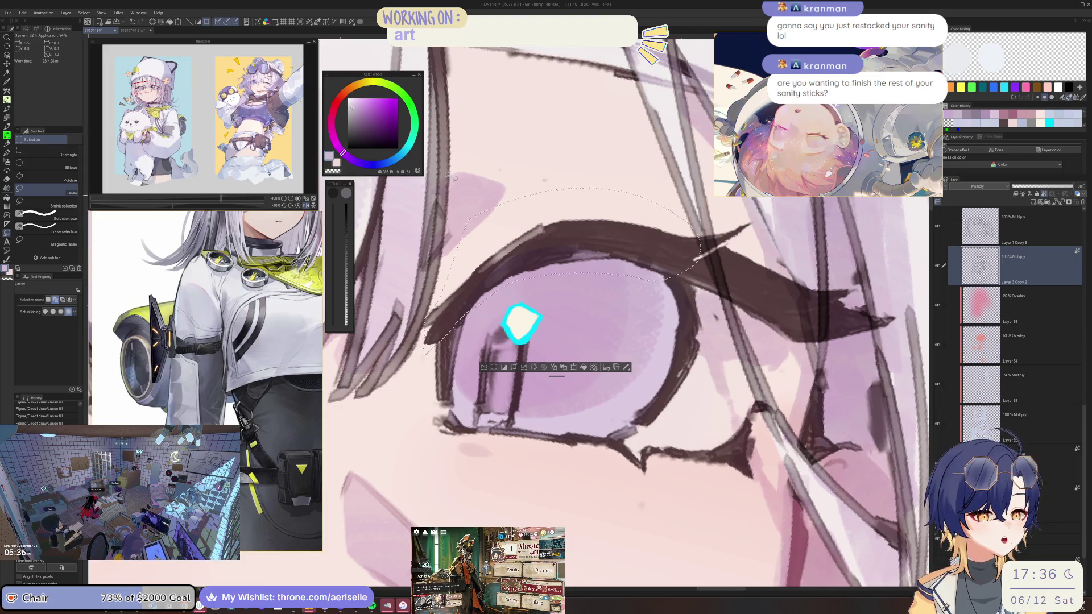
{"action": "left_click", "coordinate": [336, 102]}
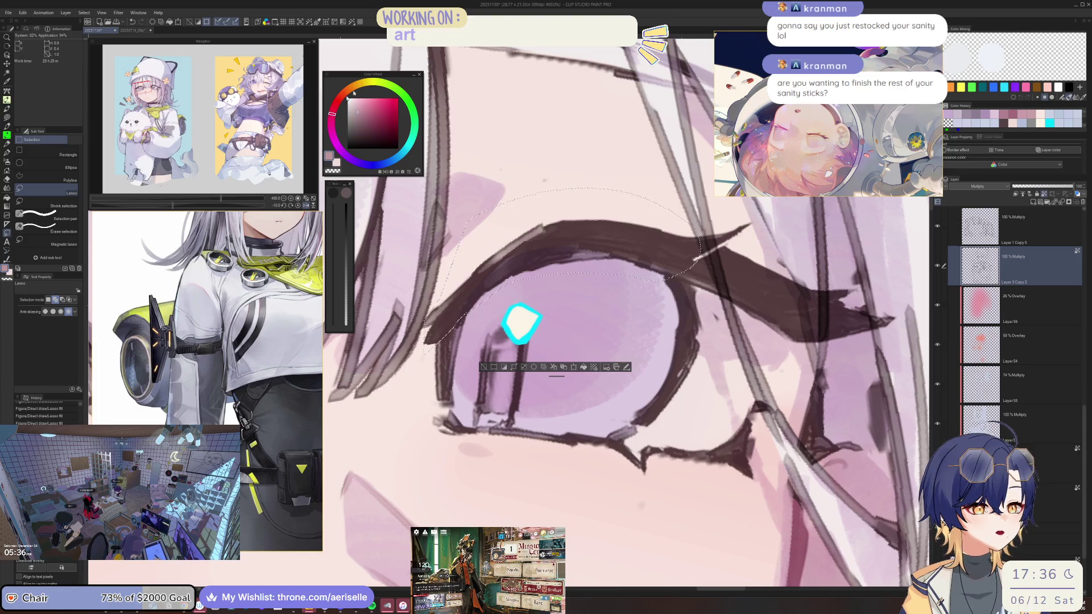
{"action": "scroll", "coordinate": [546, 221], "scroll_direction": "down", "scroll_amount": 6}
{"action": "key", "text": "g"}
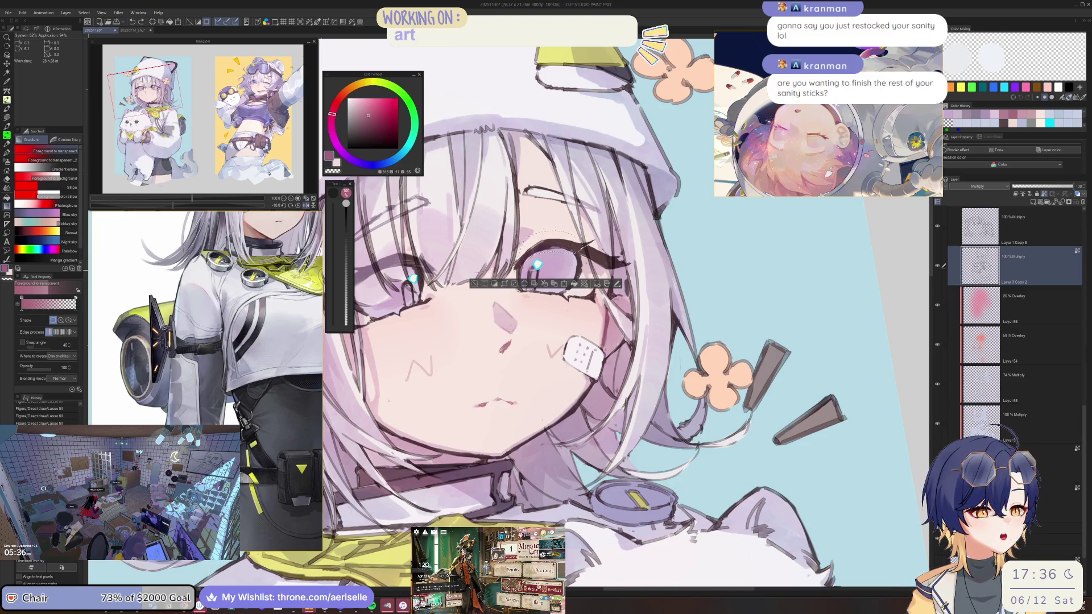
{"action": "left_click", "coordinate": [515, 256], "text": "alt"}
{"action": "left_click", "coordinate": [514, 257], "text": "alt"}
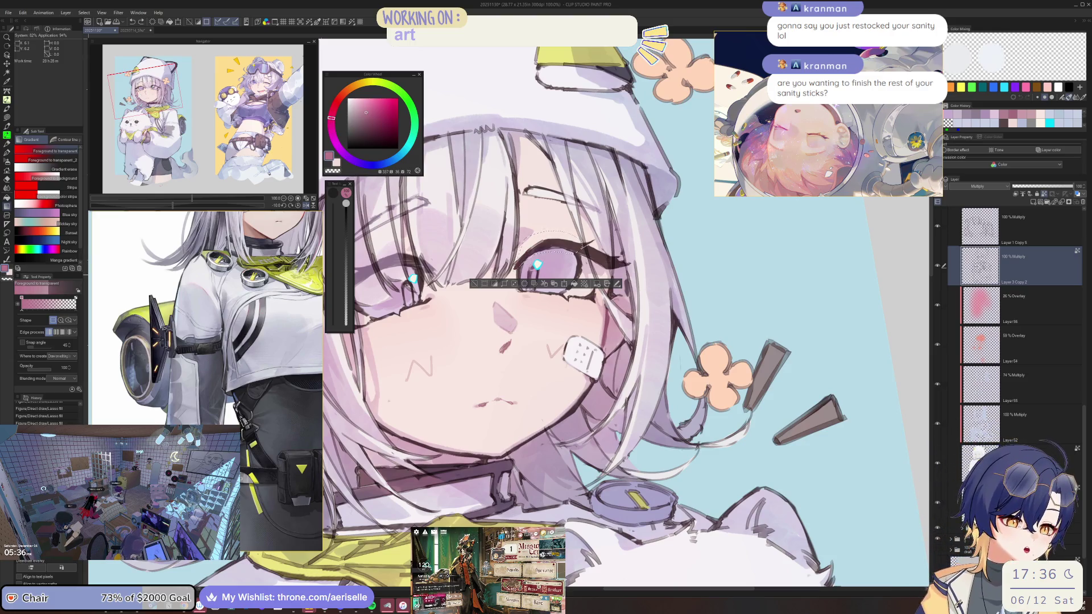
{"action": "scroll", "coordinate": [473, 287], "scroll_direction": "up", "scroll_amount": 4}
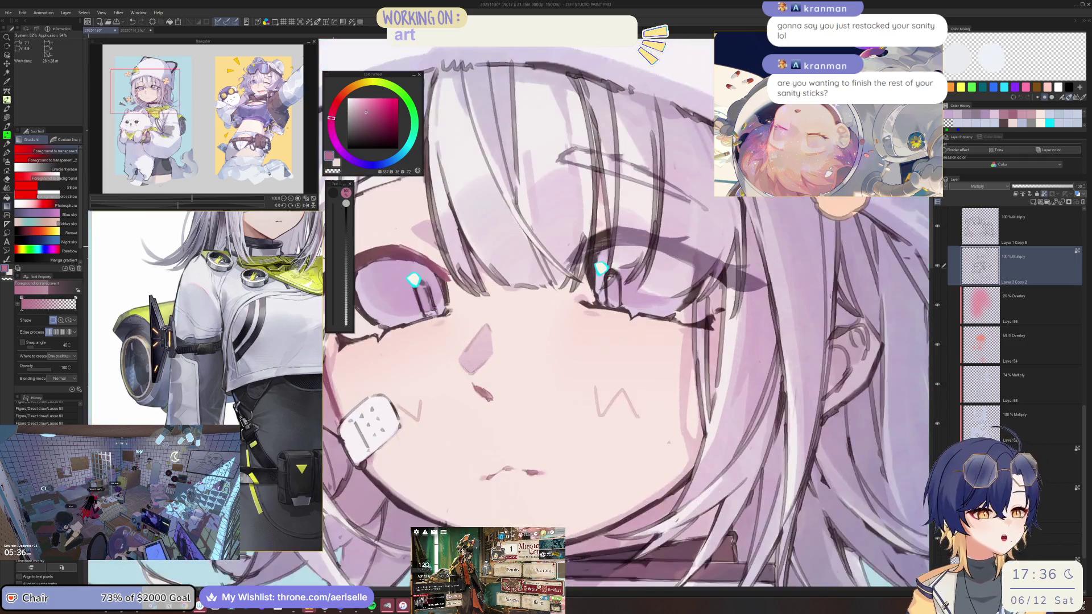
Step: Brighten a small lasso-selected area near the eye with a gradient, then deselect
{"action": "key", "text": "m"}
{"action": "mouse_move", "coordinate": [593, 229]}
{"action": "left_mouse_down"}
{"action": "mouse_move", "coordinate": [590, 251]}
{"action": "mouse_move", "coordinate": [608, 253]}
{"action": "mouse_move", "coordinate": [615, 228]}
{"action": "mouse_move", "coordinate": [594, 219]}
{"action": "left_mouse_up"}
{"action": "key", "text": "g"}
{"action": "left_click_drag", "start_coordinate": [601, 256], "coordinate": [603, 227]}
{"action": "key", "text": "ctrl+d"}
Step: Touch up a small lasso-selected area beside the left eye with the brush, then deselect
{"action": "scroll", "coordinate": [603, 239], "scroll_direction": "down", "scroll_amount": 4}
{"action": "left_click_drag", "start_coordinate": [568, 284], "coordinate": [549, 337]}
{"action": "scroll", "coordinate": [602, 298], "scroll_direction": "up", "scroll_amount": 2}
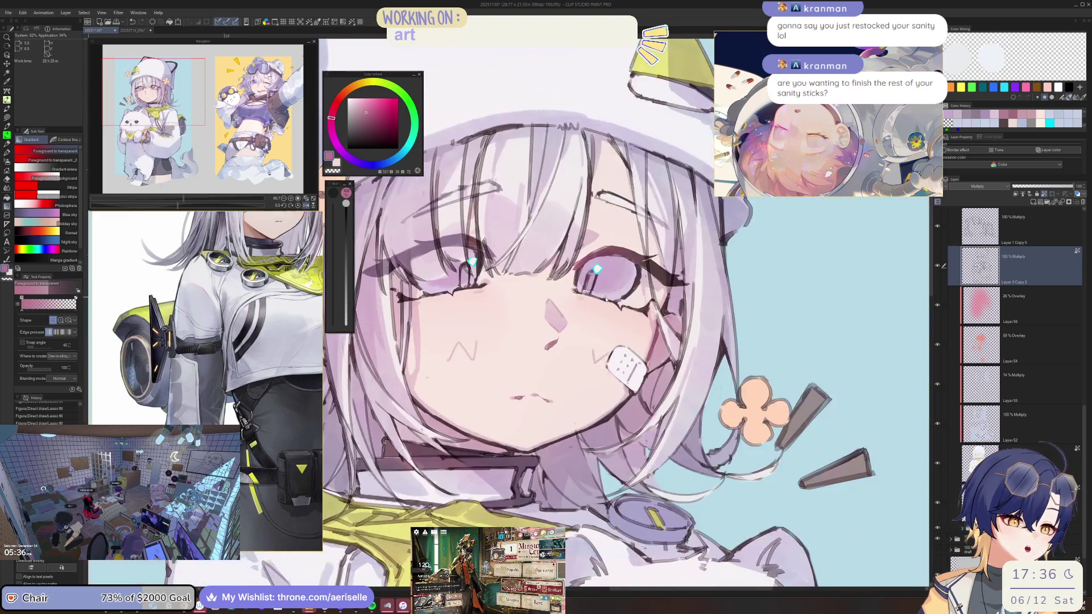
{"action": "scroll", "coordinate": [393, 277], "scroll_direction": "up", "scroll_amount": 1}
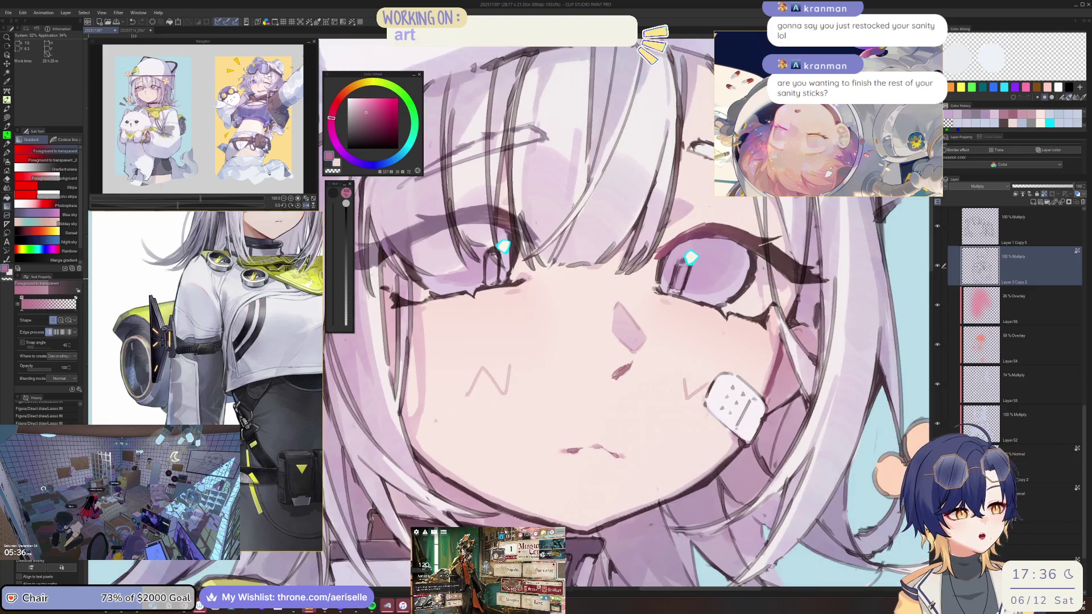
{"action": "key", "text": "m"}
{"action": "left_click_drag", "start_coordinate": [507, 283], "coordinate": [509, 285]}
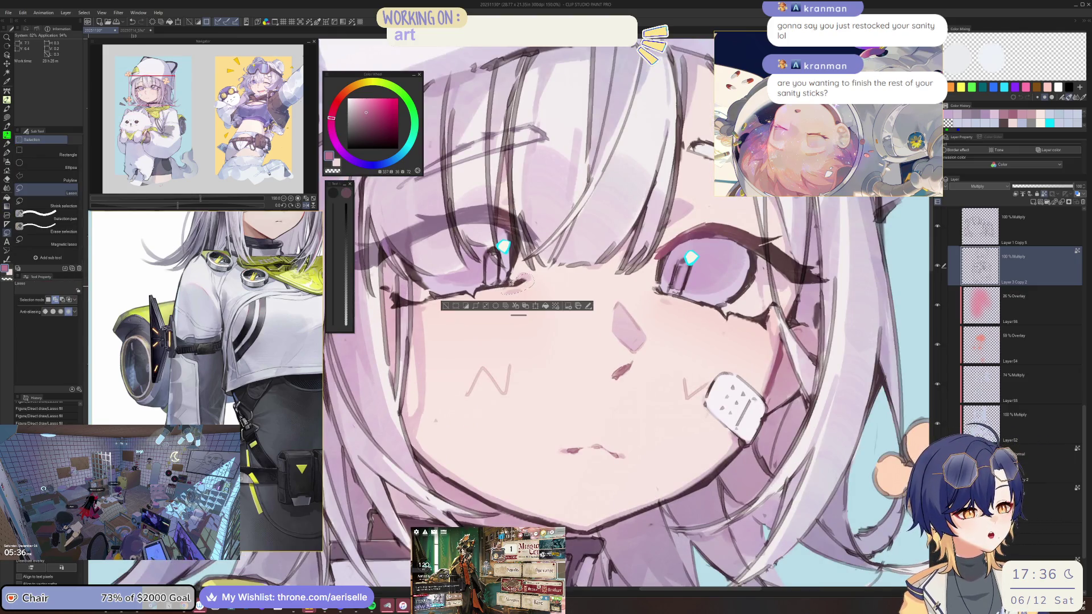
{"action": "key", "text": "b"}
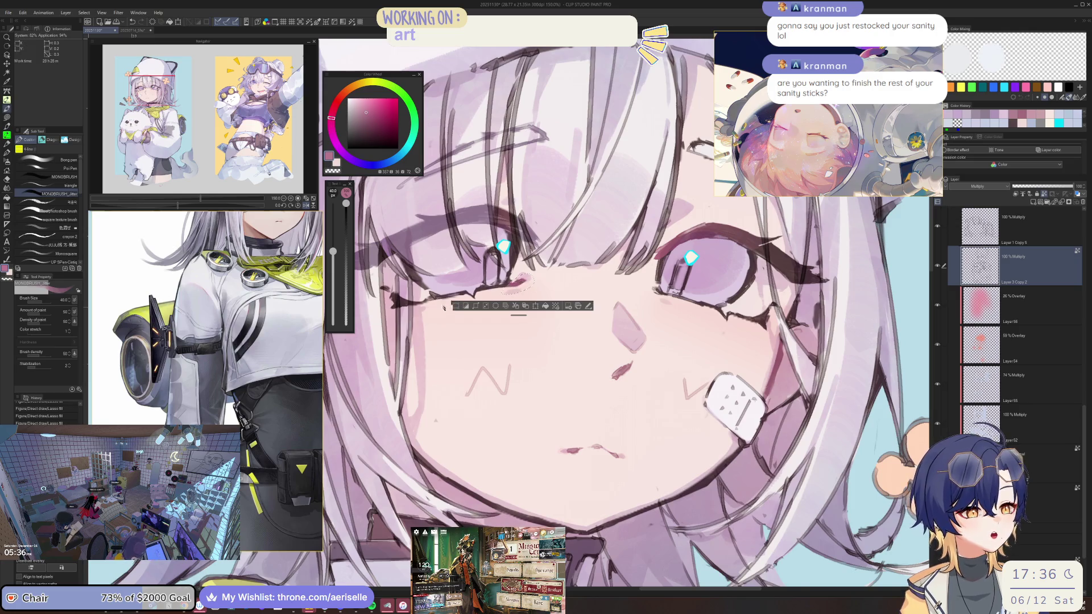
{"action": "scroll", "coordinate": [521, 281], "scroll_direction": "down", "scroll_amount": 3}
{"action": "scroll", "coordinate": [519, 271], "scroll_direction": "up", "scroll_amount": 3}
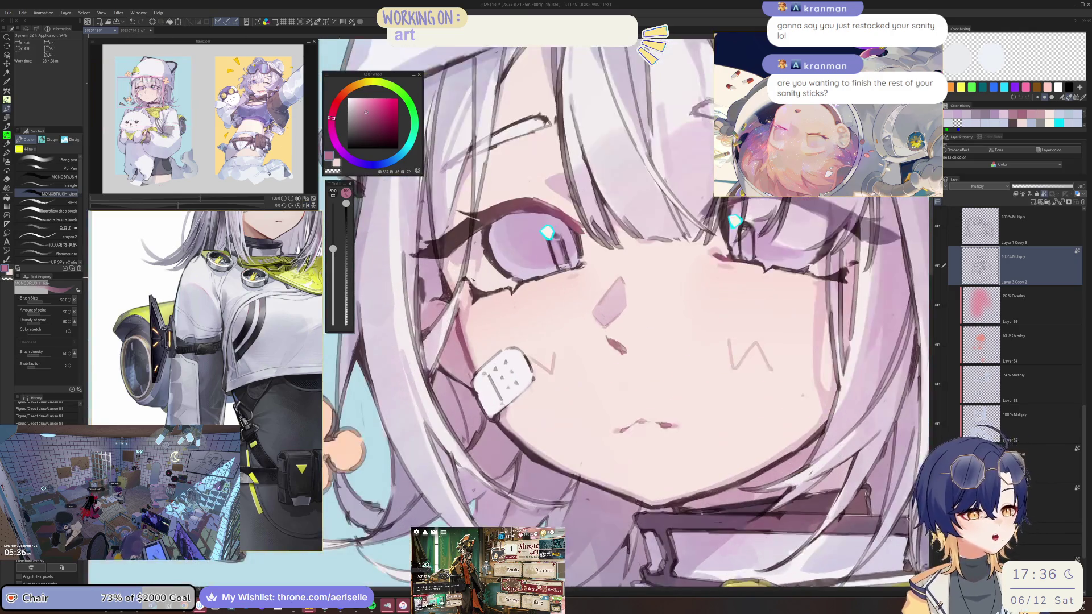
{"action": "key", "text": "ctrl+d"}
Step: Sample the hair colour and a muted pink, then return to the brush and mirror the view
{"action": "scroll", "coordinate": [519, 272], "scroll_direction": "down", "scroll_amount": 2}
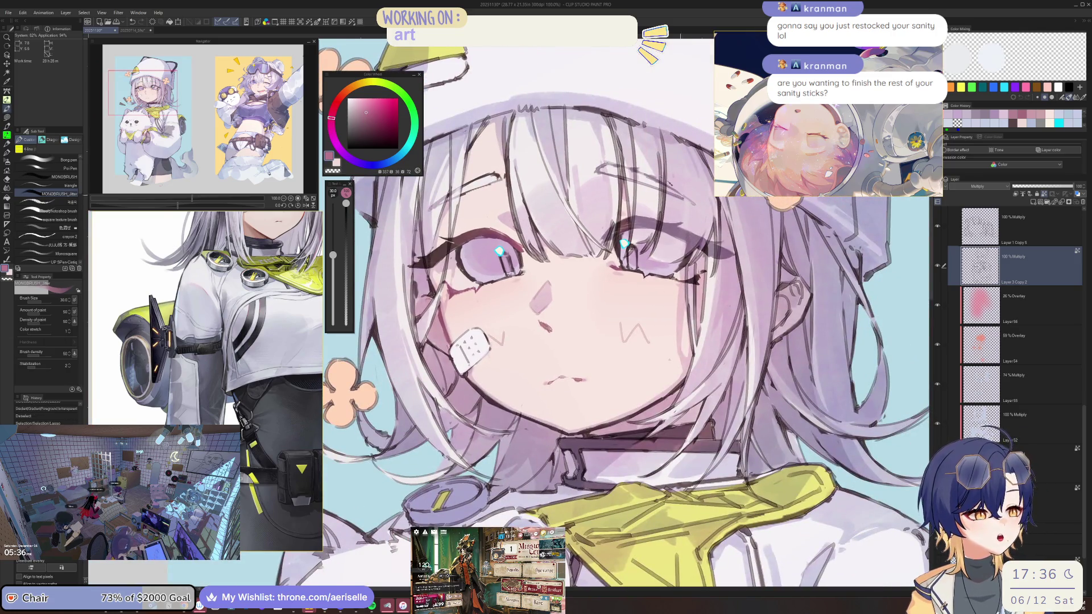
{"action": "key", "text": "i"}
{"action": "left_click", "coordinate": [670, 213], "text": "alt"}
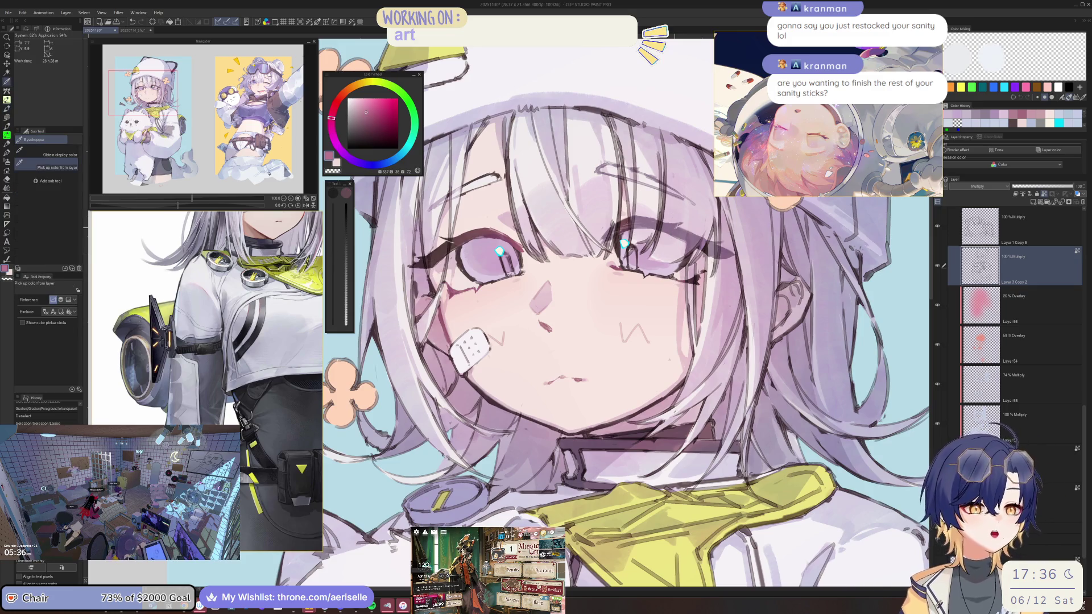
{"action": "scroll", "coordinate": [693, 271], "scroll_direction": "up", "scroll_amount": 1}
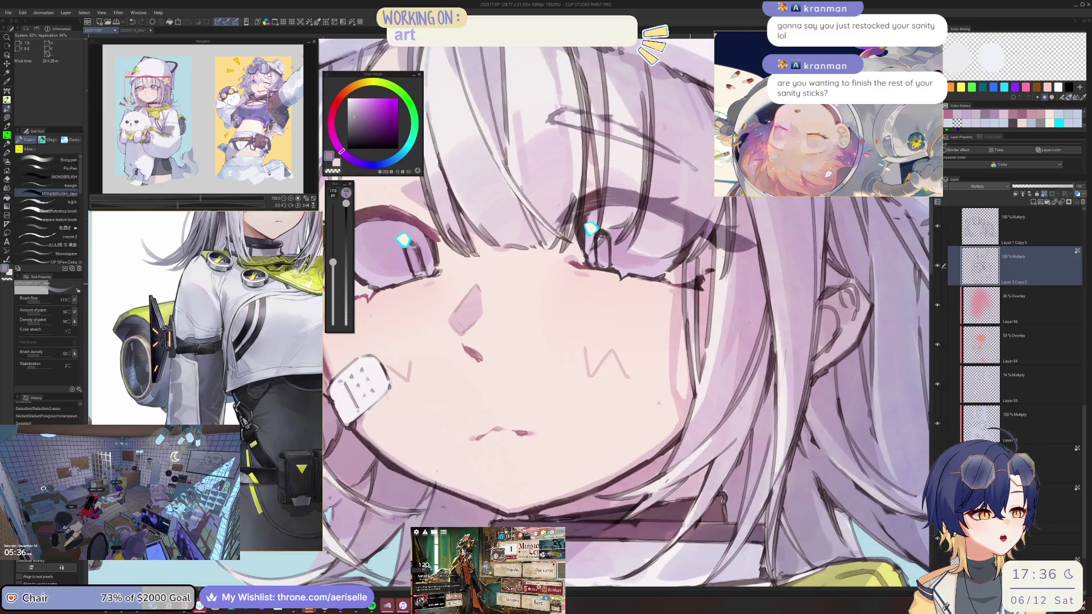
{"action": "left_click", "coordinate": [472, 352], "text": "alt"}
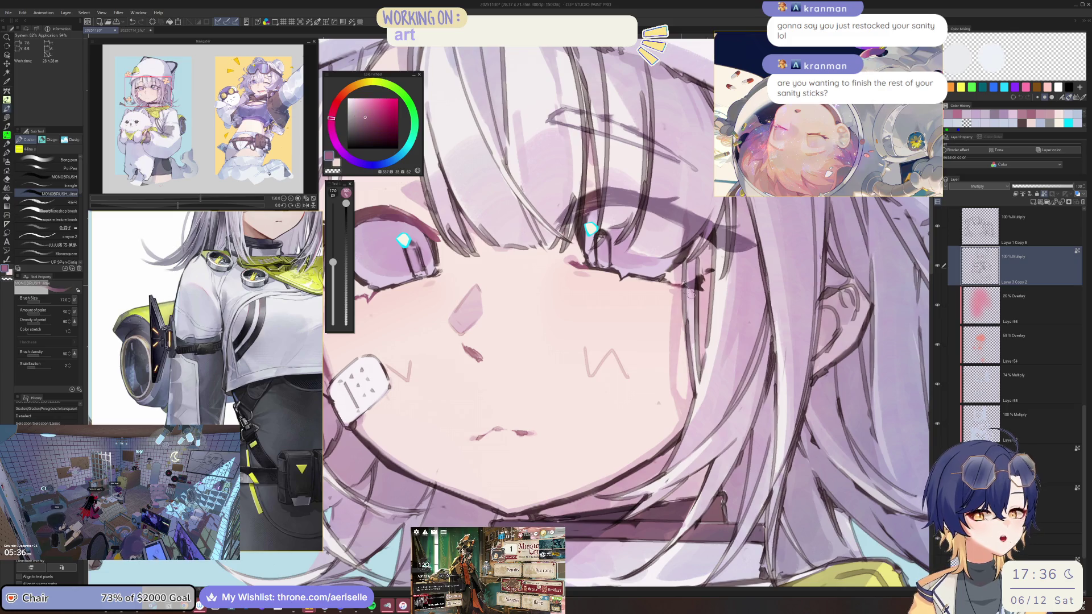
{"action": "key", "text": "alt"}
{"action": "key", "text": "i"}
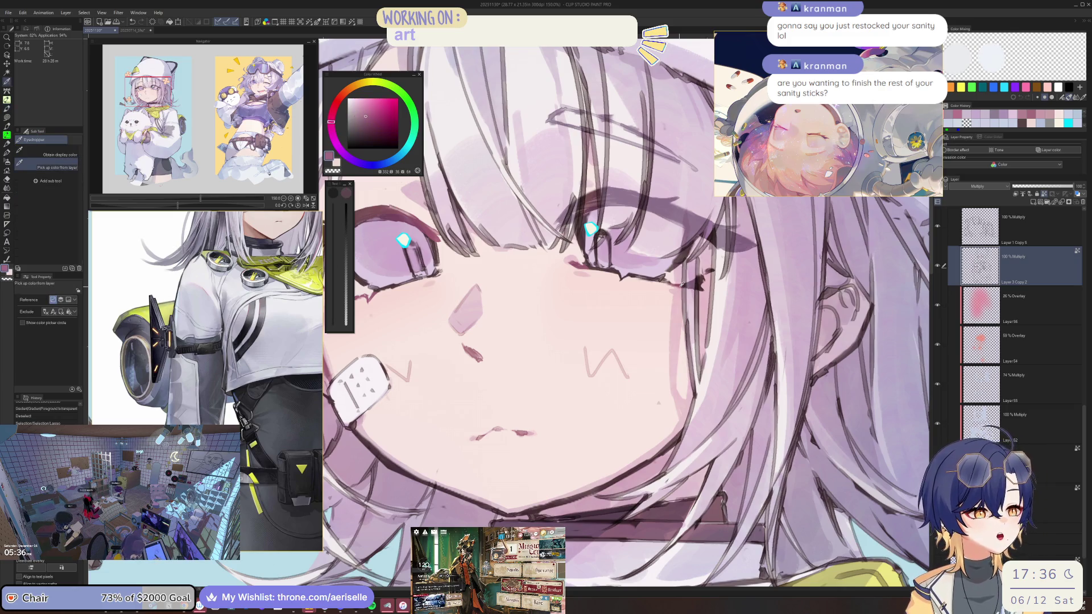
{"action": "key", "text": "b"}
{"action": "key", "text": "h"}
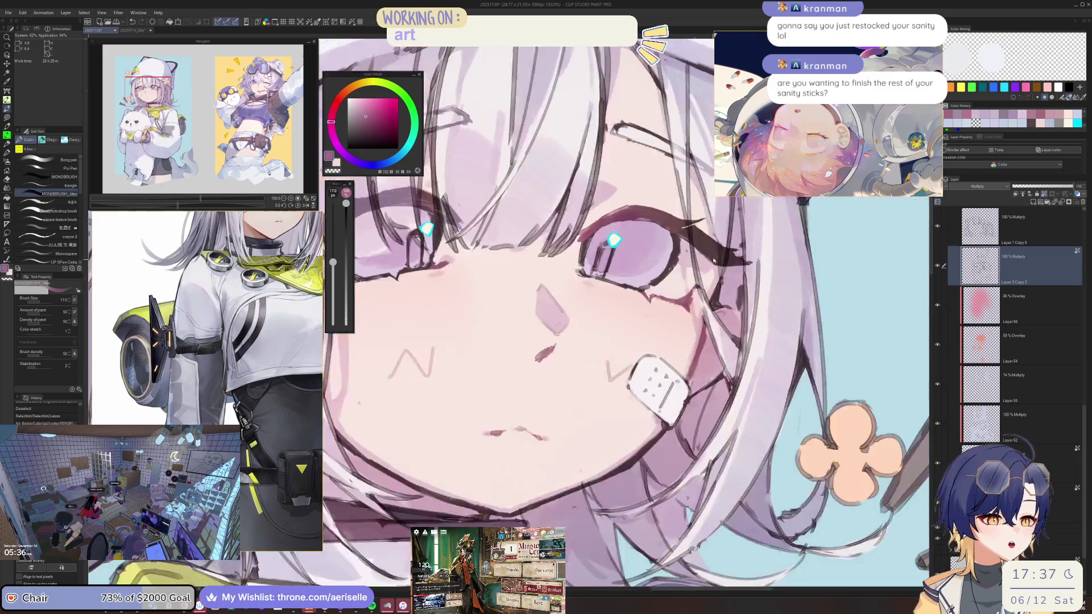
{"action": "scroll", "coordinate": [713, 260], "scroll_direction": "down", "scroll_amount": 4}
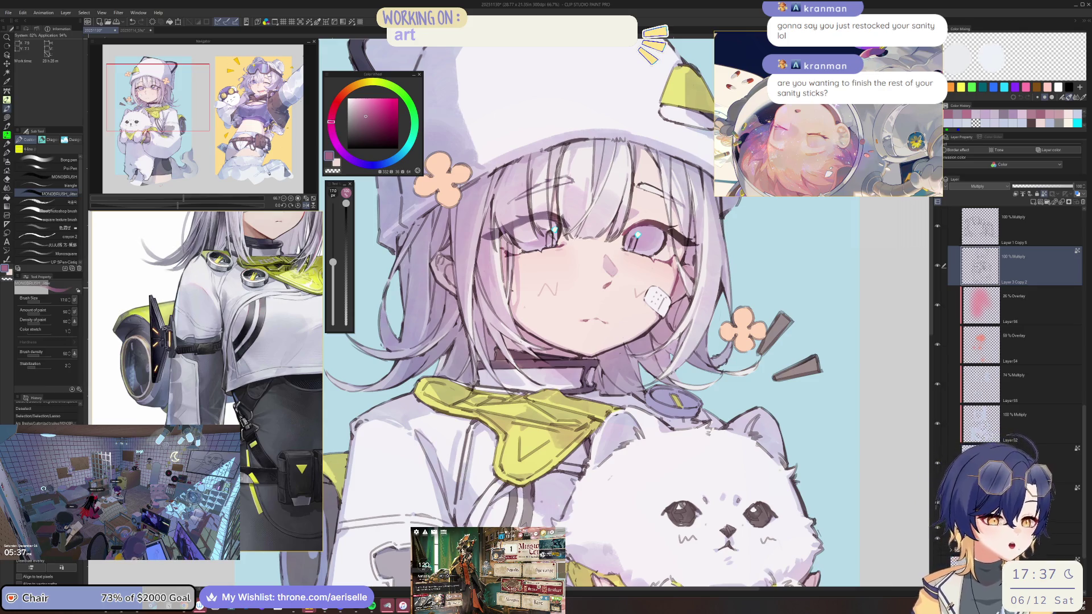
Step: Lasso-fill pale pink shadows near the ear, along the jawline and across the face
{"action": "scroll", "coordinate": [435, 258], "scroll_direction": "up", "scroll_amount": 4}
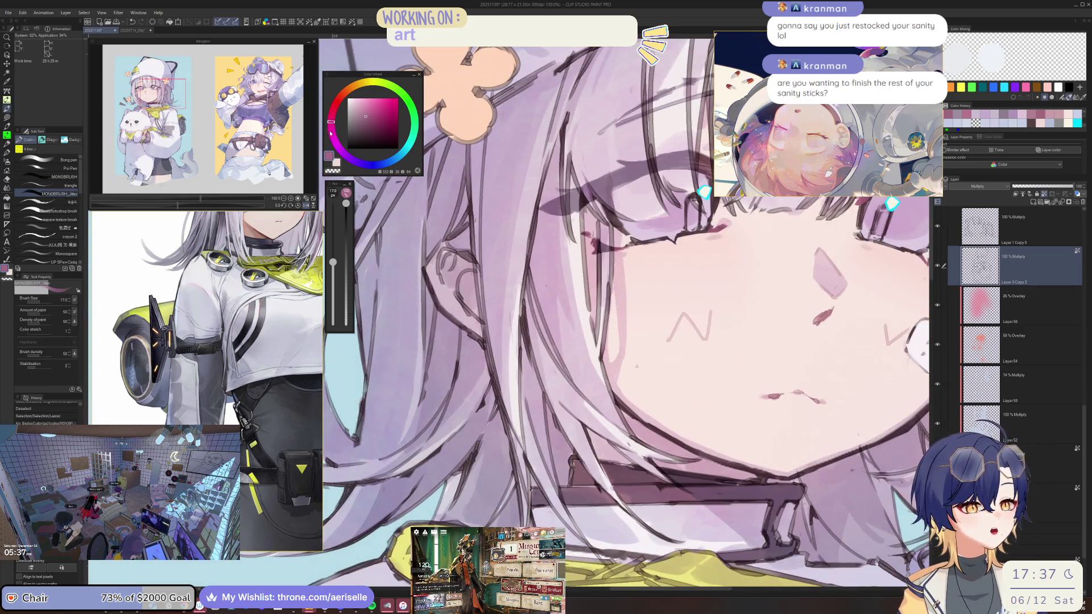
{"action": "left_click", "coordinate": [360, 117]}
{"action": "key", "text": "u"}
{"action": "mouse_move", "coordinate": [463, 253]}
{"action": "left_mouse_down"}
{"action": "mouse_move", "coordinate": [443, 244]}
{"action": "mouse_move", "coordinate": [462, 312]}
{"action": "left_mouse_up"}
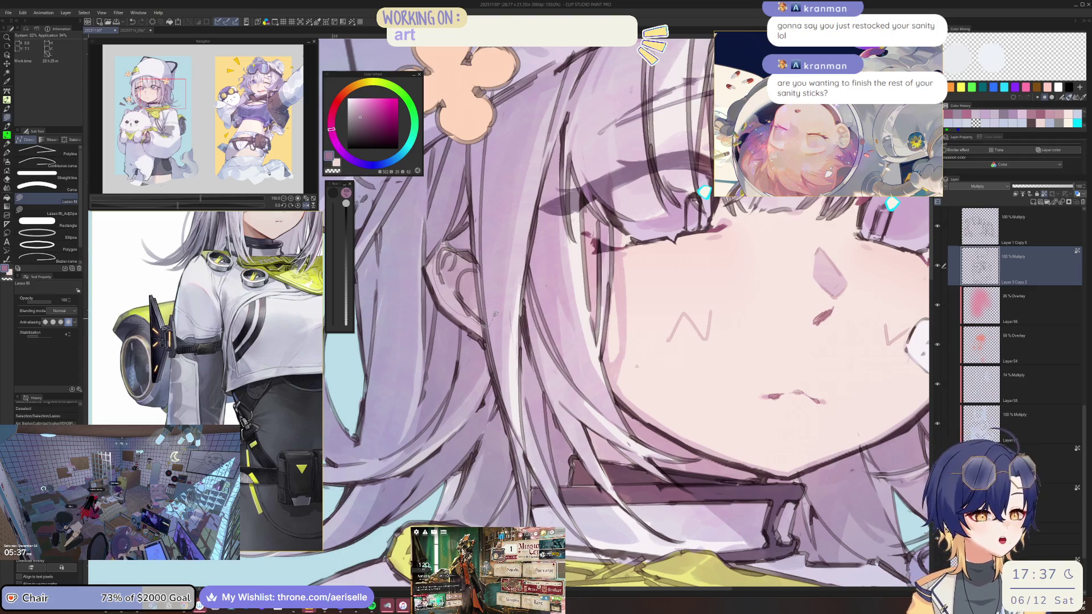
{"action": "scroll", "coordinate": [468, 259], "scroll_direction": "down", "scroll_amount": 4}
{"action": "scroll", "coordinate": [629, 272], "scroll_direction": "up", "scroll_amount": 4}
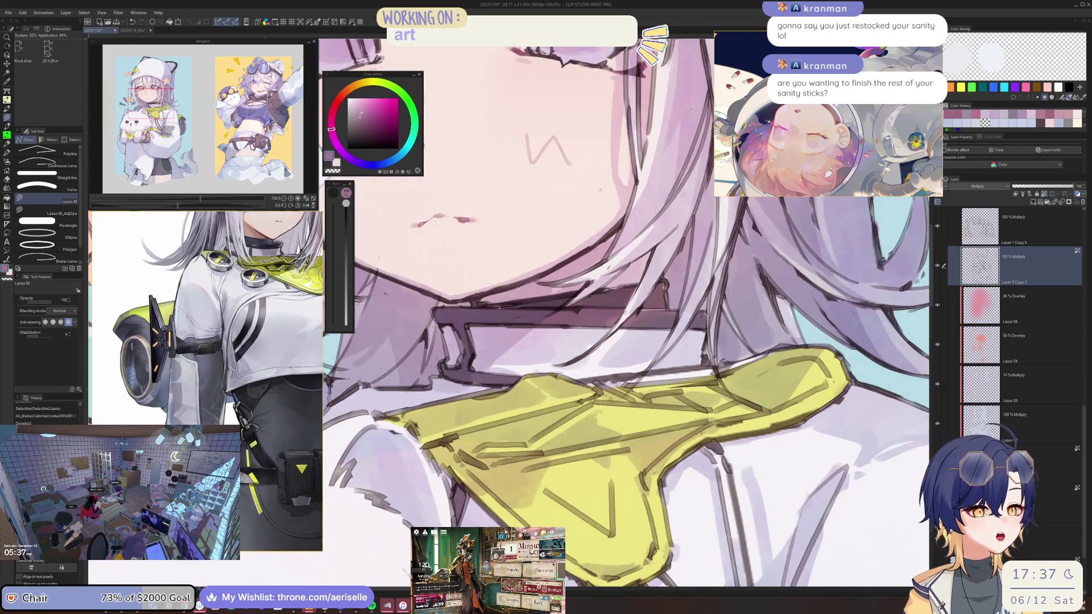
{"action": "left_click", "coordinate": [330, 124]}
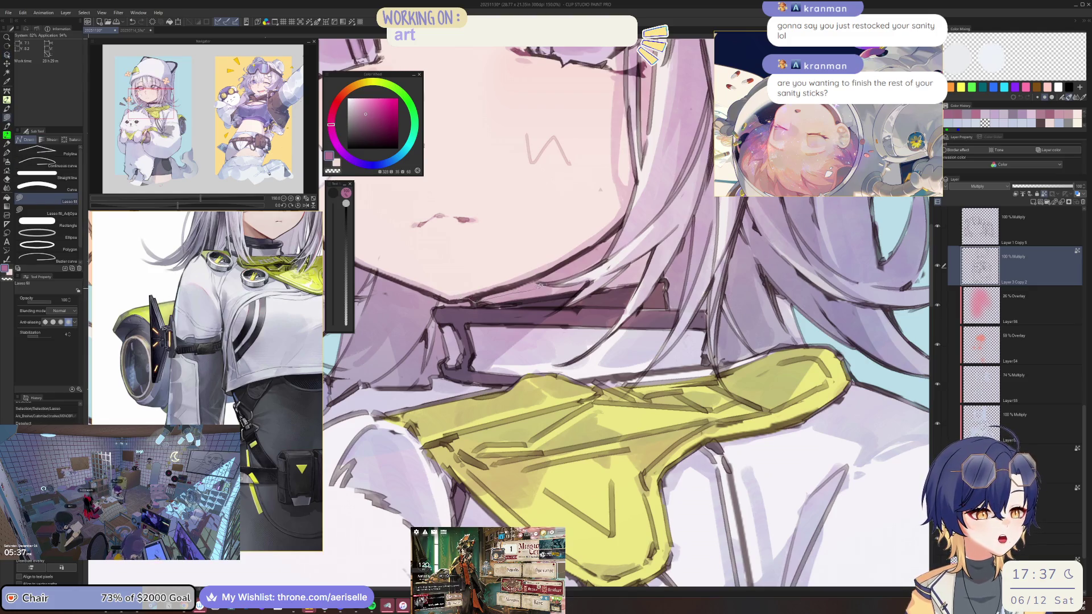
{"action": "left_click_drag", "start_coordinate": [624, 245], "coordinate": [559, 234]}
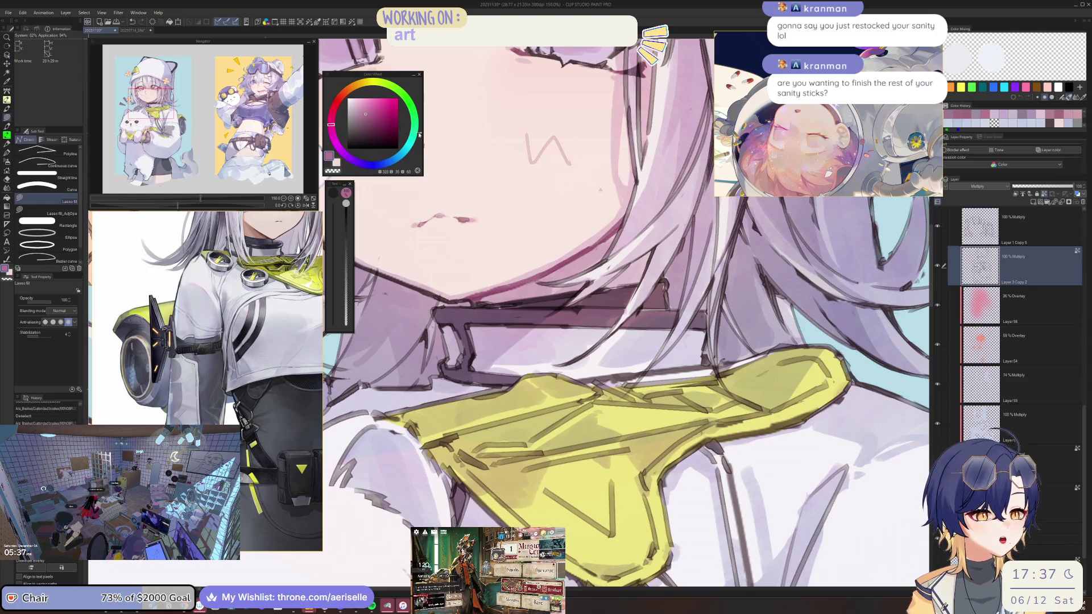
{"action": "left_click", "coordinate": [358, 116]}
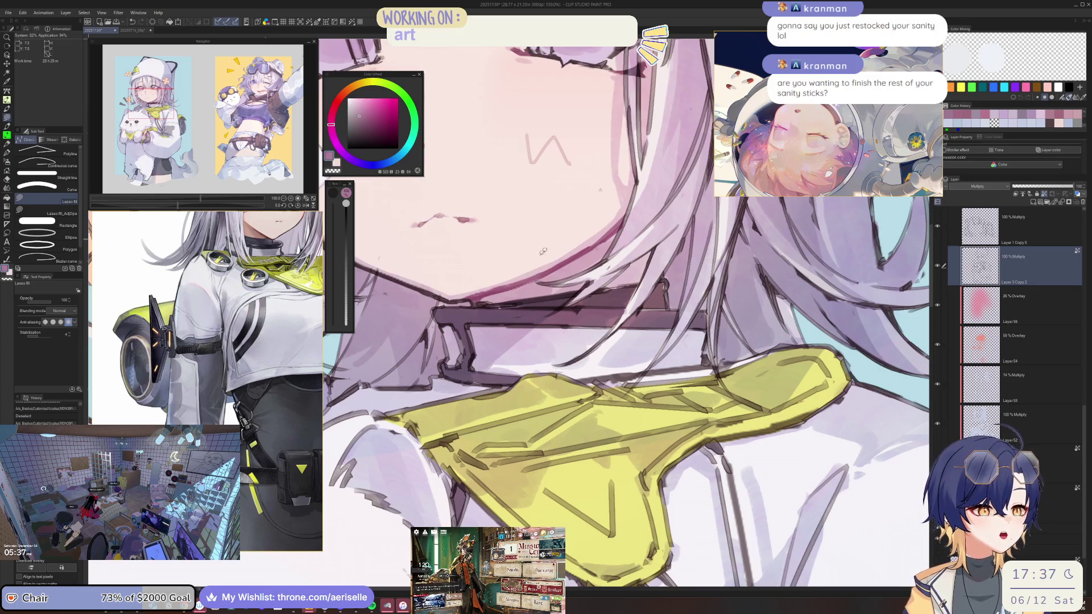
{"action": "left_click_drag", "start_coordinate": [476, 296], "coordinate": [597, 267]}
Step: Adjust the shading colour on the Color Wheel and lasso-fill a shading shape around the mouth
{"action": "scroll", "coordinate": [569, 284], "scroll_direction": "down", "scroll_amount": 5}
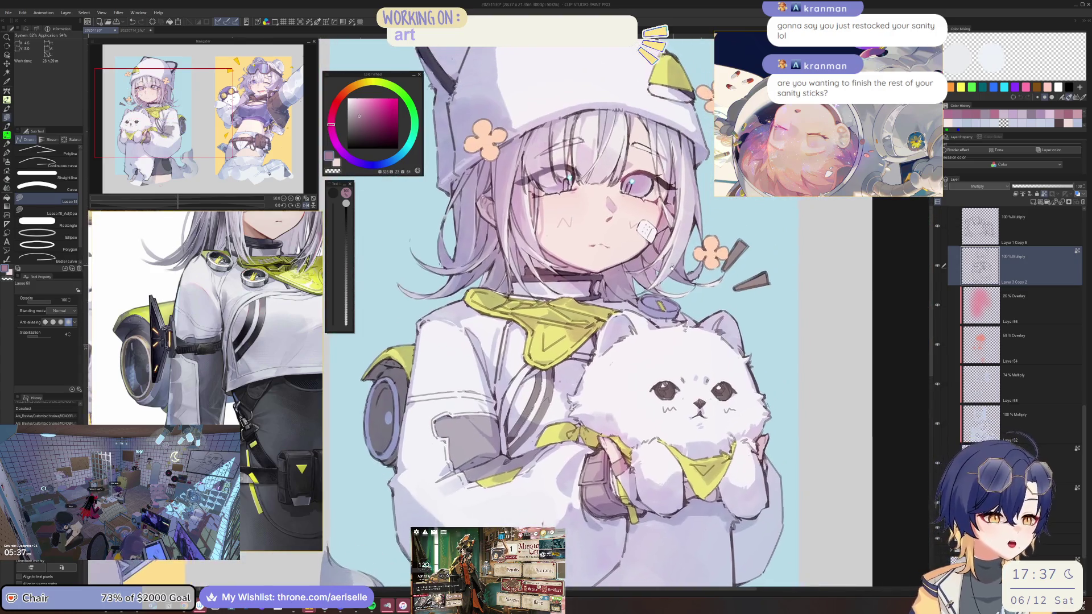
{"action": "scroll", "coordinate": [569, 284], "scroll_direction": "down", "scroll_amount": 5}
{"action": "scroll", "coordinate": [640, 254], "scroll_direction": "up", "scroll_amount": 5}
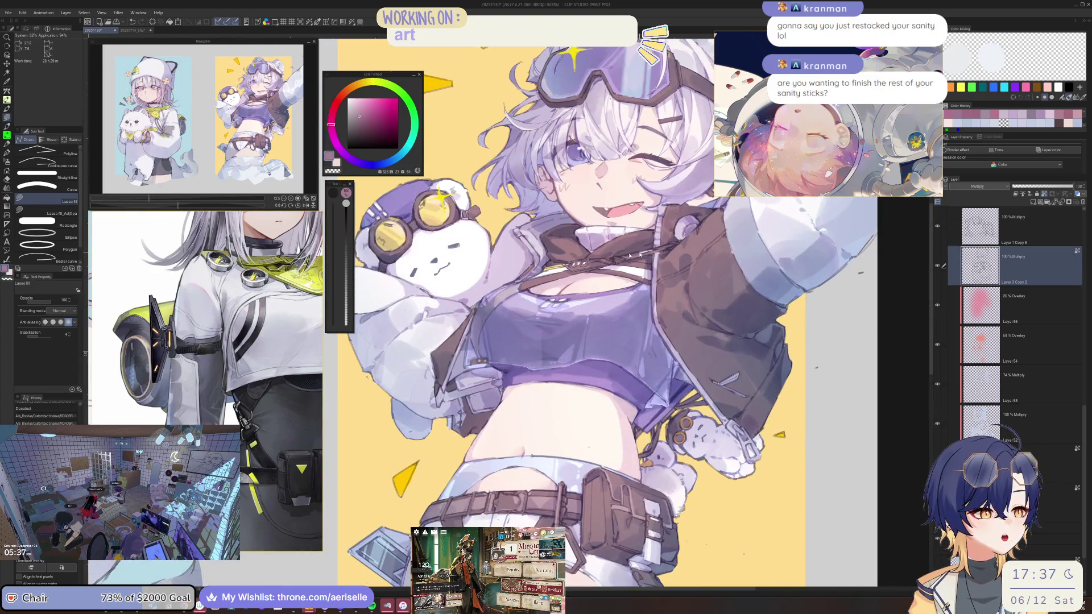
{"action": "scroll", "coordinate": [630, 255], "scroll_direction": "down", "scroll_amount": 5}
{"action": "scroll", "coordinate": [370, 182], "scroll_direction": "up", "scroll_amount": 4}
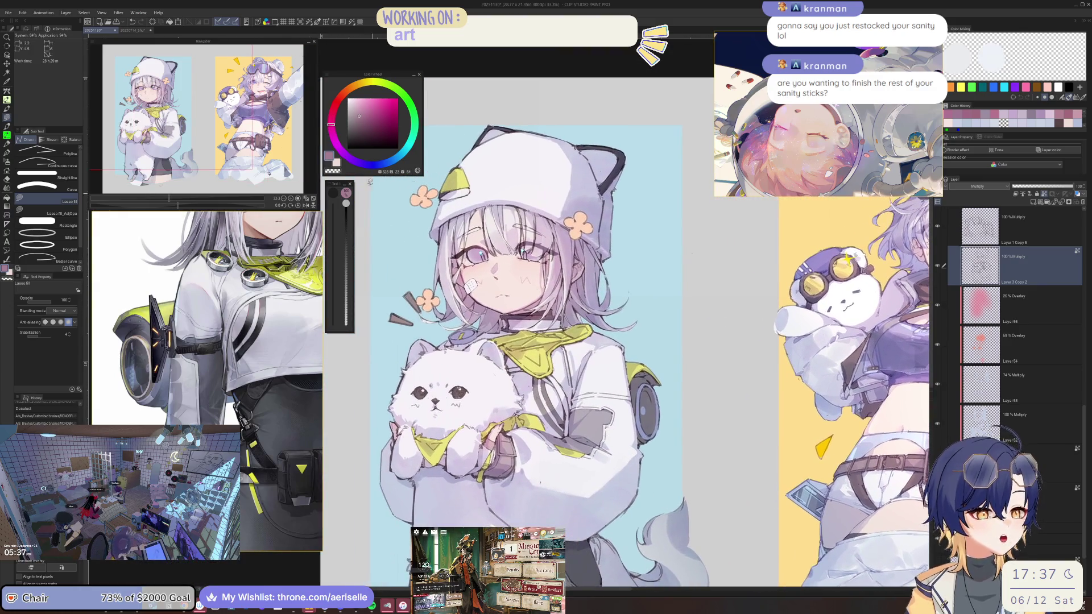
{"action": "left_click", "coordinate": [358, 112]}
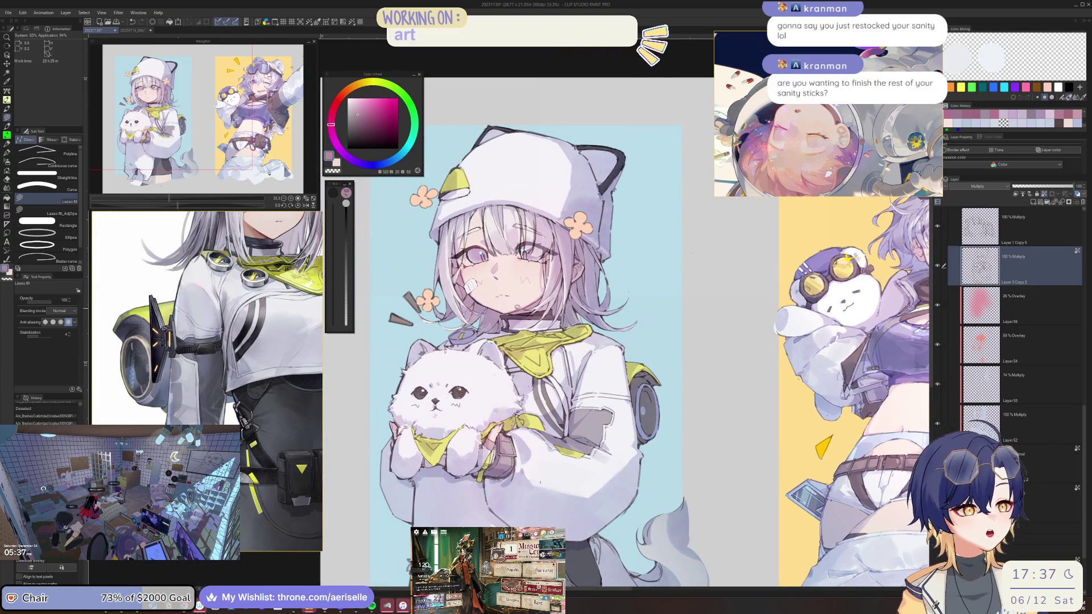
{"action": "scroll", "coordinate": [517, 307], "scroll_direction": "up", "scroll_amount": 4}
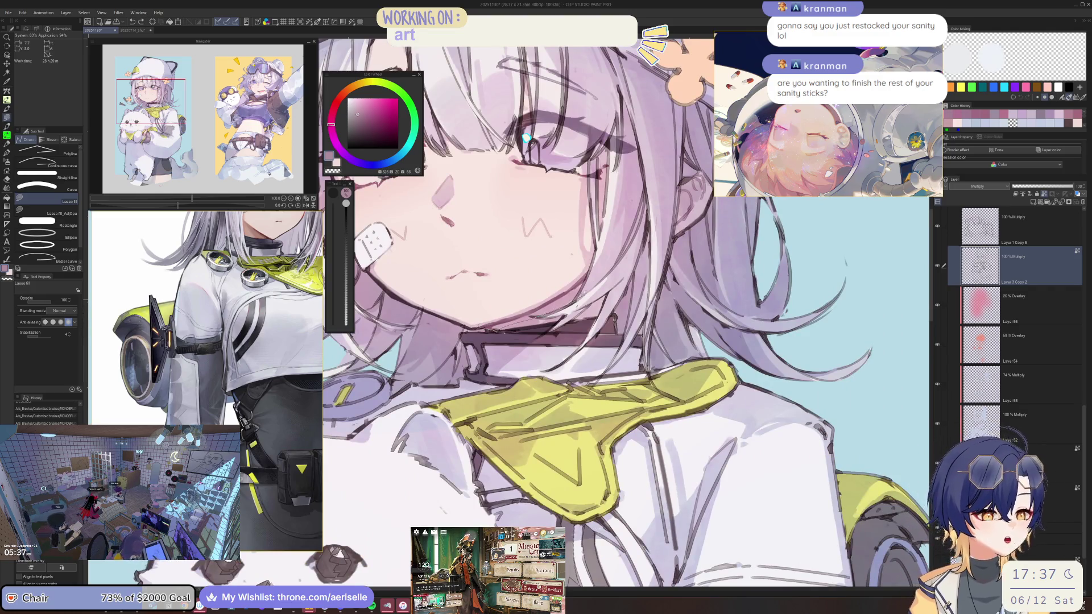
{"action": "left_click_drag", "start_coordinate": [689, 220], "coordinate": [648, 250]}
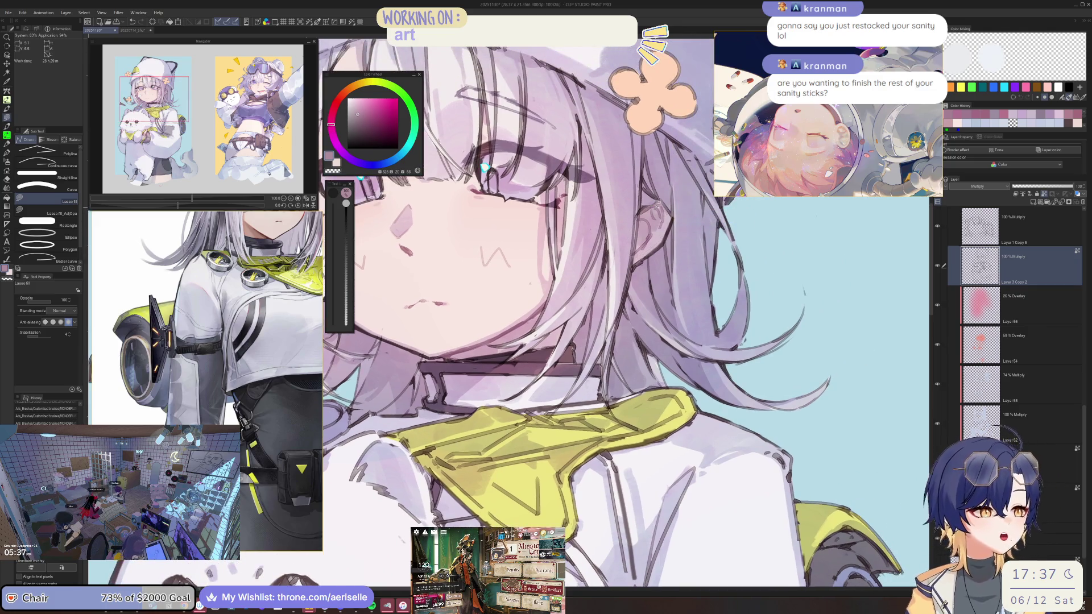
{"action": "scroll", "coordinate": [837, 178], "scroll_direction": "down", "scroll_amount": 3}
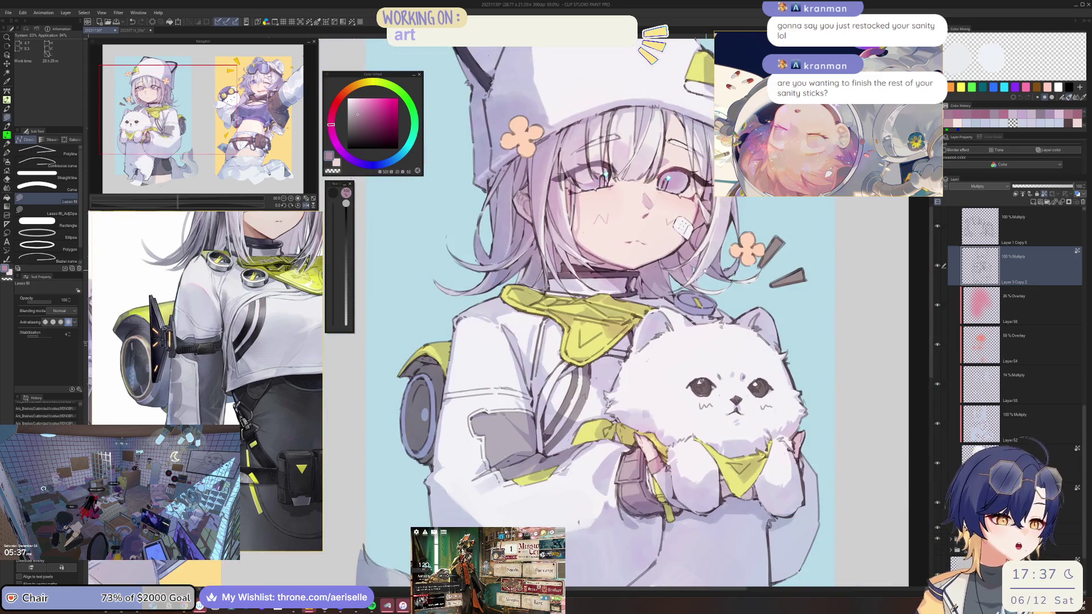
{"action": "scroll", "coordinate": [765, 190], "scroll_direction": "up", "scroll_amount": 4}
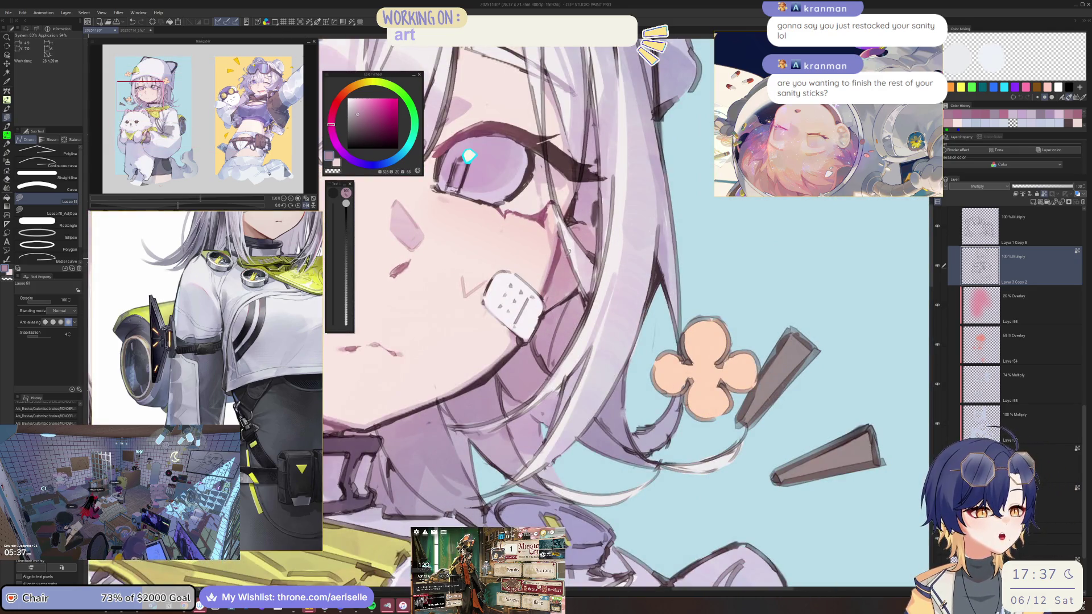
{"action": "scroll", "coordinate": [568, 250], "scroll_direction": "down", "scroll_amount": 3}
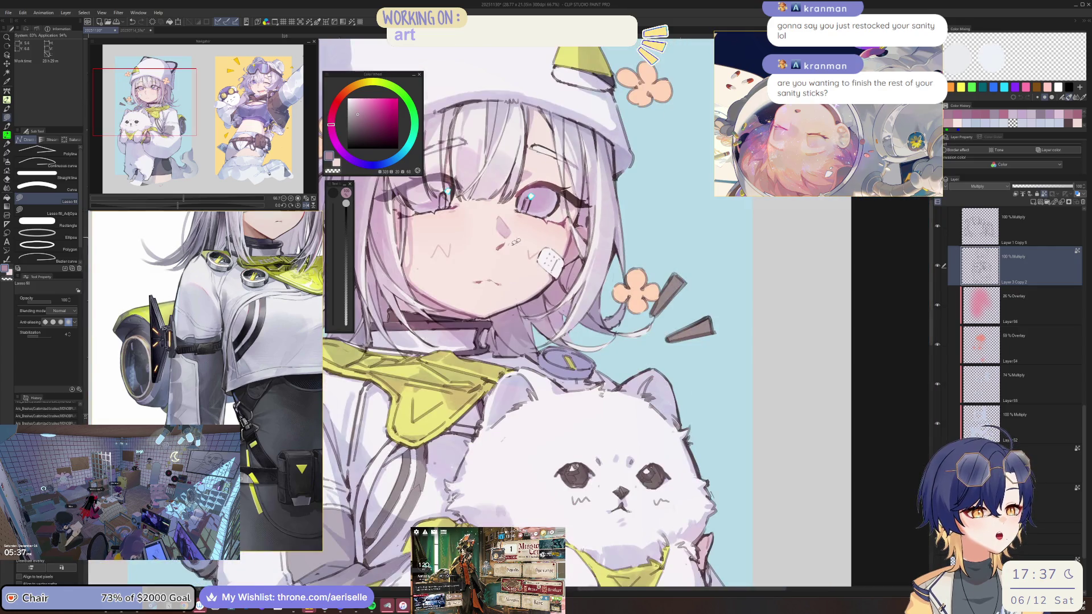
{"action": "scroll", "coordinate": [515, 241], "scroll_direction": "up", "scroll_amount": 3}
{"action": "left_click", "coordinate": [358, 122]}
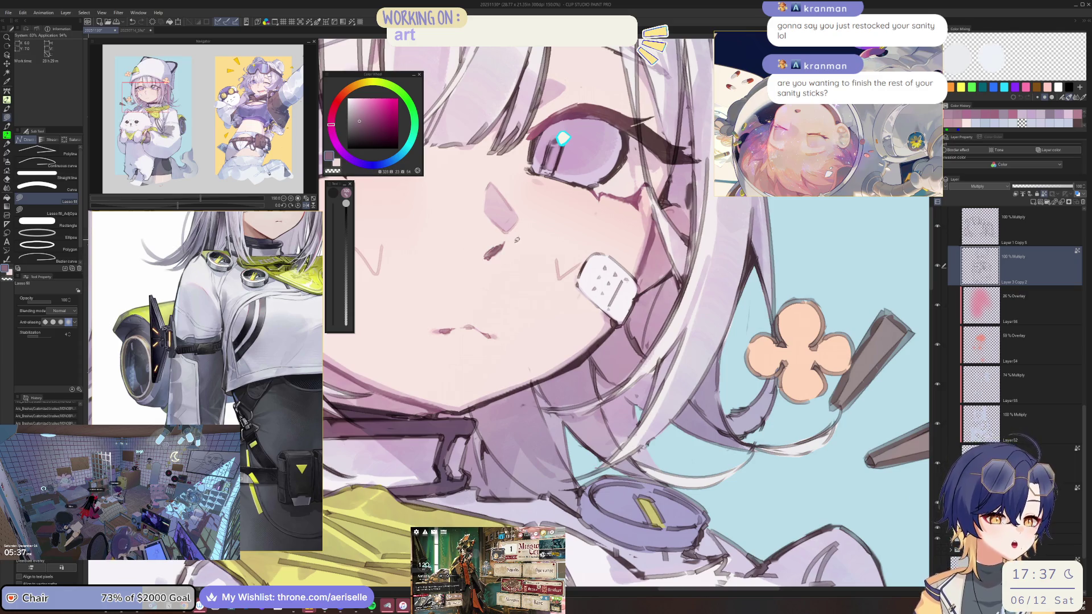
{"action": "scroll", "coordinate": [556, 180], "scroll_direction": "down", "scroll_amount": 3}
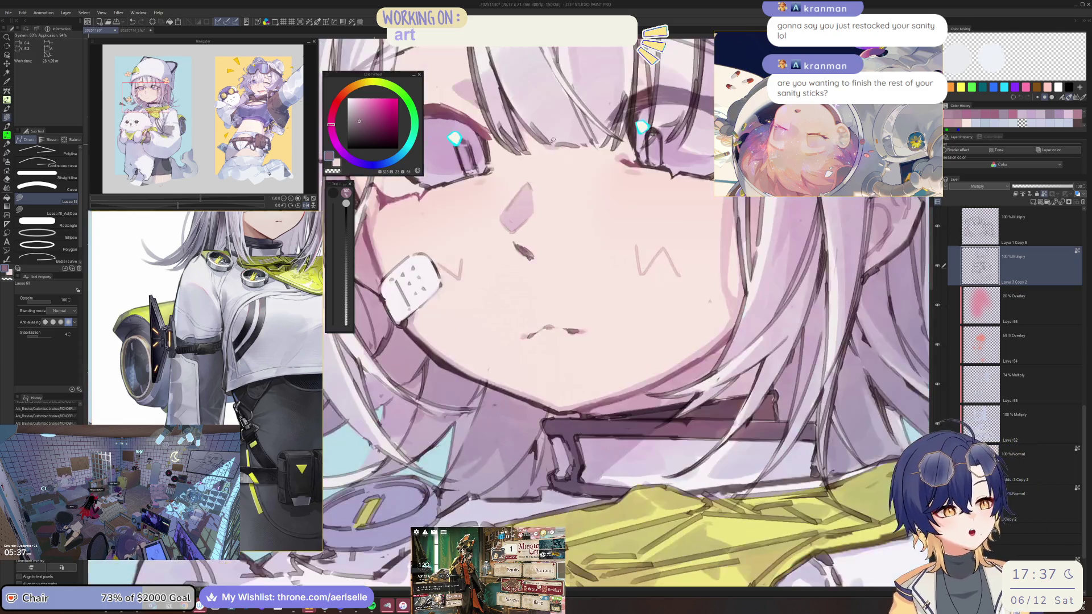
{"action": "left_click", "coordinate": [367, 115]}
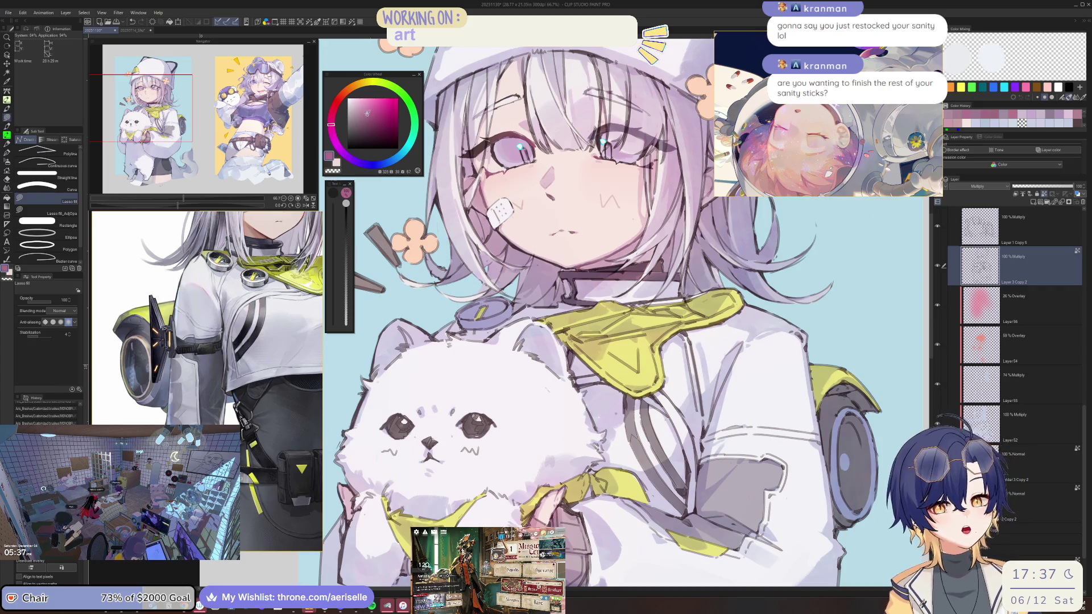
{"action": "scroll", "coordinate": [517, 212], "scroll_direction": "up", "scroll_amount": 3}
{"action": "left_click_drag", "start_coordinate": [637, 251], "coordinate": [659, 273]}
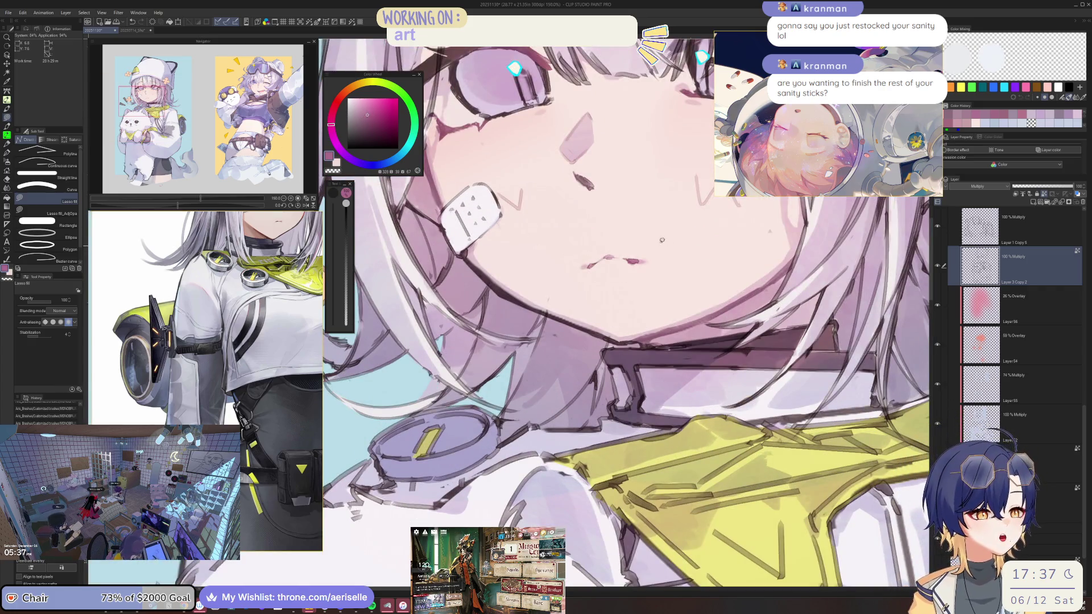
Step: Save the illustration with Ctrl+S
{"action": "scroll", "coordinate": [614, 278], "scroll_direction": "down", "scroll_amount": 3}
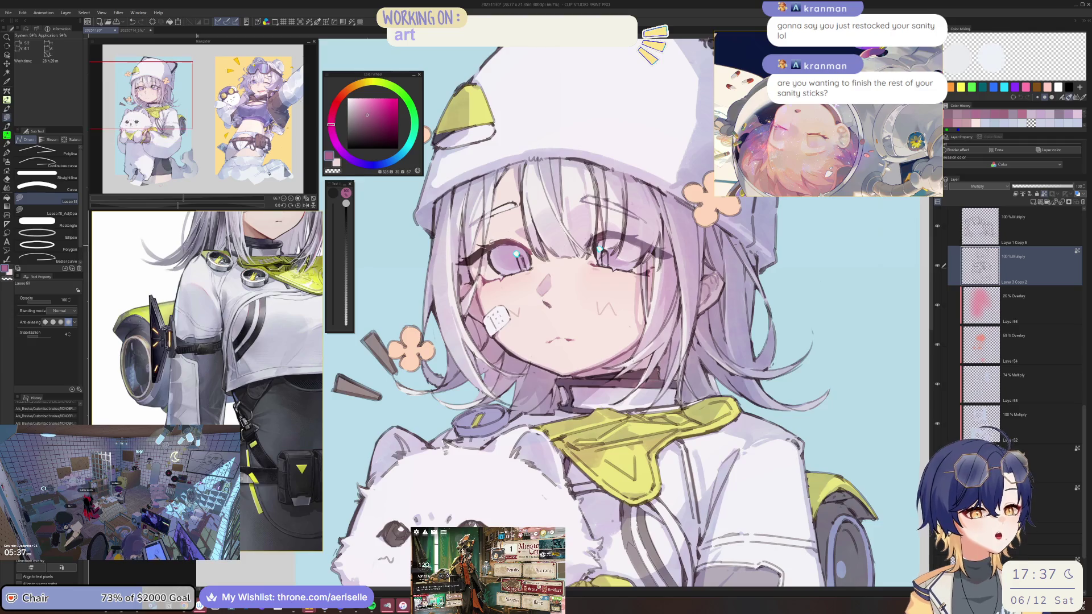
{"action": "scroll", "coordinate": [489, 244], "scroll_direction": "up", "scroll_amount": 4}
{"action": "key", "text": "ctrl+s"}
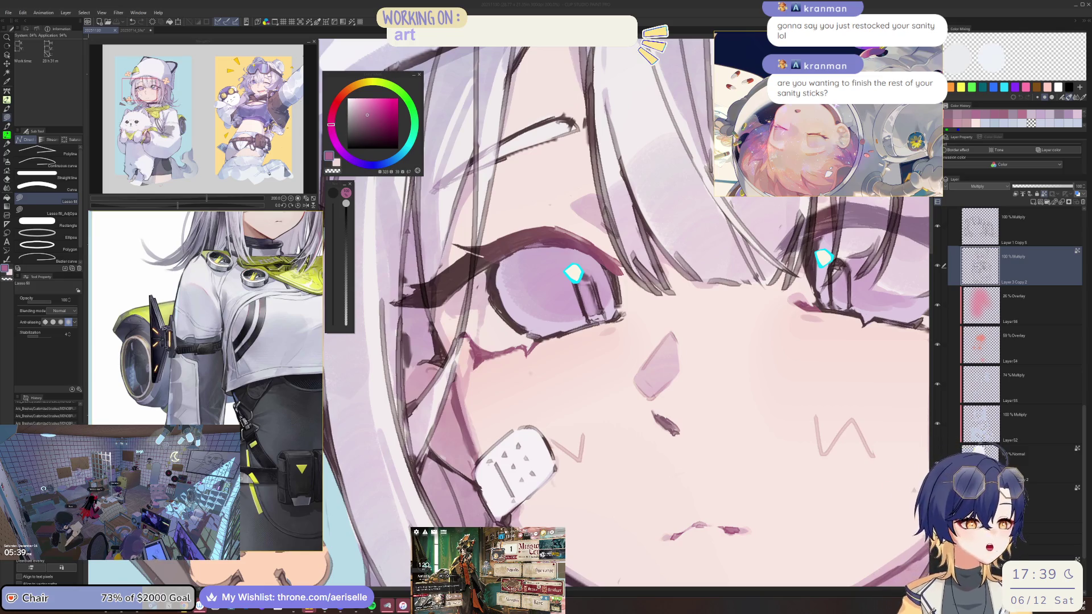
Step: Check the canvas mirrored, then restore the normal flip and upright rotation
{"action": "left_click", "coordinate": [502, 353]}
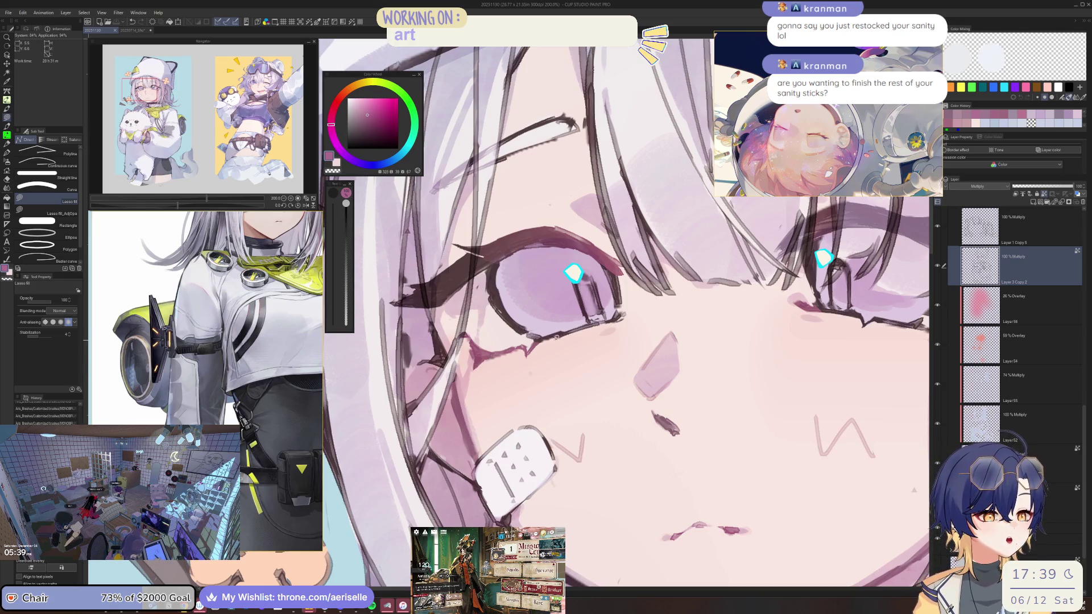
{"action": "key", "text": "b"}
{"action": "key", "text": "h"}
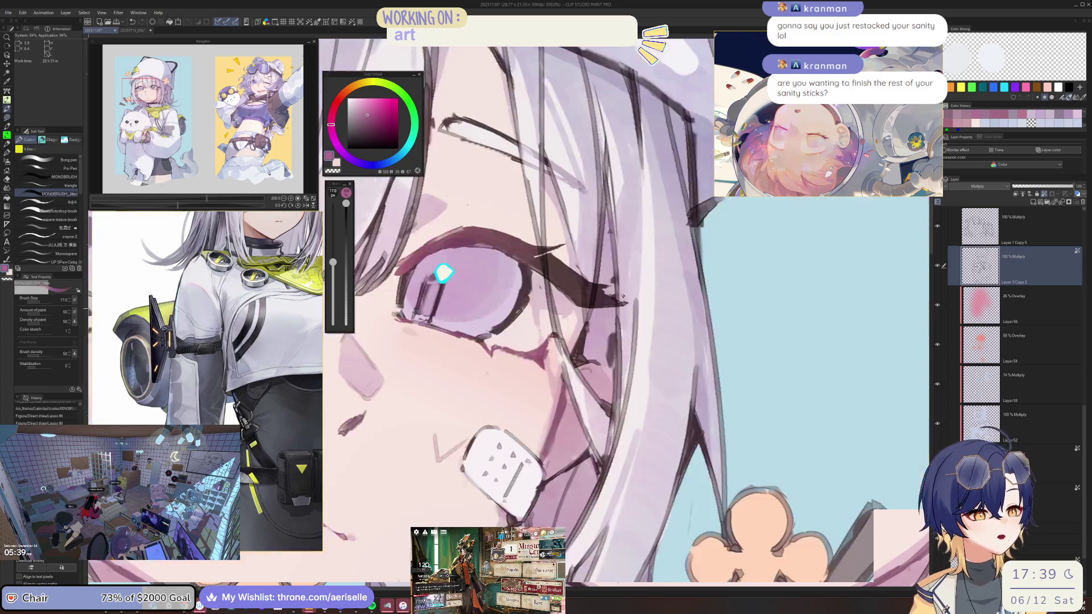
{"action": "scroll", "coordinate": [444, 273], "scroll_direction": "down", "scroll_amount": 5}
{"action": "scroll", "coordinate": [566, 230], "scroll_direction": "up", "scroll_amount": 5}
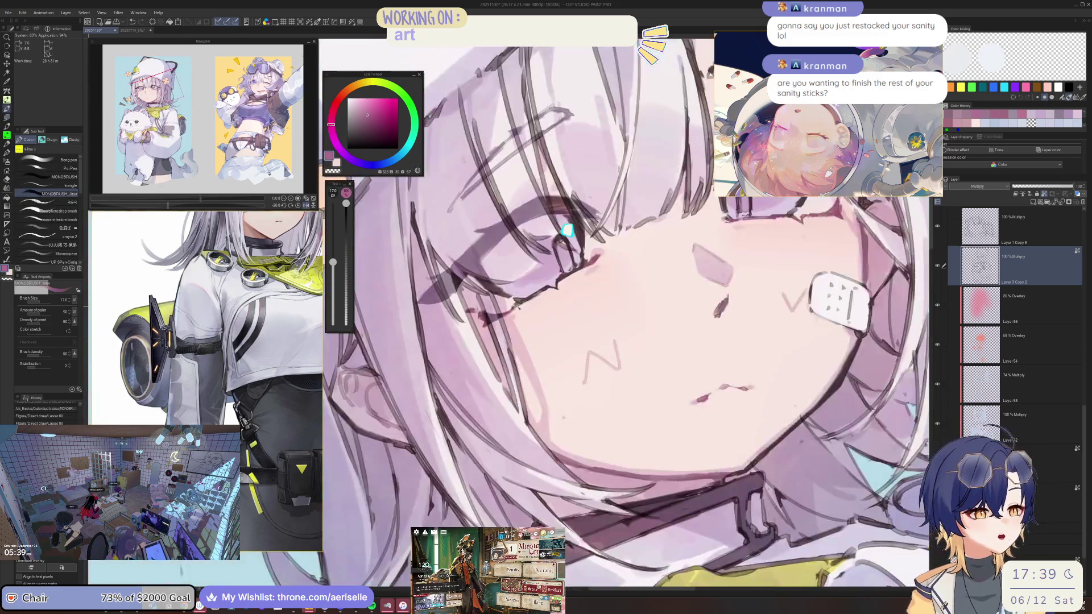
{"action": "key", "text": "h"}
{"action": "scroll", "coordinate": [546, 307], "scroll_direction": "down", "scroll_amount": 5}
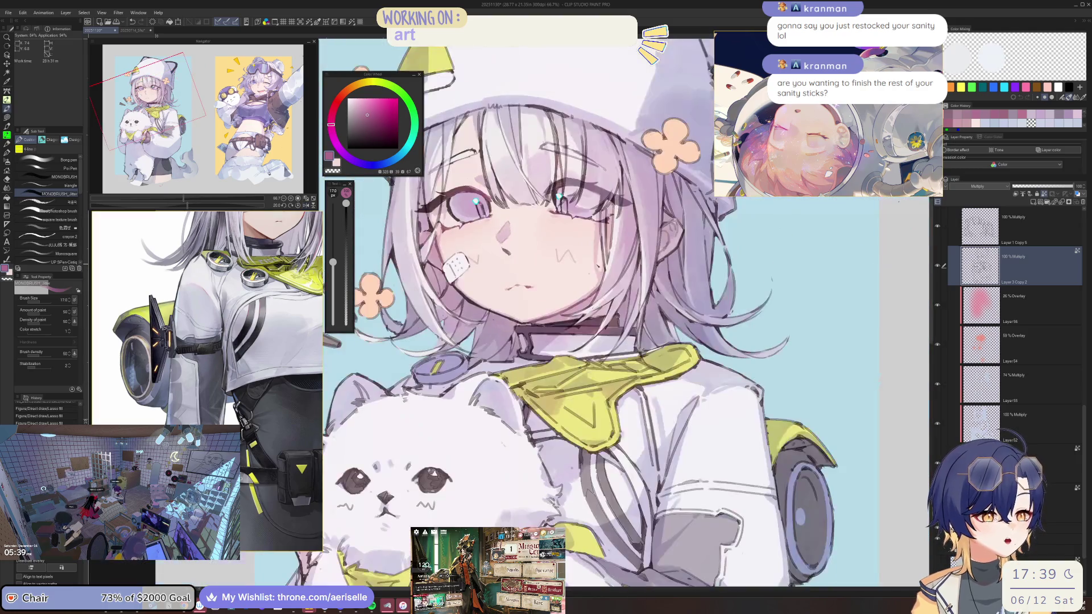
{"action": "key", "text": "ctrl+at"}
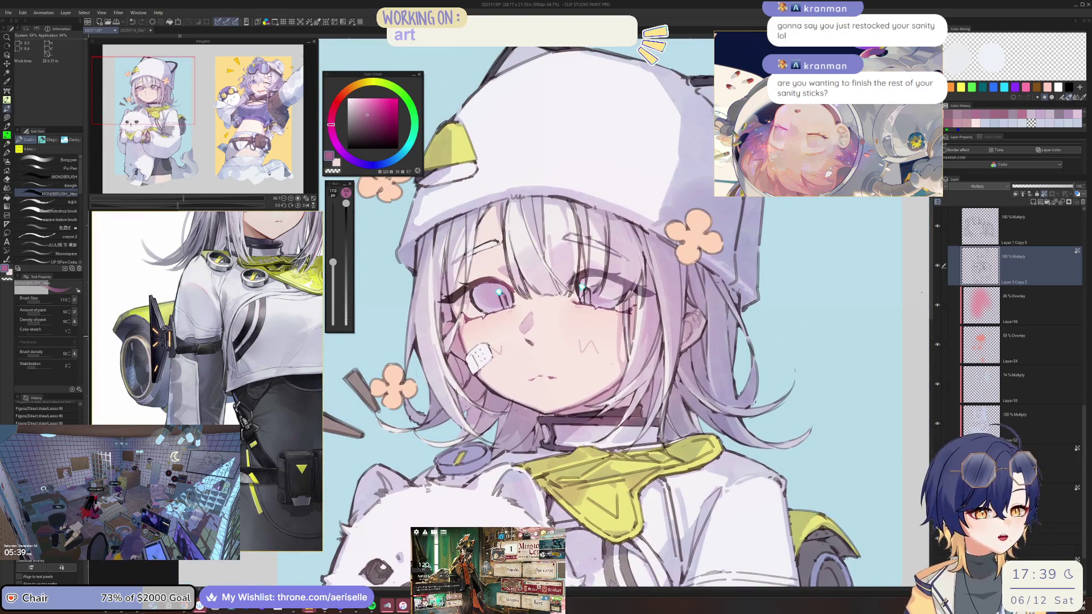
{"action": "scroll", "coordinate": [501, 370], "scroll_direction": "up", "scroll_amount": 5}
Step: Pick a light blue-lavender and lasso-fill shading along the bandage's lower-left edge
{"action": "left_click", "coordinate": [381, 164]}
{"action": "left_click", "coordinate": [364, 107]}
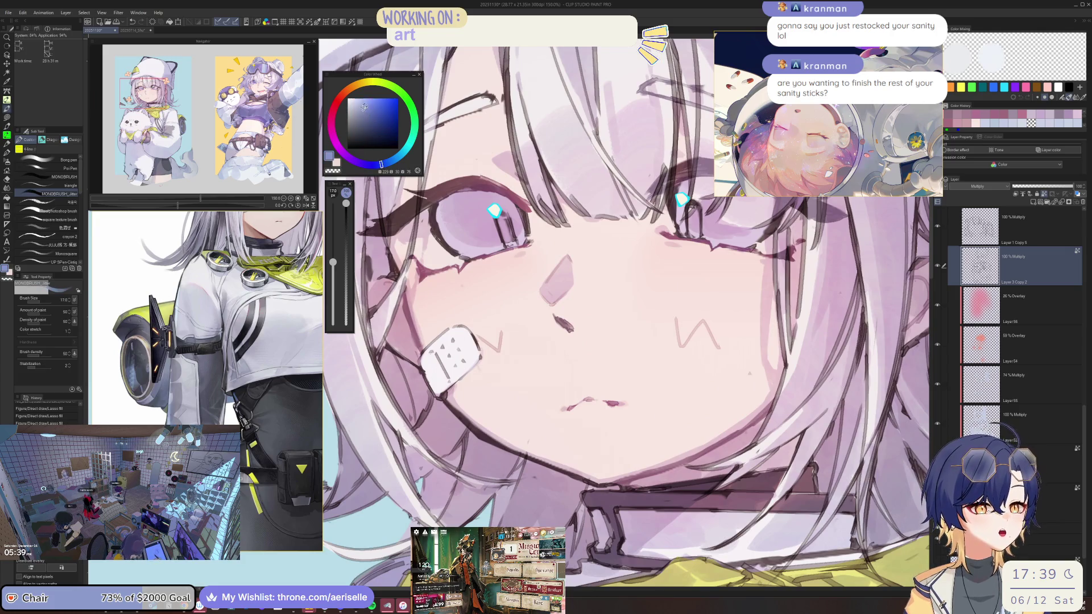
{"action": "left_click", "coordinate": [436, 178]}
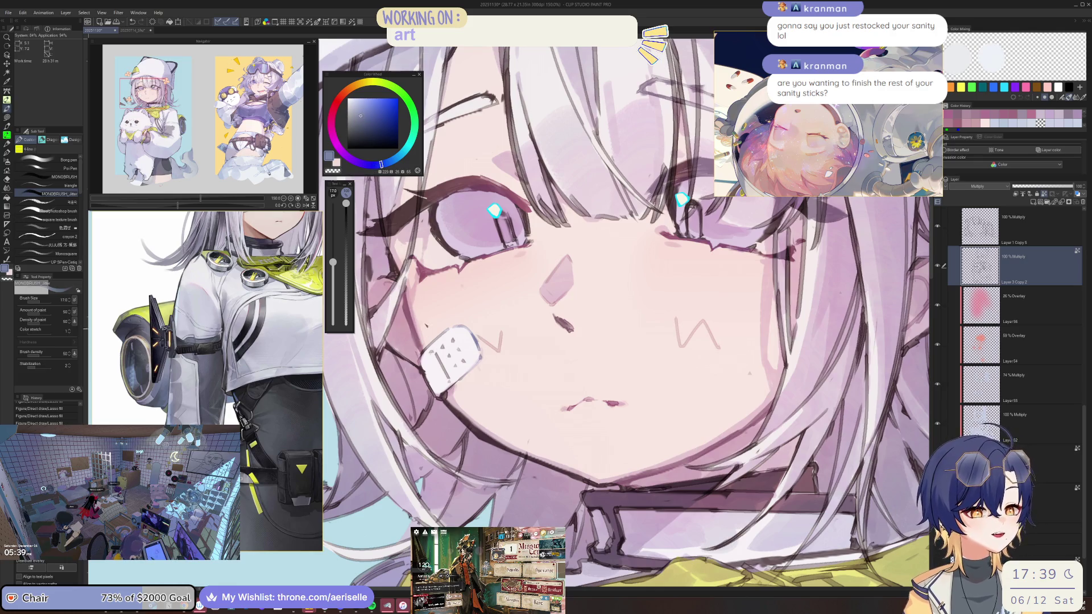
{"action": "scroll", "coordinate": [430, 348], "scroll_direction": "up", "scroll_amount": 1}
{"action": "key", "text": "u"}
{"action": "mouse_move", "coordinate": [422, 364]}
{"action": "left_mouse_down"}
{"action": "mouse_move", "coordinate": [428, 398]}
{"action": "mouse_move", "coordinate": [498, 380]}
{"action": "mouse_move", "coordinate": [499, 348]}
{"action": "left_mouse_up"}
{"action": "scroll", "coordinate": [449, 217], "scroll_direction": "down", "scroll_amount": 5}
{"action": "scroll", "coordinate": [455, 250], "scroll_direction": "down", "scroll_amount": 10}
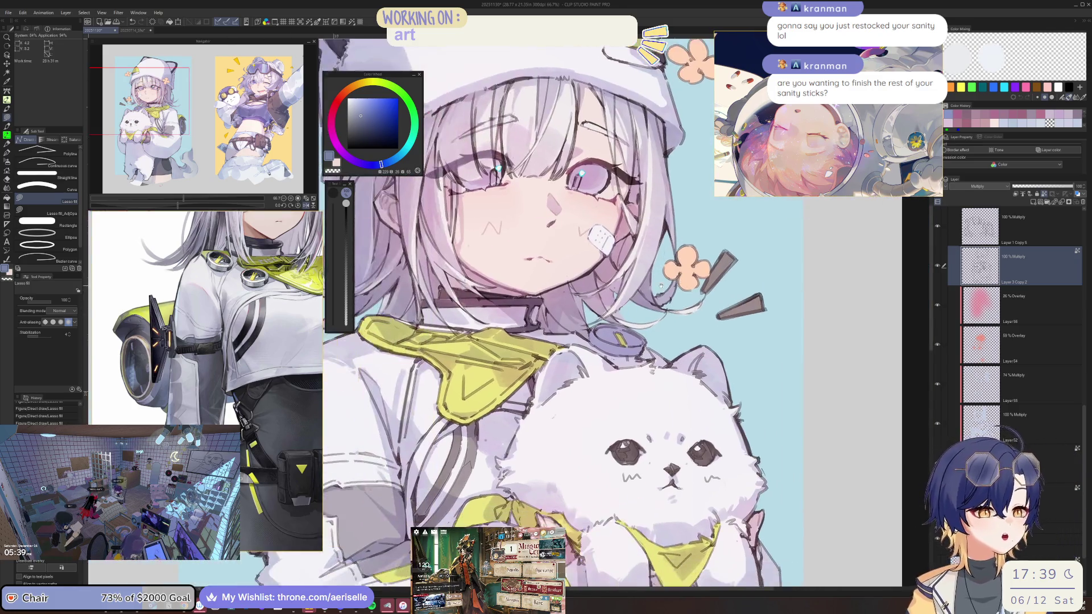
{"action": "scroll", "coordinate": [463, 290], "scroll_direction": "up", "scroll_amount": 2}
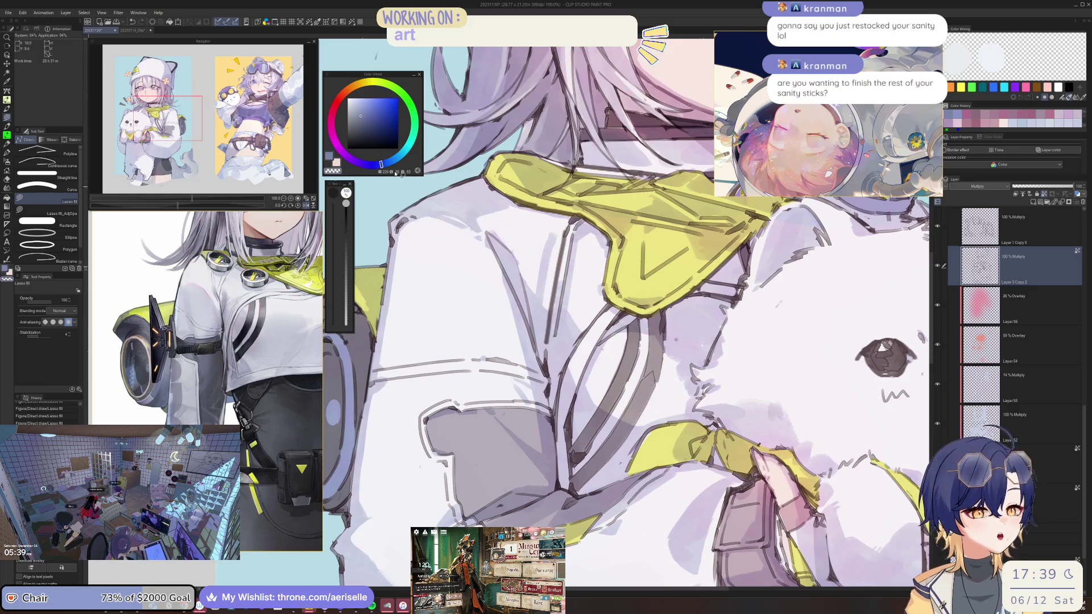
{"action": "scroll", "coordinate": [624, 223], "scroll_direction": "up", "scroll_amount": 3}
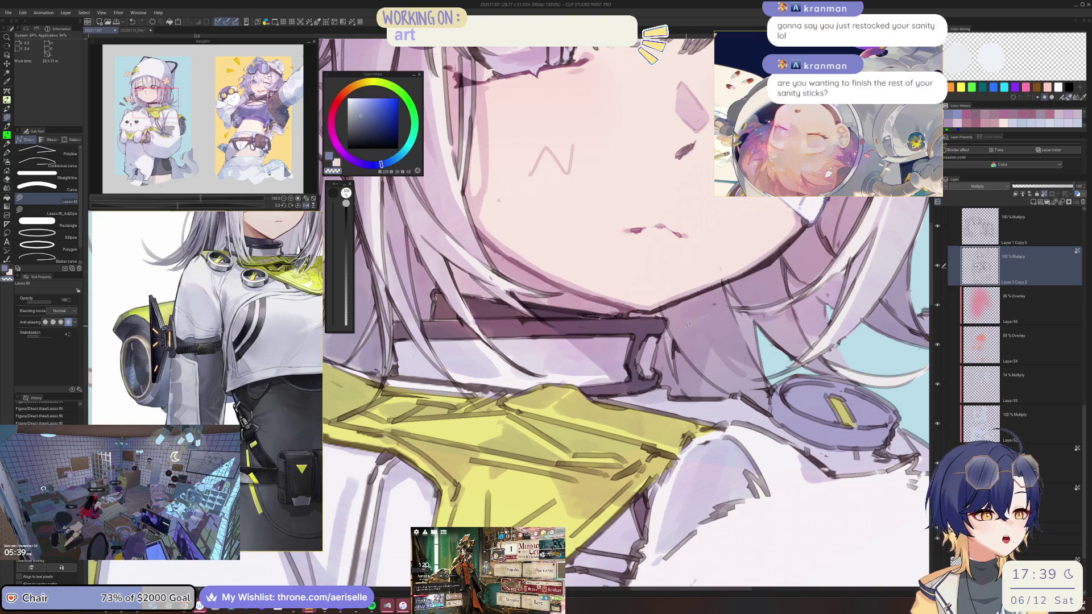
{"action": "scroll", "coordinate": [649, 336], "scroll_direction": "down", "scroll_amount": 3}
{"action": "scroll", "coordinate": [598, 293], "scroll_direction": "up", "scroll_amount": 1}
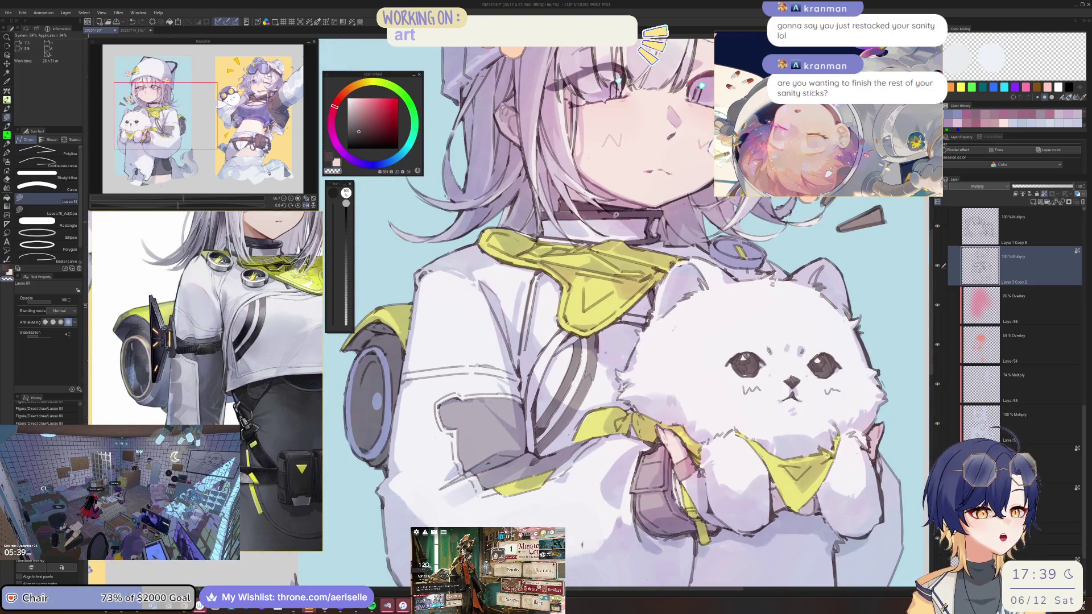
Step: Sample the scarf's yellow and darken it toward olive on the Color Wheel
{"action": "key", "text": "i"}
{"action": "key", "text": "h"}
{"action": "scroll", "coordinate": [544, 319], "scroll_direction": "down", "scroll_amount": 2}
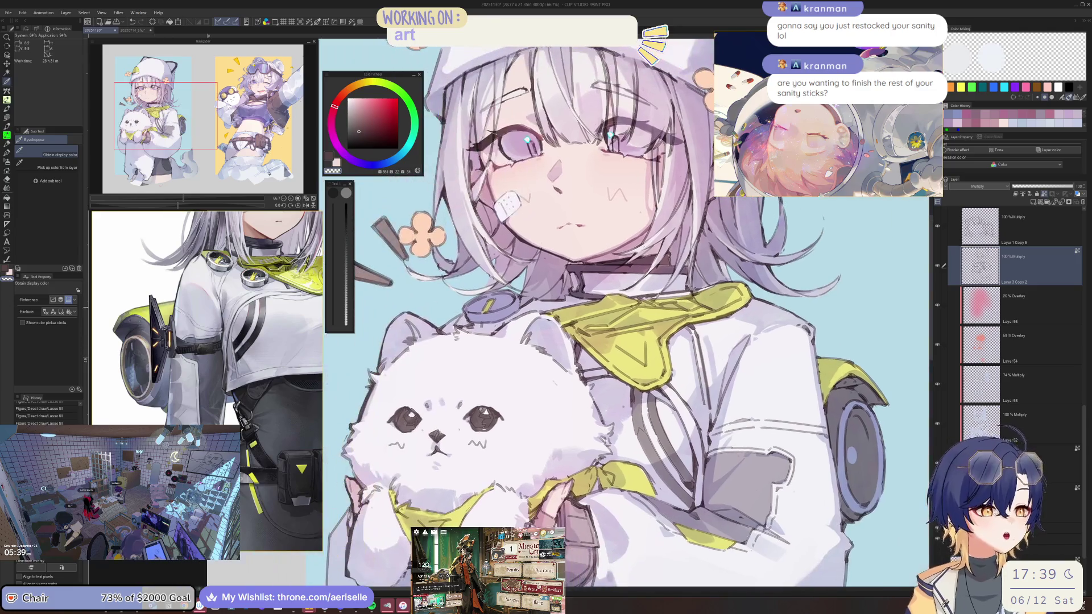
{"action": "scroll", "coordinate": [512, 255], "scroll_direction": "up", "scroll_amount": 3}
{"action": "left_click", "coordinate": [460, 193]}
{"action": "left_click", "coordinate": [515, 335]}
Step: Lasso-fill olive shading along the scarf's lower edge under the chin
{"action": "key", "text": "u"}
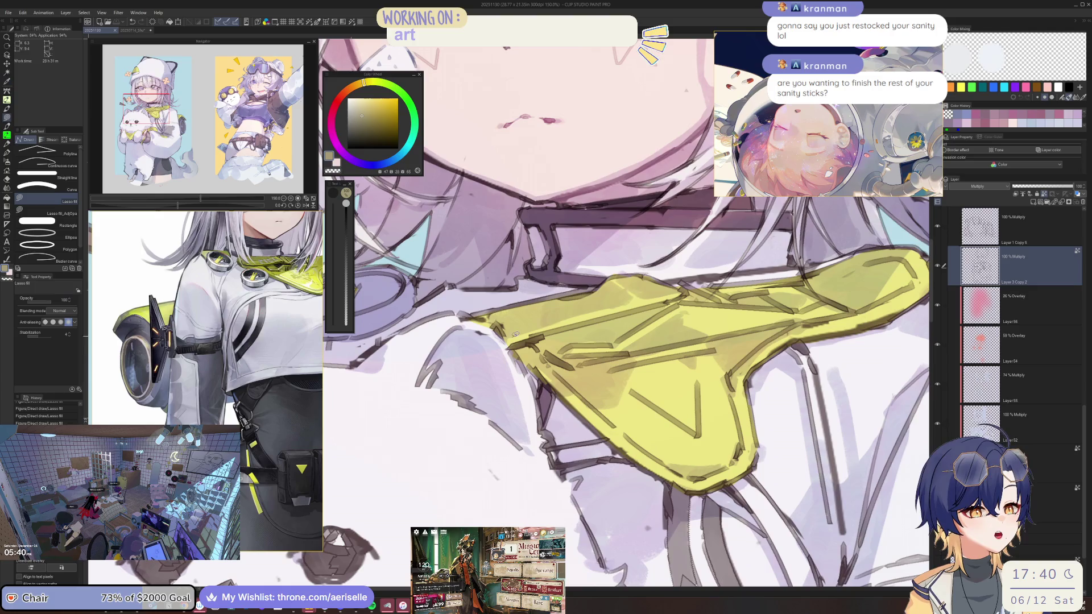
{"action": "scroll", "coordinate": [515, 335], "scroll_direction": "down", "scroll_amount": 3}
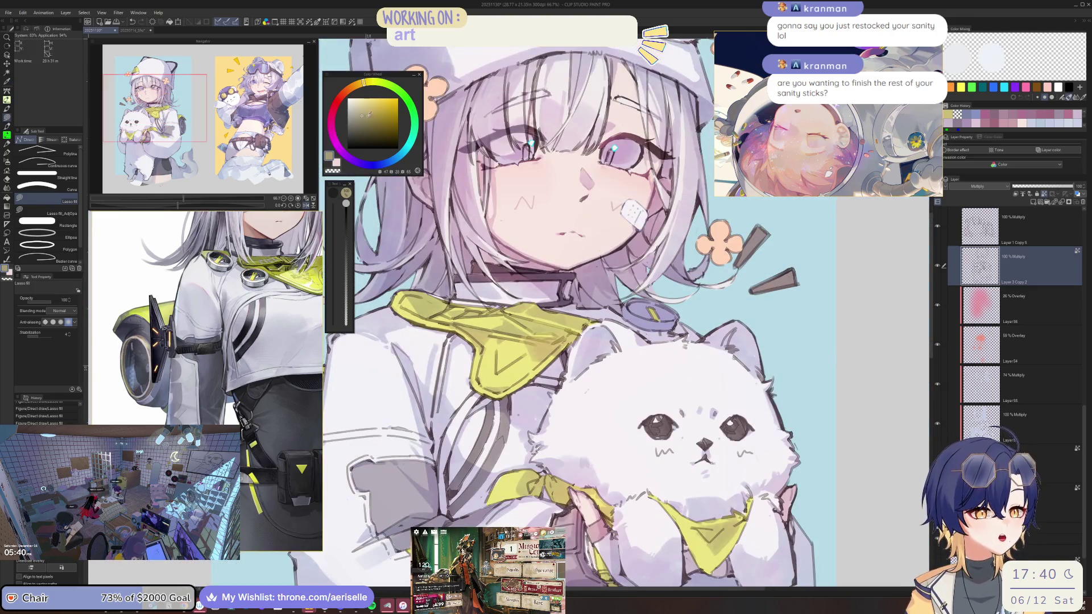
{"action": "scroll", "coordinate": [422, 287], "scroll_direction": "up", "scroll_amount": 3}
{"action": "left_click_drag", "start_coordinate": [394, 290], "coordinate": [406, 338]}
{"action": "mouse_move", "coordinate": [469, 355]}
{"action": "left_mouse_down"}
{"action": "mouse_move", "coordinate": [543, 392]}
{"action": "mouse_move", "coordinate": [581, 506]}
{"action": "mouse_move", "coordinate": [627, 513]}
{"action": "left_mouse_up"}
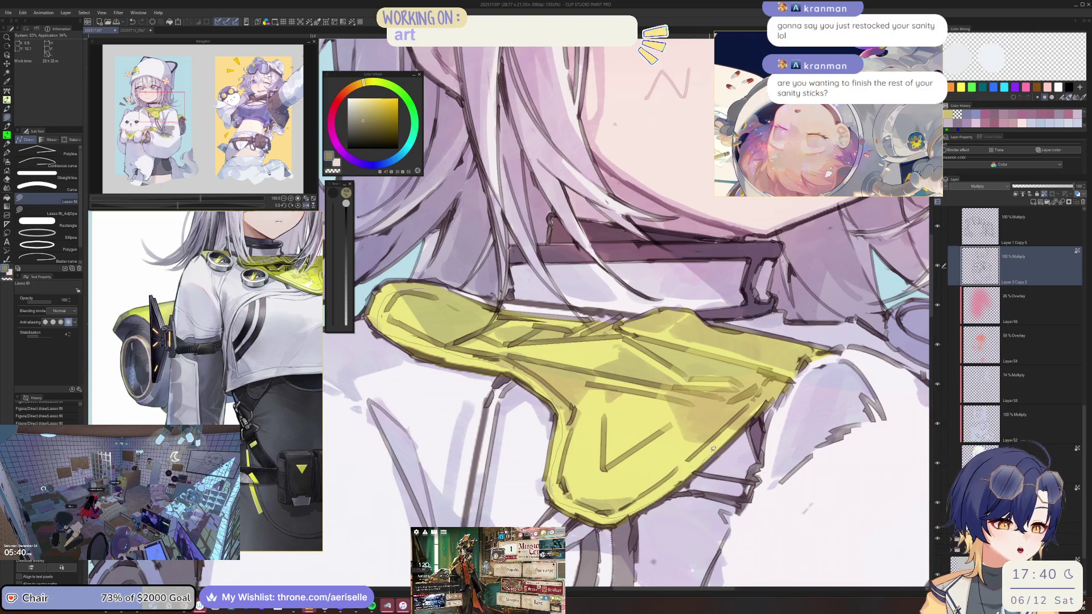
{"action": "mouse_move", "coordinate": [756, 352]}
{"action": "left_mouse_down"}
{"action": "mouse_move", "coordinate": [639, 332]}
{"action": "mouse_move", "coordinate": [633, 316]}
{"action": "left_mouse_up"}
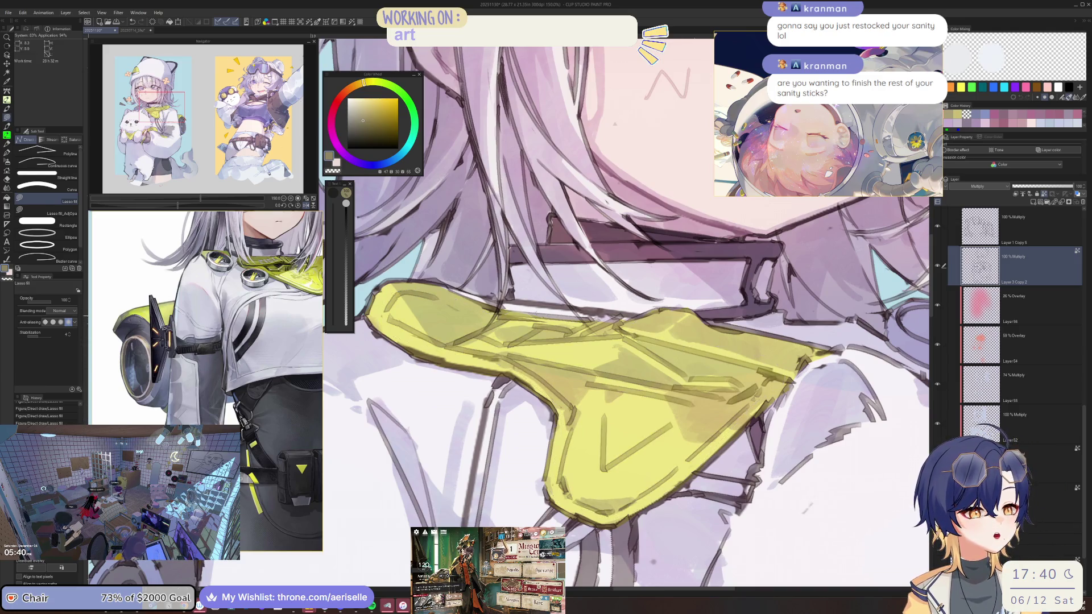
{"action": "scroll", "coordinate": [589, 311], "scroll_direction": "down", "scroll_amount": 3}
{"action": "scroll", "coordinate": [589, 311], "scroll_direction": "up", "scroll_amount": 4}
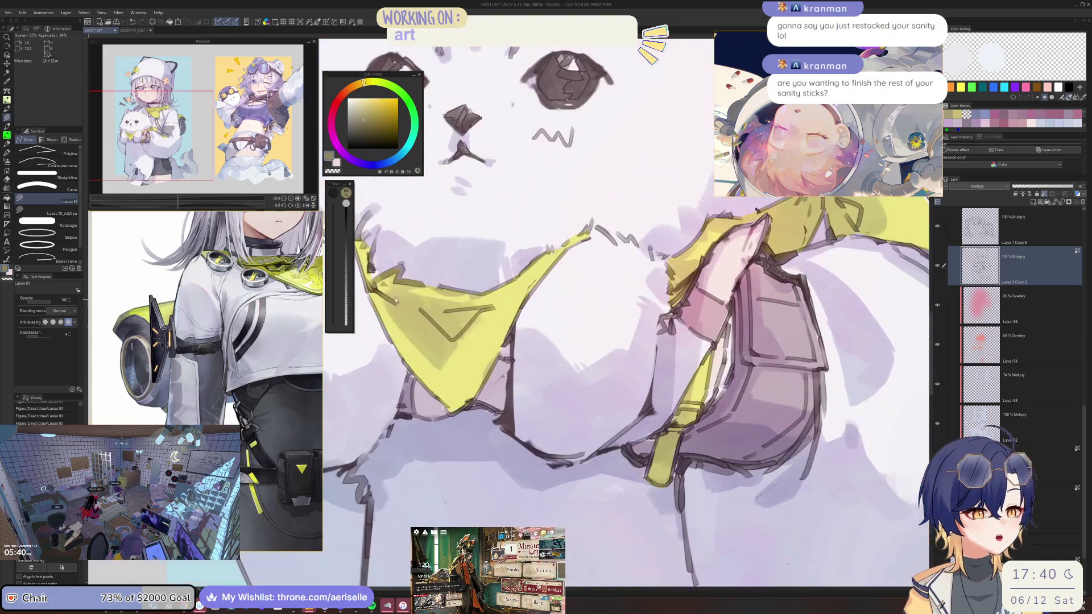
Step: Reset the view upright on the cat and brush over the yellow strap by the bandana
{"action": "scroll", "coordinate": [498, 280], "scroll_direction": "down", "scroll_amount": 3}
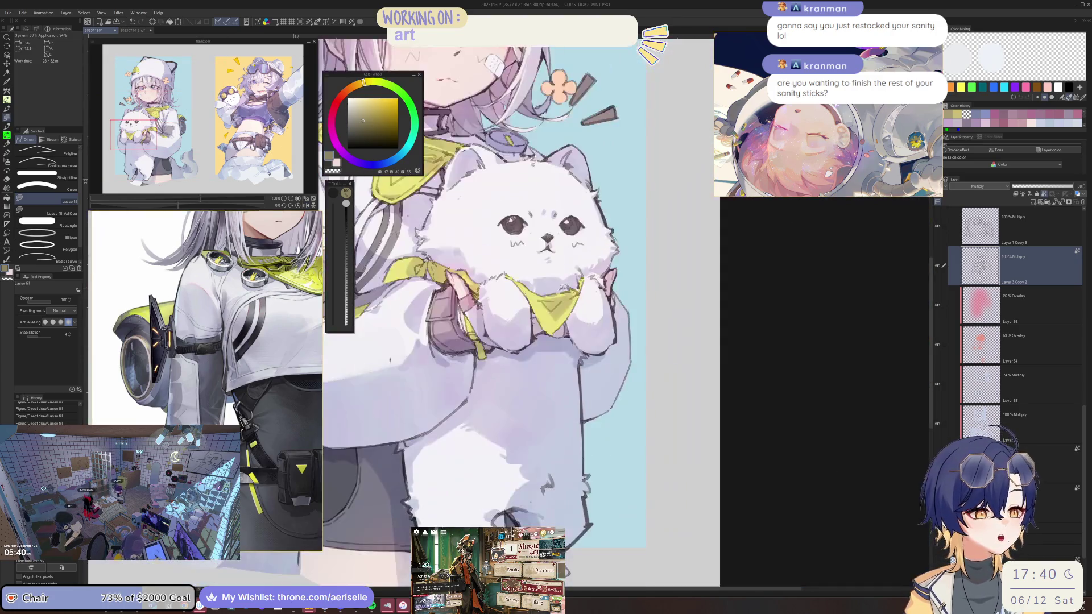
{"action": "scroll", "coordinate": [497, 280], "scroll_direction": "up", "scroll_amount": 3}
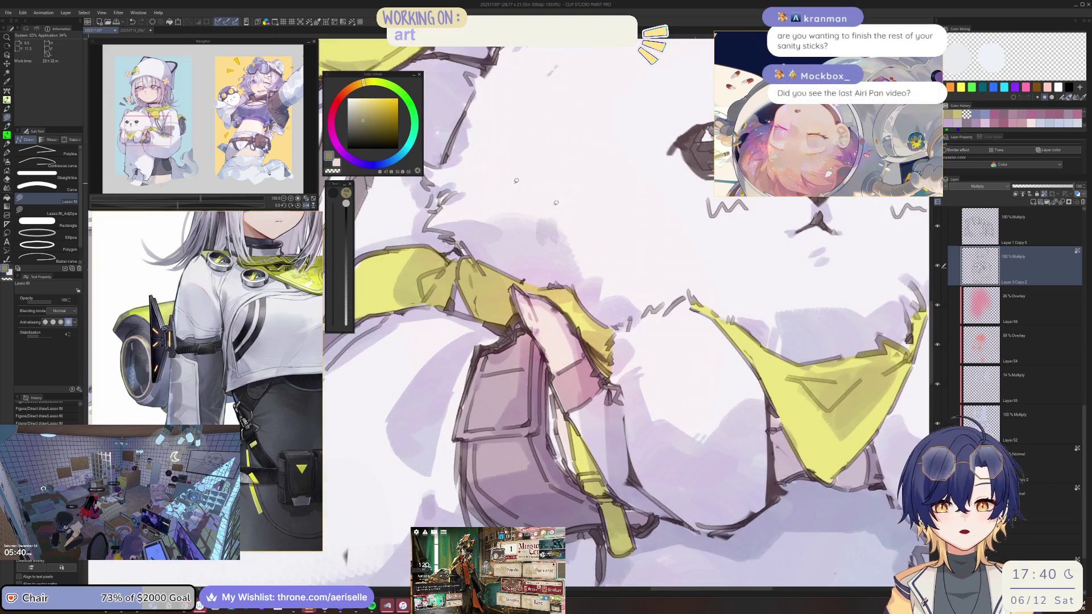
{"action": "left_click_drag", "start_coordinate": [555, 202], "coordinate": [486, 262]}
{"action": "key", "text": "ctrl+alt+0"}
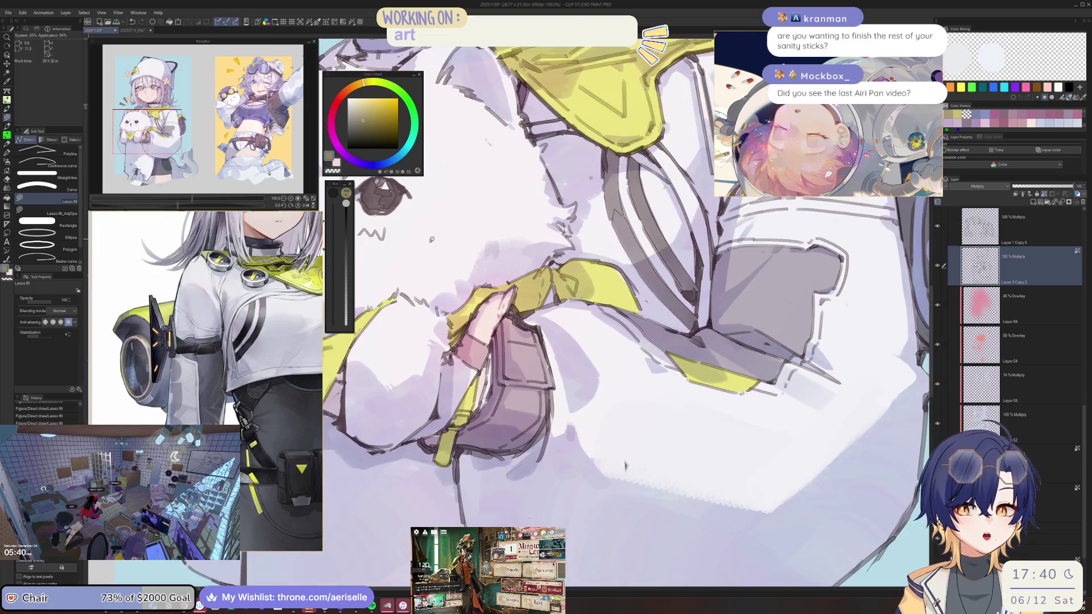
{"action": "scroll", "coordinate": [555, 412], "scroll_direction": "up", "scroll_amount": 2}
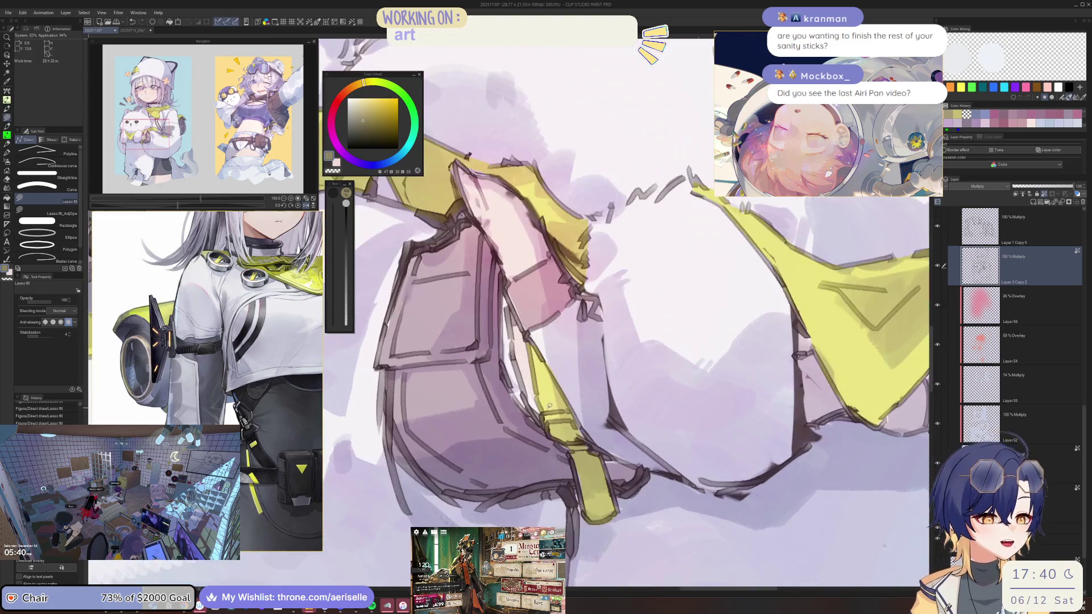
{"action": "mouse_move", "coordinate": [577, 430]}
{"action": "left_mouse_down"}
{"action": "mouse_move", "coordinate": [547, 418]}
{"action": "mouse_move", "coordinate": [570, 411]}
{"action": "left_mouse_up"}
{"action": "mouse_move", "coordinate": [589, 454]}
{"action": "left_mouse_down"}
{"action": "mouse_move", "coordinate": [574, 438]}
{"action": "mouse_move", "coordinate": [588, 440]}
{"action": "left_mouse_up"}
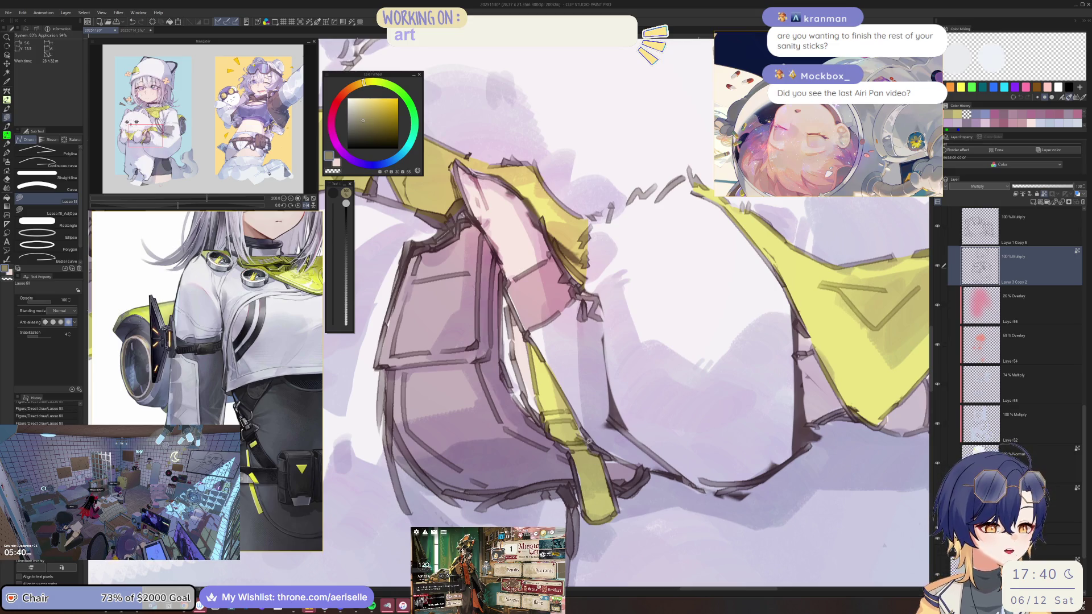
{"action": "key", "text": "ctrl+minus"}
{"action": "key", "text": "ctrl+minus"}
{"action": "key", "text": "ctrl+minus"}
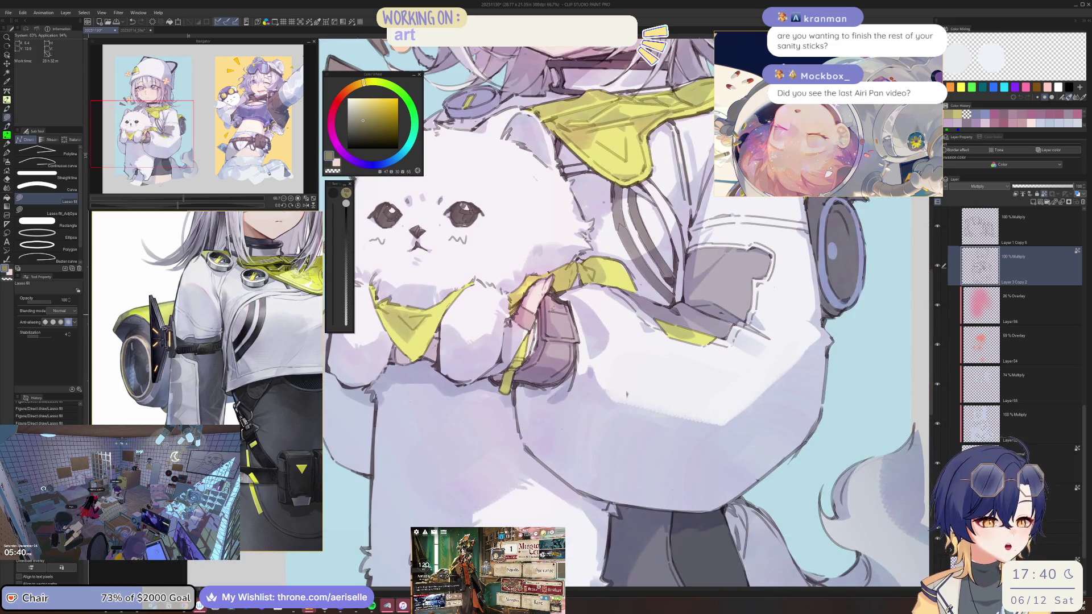
{"action": "key", "text": "ctrl+plus"}
{"action": "key", "text": "ctrl+plus"}
{"action": "key", "text": "ctrl+plus"}
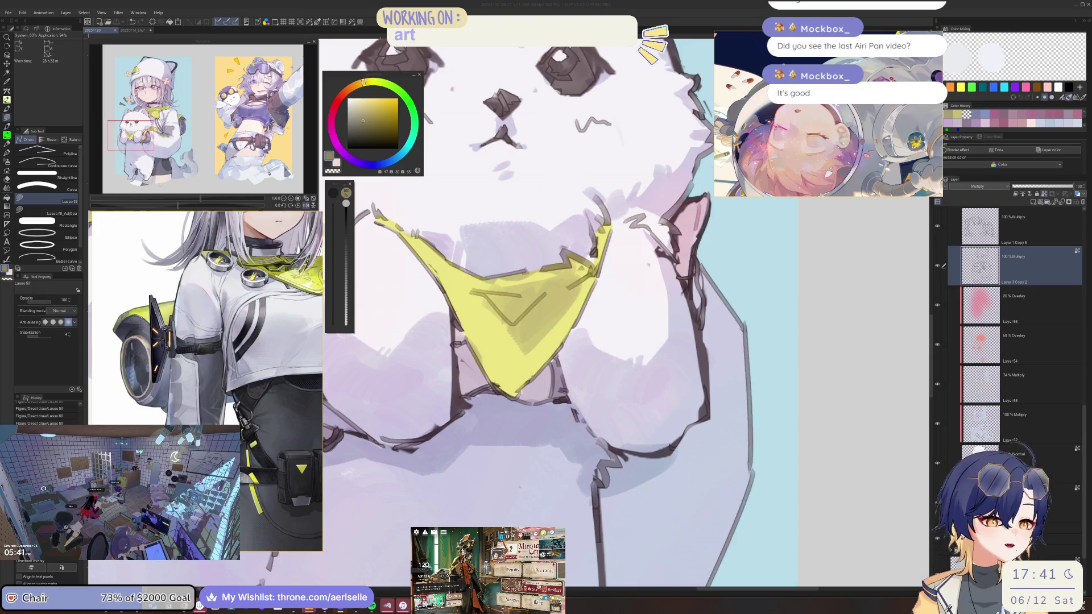
Step: Trace and fill a purple shadow shape on the white hoodie sleeve beside the cat's bandana
{"action": "scroll", "coordinate": [785, 415], "scroll_direction": "down", "scroll_amount": 2}
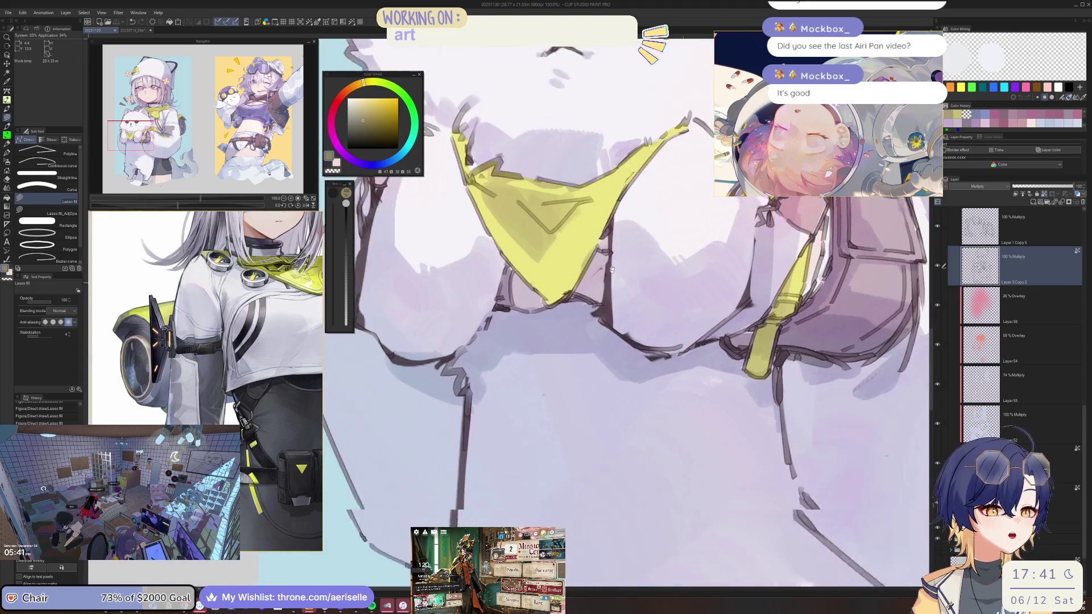
{"action": "scroll", "coordinate": [784, 415], "scroll_direction": "up", "scroll_amount": 4}
{"action": "scroll", "coordinate": [785, 415], "scroll_direction": "down", "scroll_amount": 1}
{"action": "scroll", "coordinate": [784, 415], "scroll_direction": "up", "scroll_amount": 3}
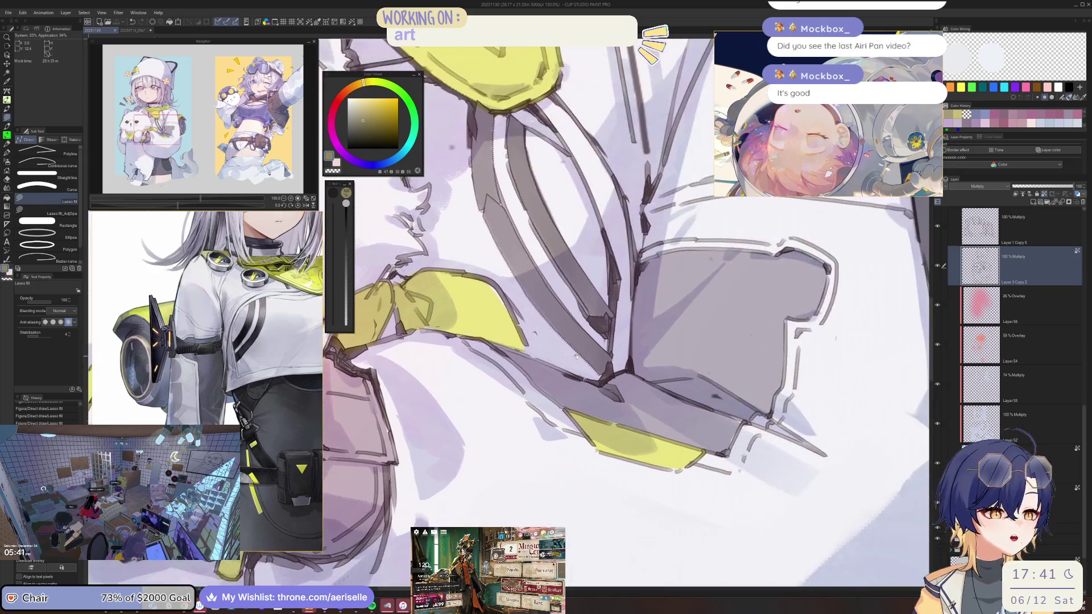
{"action": "scroll", "coordinate": [785, 415], "scroll_direction": "down", "scroll_amount": 1}
{"action": "scroll", "coordinate": [784, 415], "scroll_direction": "down", "scroll_amount": 3}
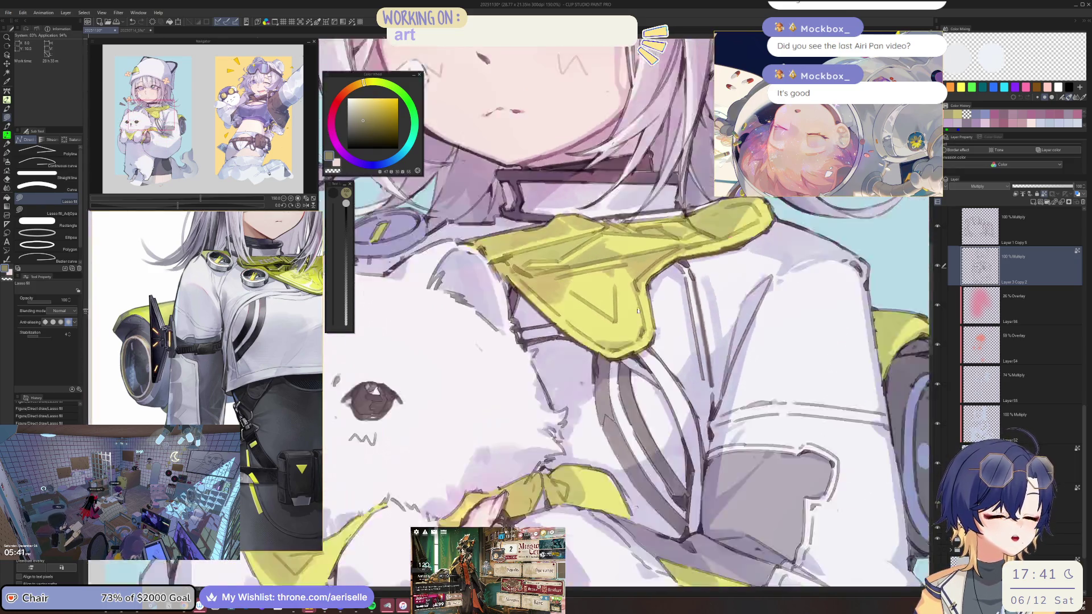
{"action": "scroll", "coordinate": [784, 415], "scroll_direction": "up", "scroll_amount": 1}
{"action": "scroll", "coordinate": [785, 415], "scroll_direction": "up", "scroll_amount": 3}
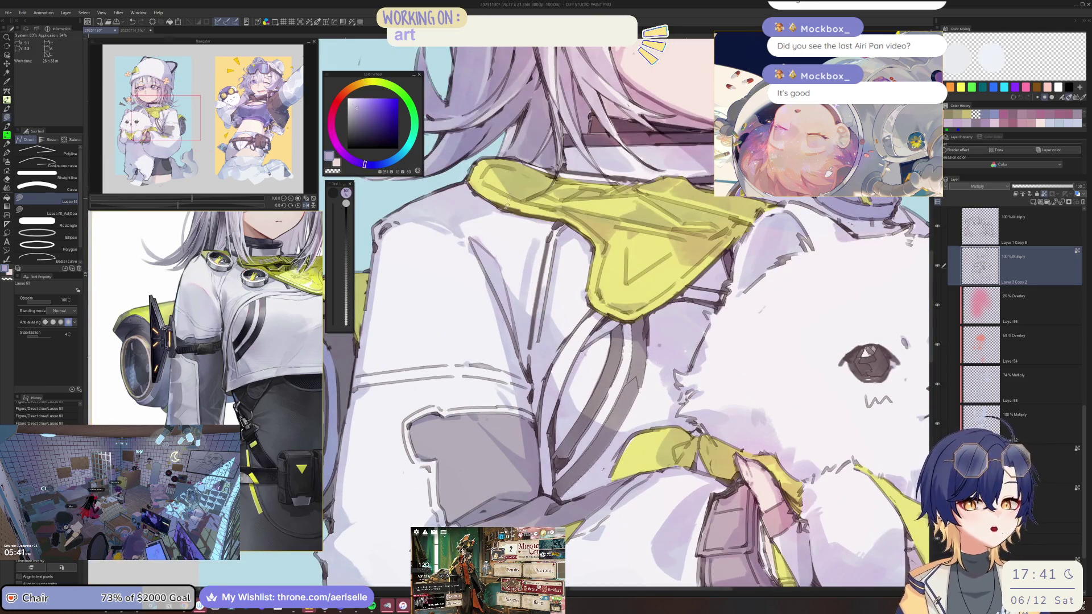
{"action": "left_click_drag", "start_coordinate": [556, 225], "coordinate": [489, 218]}
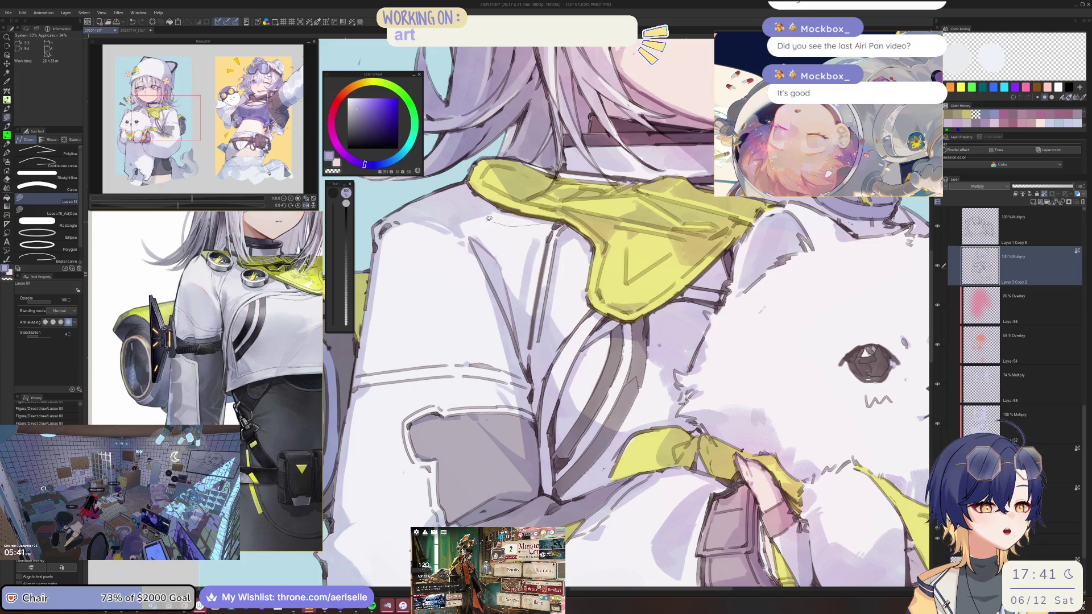
{"action": "mouse_move", "coordinate": [373, 295]}
{"action": "left_mouse_down"}
{"action": "mouse_move", "coordinate": [356, 394]}
{"action": "mouse_move", "coordinate": [386, 444]}
{"action": "mouse_move", "coordinate": [420, 468]}
{"action": "left_mouse_up"}
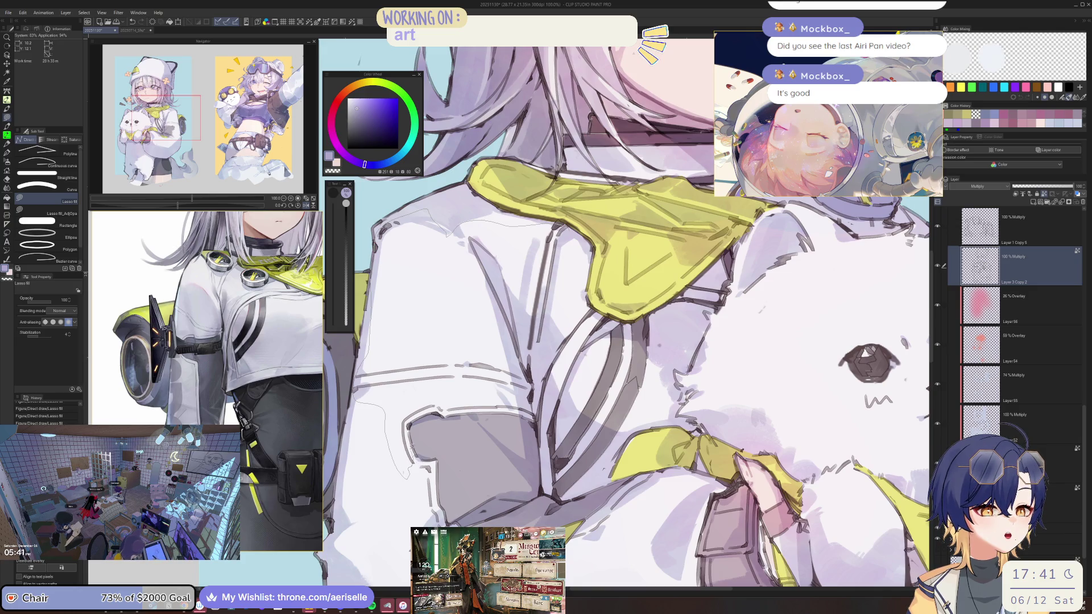
{"action": "mouse_move", "coordinate": [480, 410]}
{"action": "left_mouse_down"}
{"action": "mouse_move", "coordinate": [532, 412]}
{"action": "mouse_move", "coordinate": [528, 378]}
{"action": "left_mouse_up"}
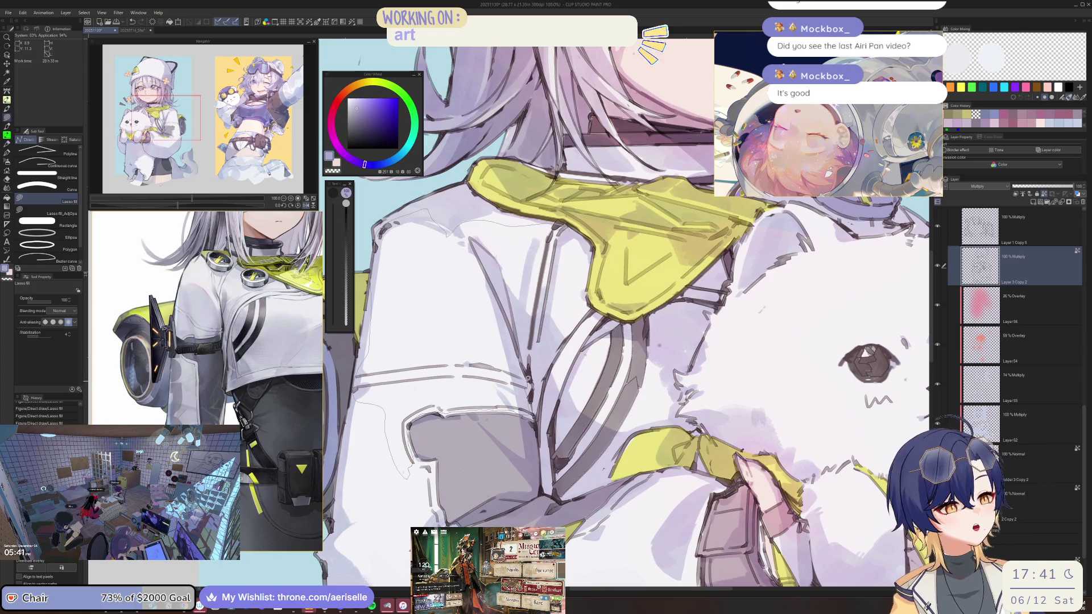
{"action": "left_click_drag", "start_coordinate": [482, 276], "coordinate": [514, 344]}
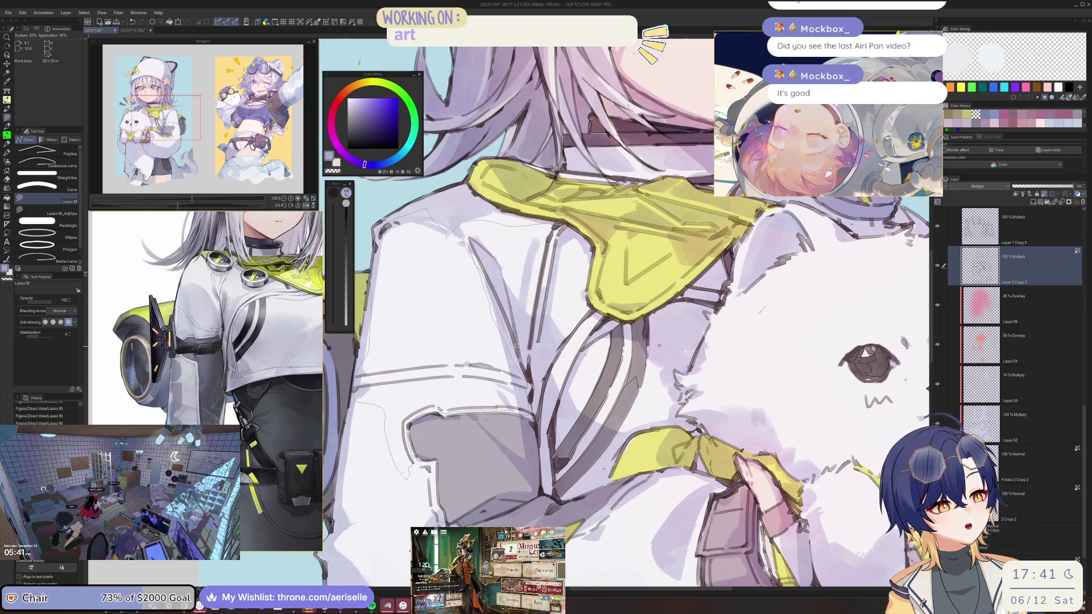
{"action": "left_click_drag", "start_coordinate": [560, 306], "coordinate": [574, 237]}
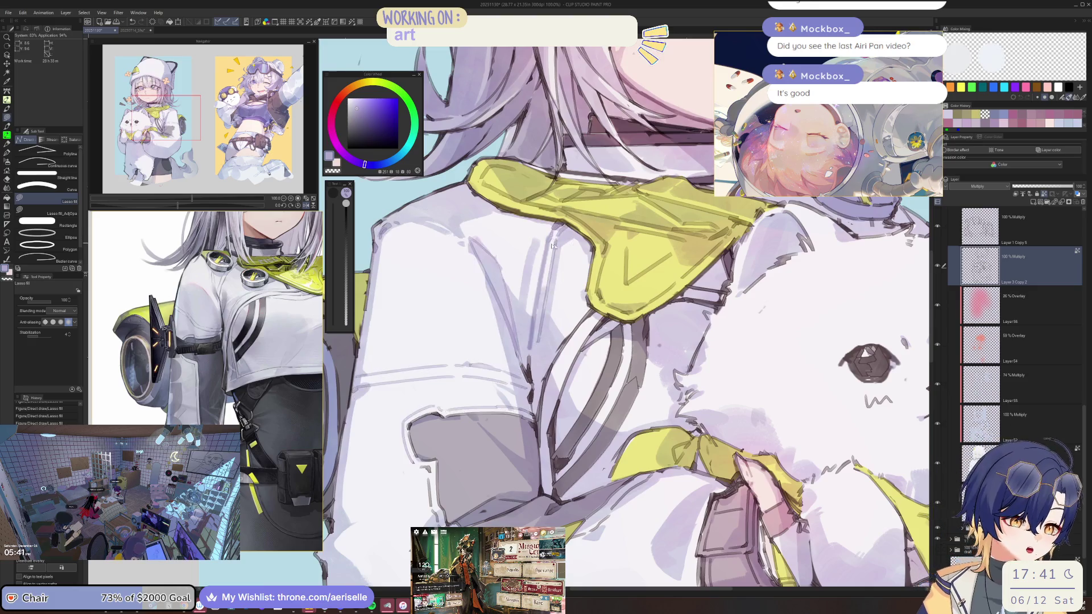
{"action": "scroll", "coordinate": [577, 241], "scroll_direction": "down", "scroll_amount": 3}
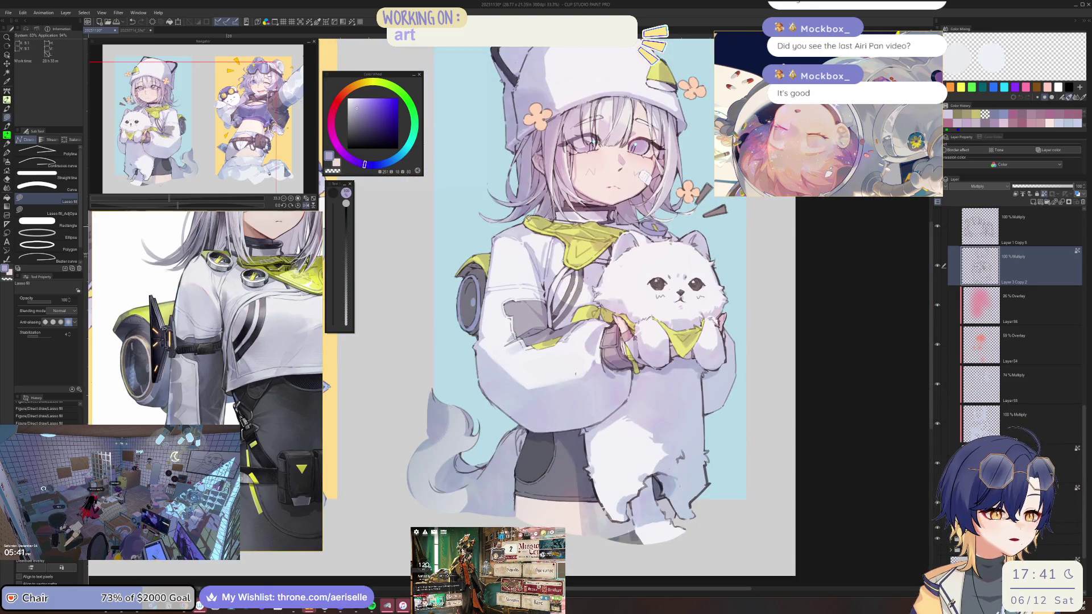
Step: Pick a darker, richer purple and lasso-fill a shadow over the collar and shoulder
{"action": "scroll", "coordinate": [581, 250], "scroll_direction": "up", "scroll_amount": 2}
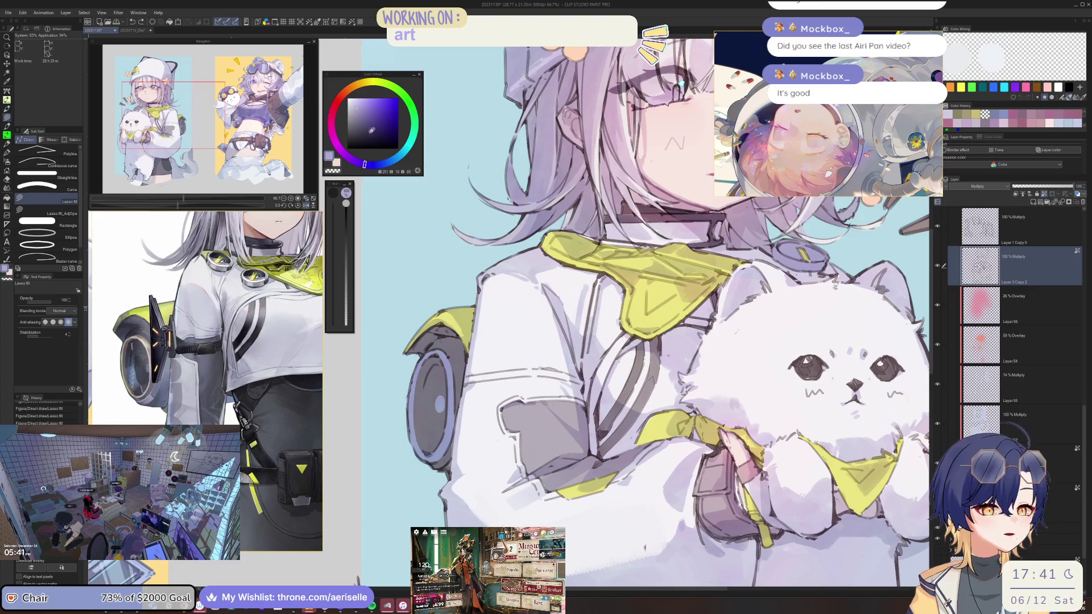
{"action": "left_click", "coordinate": [356, 117]}
{"action": "scroll", "coordinate": [562, 297], "scroll_direction": "up", "scroll_amount": 1}
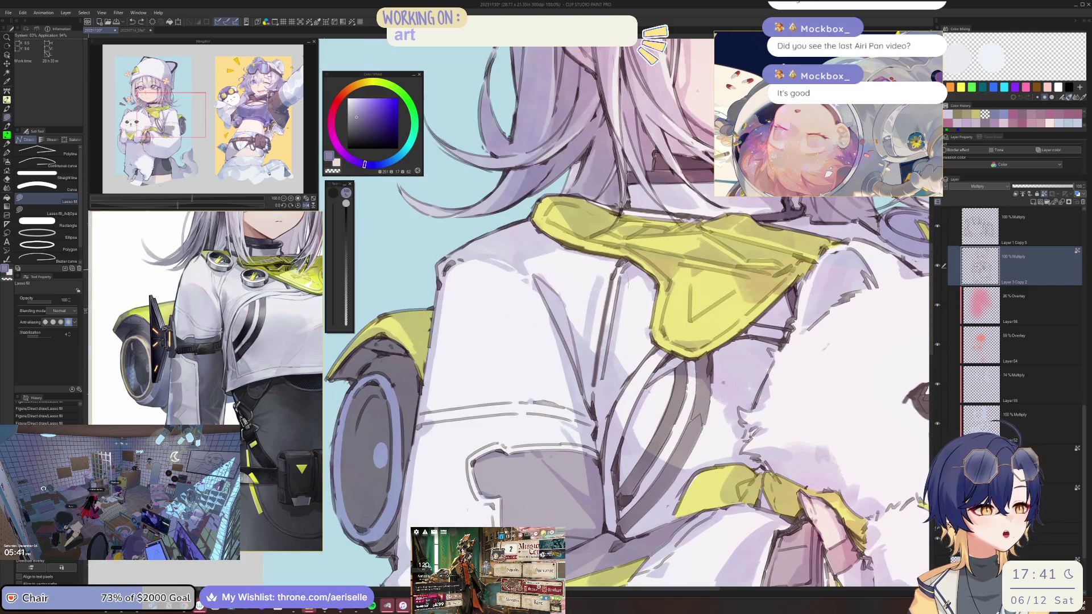
{"action": "scroll", "coordinate": [626, 305], "scroll_direction": "down", "scroll_amount": 2}
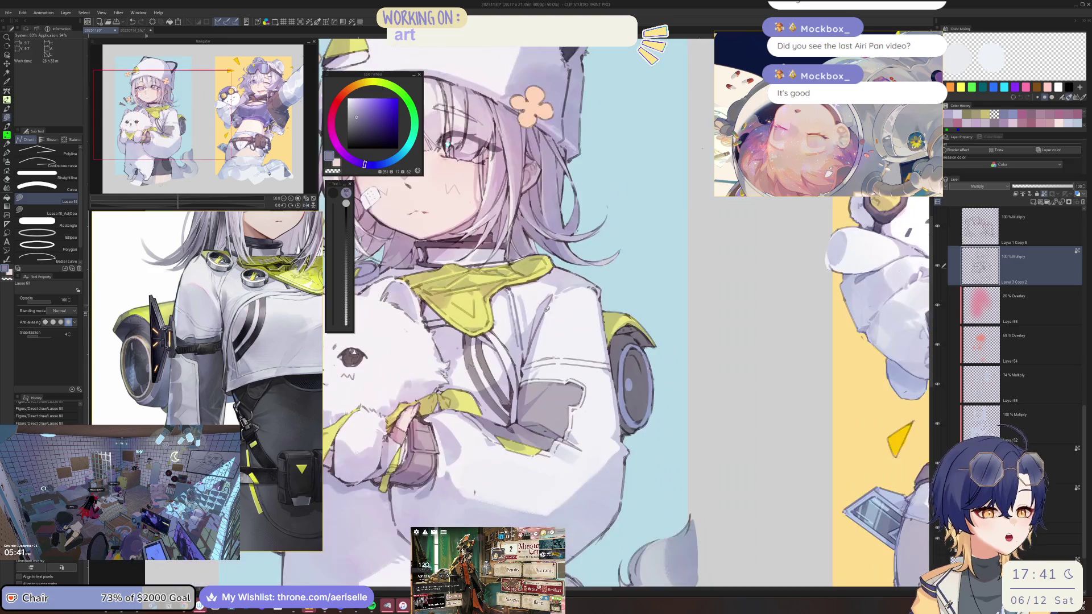
{"action": "scroll", "coordinate": [441, 192], "scroll_direction": "up", "scroll_amount": 2}
{"action": "left_click", "coordinate": [361, 117]}
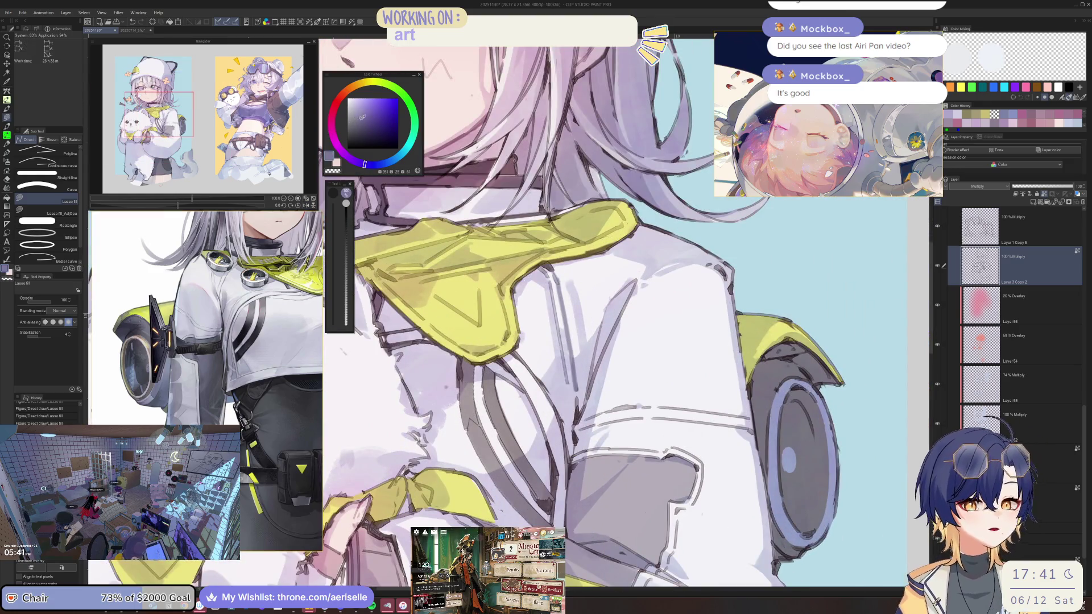
{"action": "mouse_move", "coordinate": [587, 302]}
{"action": "left_mouse_down"}
{"action": "mouse_move", "coordinate": [606, 336]}
{"action": "mouse_move", "coordinate": [480, 269]}
{"action": "left_mouse_up"}
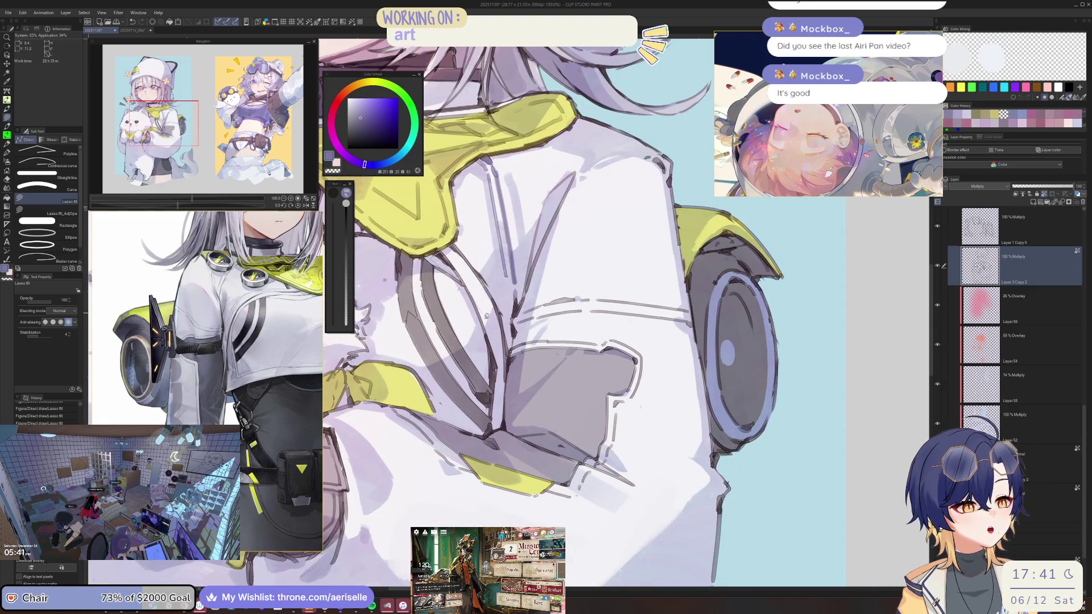
Step: Switch to a greyer, slightly more saturated purple and fill a shadow across the jacket
{"action": "scroll", "coordinate": [511, 316], "scroll_direction": "down", "scroll_amount": 2}
{"action": "scroll", "coordinate": [511, 316], "scroll_direction": "up", "scroll_amount": 1}
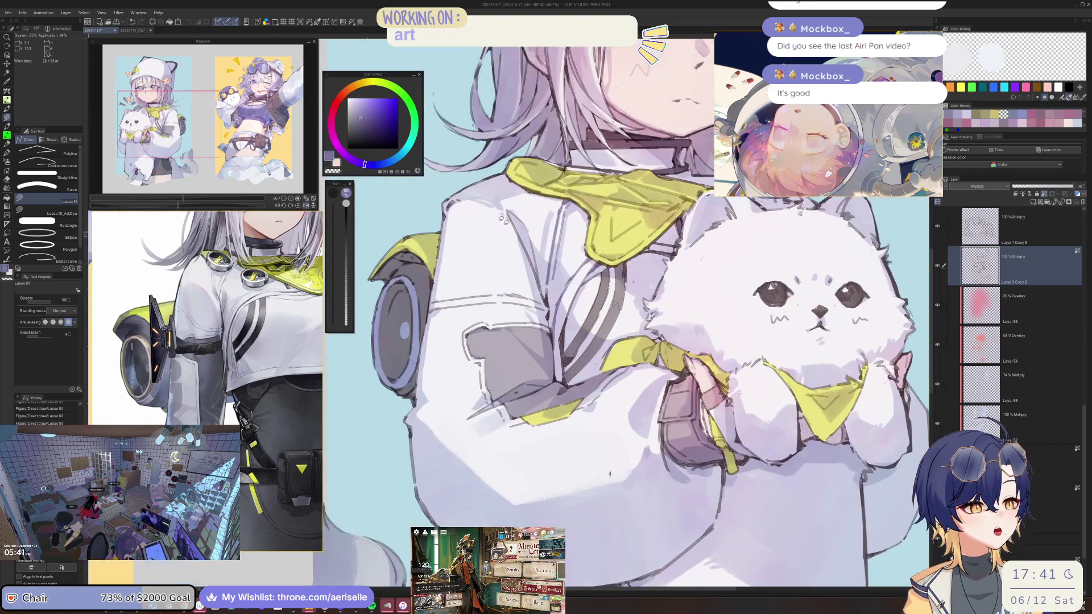
{"action": "left_click", "coordinate": [357, 119]}
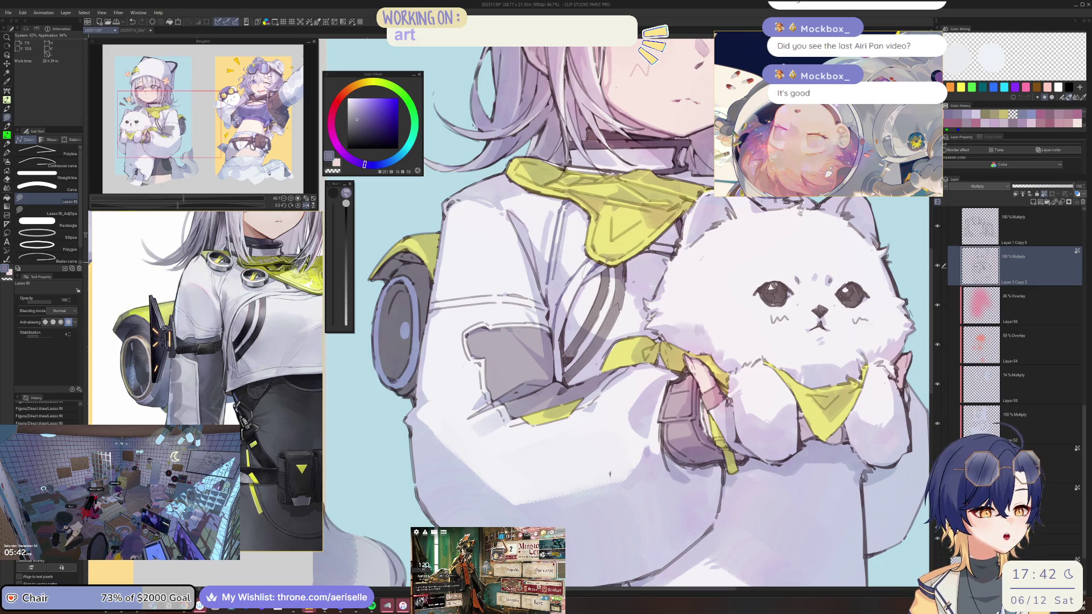
{"action": "left_click", "coordinate": [362, 117]}
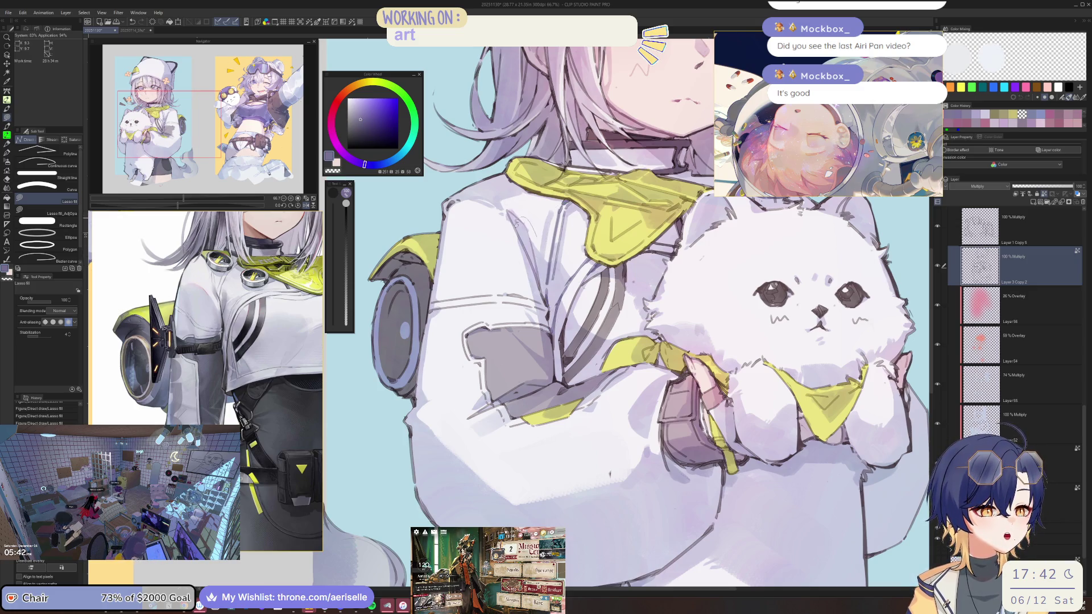
{"action": "mouse_move", "coordinate": [521, 266]}
{"action": "left_mouse_down"}
{"action": "mouse_move", "coordinate": [470, 266]}
{"action": "mouse_move", "coordinate": [491, 320]}
{"action": "mouse_move", "coordinate": [529, 307]}
{"action": "left_mouse_up"}
Step: Fill a purple shadow on the sleeve beside the bag
{"action": "key", "text": "ctrl+0"}
{"action": "scroll", "coordinate": [586, 307], "scroll_direction": "up", "scroll_amount": 2}
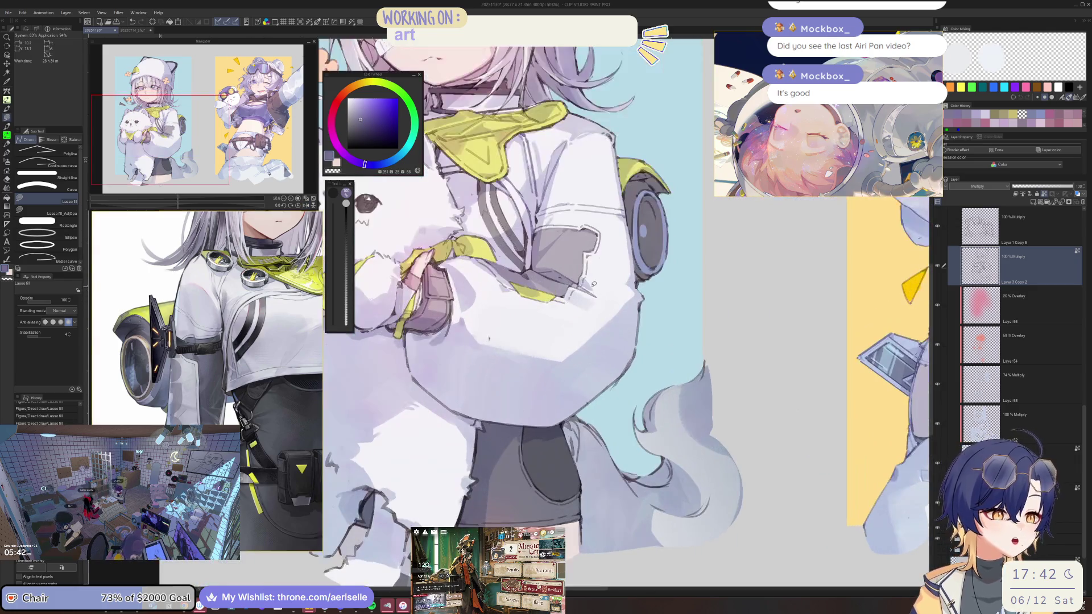
{"action": "scroll", "coordinate": [601, 232], "scroll_direction": "up", "scroll_amount": 1}
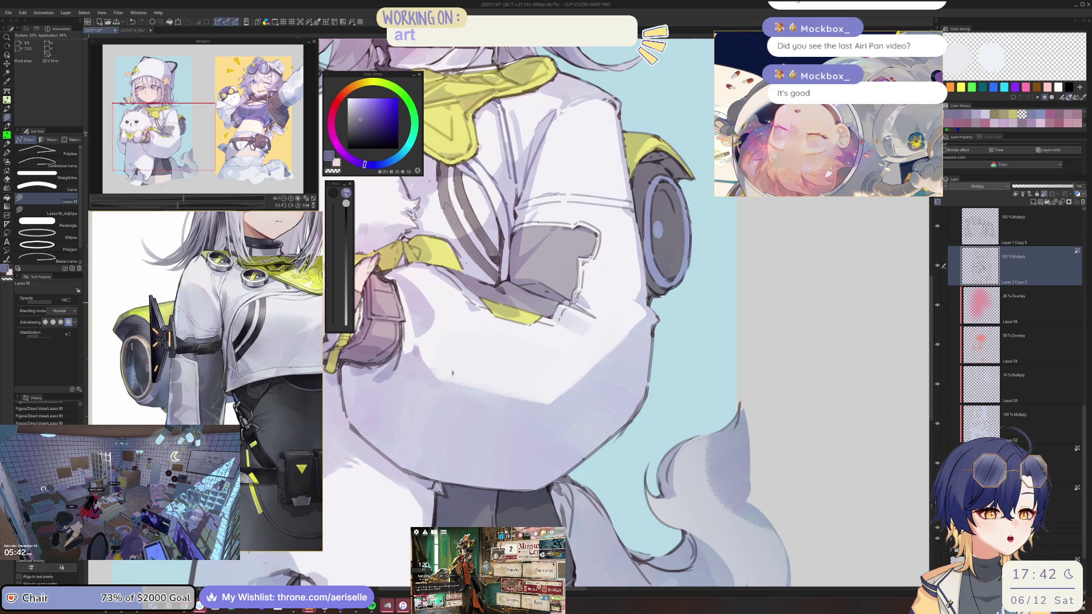
{"action": "scroll", "coordinate": [571, 346], "scroll_direction": "up", "scroll_amount": 4}
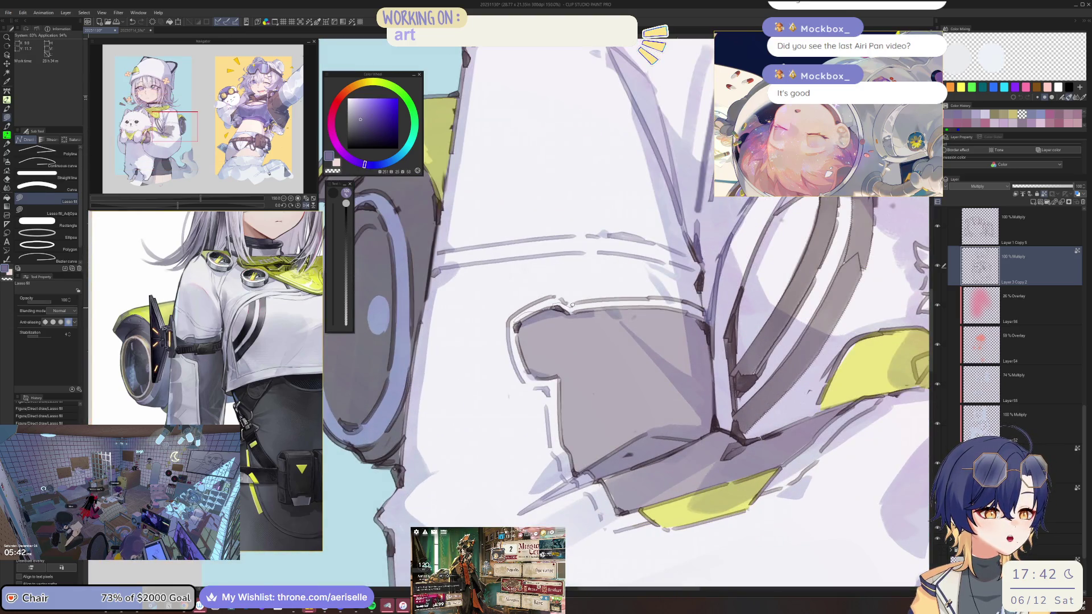
{"action": "scroll", "coordinate": [547, 288], "scroll_direction": "down", "scroll_amount": 2}
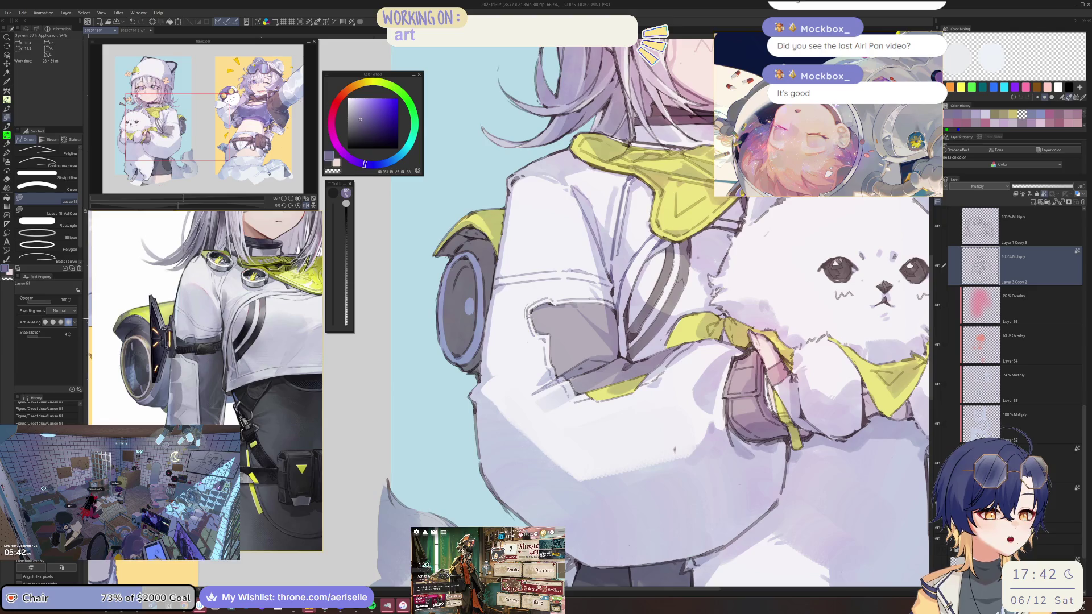
{"action": "scroll", "coordinate": [392, 347], "scroll_direction": "up", "scroll_amount": 5}
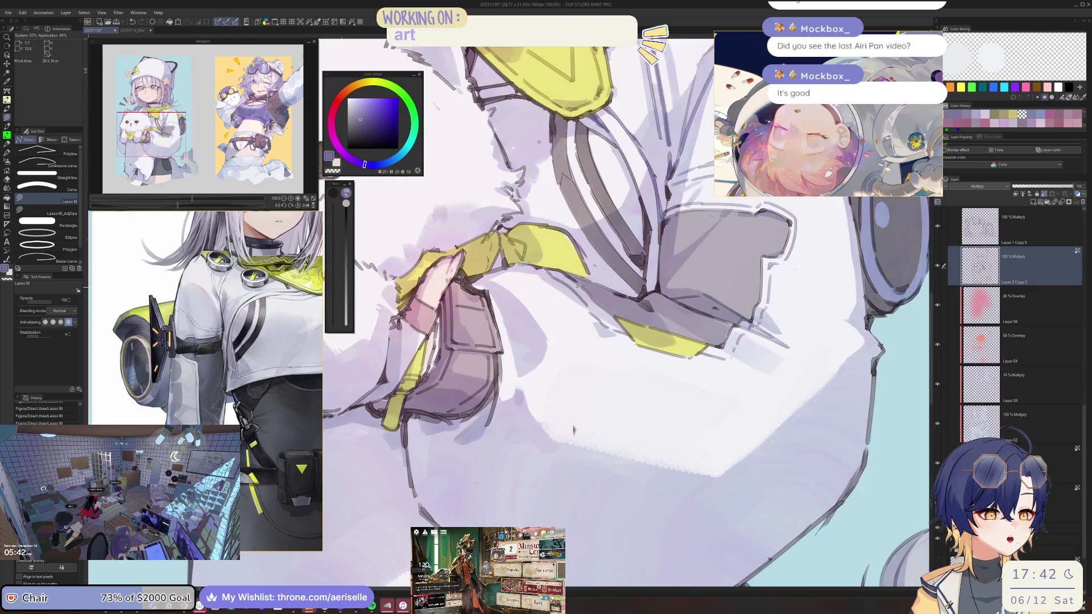
{"action": "left_click_drag", "start_coordinate": [635, 367], "coordinate": [618, 332]}
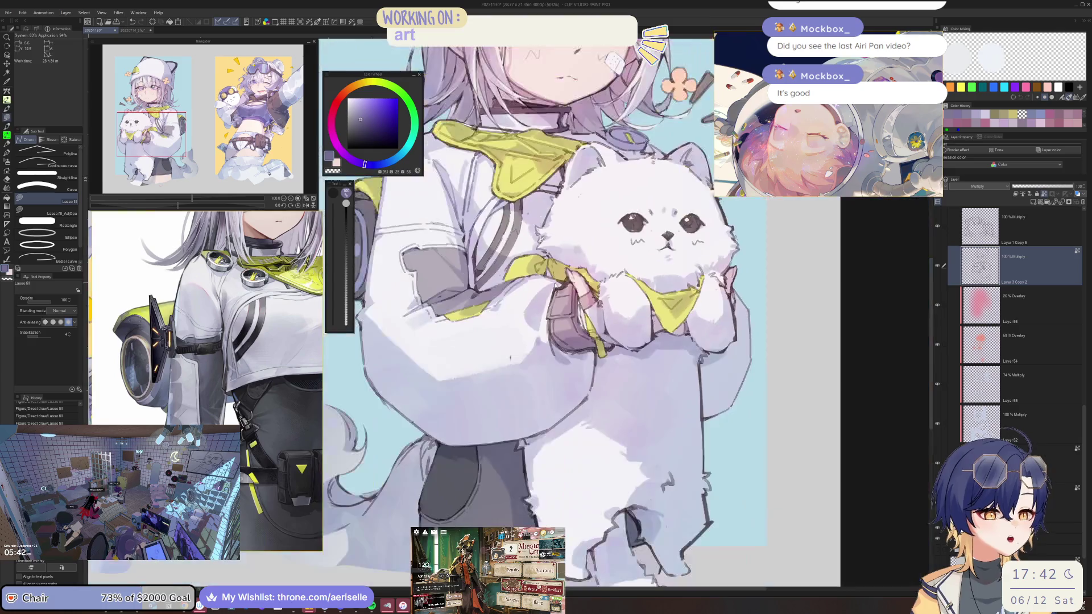
{"action": "scroll", "coordinate": [510, 296], "scroll_direction": "down", "scroll_amount": 2}
{"action": "scroll", "coordinate": [517, 283], "scroll_direction": "up", "scroll_amount": 2}
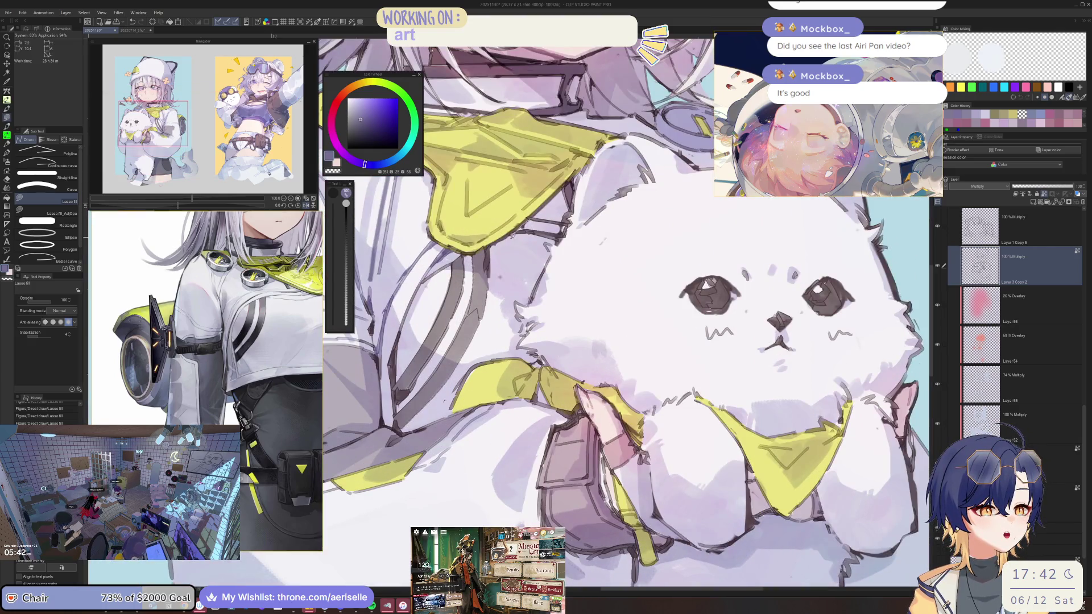
{"action": "scroll", "coordinate": [562, 212], "scroll_direction": "down", "scroll_amount": 3}
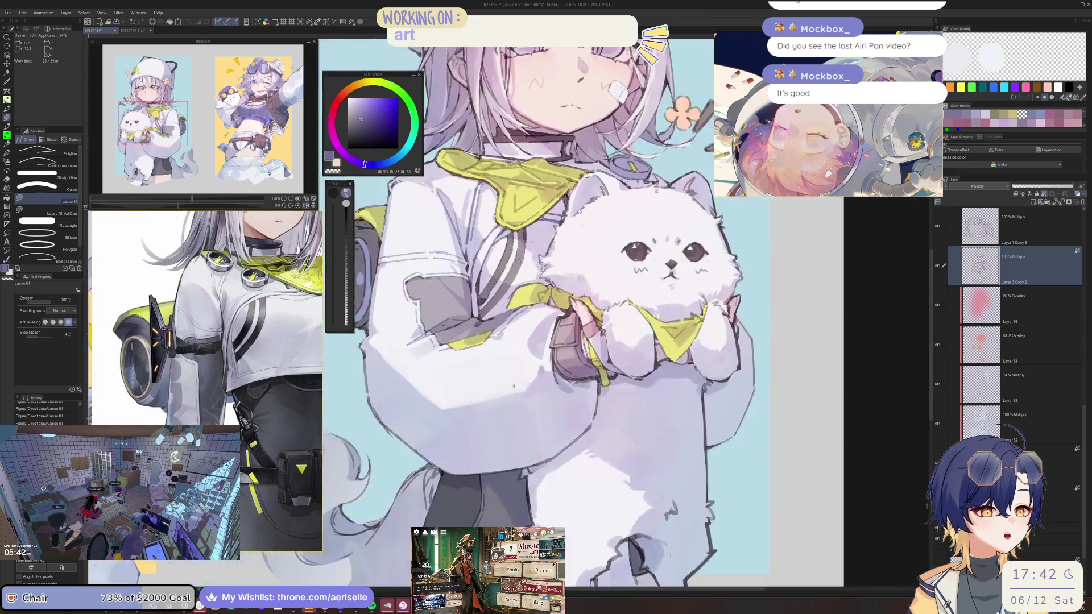
{"action": "scroll", "coordinate": [591, 228], "scroll_direction": "up", "scroll_amount": 2}
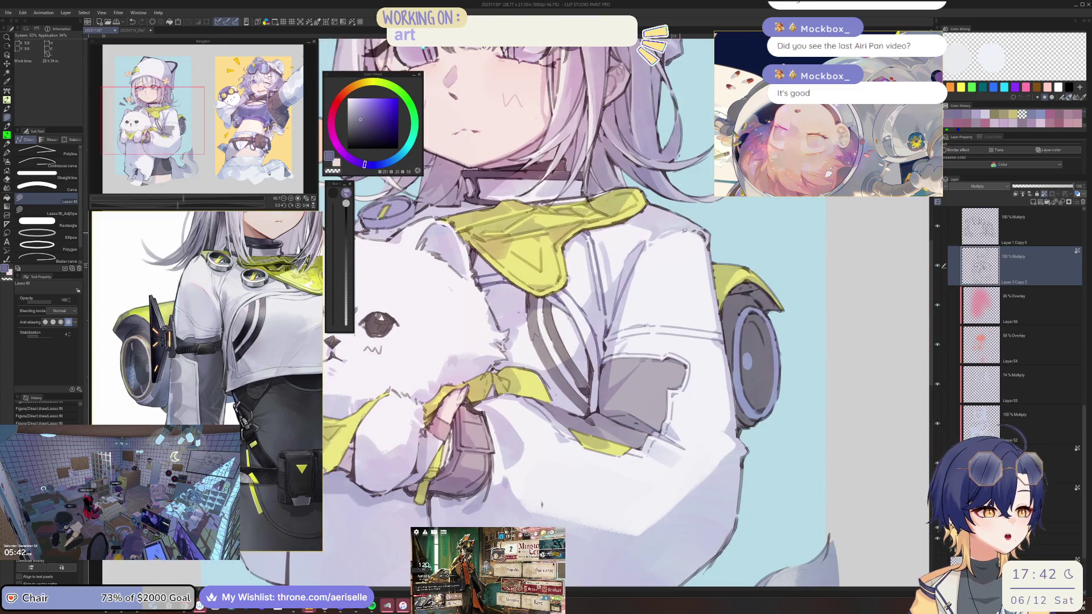
{"action": "scroll", "coordinate": [704, 242], "scroll_direction": "down", "scroll_amount": 4}
{"action": "scroll", "coordinate": [690, 216], "scroll_direction": "up", "scroll_amount": 4}
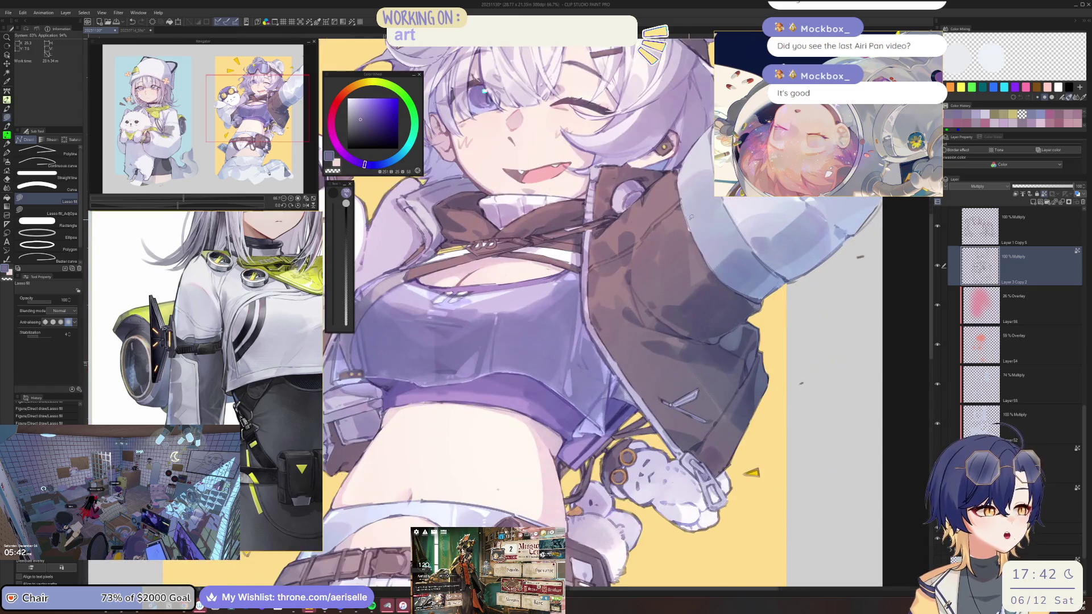
Step: Switch to a lighter, bluer purple and fill a shadow shape across the sleeve
{"action": "scroll", "coordinate": [691, 217], "scroll_direction": "down", "scroll_amount": 2}
{"action": "left_click_drag", "start_coordinate": [691, 217], "coordinate": [382, 116]}
{"action": "left_click", "coordinate": [377, 164]}
{"action": "left_click", "coordinate": [362, 111]}
{"action": "scroll", "coordinate": [545, 290], "scroll_direction": "up", "scroll_amount": 3}
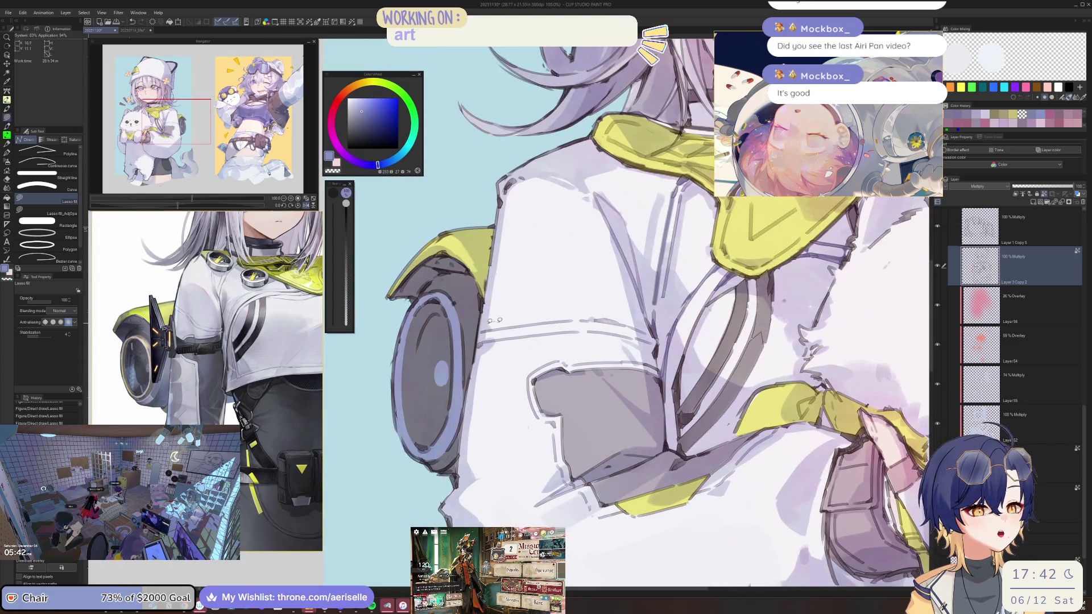
{"action": "left_click_drag", "start_coordinate": [490, 355], "coordinate": [631, 348]}
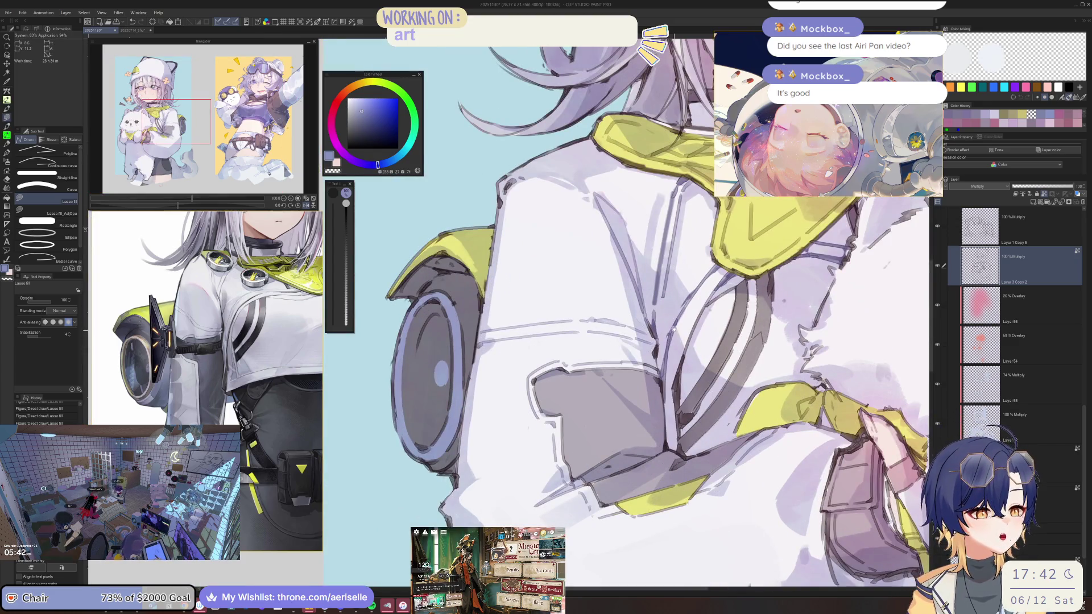
Step: Fill a pale shade along the collar beside the cat's face and sample a light blue-grey
{"action": "left_click_drag", "start_coordinate": [672, 239], "coordinate": [535, 245]}
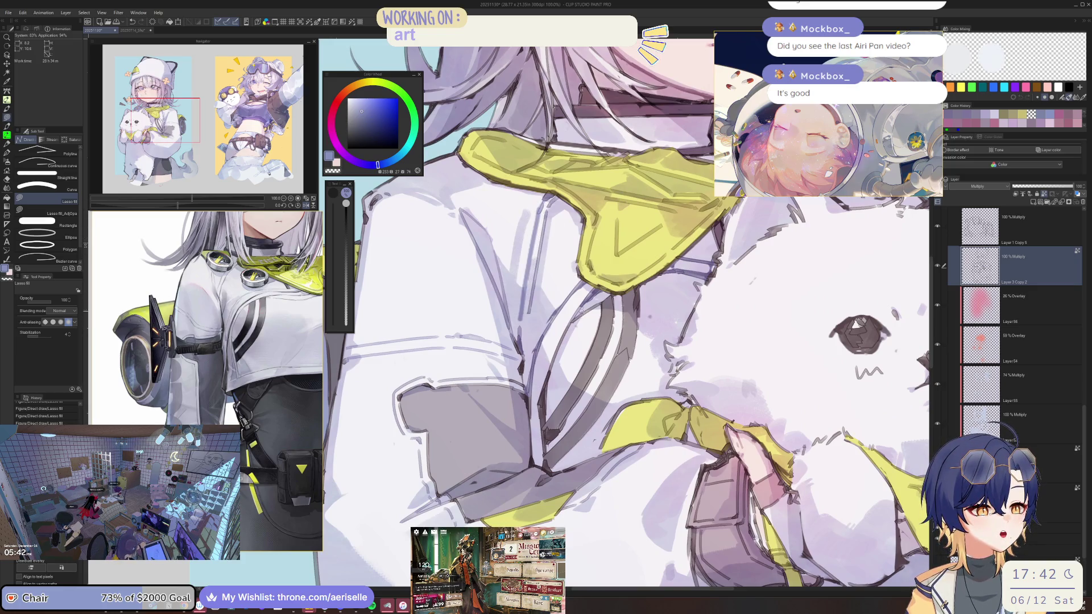
{"action": "mouse_move", "coordinate": [569, 281]}
{"action": "left_mouse_down"}
{"action": "mouse_move", "coordinate": [529, 349]}
{"action": "mouse_move", "coordinate": [529, 384]}
{"action": "mouse_move", "coordinate": [580, 294]}
{"action": "left_mouse_up"}
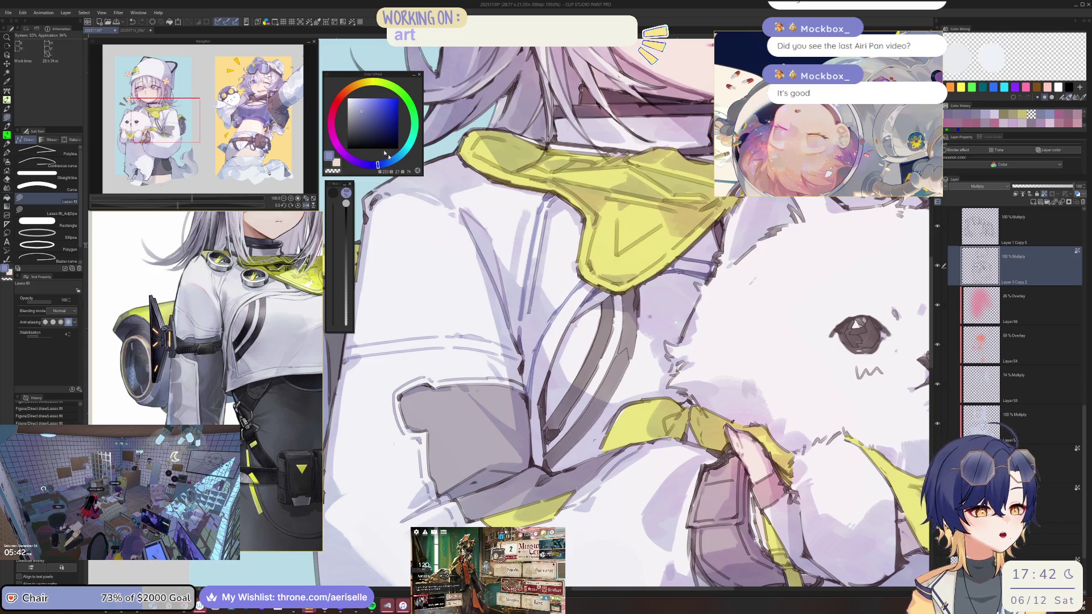
{"action": "left_click", "coordinate": [573, 284], "text": "alt"}
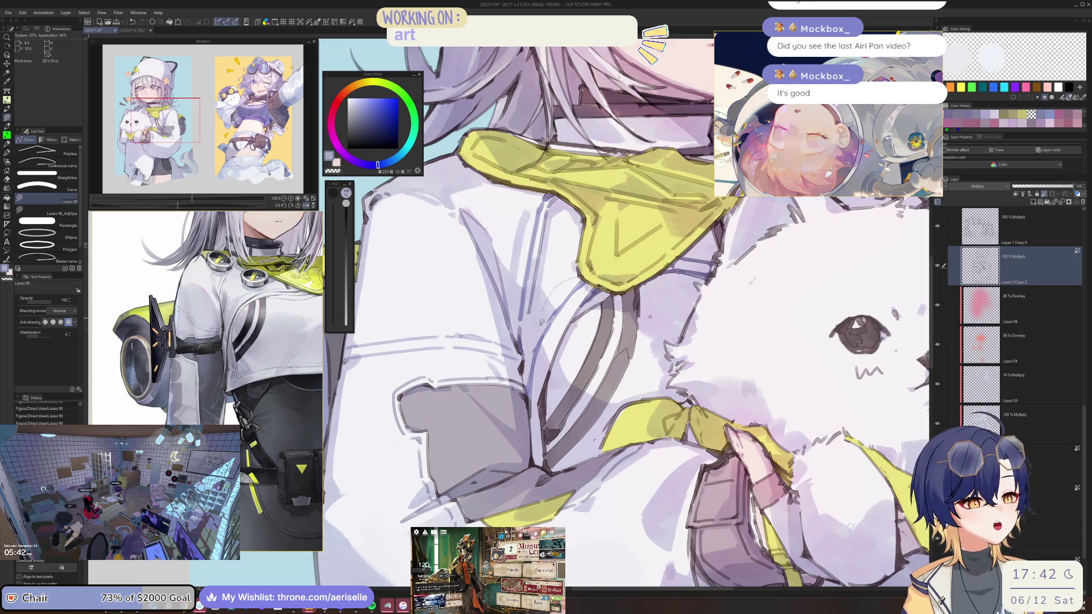
{"action": "key", "text": "h"}
Step: Fill two faint blue-grey shades down the coat edge, checking in mirrored view, then save
{"action": "left_click_drag", "start_coordinate": [360, 102], "coordinate": [368, 110]}
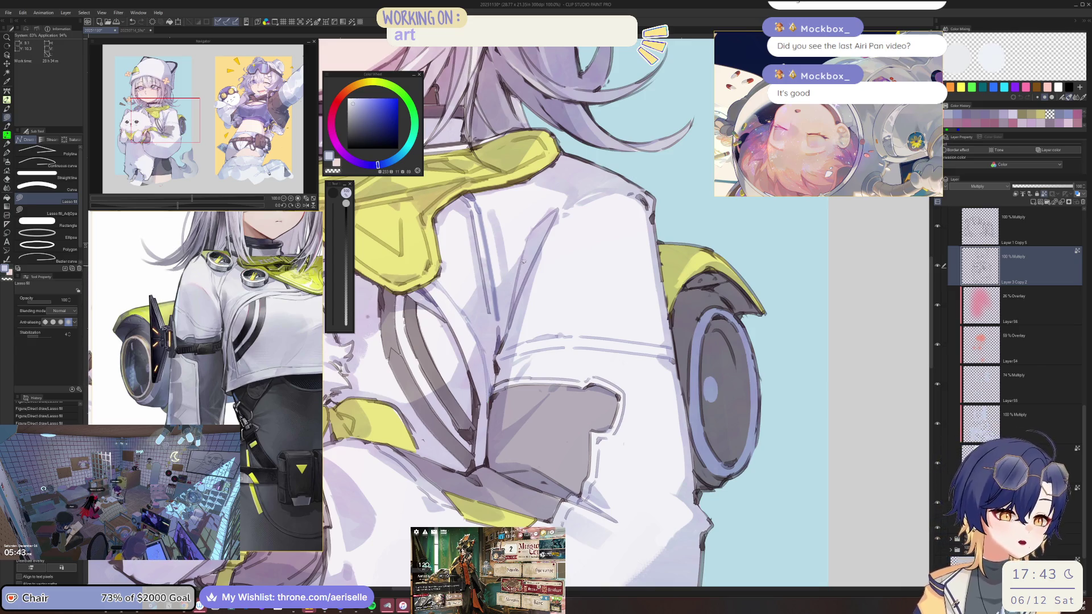
{"action": "key", "text": "h"}
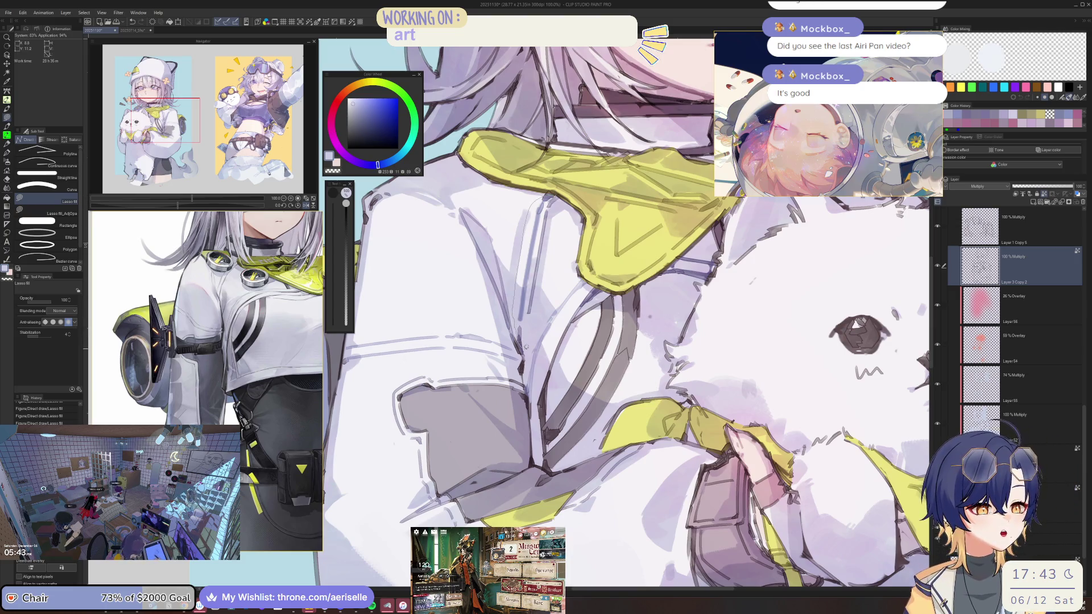
{"action": "mouse_move", "coordinate": [551, 198]}
{"action": "left_mouse_down"}
{"action": "mouse_move", "coordinate": [515, 310]}
{"action": "mouse_move", "coordinate": [529, 344]}
{"action": "mouse_move", "coordinate": [534, 263]}
{"action": "left_mouse_up"}
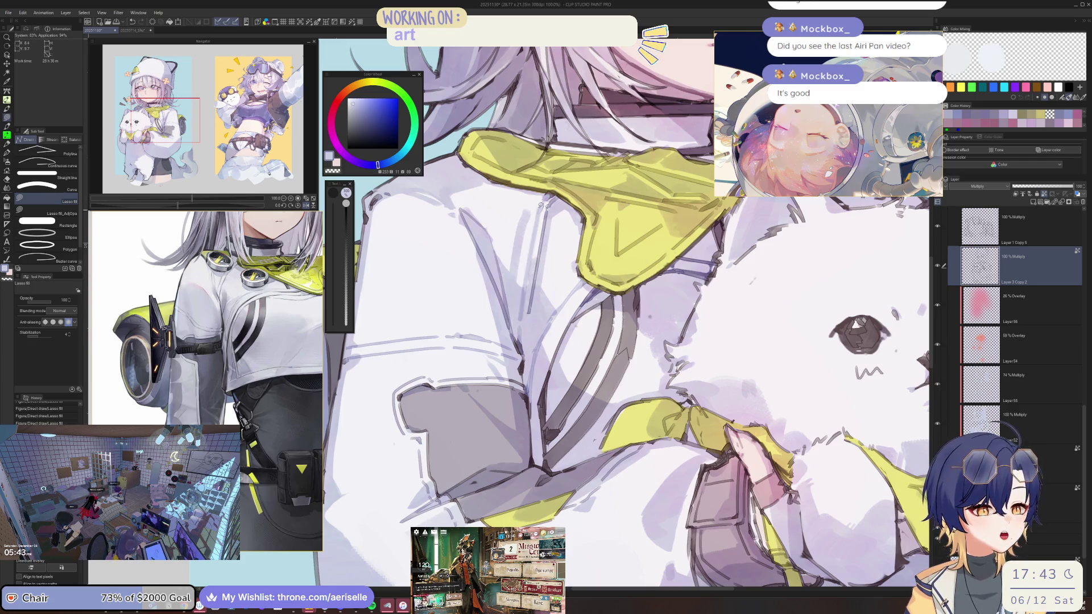
{"action": "left_click", "coordinate": [361, 101]}
{"action": "mouse_move", "coordinate": [546, 203]}
{"action": "left_mouse_down"}
{"action": "mouse_move", "coordinate": [526, 327]}
{"action": "mouse_move", "coordinate": [533, 257]}
{"action": "left_mouse_up"}
{"action": "key", "text": "h"}
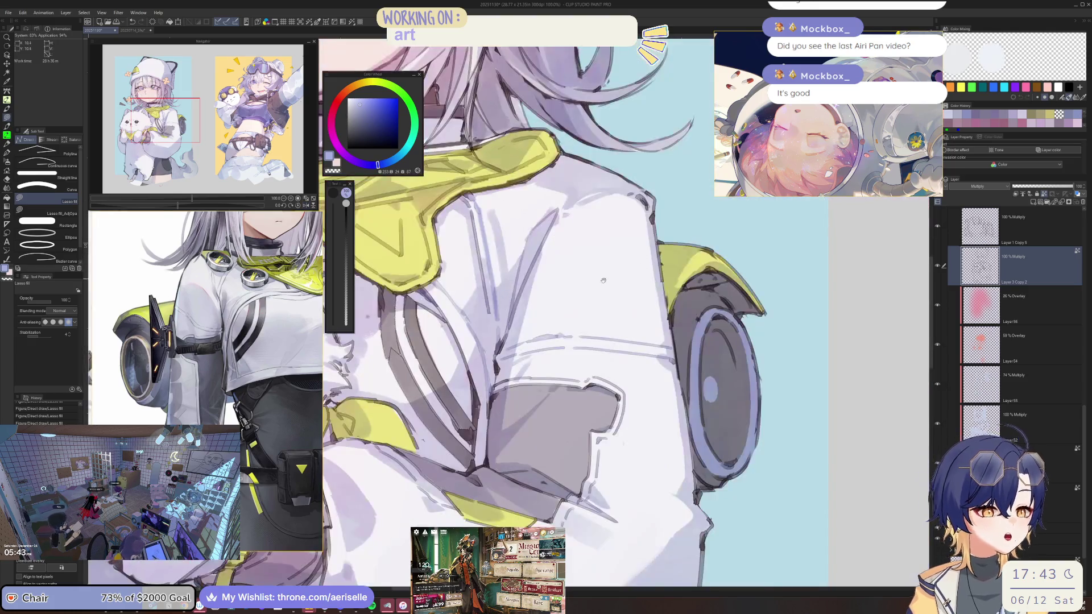
{"action": "key", "text": "ctrl+s"}
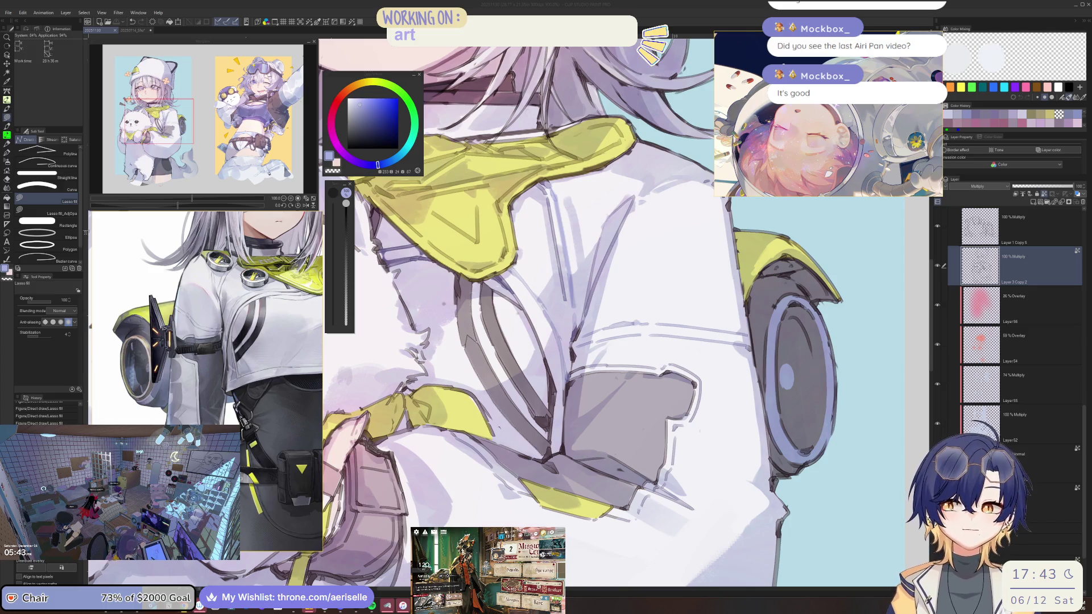
{"action": "left_click", "coordinate": [589, 331]}
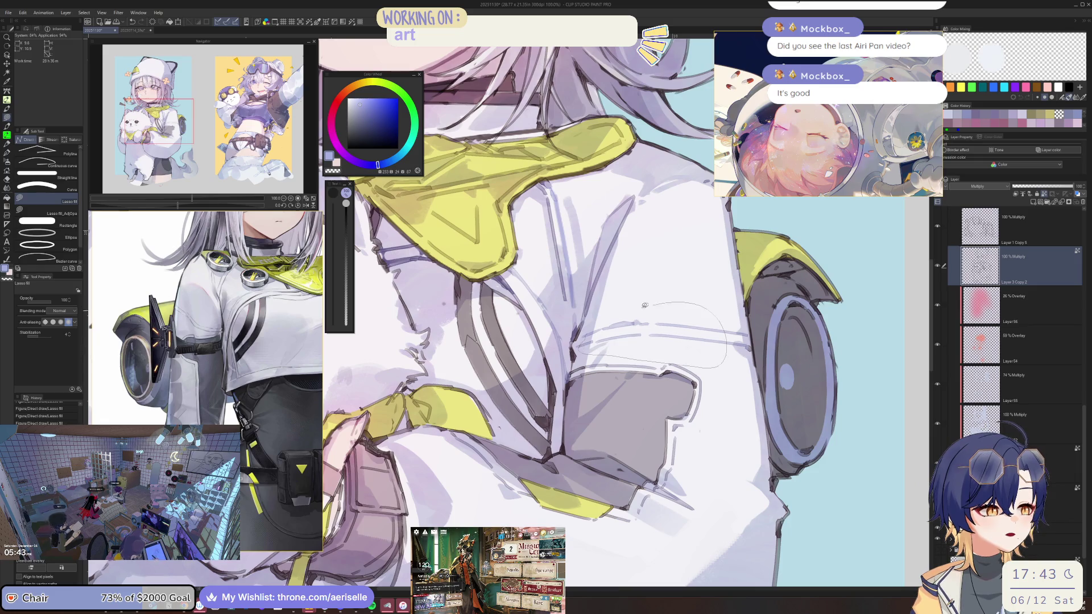
{"action": "scroll", "coordinate": [588, 332], "scroll_direction": "down", "scroll_amount": 2}
{"action": "scroll", "coordinate": [561, 300], "scroll_direction": "up", "scroll_amount": 2}
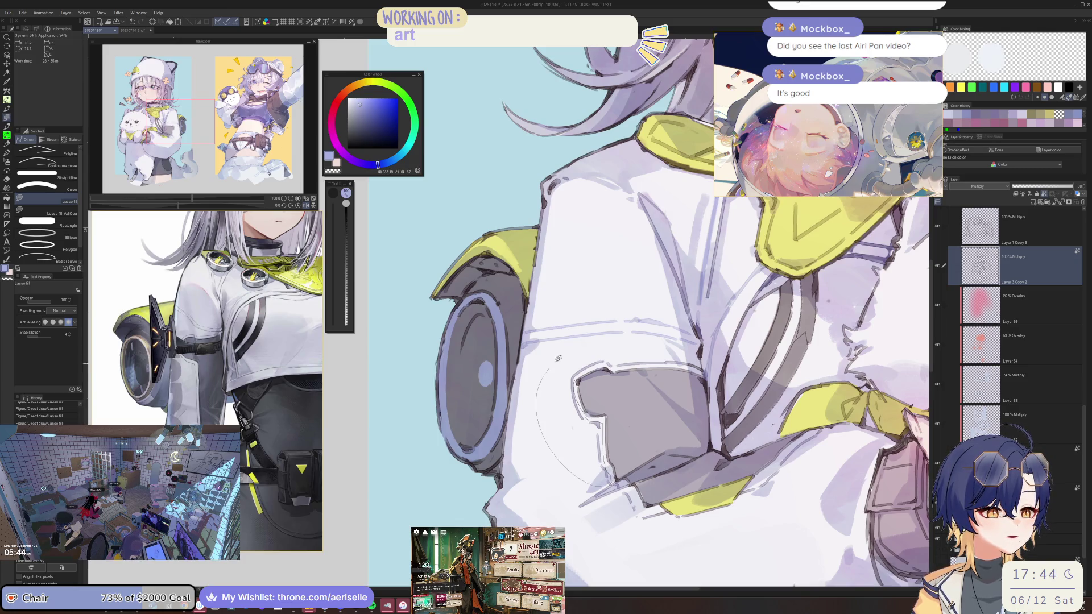
{"action": "key", "text": "h"}
{"action": "scroll", "coordinate": [622, 299], "scroll_direction": "down", "scroll_amount": 4}
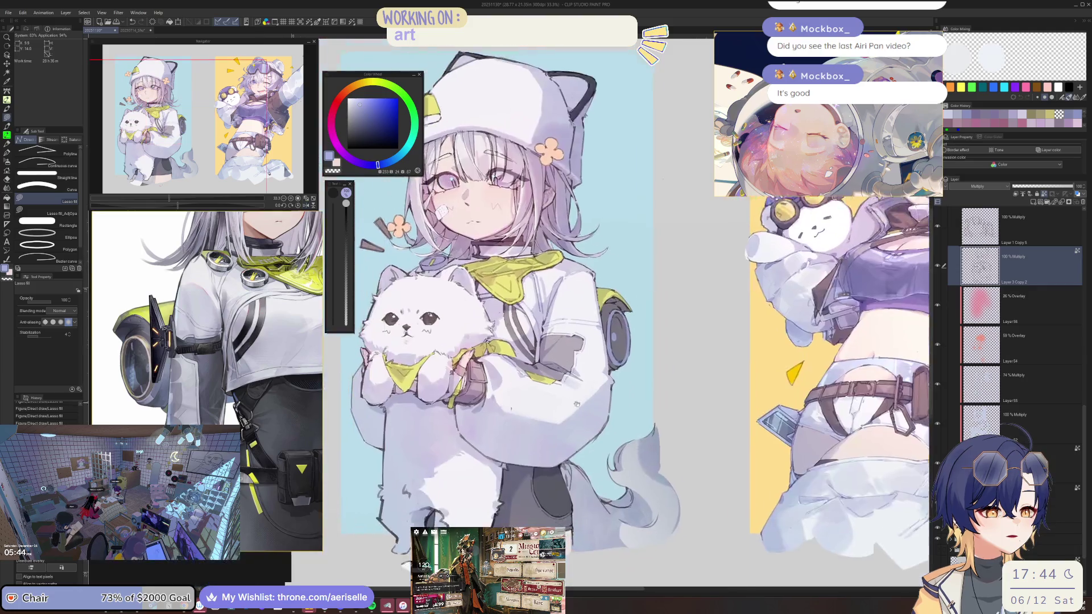
Step: Lasso-fill a pale shadow shape on the lower jacket beneath the cat
{"action": "scroll", "coordinate": [539, 327], "scroll_direction": "up", "scroll_amount": 5}
{"action": "left_click_drag", "start_coordinate": [530, 329], "coordinate": [604, 414]}
{"action": "left_click_drag", "start_coordinate": [594, 374], "coordinate": [593, 372]}
Step: Pan and zoom around the jacket, hands, face and cat to review the shading
{"action": "left_click_drag", "start_coordinate": [701, 436], "coordinate": [576, 379]}
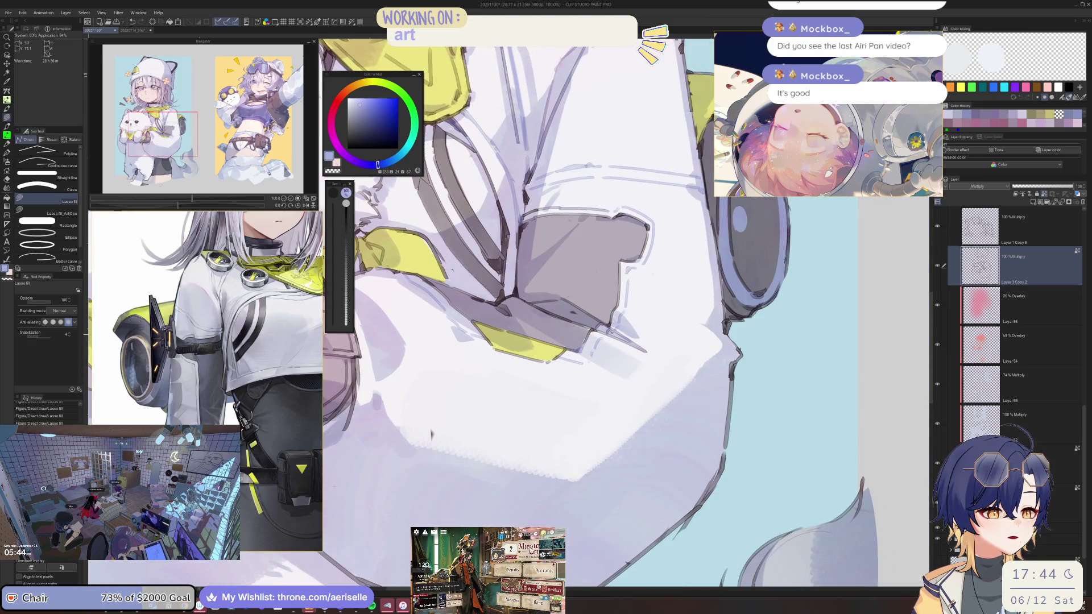
{"action": "scroll", "coordinate": [431, 434], "scroll_direction": "down", "scroll_amount": 5}
{"action": "scroll", "coordinate": [805, 511], "scroll_direction": "up", "scroll_amount": 8}
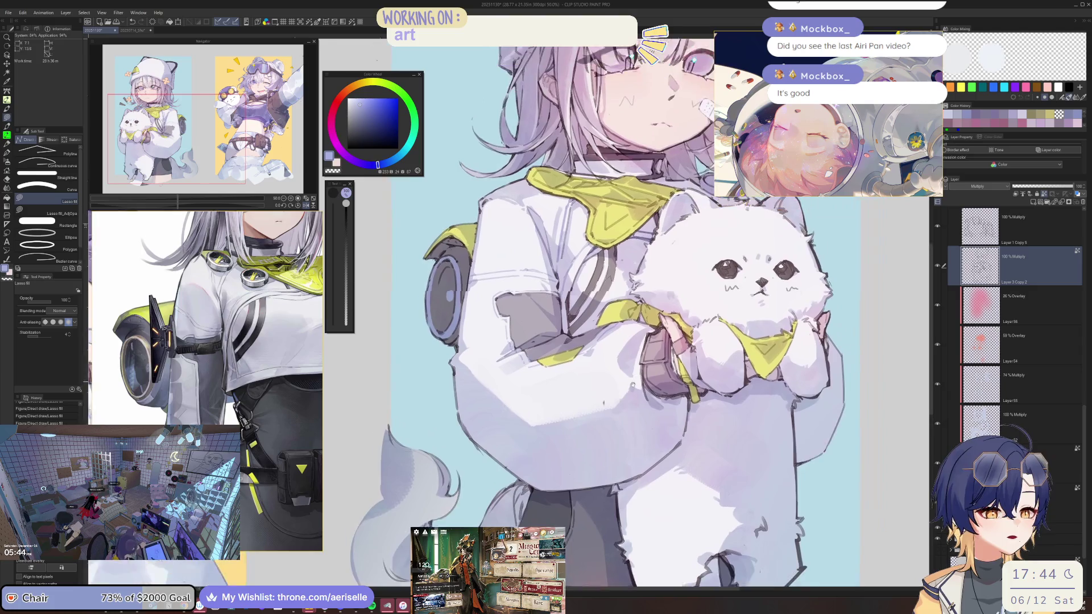
{"action": "scroll", "coordinate": [543, 353], "scroll_direction": "down", "scroll_amount": 6}
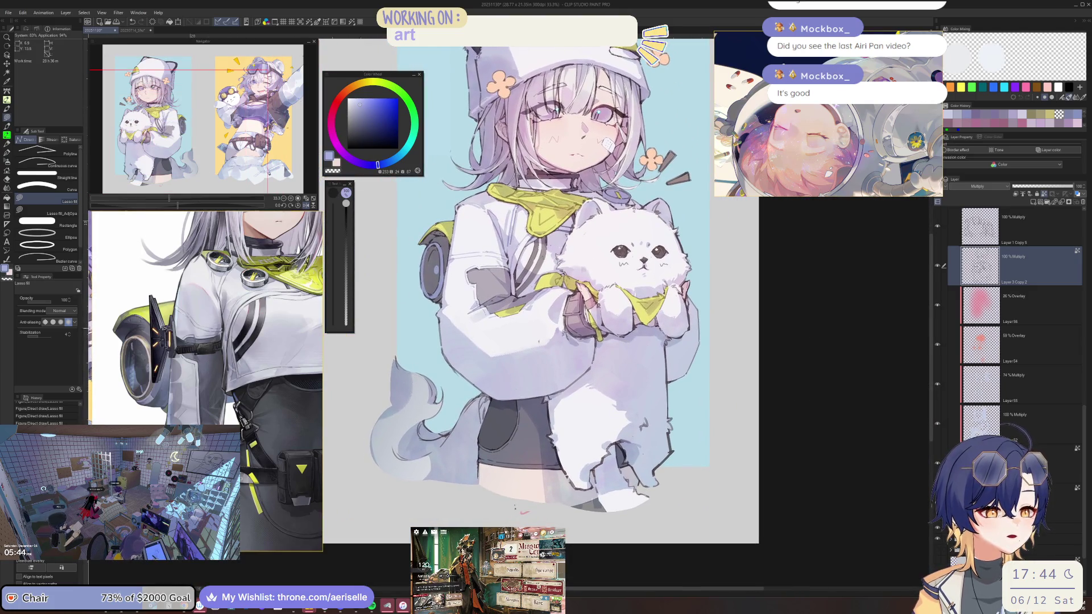
{"action": "scroll", "coordinate": [563, 310], "scroll_direction": "up", "scroll_amount": 4}
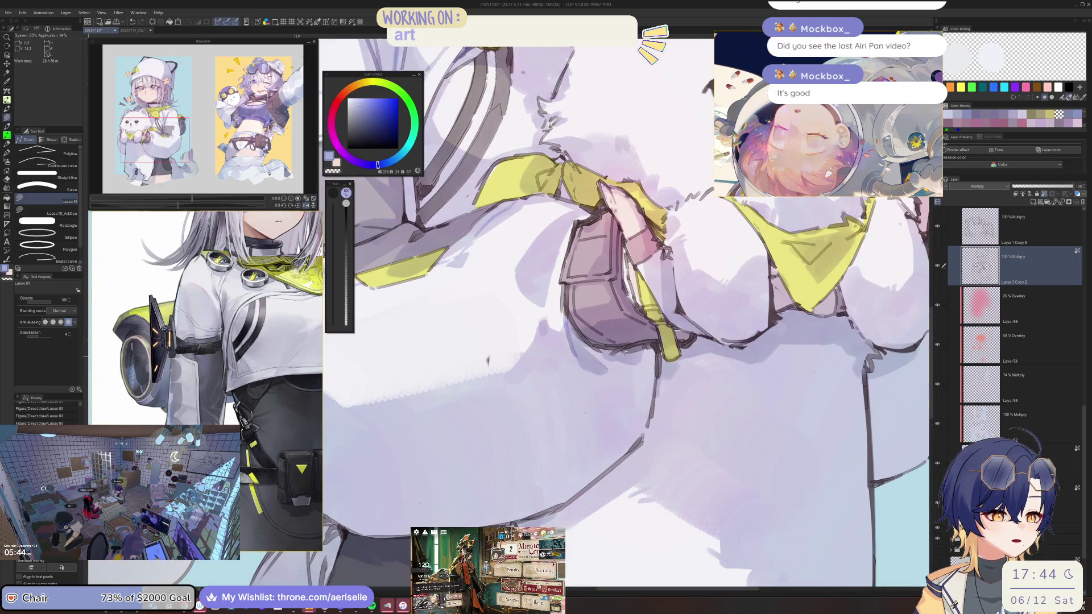
{"action": "scroll", "coordinate": [560, 341], "scroll_direction": "down", "scroll_amount": 3}
{"action": "scroll", "coordinate": [552, 376], "scroll_direction": "up", "scroll_amount": 4}
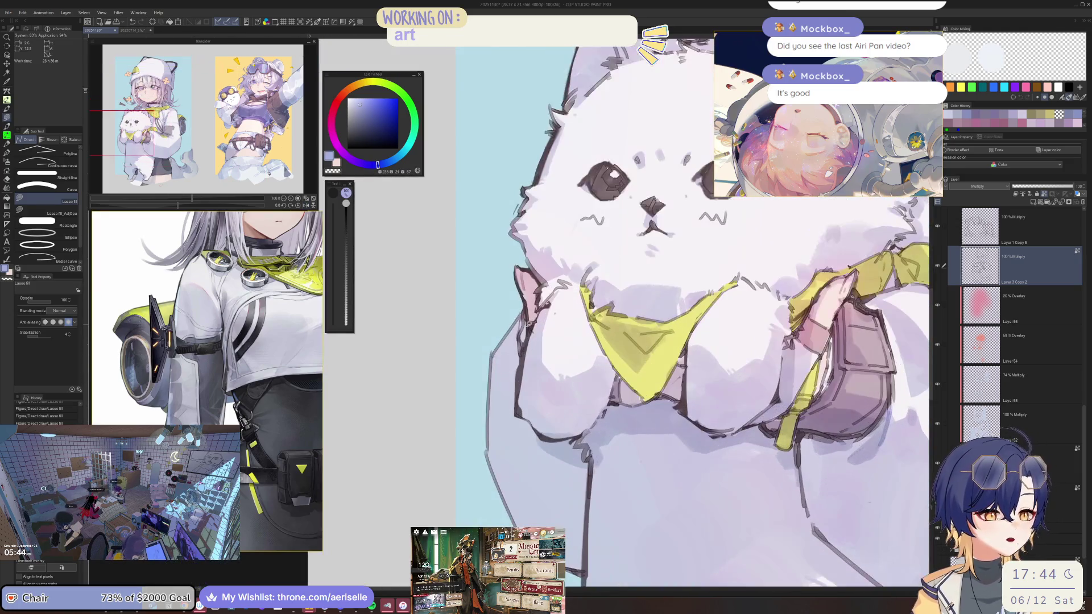
{"action": "scroll", "coordinate": [518, 357], "scroll_direction": "down", "scroll_amount": 3}
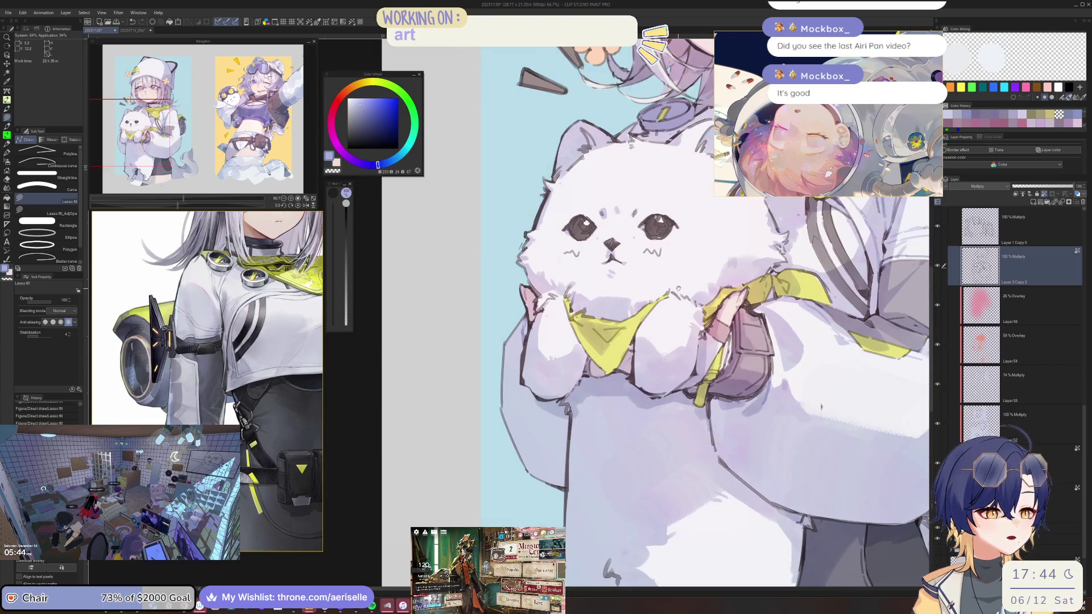
{"action": "scroll", "coordinate": [597, 375], "scroll_direction": "up", "scroll_amount": 2}
{"action": "left_click_drag", "start_coordinate": [597, 375], "coordinate": [590, 364]}
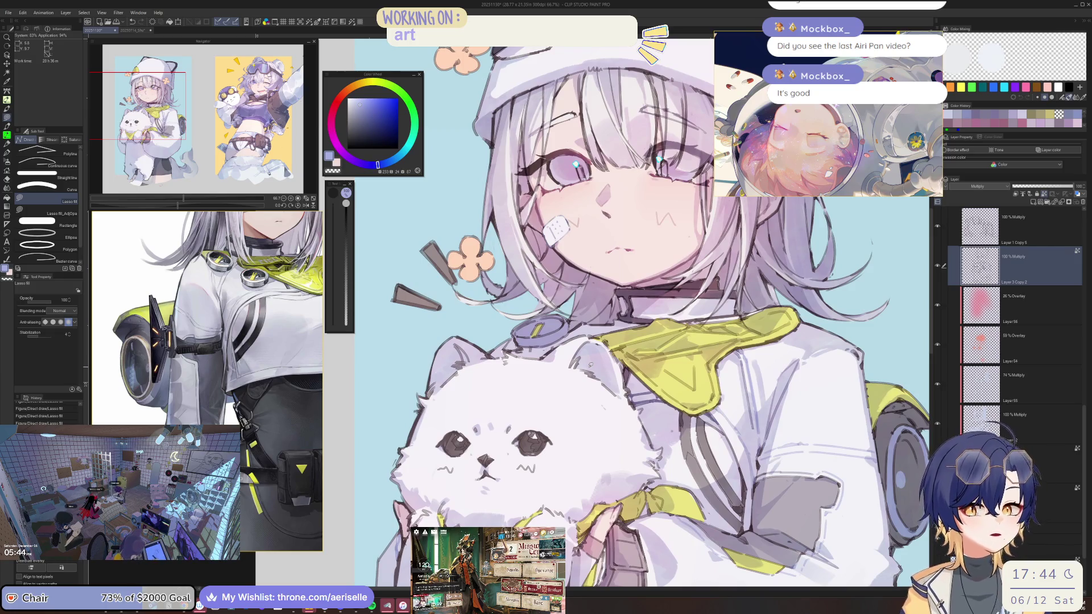
{"action": "scroll", "coordinate": [511, 341], "scroll_direction": "up", "scroll_amount": 2}
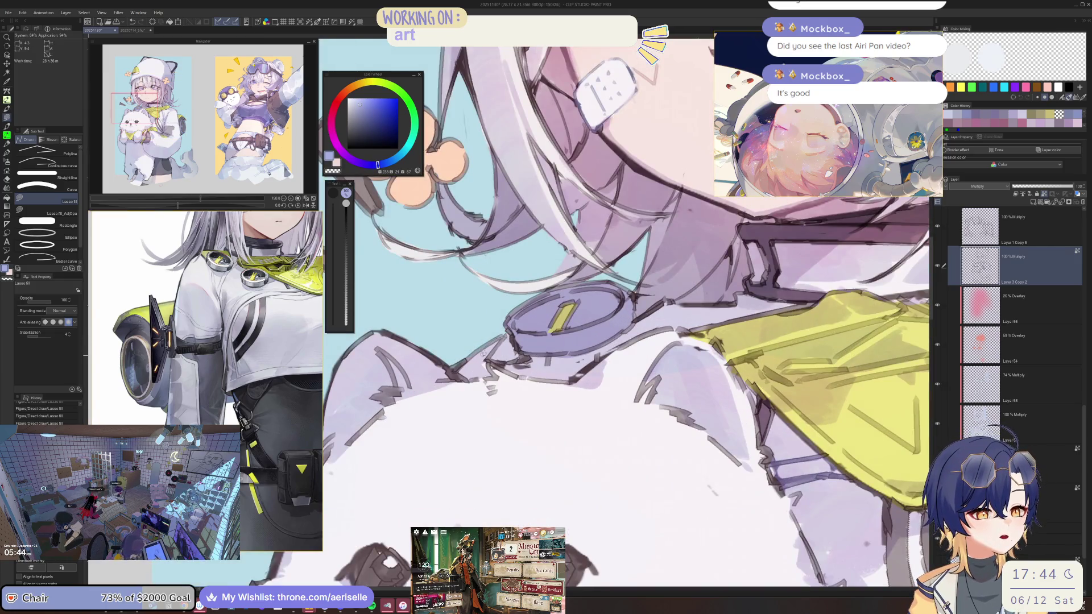
{"action": "scroll", "coordinate": [484, 354], "scroll_direction": "down", "scroll_amount": 4}
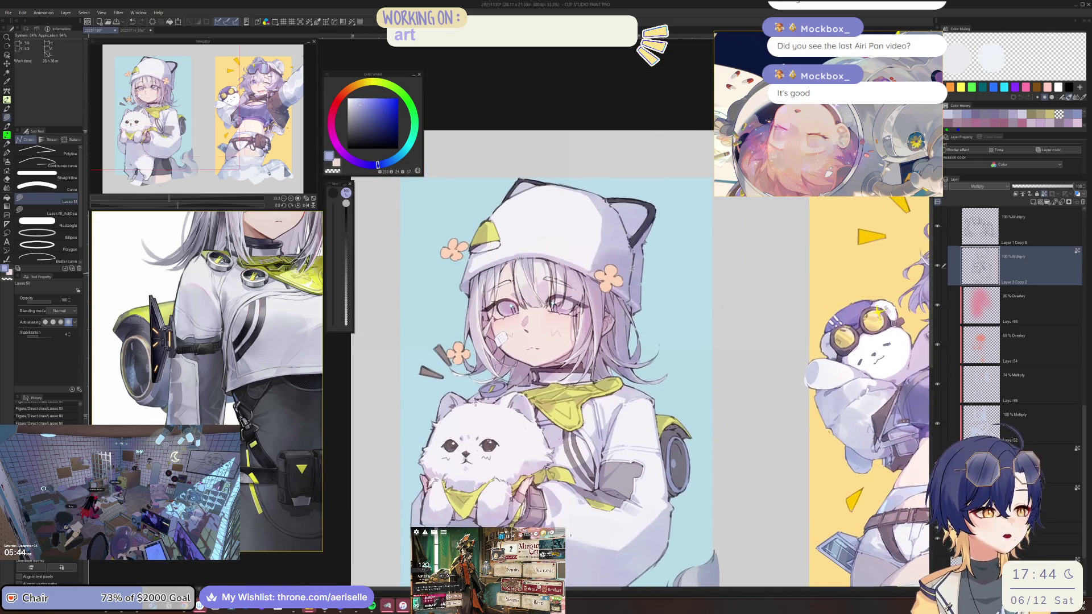
Step: Shade the hat's left edge and the area near its ear with thin darker fills
{"action": "scroll", "coordinate": [632, 250], "scroll_direction": "up", "scroll_amount": 3}
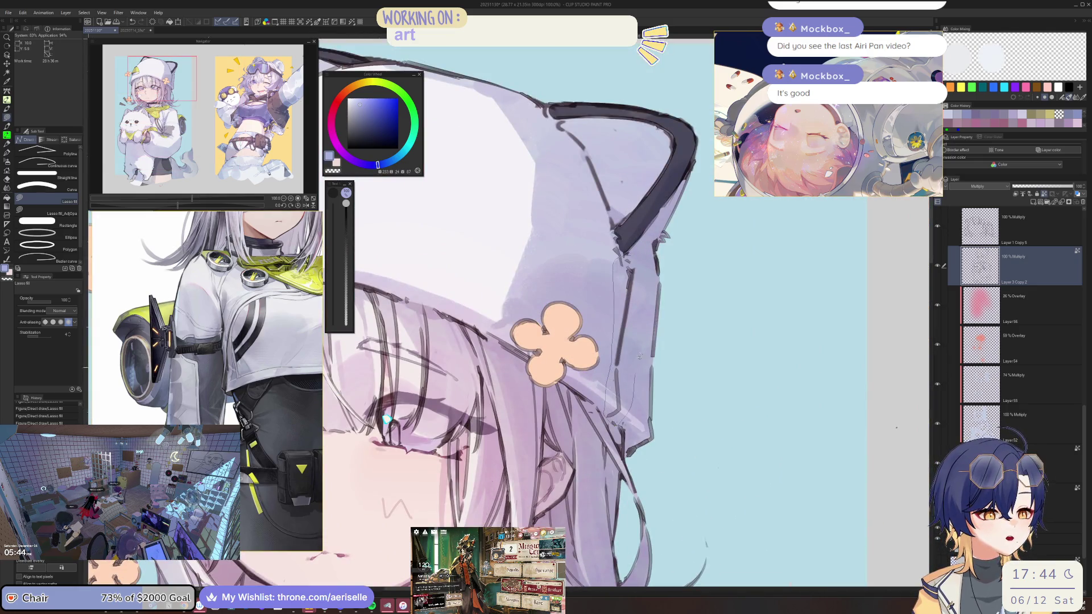
{"action": "scroll", "coordinate": [387, 420], "scroll_direction": "down", "scroll_amount": 4}
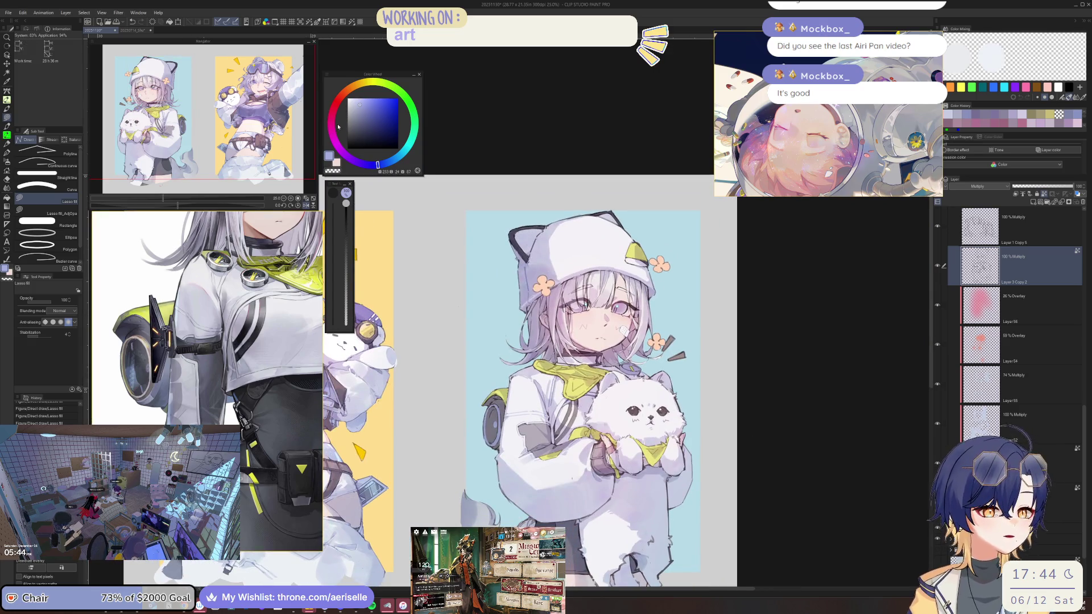
{"action": "scroll", "coordinate": [524, 270], "scroll_direction": "up", "scroll_amount": 4}
{"action": "left_click_drag", "start_coordinate": [519, 257], "coordinate": [516, 341]}
{"action": "scroll", "coordinate": [546, 356], "scroll_direction": "down", "scroll_amount": 5}
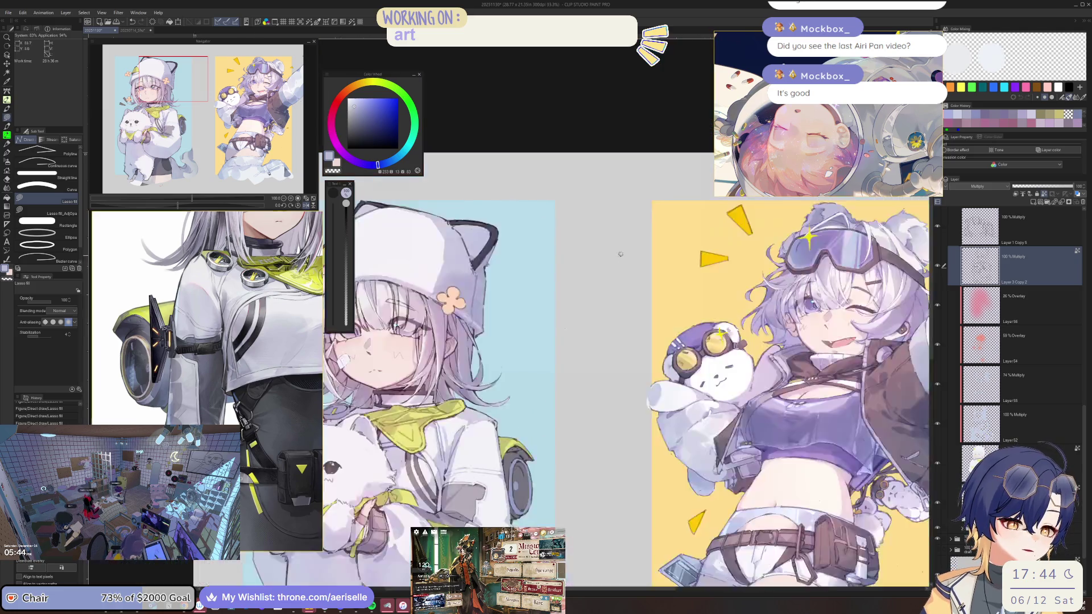
{"action": "scroll", "coordinate": [587, 241], "scroll_direction": "up", "scroll_amount": 6}
{"action": "left_click_drag", "start_coordinate": [586, 241], "coordinate": [557, 235]}
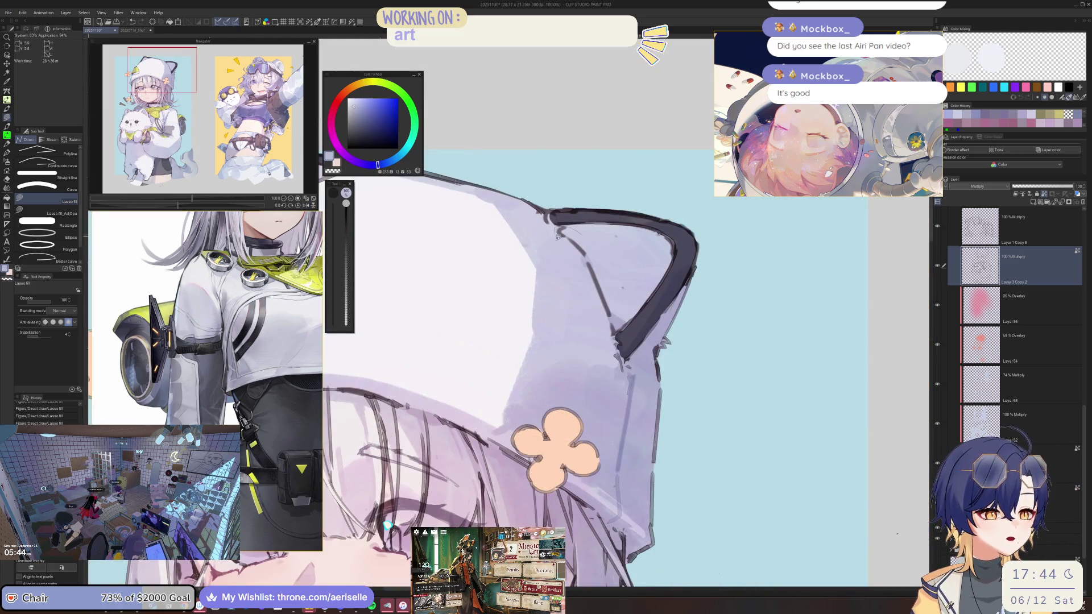
{"action": "scroll", "coordinate": [386, 524], "scroll_direction": "down", "scroll_amount": 4}
{"action": "scroll", "coordinate": [667, 573], "scroll_direction": "up", "scroll_amount": 5}
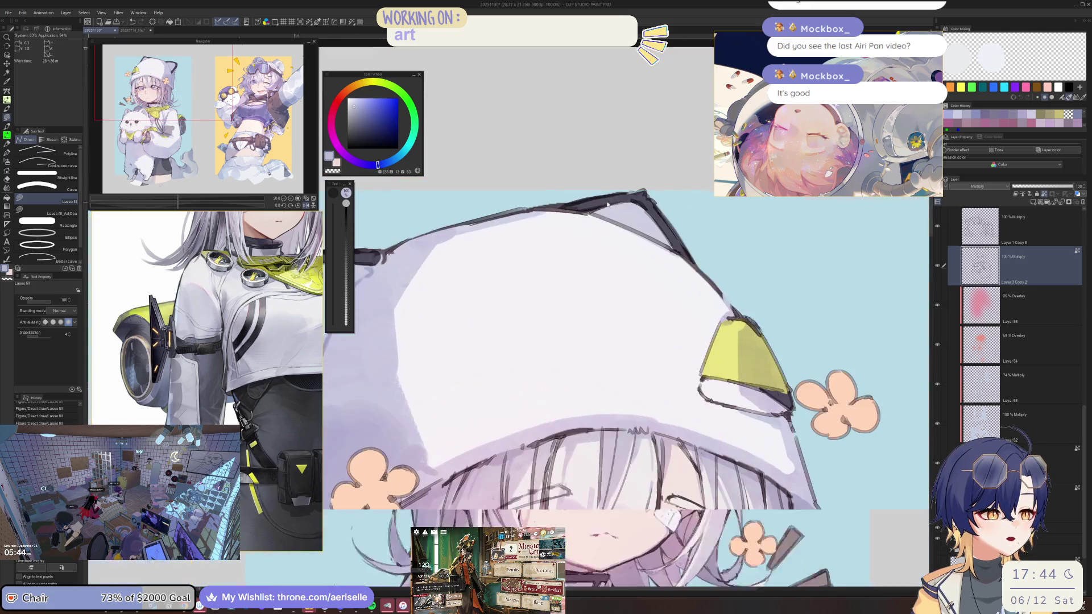
Step: Rotate the view to see the whole face, sample a greyish purple from the hair, and save
{"action": "left_click", "coordinate": [344, 92]}
{"action": "left_click_drag", "start_coordinate": [432, 239], "coordinate": [511, 205]}
{"action": "scroll", "coordinate": [451, 232], "scroll_direction": "down", "scroll_amount": 5}
{"action": "mouse_move", "coordinate": [540, 142]}
{"action": "left_mouse_down"}
{"action": "mouse_move", "coordinate": [605, 100]}
{"action": "mouse_move", "coordinate": [548, 256]}
{"action": "left_mouse_up"}
{"action": "scroll", "coordinate": [547, 256], "scroll_direction": "up", "scroll_amount": 6}
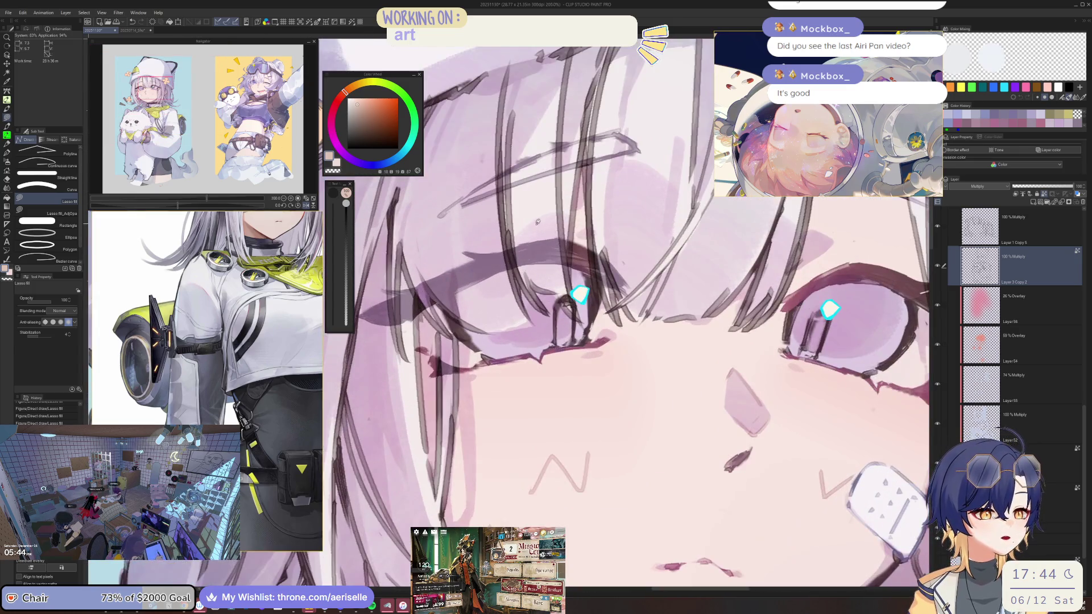
{"action": "left_click", "coordinate": [454, 192], "text": "alt"}
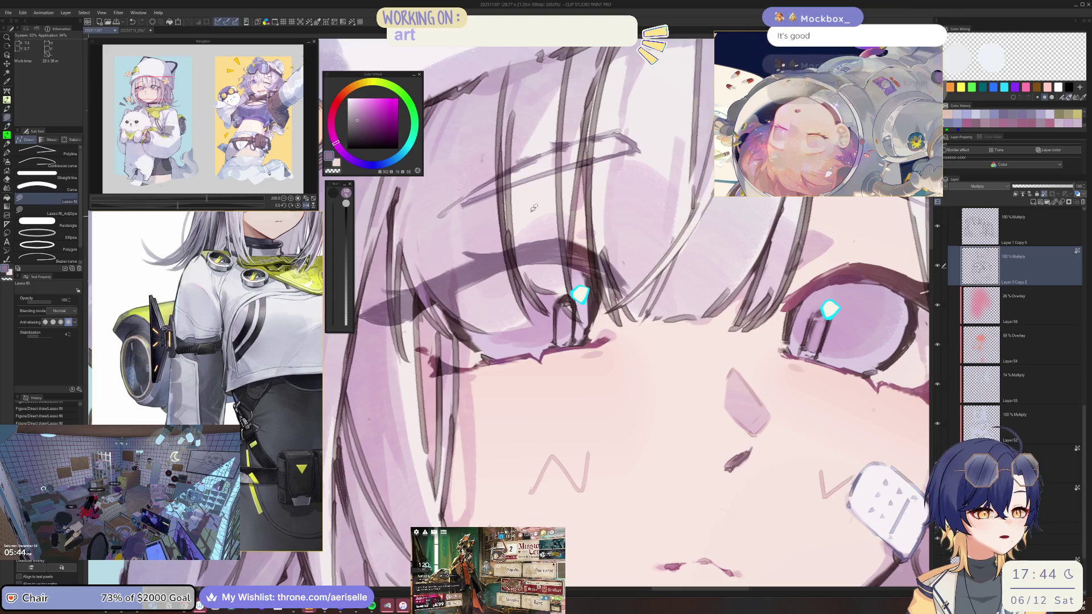
{"action": "key", "text": "ctrl+s"}
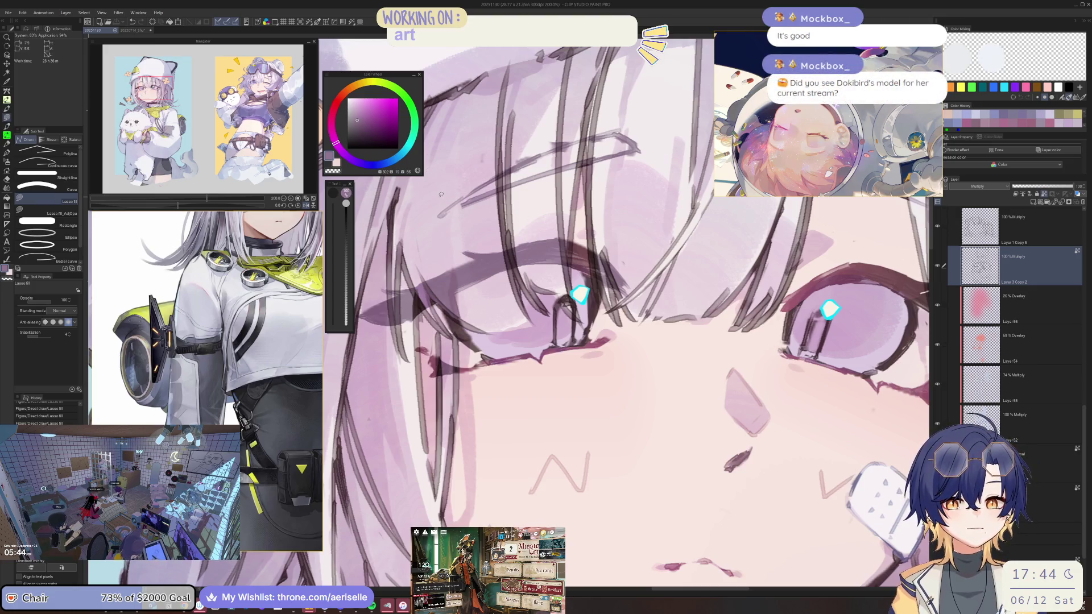
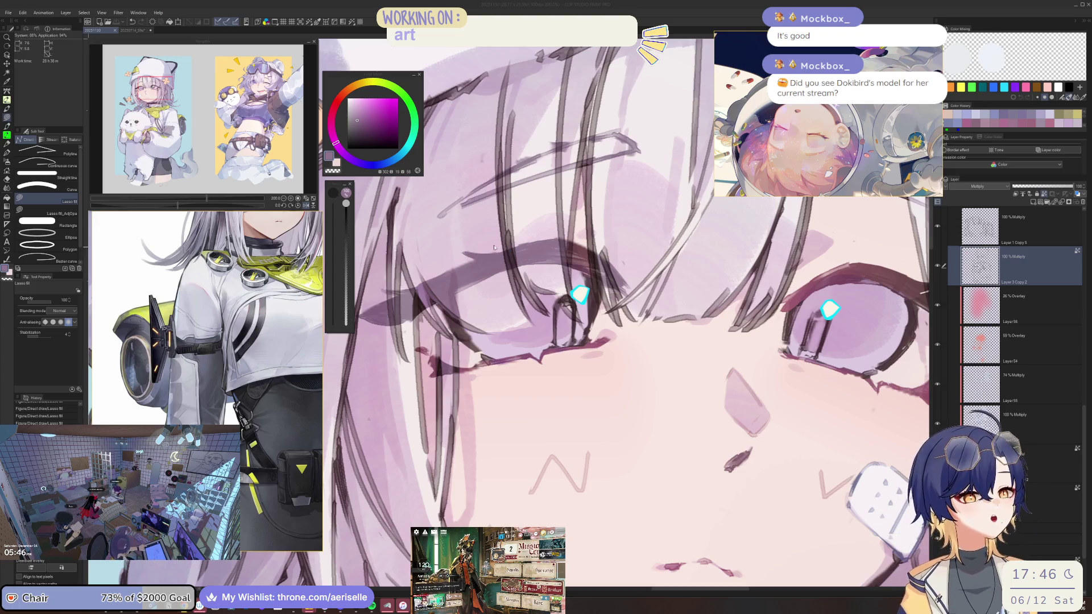
Step: Lasso-select the eyelid area of the girl's face freehand
{"action": "key", "text": "m"}
{"action": "mouse_move", "coordinate": [439, 297]}
{"action": "left_mouse_down"}
{"action": "mouse_move", "coordinate": [491, 316]}
{"action": "mouse_move", "coordinate": [514, 292]}
{"action": "mouse_move", "coordinate": [508, 237]}
{"action": "mouse_move", "coordinate": [568, 278]}
{"action": "mouse_move", "coordinate": [594, 259]}
{"action": "mouse_move", "coordinate": [605, 294]}
{"action": "mouse_move", "coordinate": [603, 245]}
{"action": "mouse_move", "coordinate": [414, 286]}
{"action": "mouse_move", "coordinate": [422, 301]}
{"action": "mouse_move", "coordinate": [412, 291]}
{"action": "left_mouse_up"}
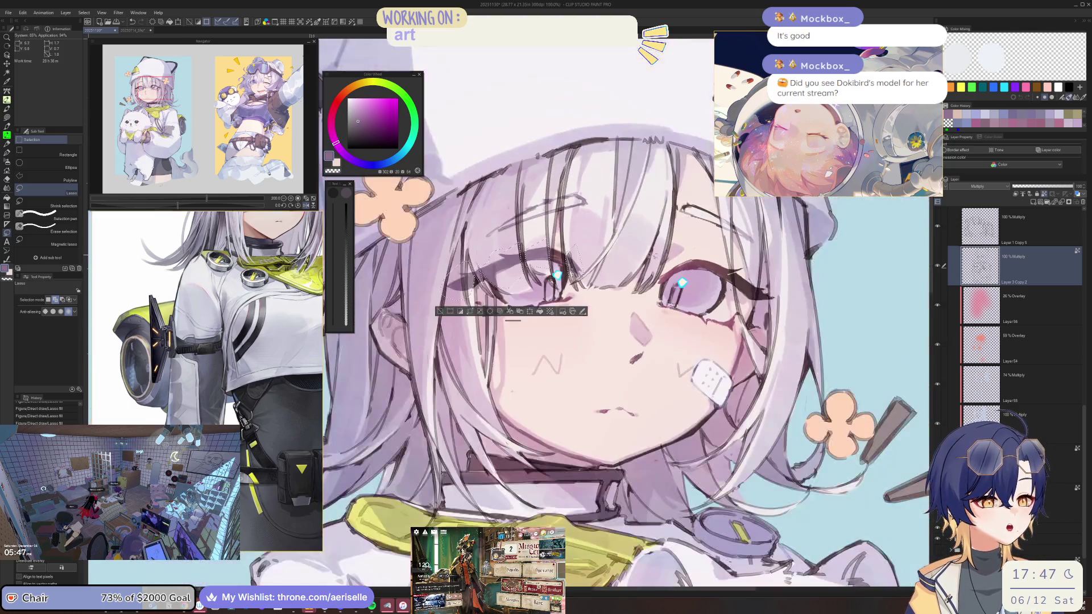
{"action": "scroll", "coordinate": [404, 226], "scroll_direction": "down", "scroll_amount": 4}
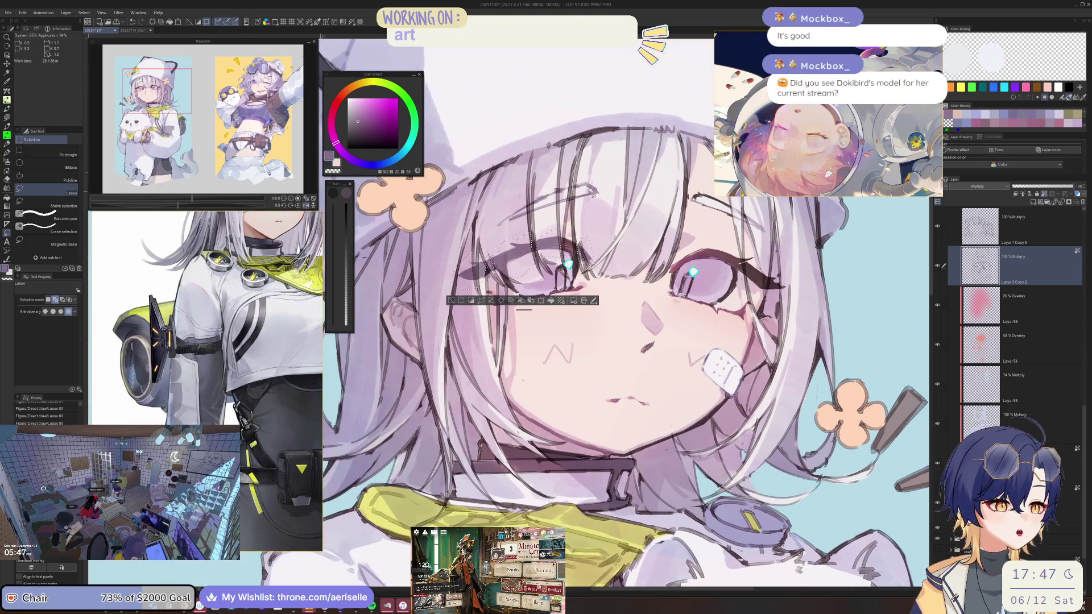
Step: Adjust the selected eyelids with Hue/Saturation/Luminosity: luminosity 7, saturation -10
{"action": "key", "text": "ctrl+u"}
{"action": "left_click", "coordinate": [662, 357]}
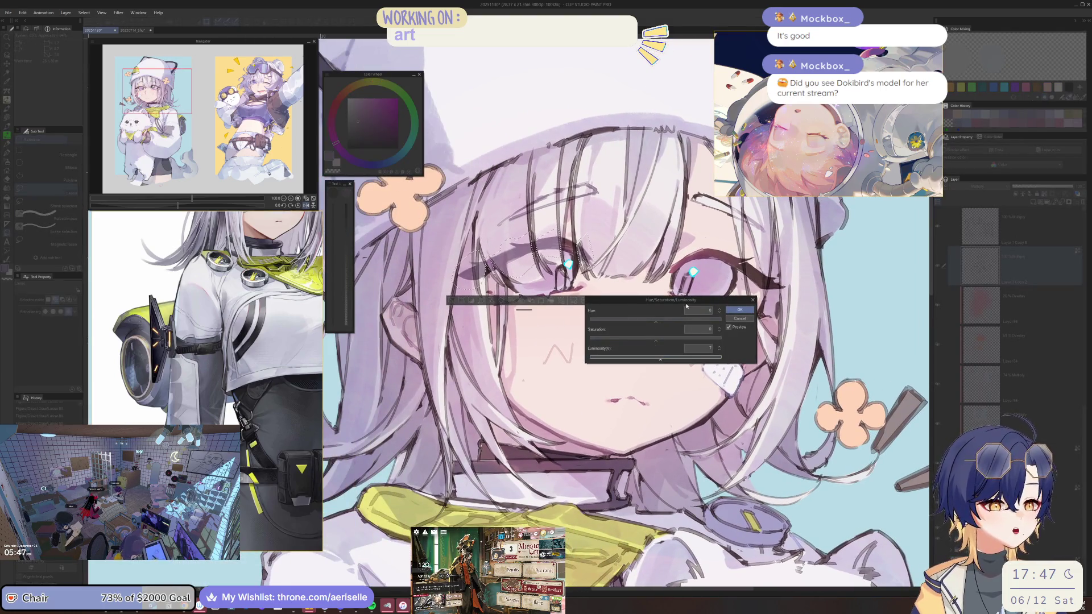
{"action": "left_click_drag", "start_coordinate": [668, 300], "coordinate": [649, 210]}
{"action": "left_click", "coordinate": [628, 252]}
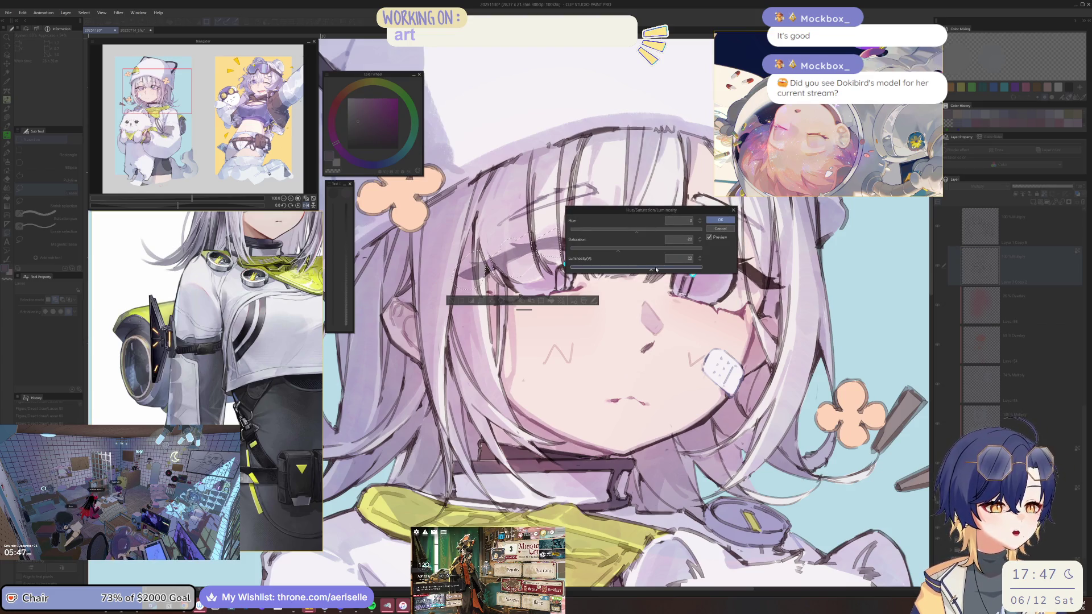
{"action": "left_click", "coordinate": [719, 220]}
{"action": "scroll", "coordinate": [614, 218], "scroll_direction": "down", "scroll_amount": 2}
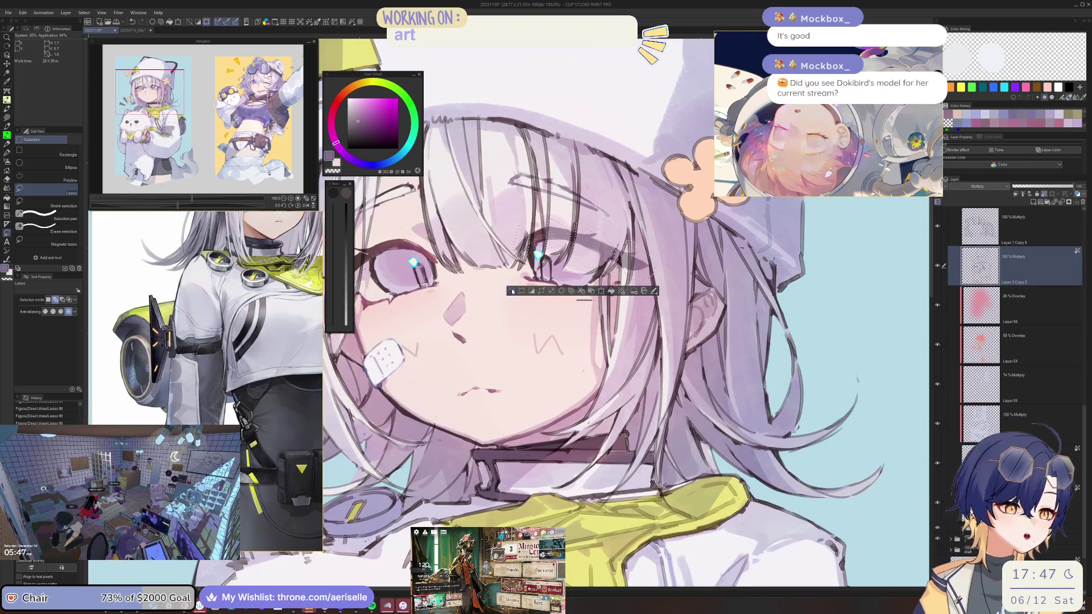
{"action": "scroll", "coordinate": [614, 218], "scroll_direction": "down", "scroll_amount": 2}
{"action": "scroll", "coordinate": [529, 237], "scroll_direction": "up", "scroll_amount": 4}
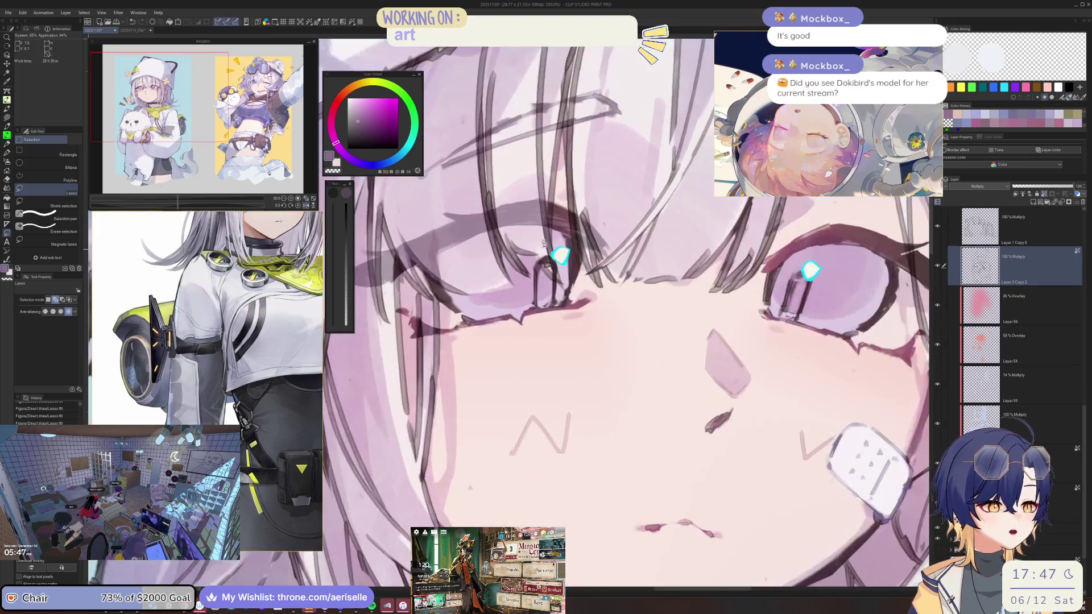
Step: Lasso-fill a small patch near the girl's eyes
{"action": "key", "text": "u"}
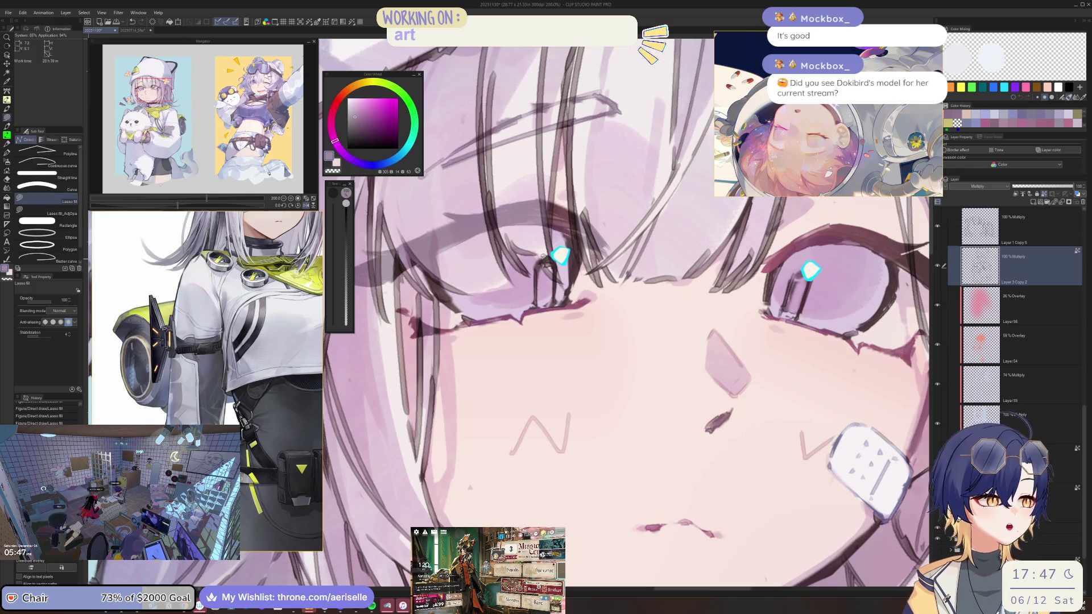
{"action": "scroll", "coordinate": [538, 239], "scroll_direction": "down", "scroll_amount": 3}
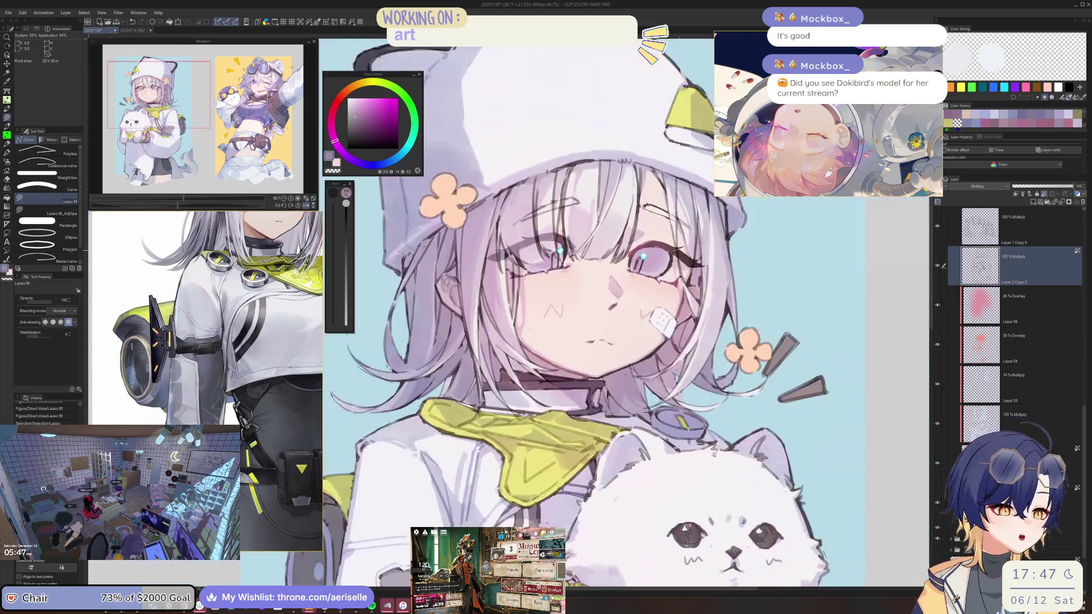
{"action": "scroll", "coordinate": [584, 221], "scroll_direction": "up", "scroll_amount": 4}
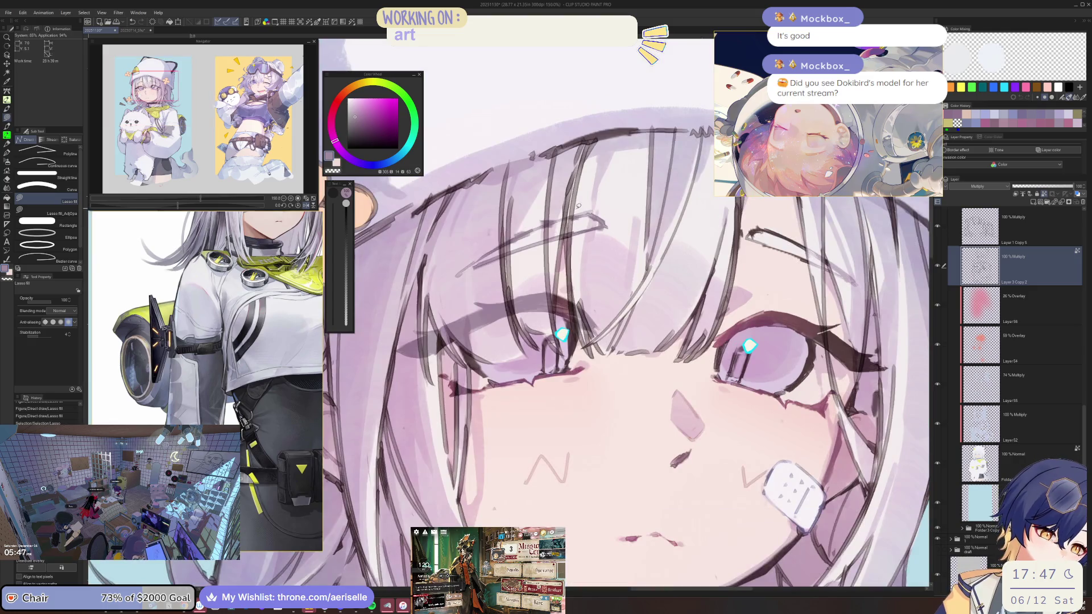
{"action": "left_click_drag", "start_coordinate": [579, 253], "coordinate": [594, 259]}
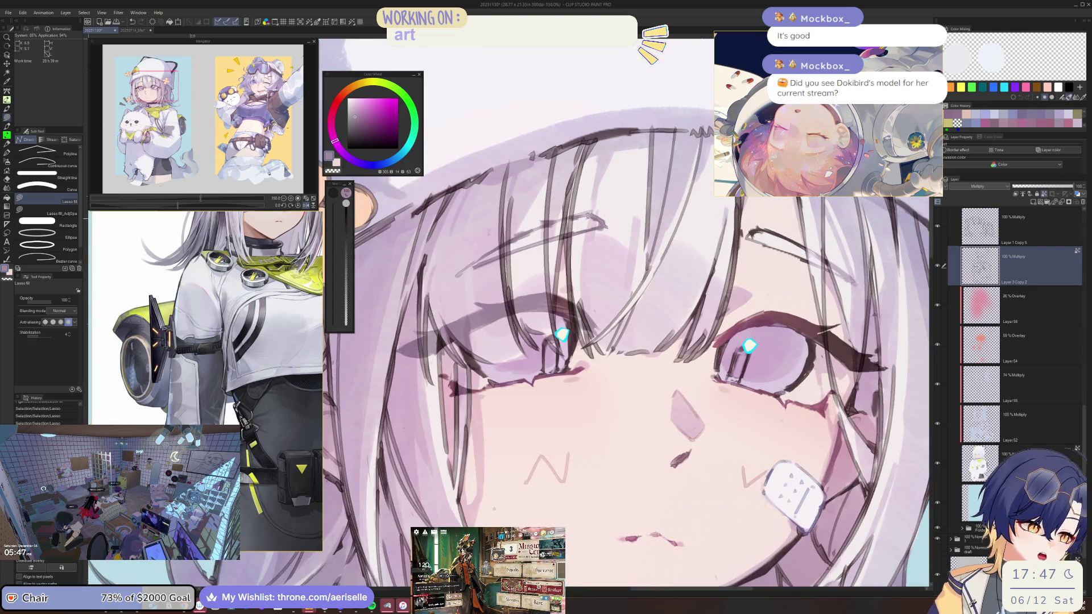
Step: Sample the pale purple near the left eye, make it slightly richer and lighter, and fill another patch
{"action": "key", "text": "i"}
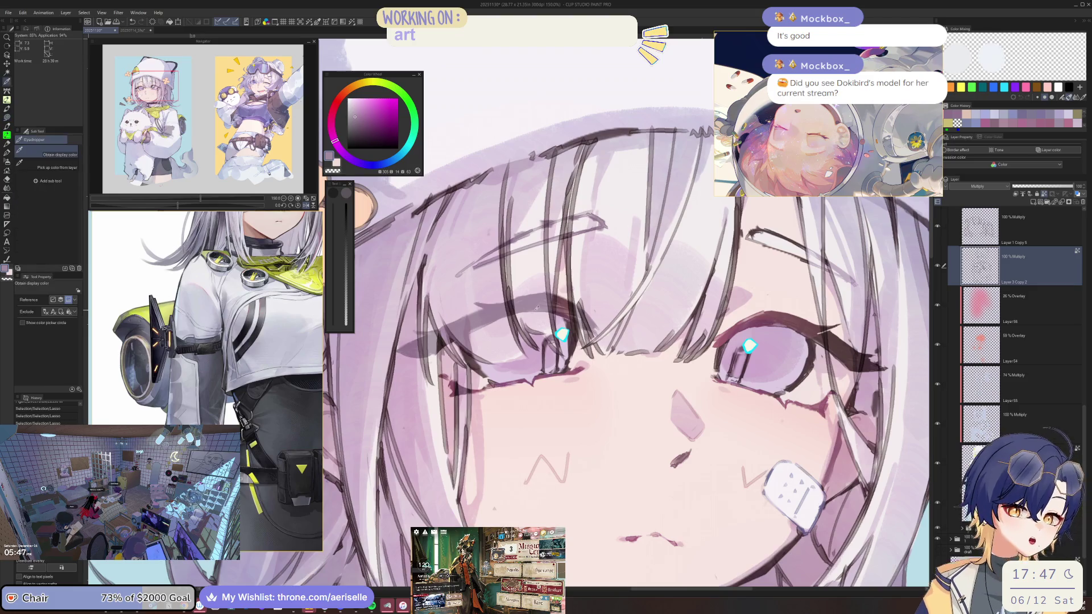
{"action": "left_click", "coordinate": [535, 292]}
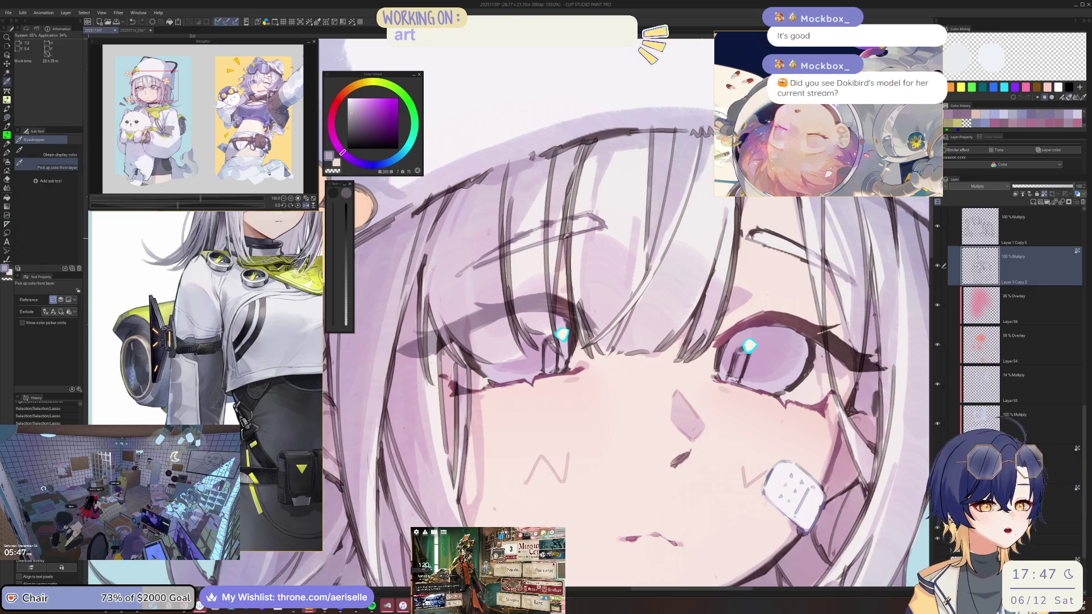
{"action": "key", "text": "u"}
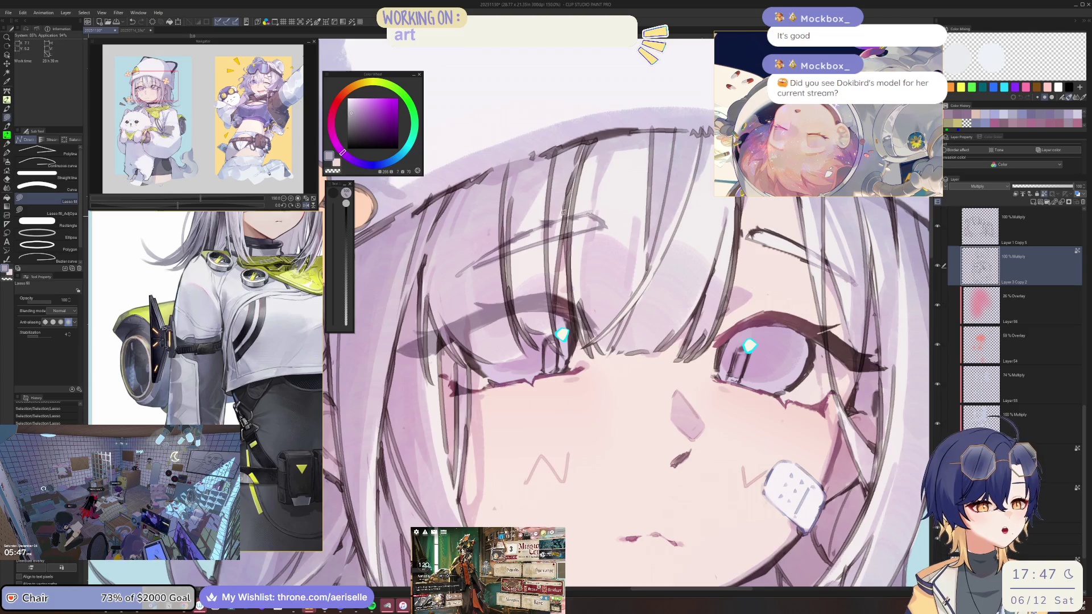
{"action": "left_click", "coordinate": [355, 109]}
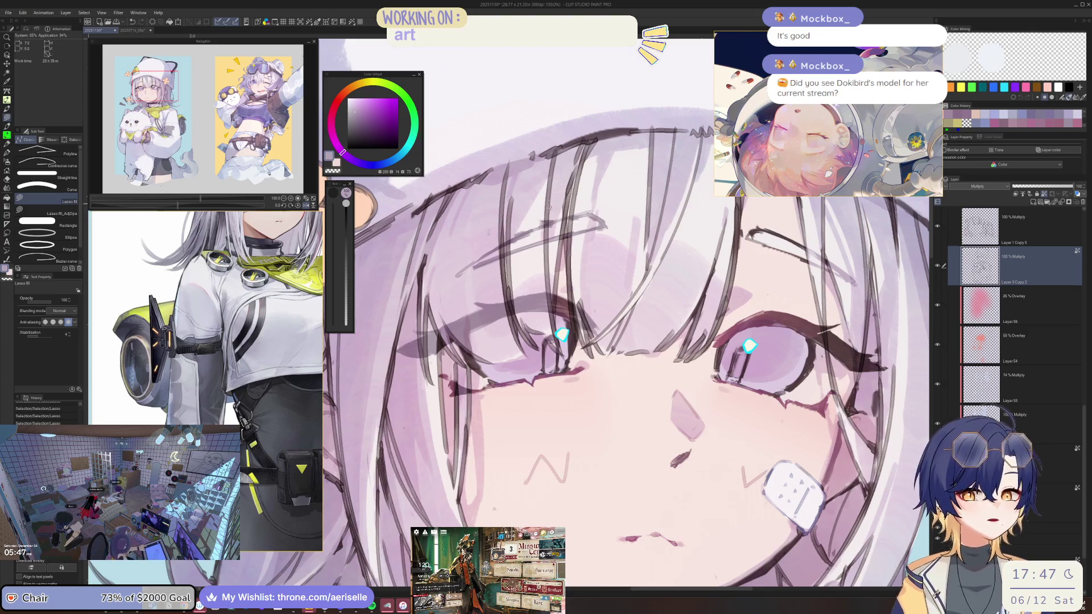
{"action": "left_click_drag", "start_coordinate": [565, 216], "coordinate": [675, 216]}
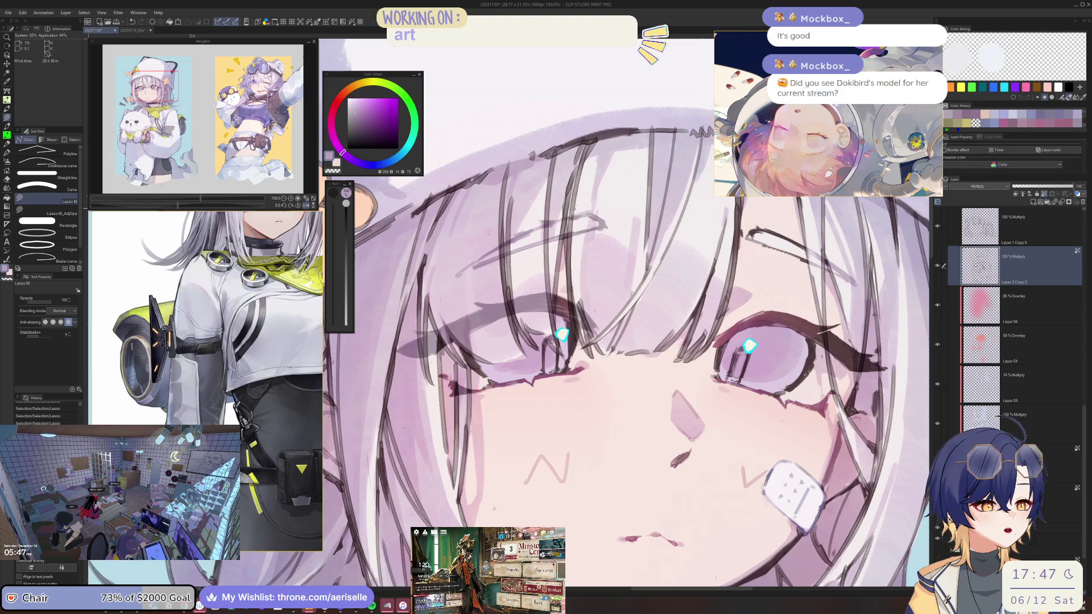
{"action": "scroll", "coordinate": [675, 216], "scroll_direction": "down", "scroll_amount": 3}
{"action": "scroll", "coordinate": [581, 239], "scroll_direction": "up", "scroll_amount": 5}
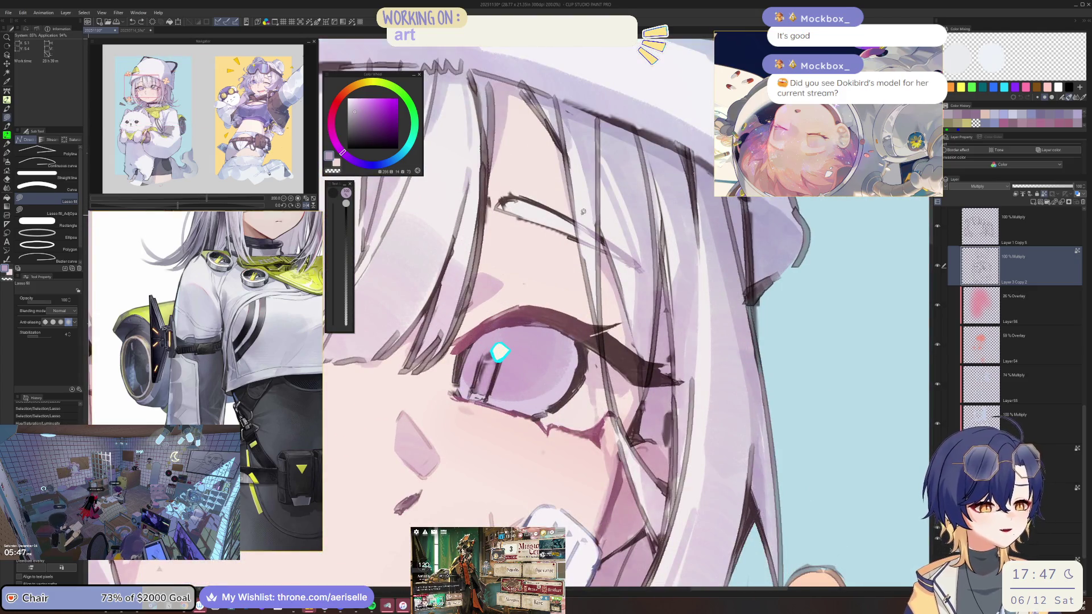
{"action": "scroll", "coordinate": [580, 239], "scroll_direction": "down", "scroll_amount": 3}
{"action": "scroll", "coordinate": [569, 230], "scroll_direction": "down", "scroll_amount": 3}
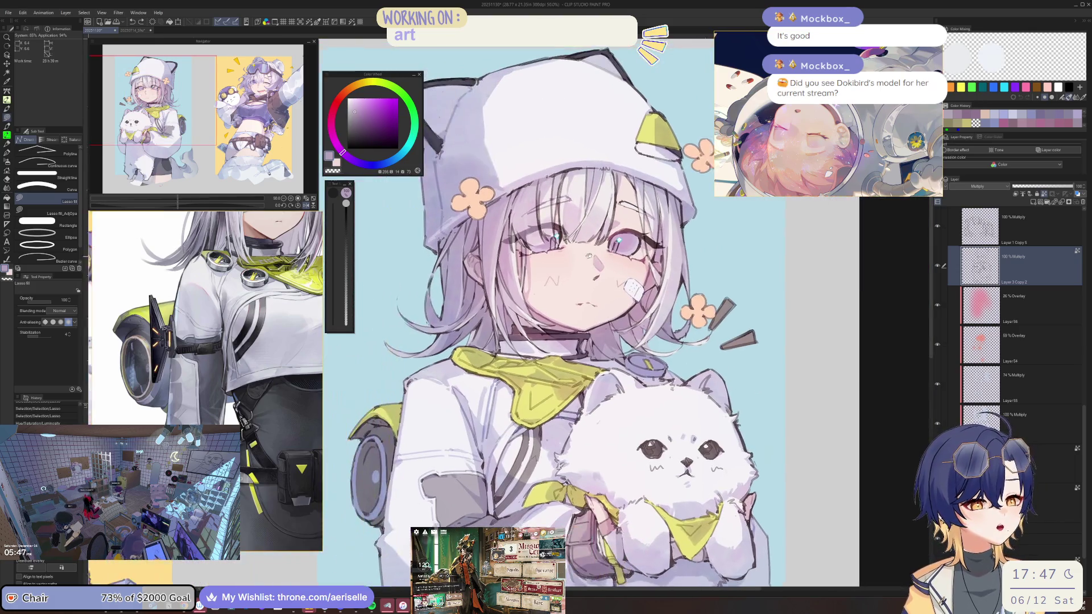
{"action": "scroll", "coordinate": [569, 230], "scroll_direction": "up", "scroll_amount": 3}
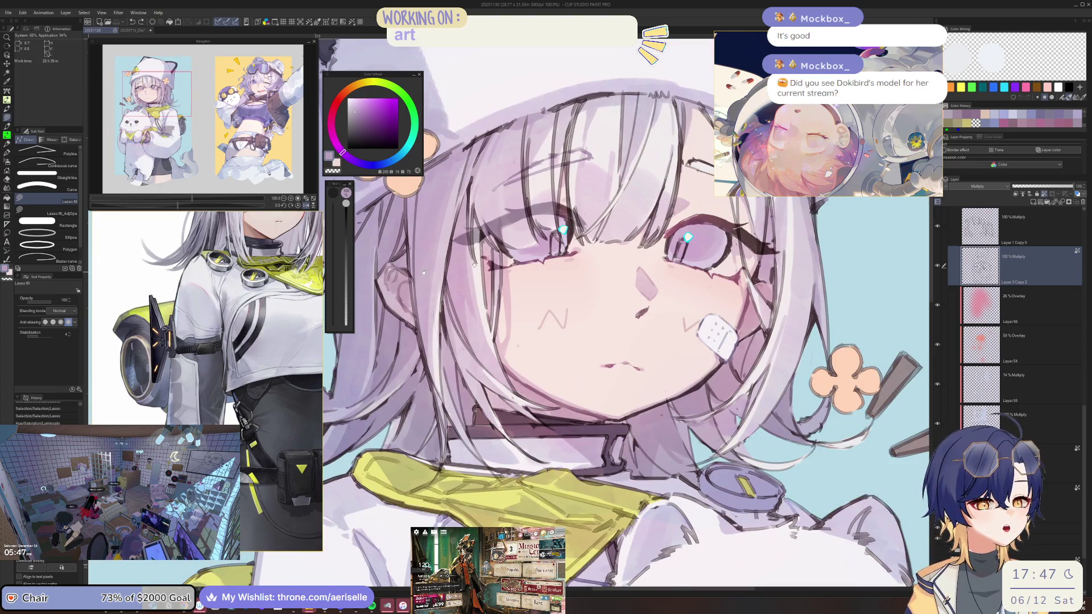
{"action": "left_click_drag", "start_coordinate": [424, 272], "coordinate": [492, 255]}
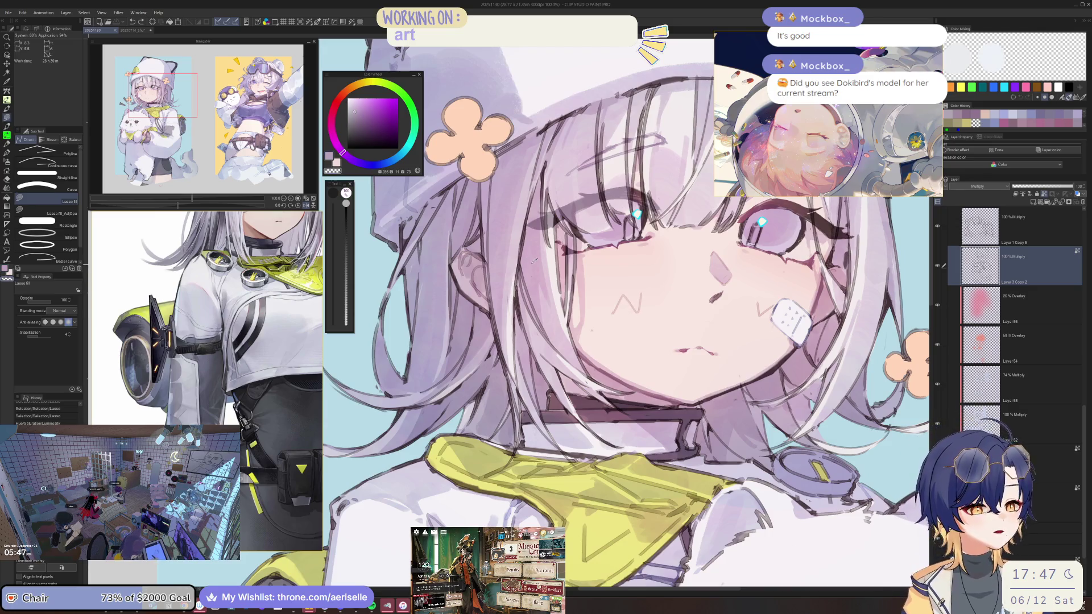
Step: Shift the fill colour toward a greyer, darker pink and work on Layer 1 Copy 5
{"action": "key", "text": "i"}
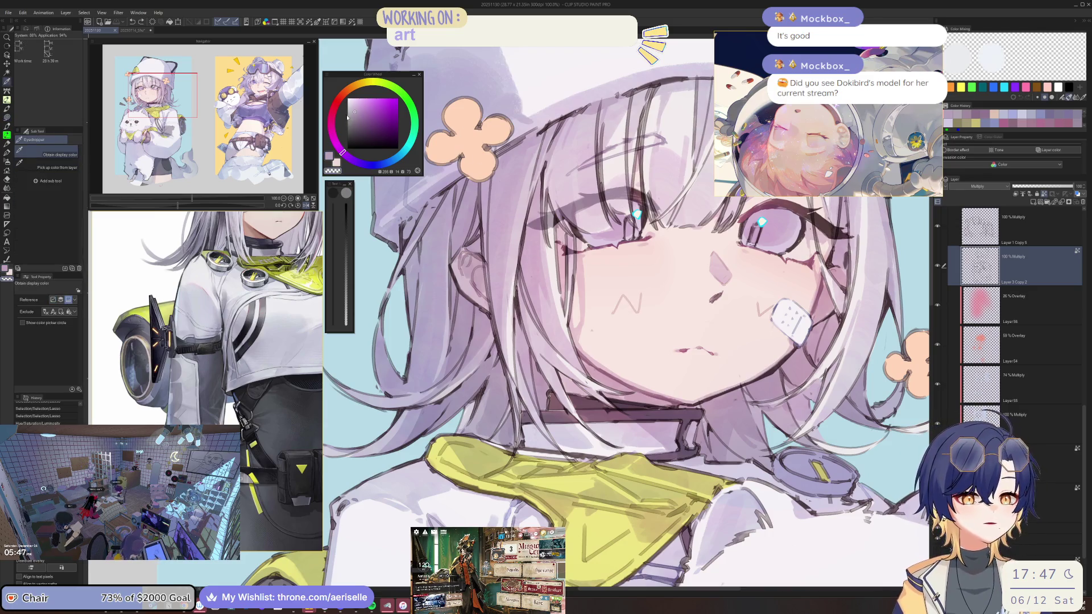
{"action": "left_click_drag", "start_coordinate": [343, 152], "coordinate": [336, 144]}
{"action": "left_click", "coordinate": [355, 116]}
{"action": "left_click", "coordinate": [1023, 227]}
{"action": "left_click", "coordinate": [1044, 197]}
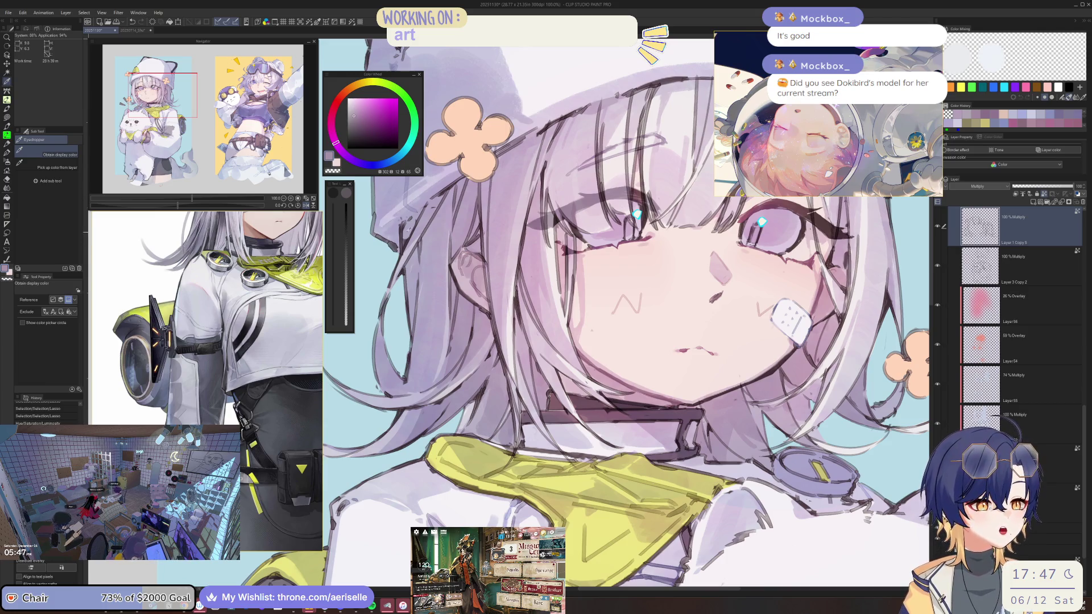
Step: Clear the selection and lasso-fill the hair strands crossing the eyes
{"action": "key", "text": "u"}
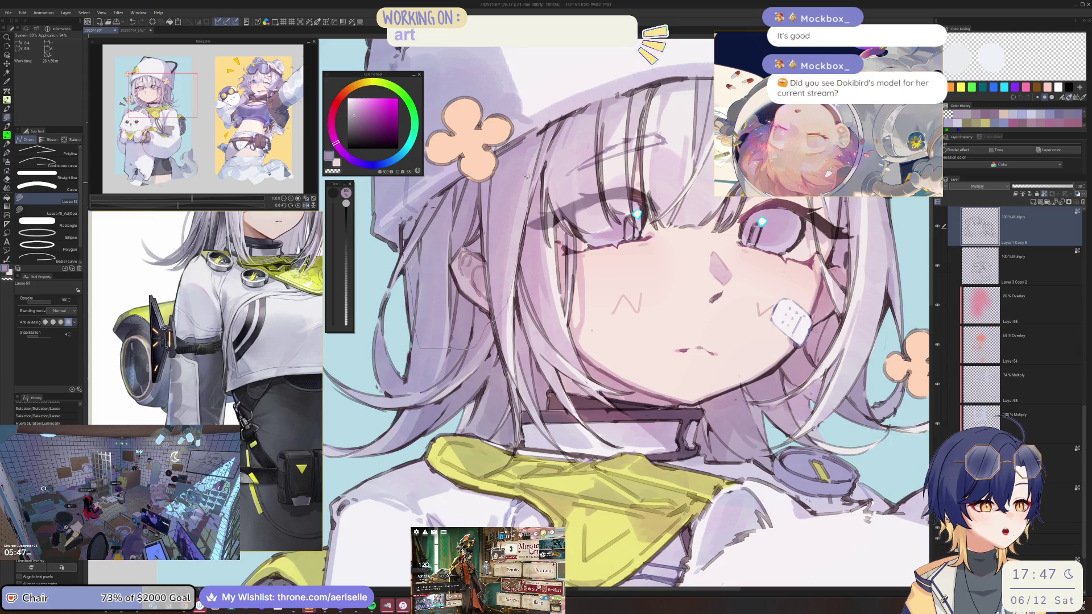
{"action": "key", "text": "ctrl+d"}
{"action": "scroll", "coordinate": [437, 273], "scroll_direction": "down", "scroll_amount": 3}
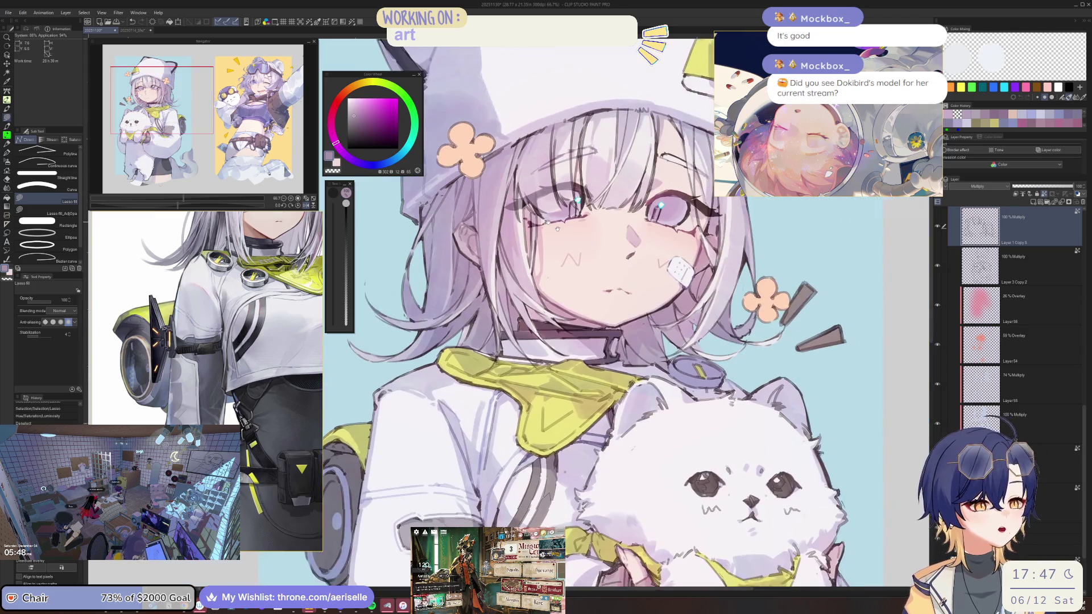
{"action": "scroll", "coordinate": [438, 273], "scroll_direction": "up", "scroll_amount": 3}
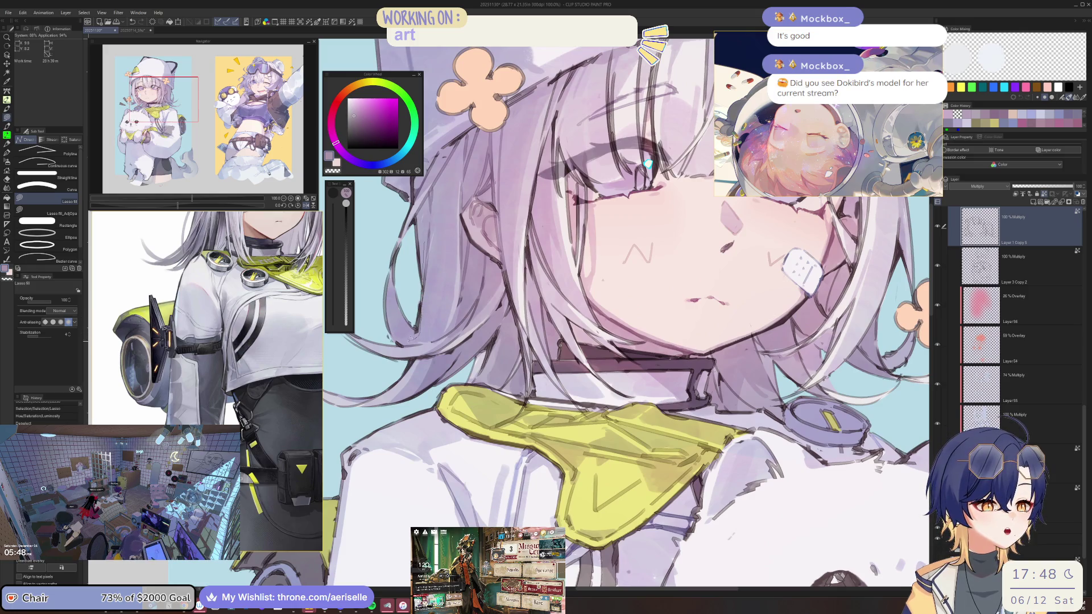
{"action": "mouse_move", "coordinate": [506, 305]}
{"action": "left_mouse_down"}
{"action": "mouse_move", "coordinate": [503, 364]}
{"action": "mouse_move", "coordinate": [514, 304]}
{"action": "mouse_move", "coordinate": [463, 264]}
{"action": "mouse_move", "coordinate": [524, 277]}
{"action": "mouse_move", "coordinate": [532, 306]}
{"action": "left_mouse_up"}
{"action": "scroll", "coordinate": [529, 273], "scroll_direction": "up", "scroll_amount": 3}
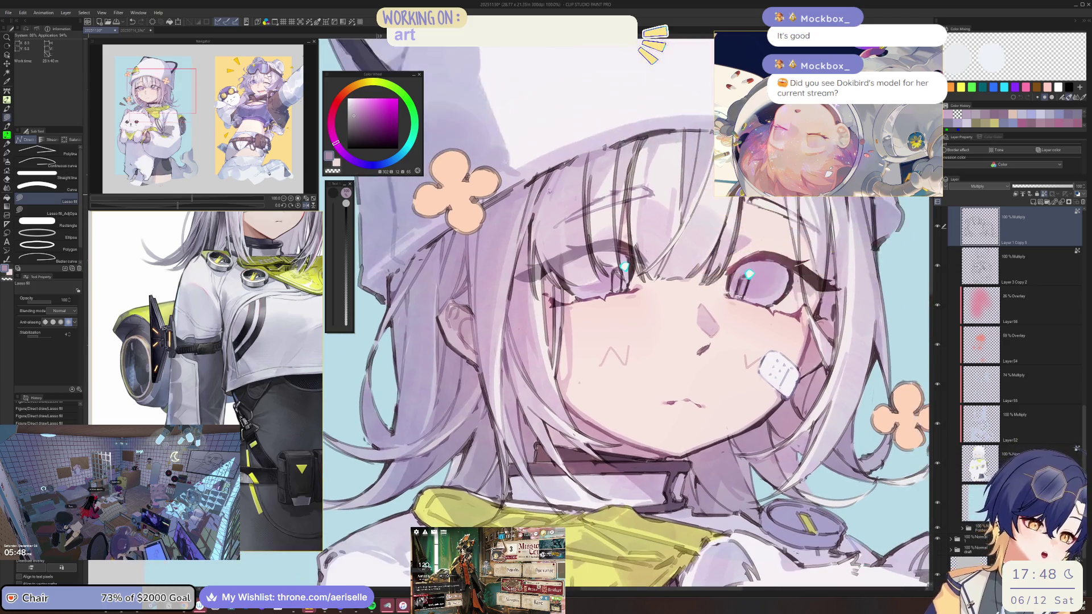
{"action": "scroll", "coordinate": [558, 210], "scroll_direction": "down", "scroll_amount": 2}
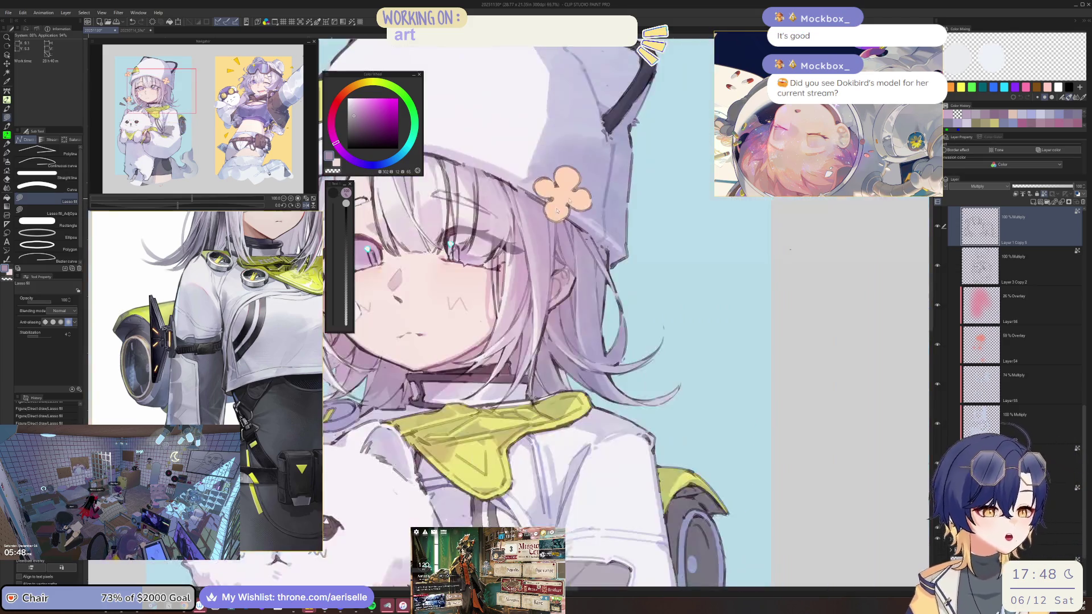
{"action": "scroll", "coordinate": [557, 211], "scroll_direction": "down", "scroll_amount": 2}
{"action": "scroll", "coordinate": [511, 297], "scroll_direction": "up", "scroll_amount": 4}
{"action": "mouse_move", "coordinate": [512, 297]}
{"action": "left_mouse_down"}
{"action": "mouse_move", "coordinate": [577, 332]}
{"action": "mouse_move", "coordinate": [603, 297]}
{"action": "mouse_move", "coordinate": [608, 251]}
{"action": "left_mouse_up"}
{"action": "left_click_drag", "start_coordinate": [573, 189], "coordinate": [572, 190]}
Step: Lighten hair strands left of the eye and on the right of the face, then save
{"action": "scroll", "coordinate": [573, 189], "scroll_direction": "down", "scroll_amount": 2}
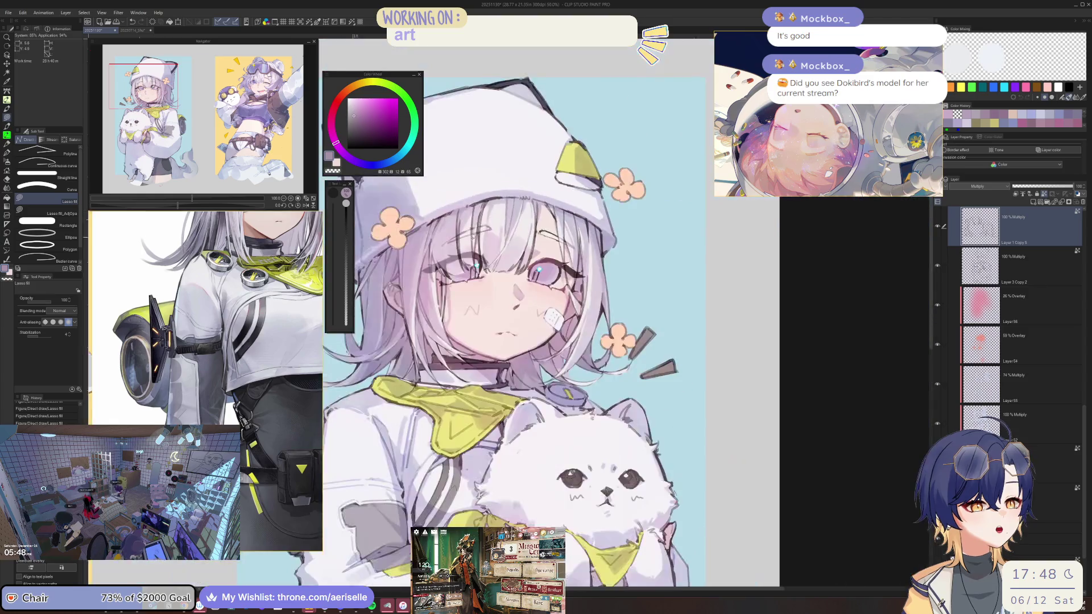
{"action": "scroll", "coordinate": [575, 182], "scroll_direction": "up", "scroll_amount": 4}
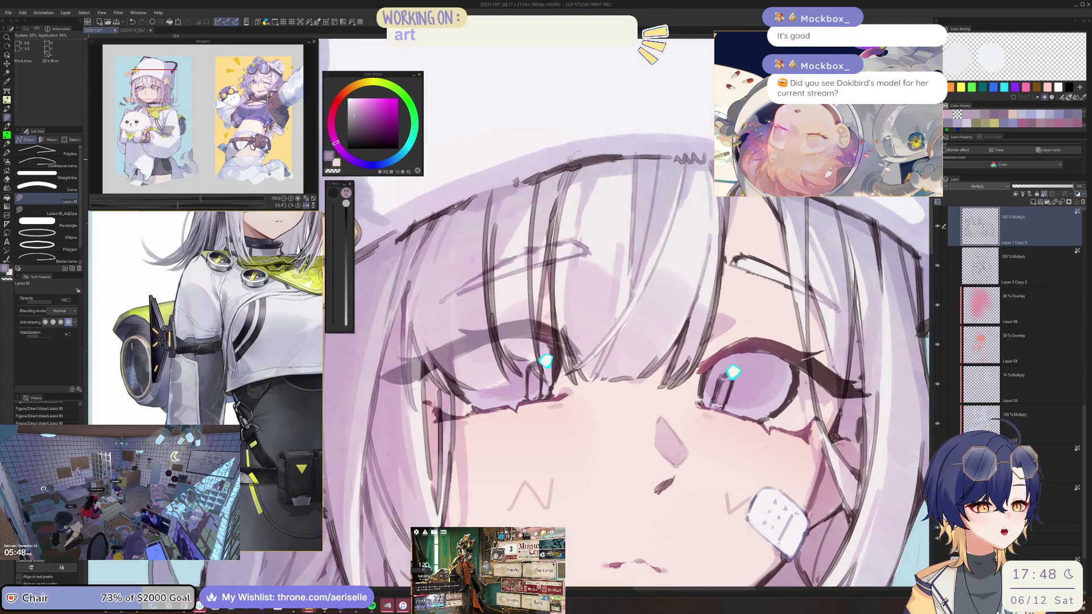
{"action": "mouse_move", "coordinate": [512, 348]}
{"action": "left_mouse_down"}
{"action": "mouse_move", "coordinate": [457, 233]}
{"action": "mouse_move", "coordinate": [525, 174]}
{"action": "left_mouse_up"}
{"action": "scroll", "coordinate": [472, 162], "scroll_direction": "down", "scroll_amount": 4}
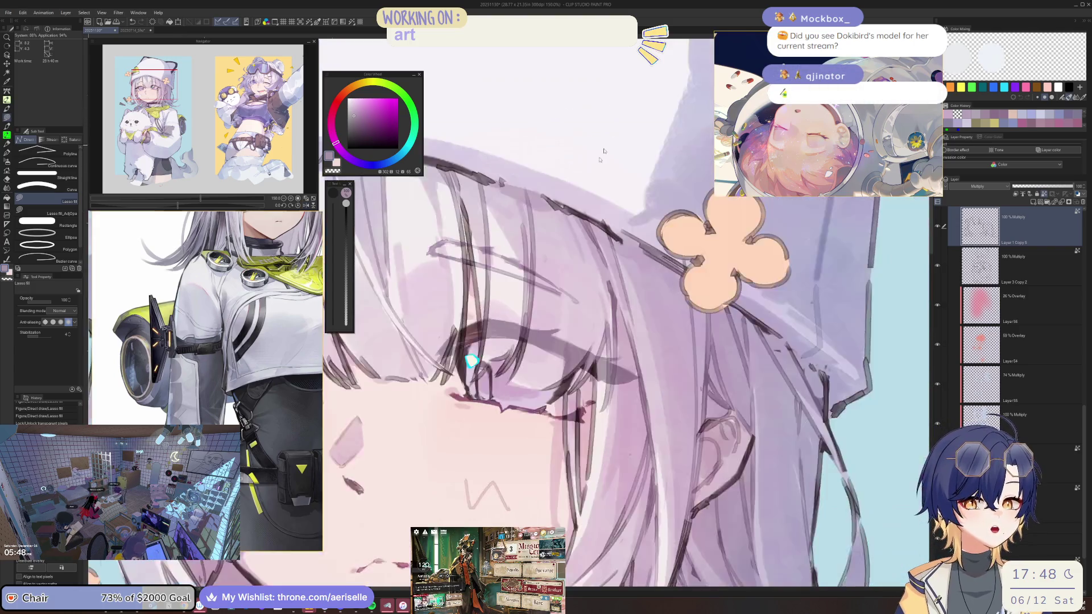
{"action": "scroll", "coordinate": [471, 233], "scroll_direction": "up", "scroll_amount": 2}
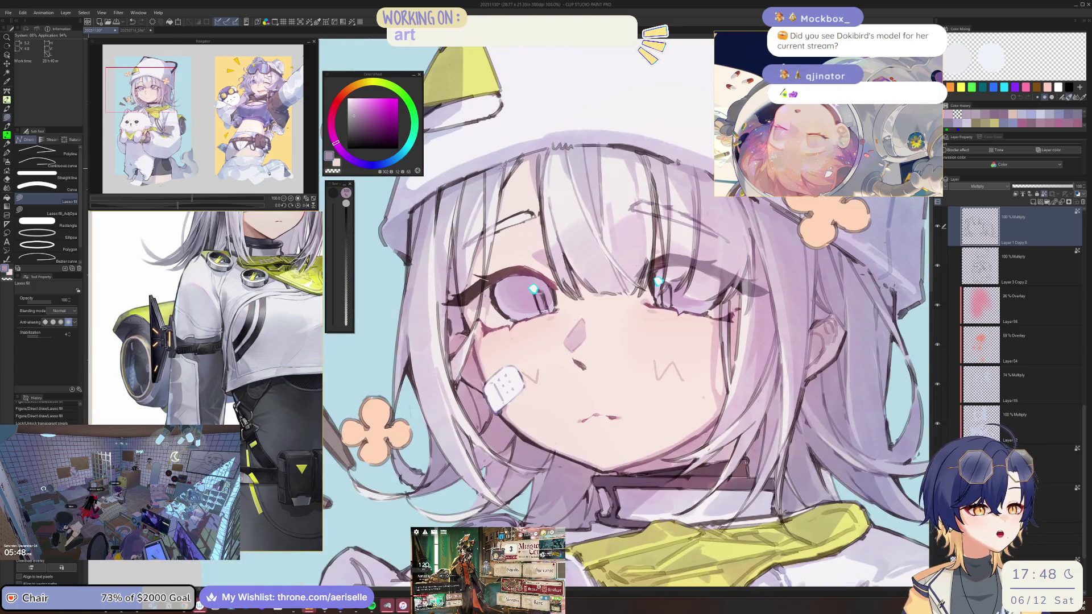
{"action": "left_click_drag", "start_coordinate": [461, 177], "coordinate": [477, 238]}
{"action": "key", "text": "ctrl+s"}
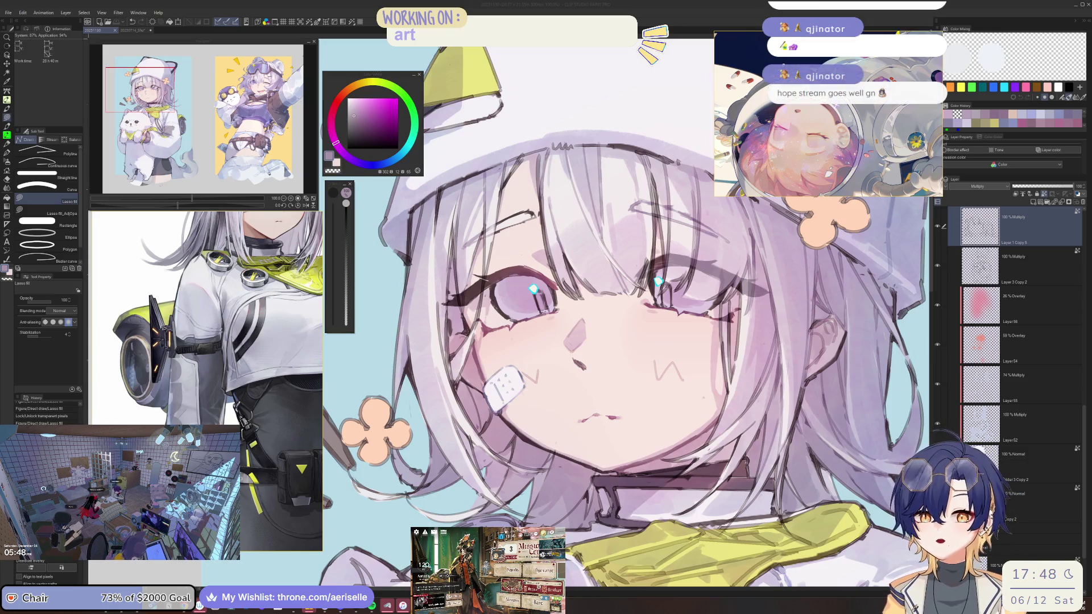
Step: Fill another small hair area and the hat edge beside the face
{"action": "left_click", "coordinate": [447, 247]}
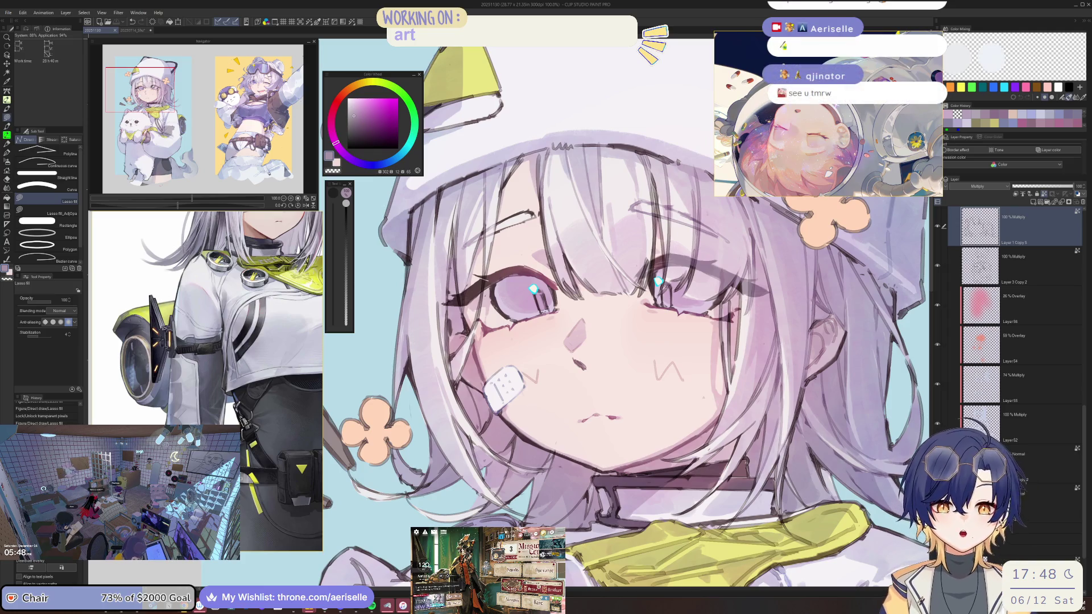
{"action": "left_click_drag", "start_coordinate": [535, 279], "coordinate": [539, 283]}
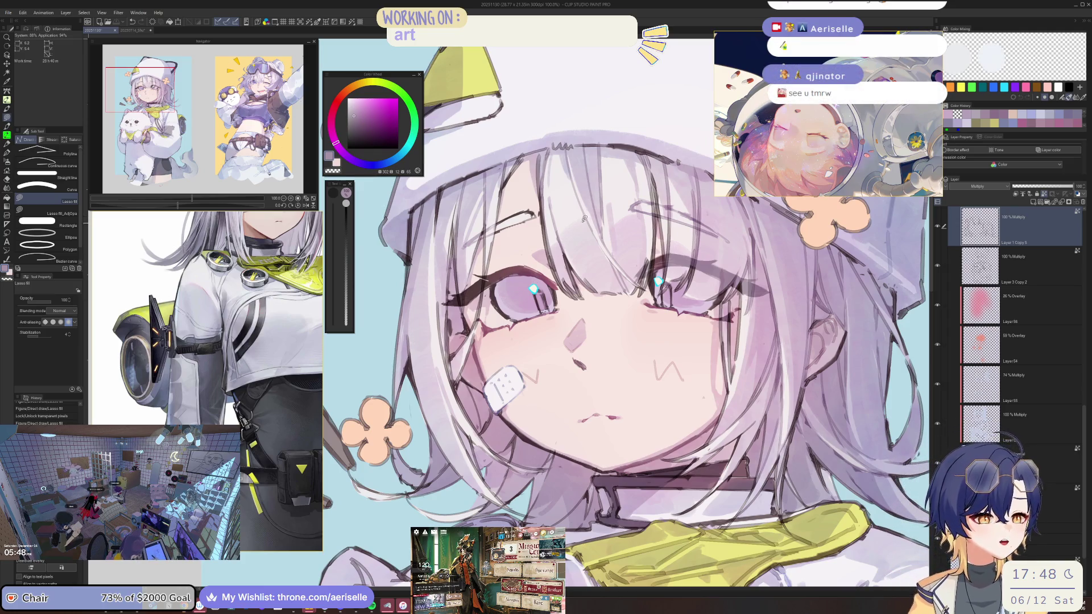
{"action": "mouse_move", "coordinate": [449, 173]}
{"action": "left_mouse_down"}
{"action": "mouse_move", "coordinate": [463, 193]}
{"action": "mouse_move", "coordinate": [455, 247]}
{"action": "left_mouse_up"}
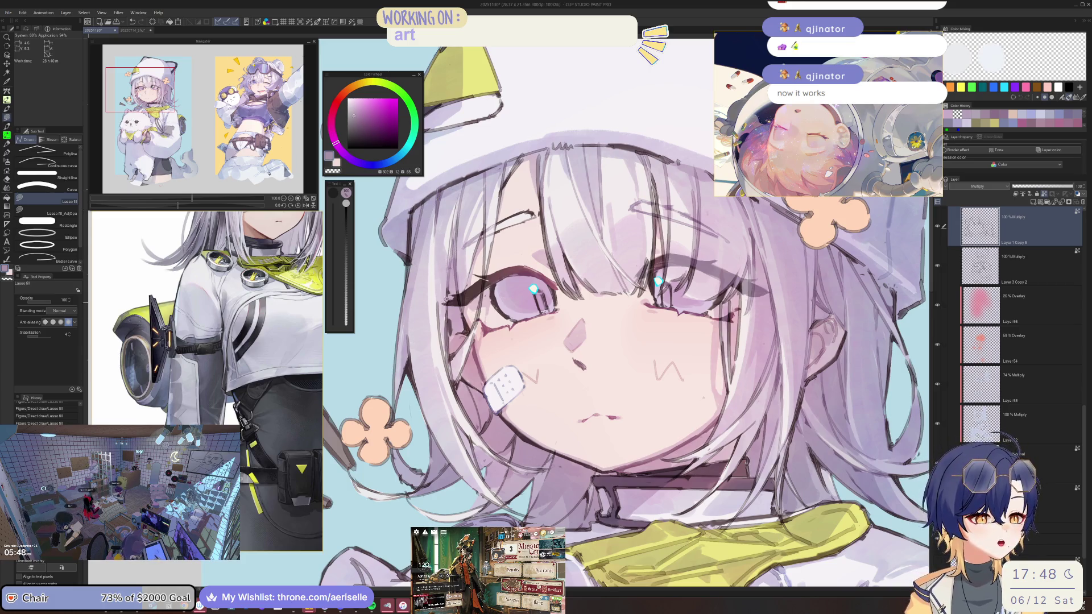
Step: Zoom in and out to review the face and whole figure, then save with Ctrl+S
{"action": "scroll", "coordinate": [535, 285], "scroll_direction": "down", "scroll_amount": 3}
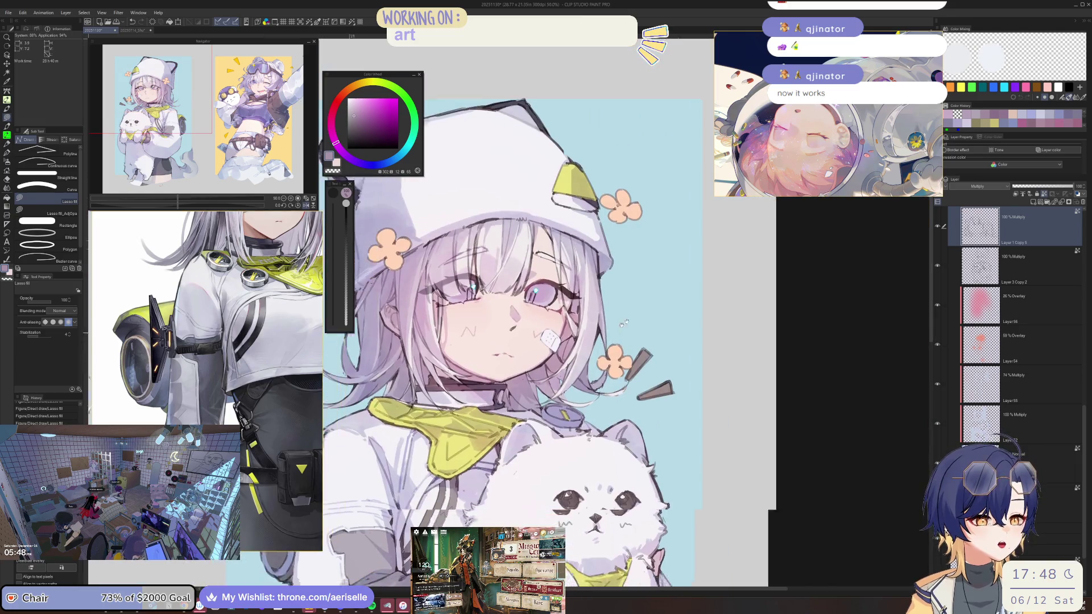
{"action": "scroll", "coordinate": [504, 250], "scroll_direction": "up", "scroll_amount": 3}
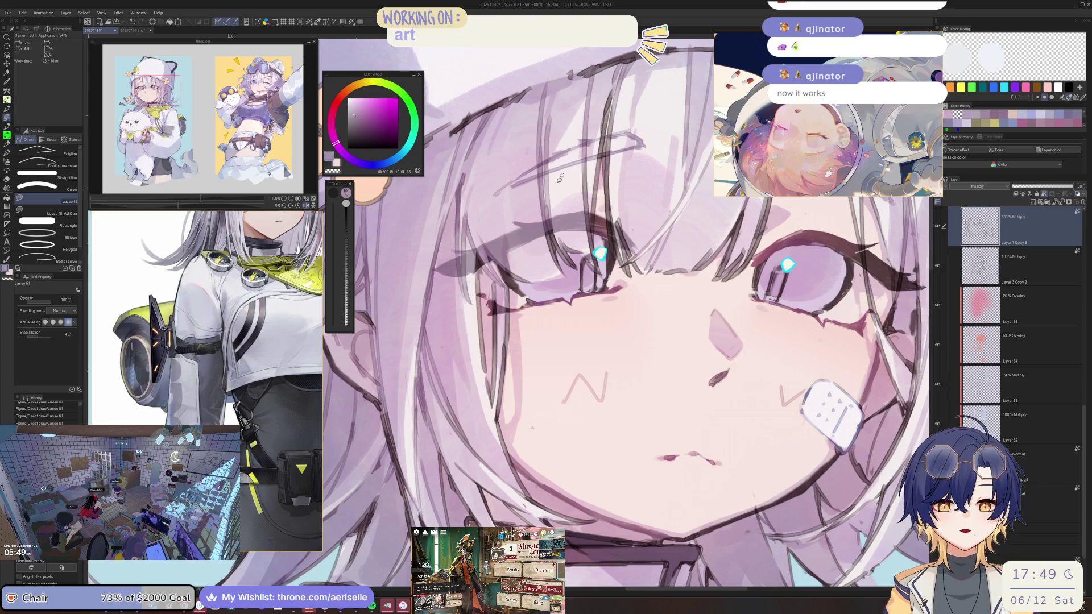
{"action": "scroll", "coordinate": [560, 179], "scroll_direction": "down", "scroll_amount": 4}
{"action": "scroll", "coordinate": [625, 292], "scroll_direction": "up", "scroll_amount": 2}
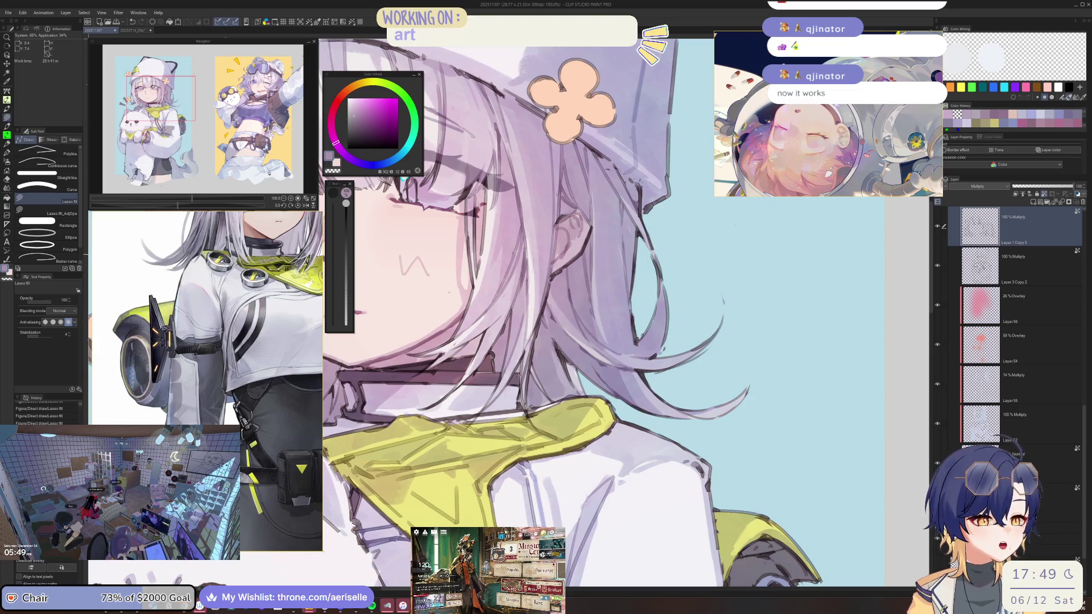
{"action": "scroll", "coordinate": [508, 298], "scroll_direction": "down", "scroll_amount": 3}
{"action": "scroll", "coordinate": [520, 306], "scroll_direction": "up", "scroll_amount": 2}
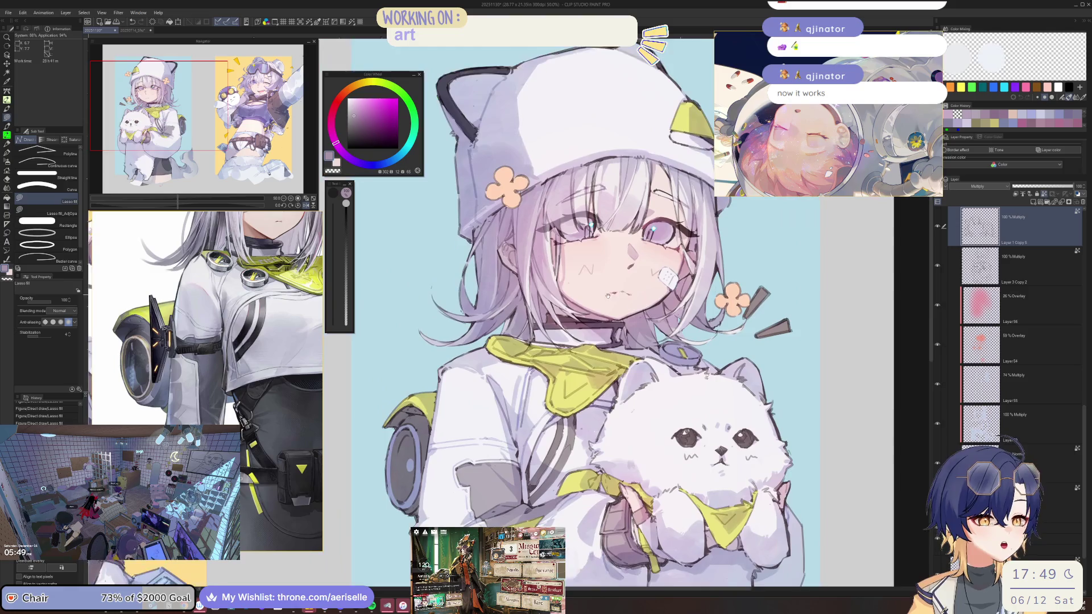
{"action": "scroll", "coordinate": [521, 305], "scroll_direction": "up", "scroll_amount": 2}
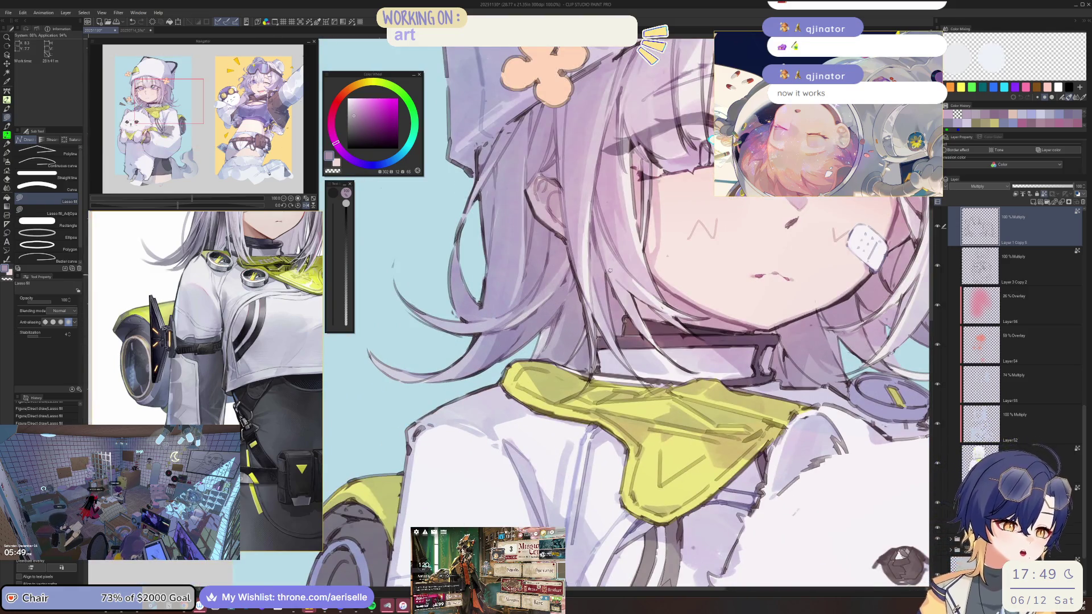
{"action": "key", "text": "ctrl+s"}
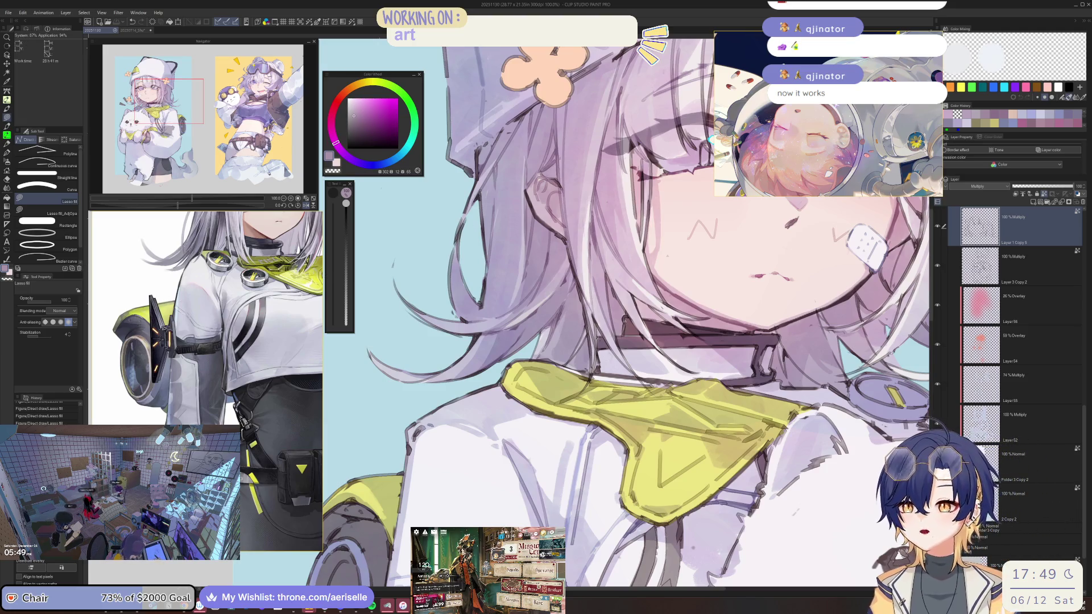
Step: Switch from Clip Studio to the Eagle library showing the Art collection
{"action": "key", "text": "alt+Tab"}
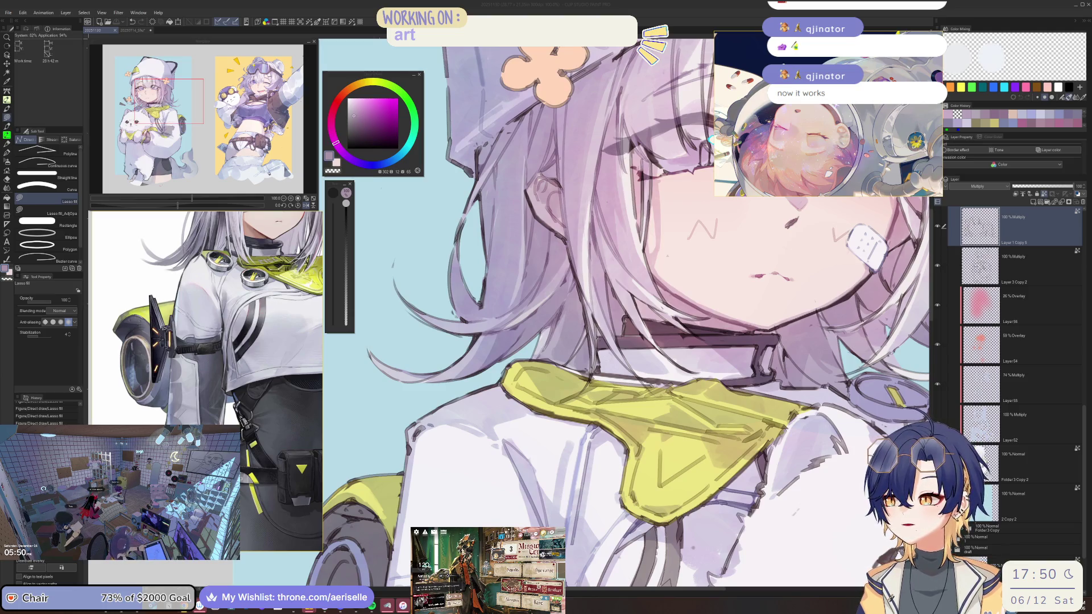
{"action": "key", "text": "alt+Tab"}
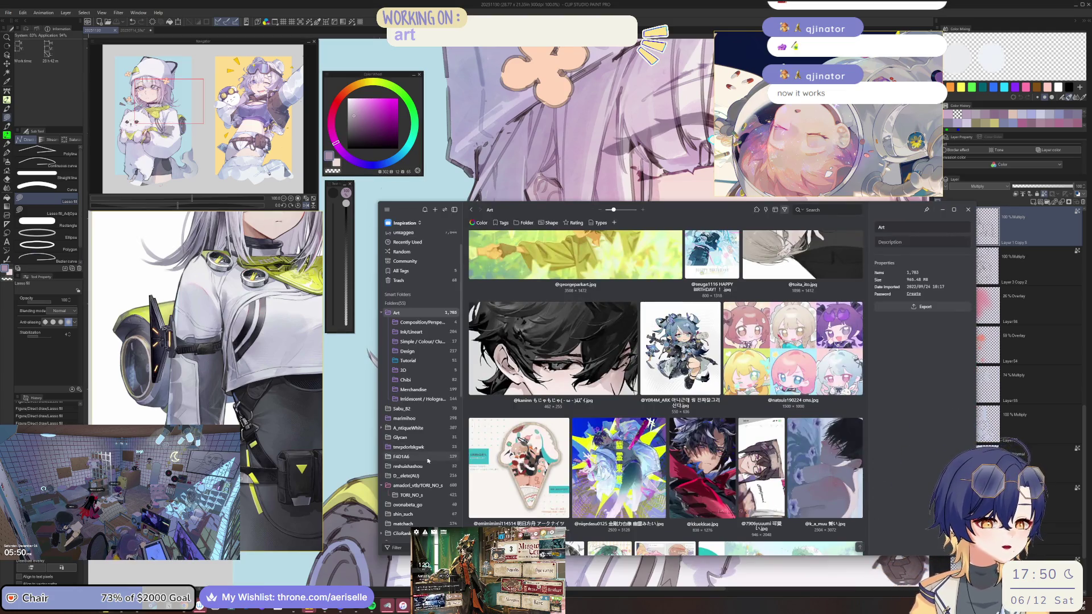
Step: Open the 145-image artist folder and show the 1199 × 1298 second image's details
{"action": "scroll", "coordinate": [390, 450], "scroll_direction": "down", "scroll_amount": 3}
{"action": "scroll", "coordinate": [422, 466], "scroll_direction": "down", "scroll_amount": 1}
{"action": "left_click", "coordinate": [421, 458]}
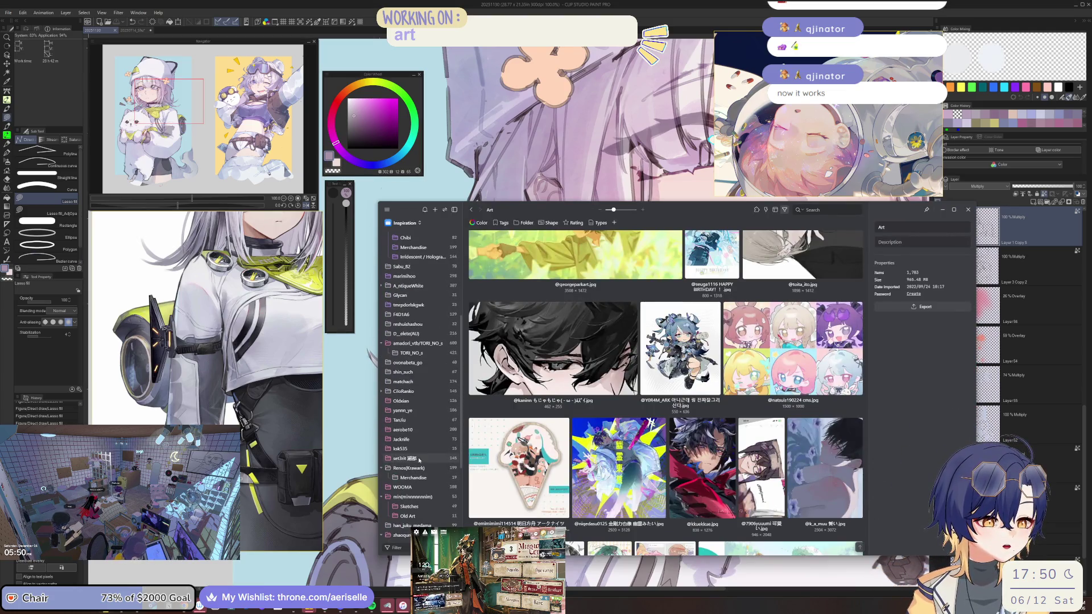
{"action": "left_click", "coordinate": [634, 285]}
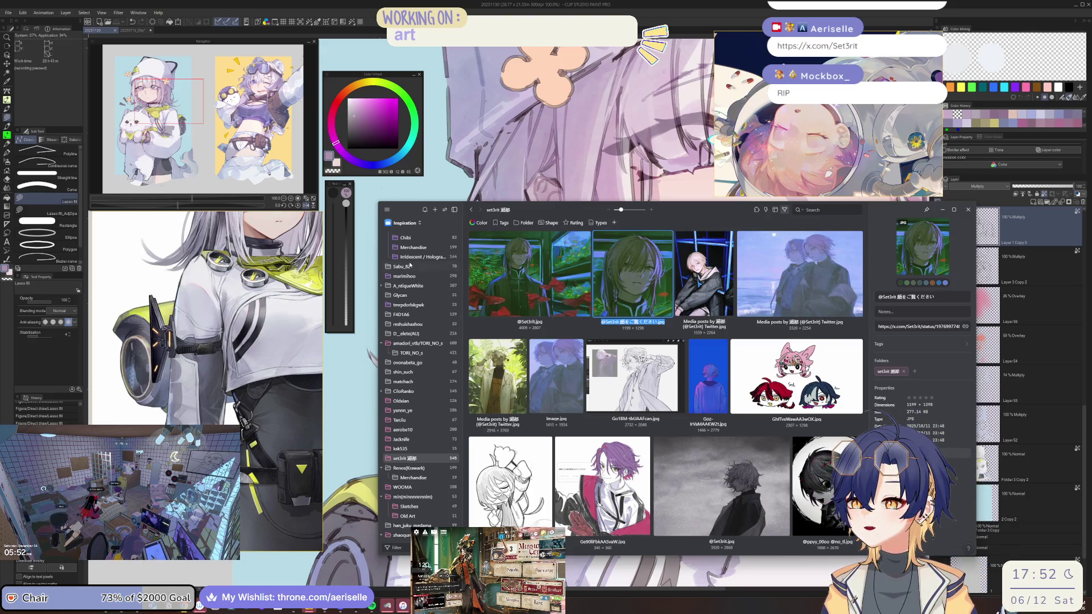
Step: Select the artist handle in the image name, then import Image.jpg using the existing Chibi copy
{"action": "double_click", "coordinate": [898, 296]}
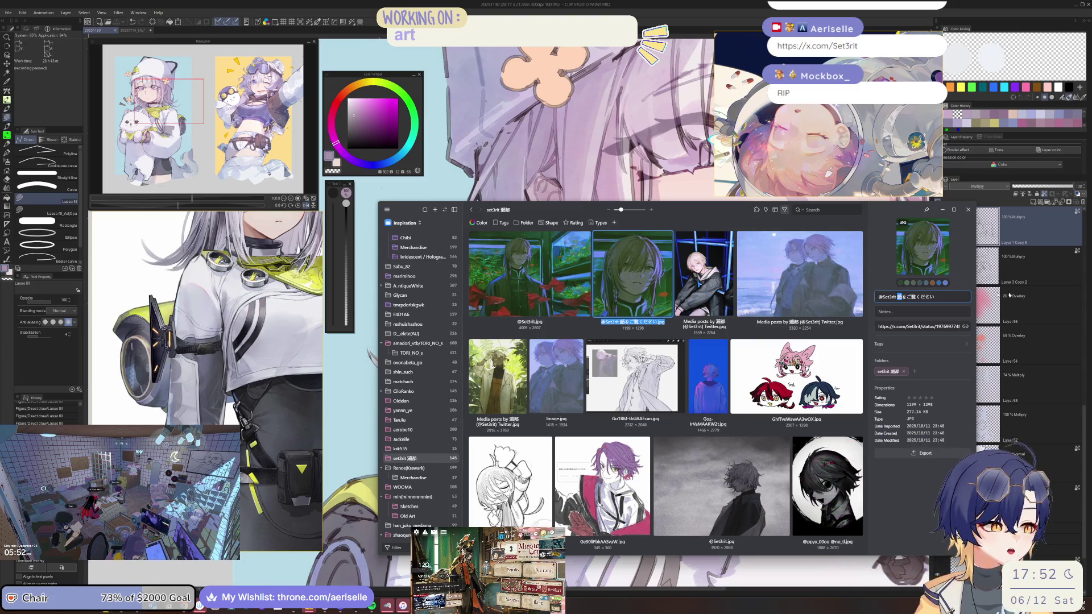
{"action": "left_click_drag", "start_coordinate": [899, 296], "coordinate": [906, 296]}
{"action": "double_click", "coordinate": [901, 297]}
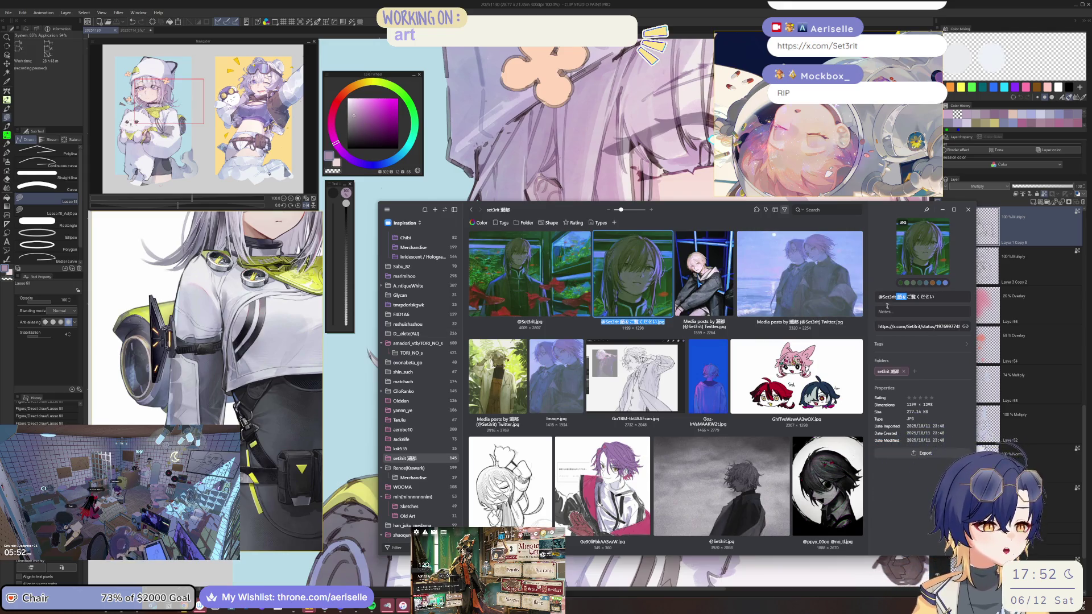
{"action": "left_click_drag", "start_coordinate": [881, 296], "coordinate": [894, 297]}
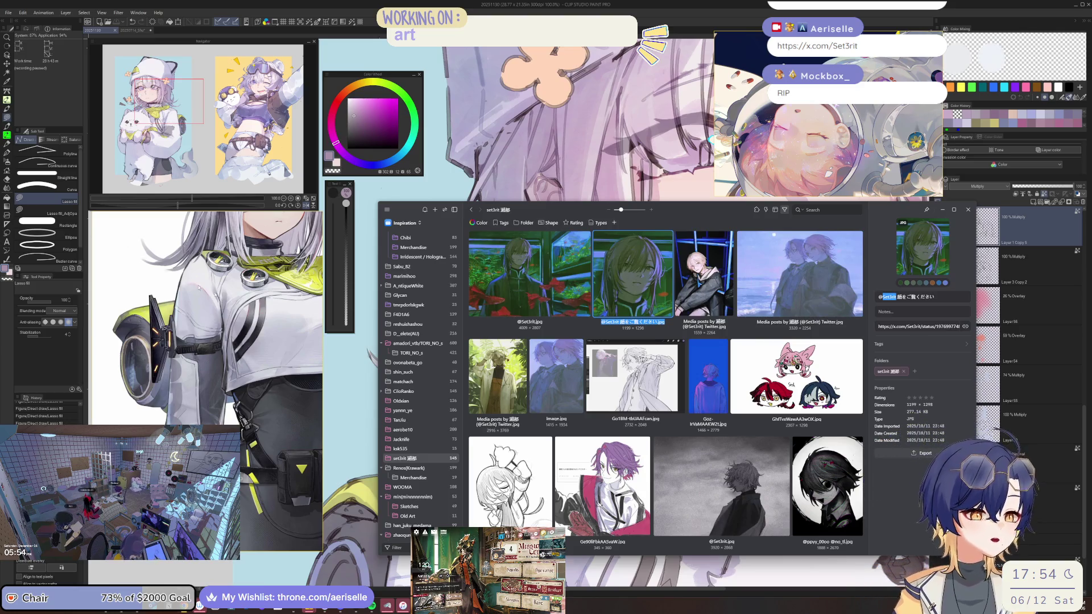
{"action": "scroll", "coordinate": [665, 392], "scroll_direction": "down", "scroll_amount": 1}
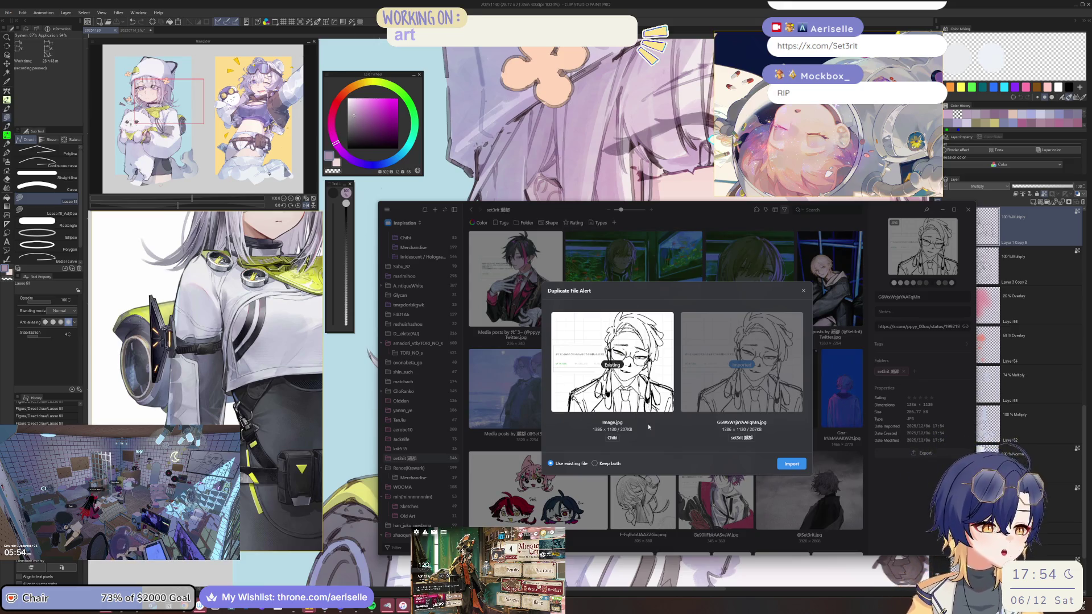
{"action": "left_click", "coordinate": [790, 465]}
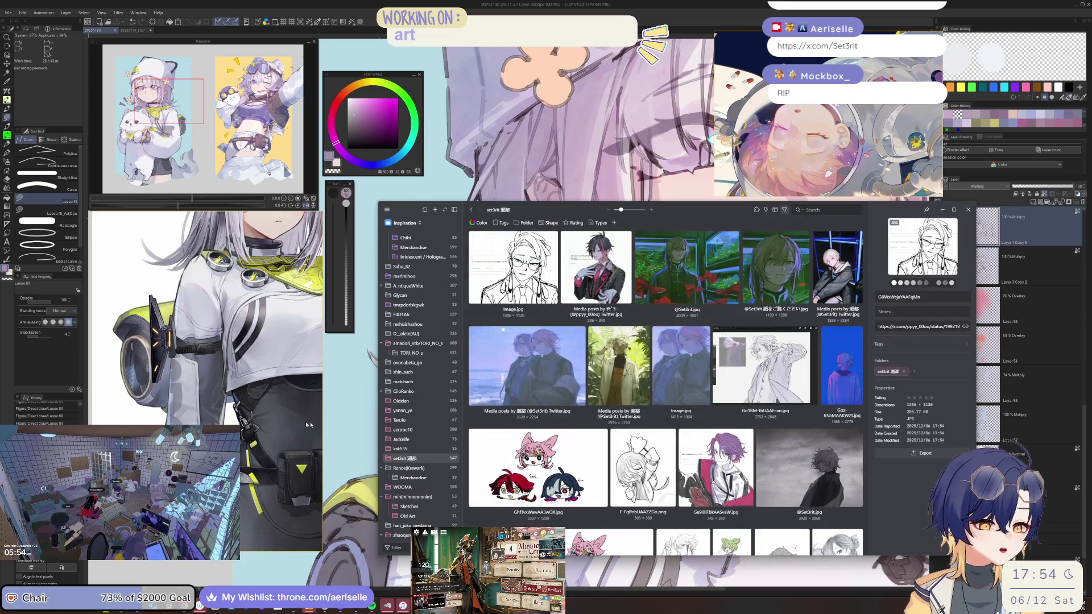